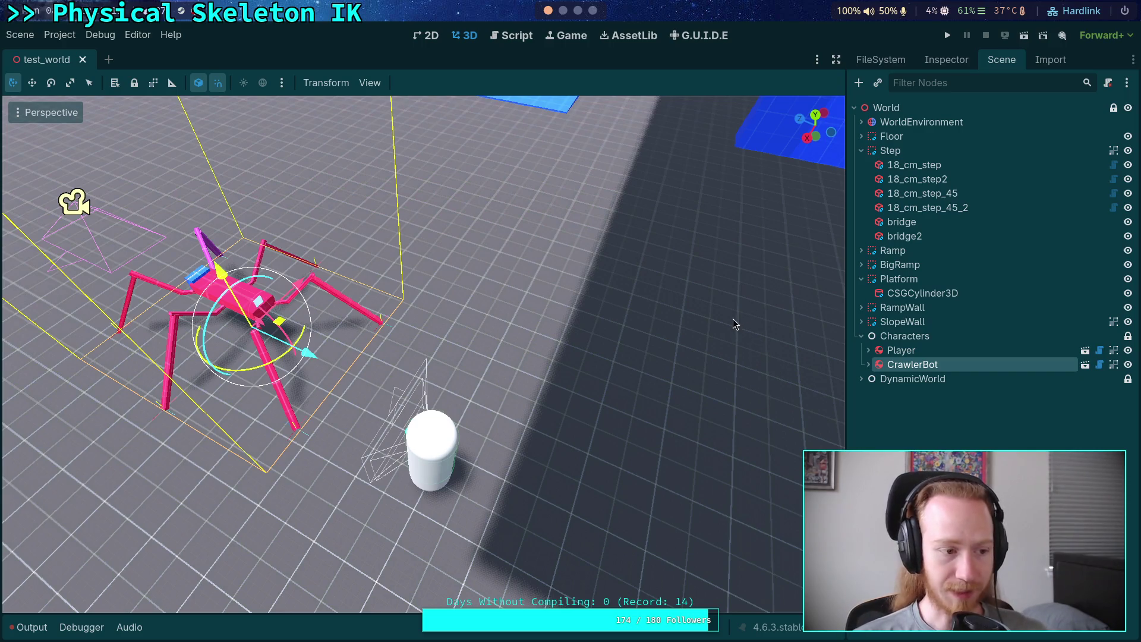
- Fly the viewport camera around the ramps and spider crawler, then switch to Obsidian's Work List note
key(w)
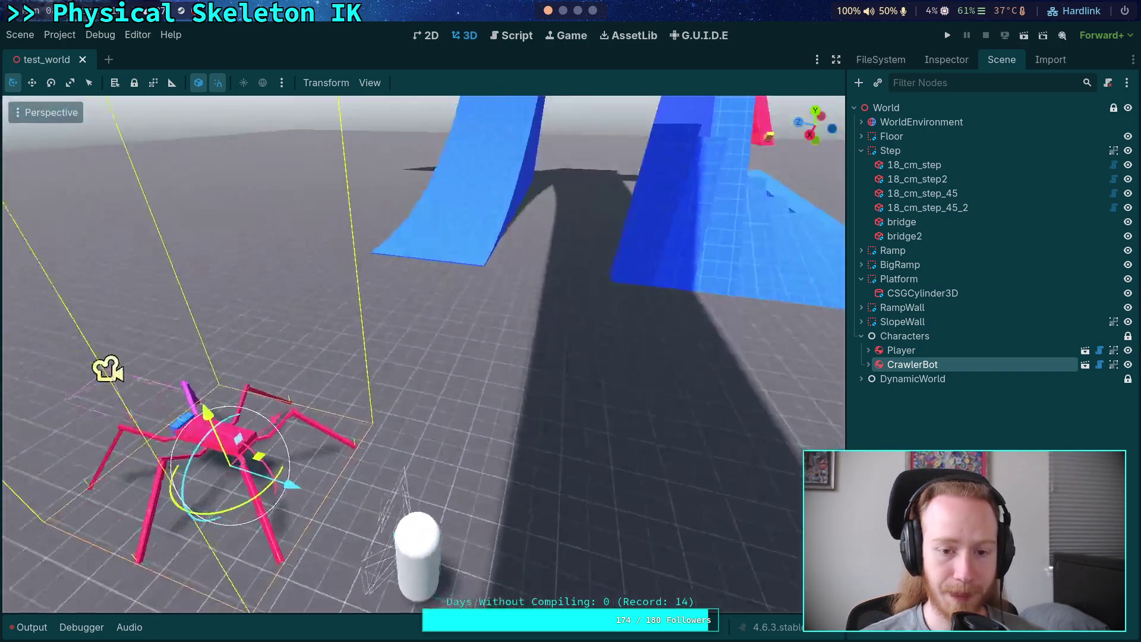
key(s)
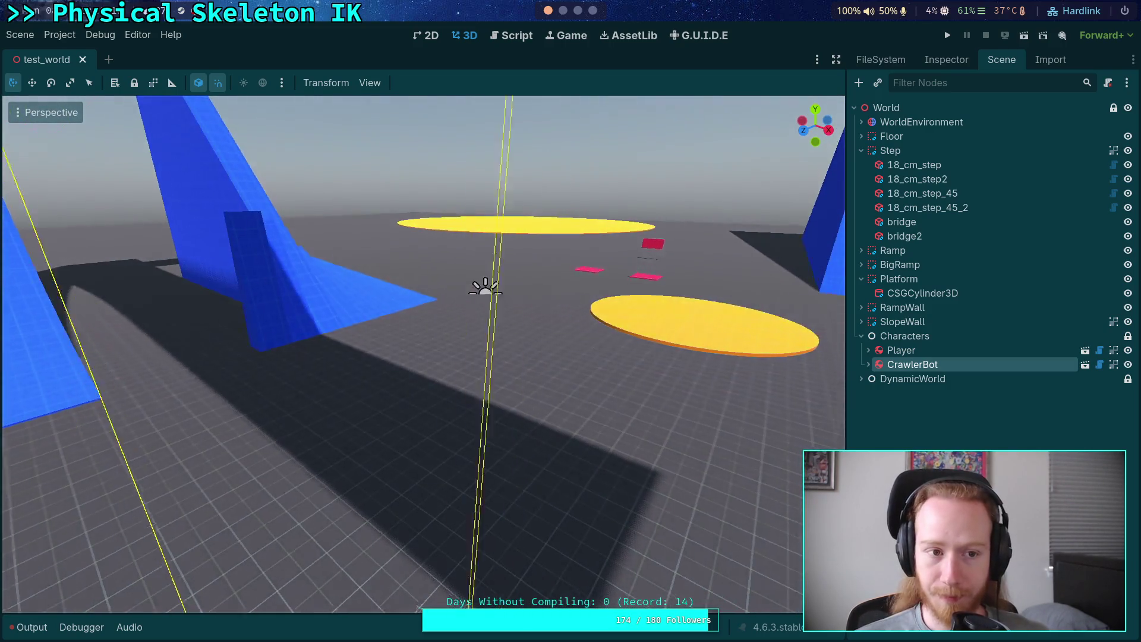
key(q)
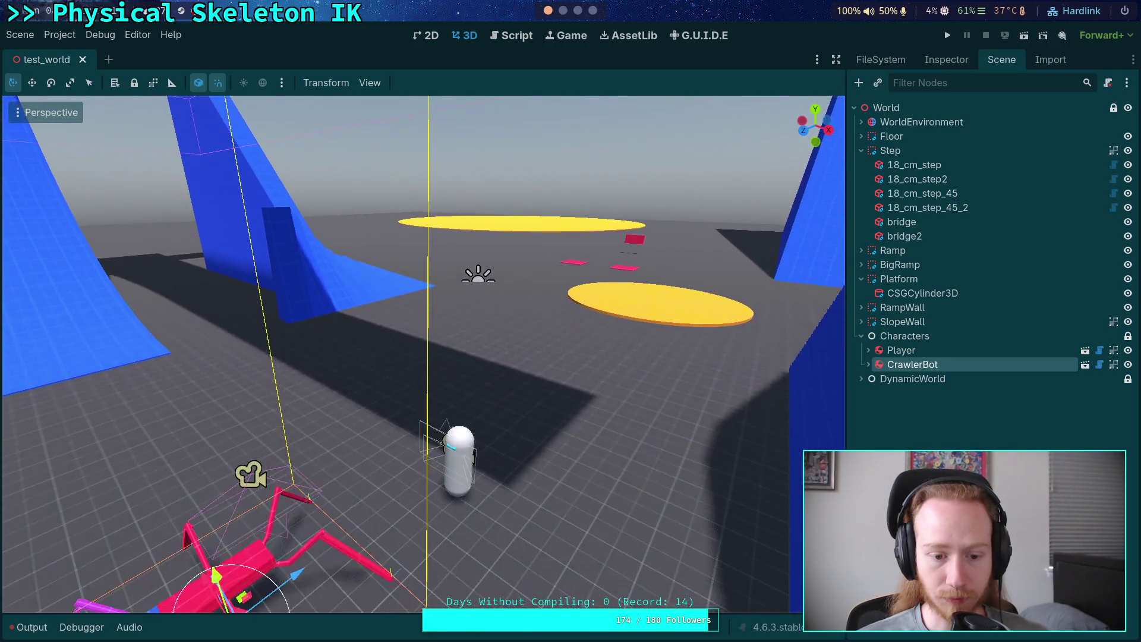
key(s)
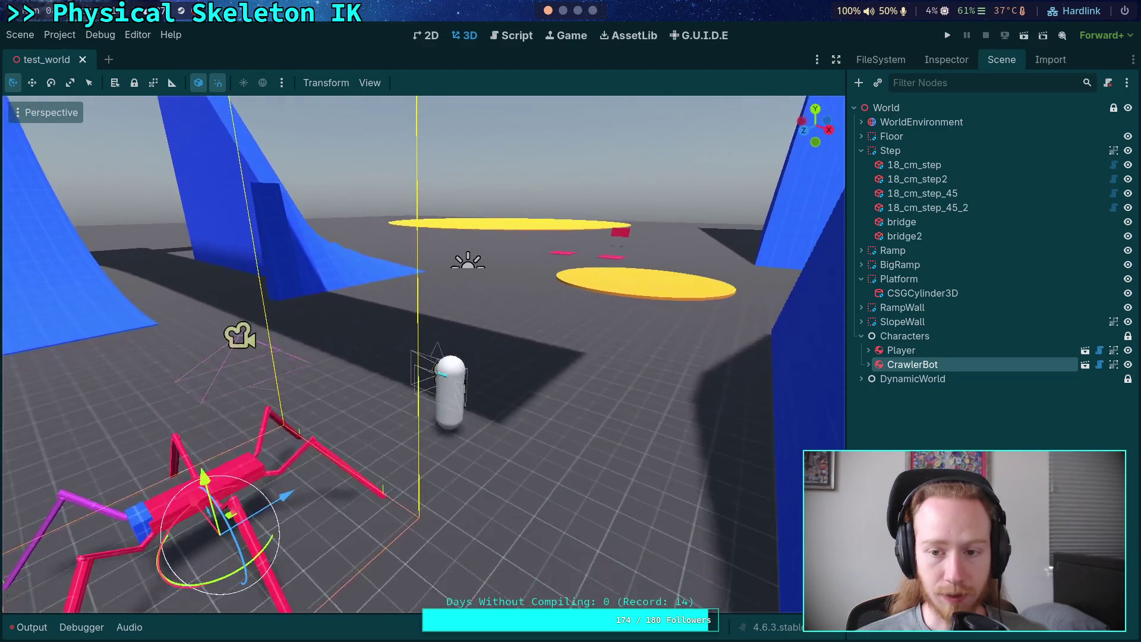
key(d)
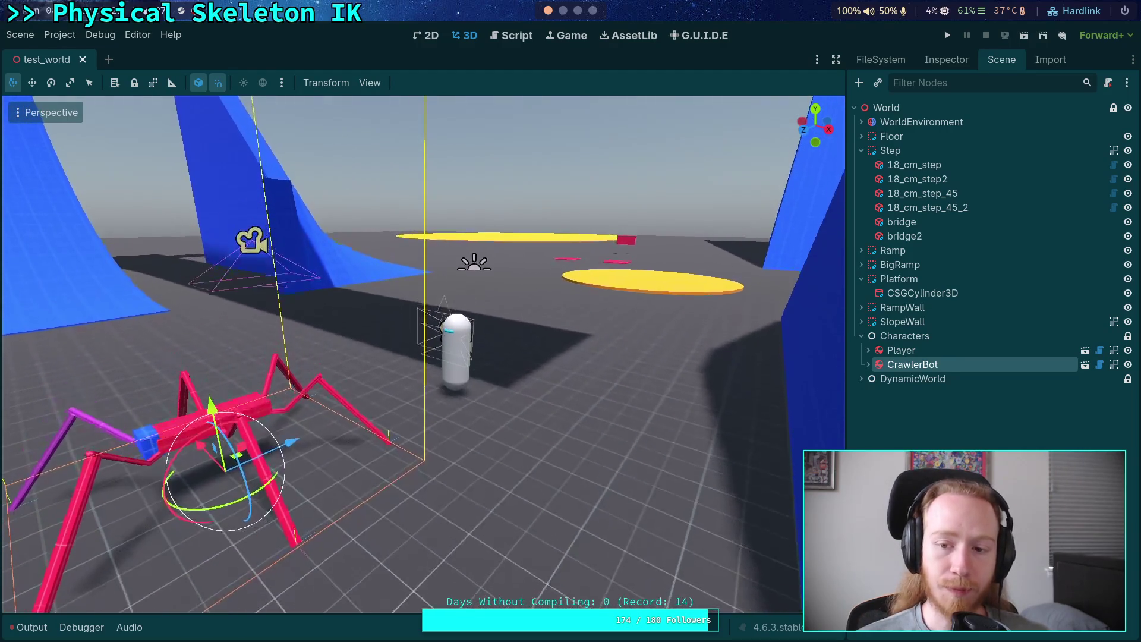
key(super+3)
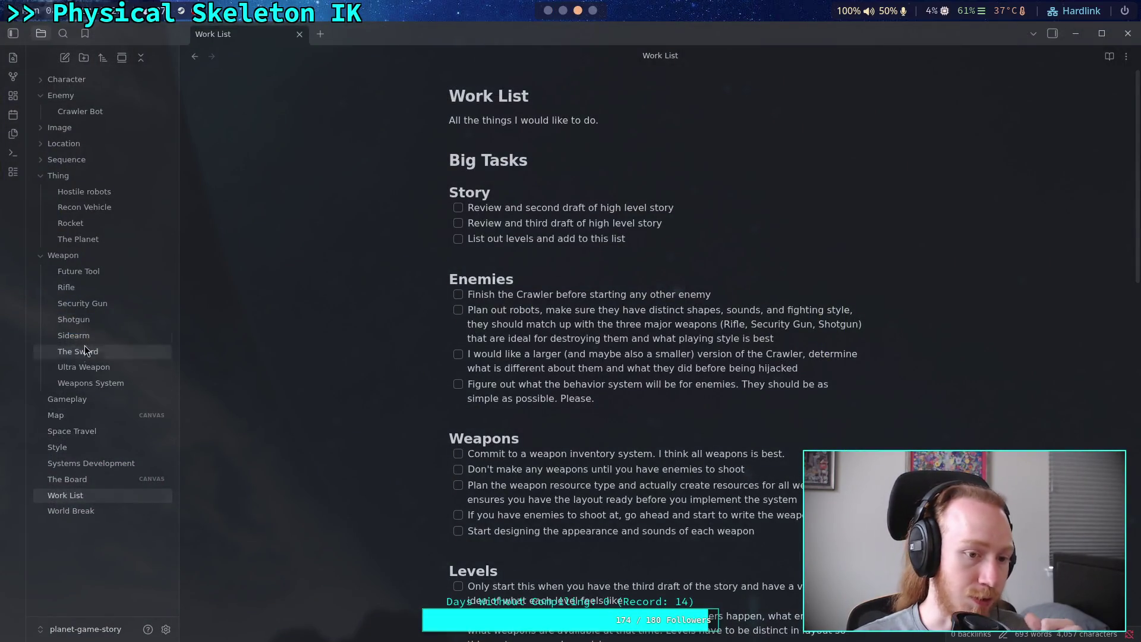
- Collapse the Weapon and Thing groups, read through the Crawler Bot note, then return to Godot
click(45, 256)
click(55, 175)
click(79, 113)
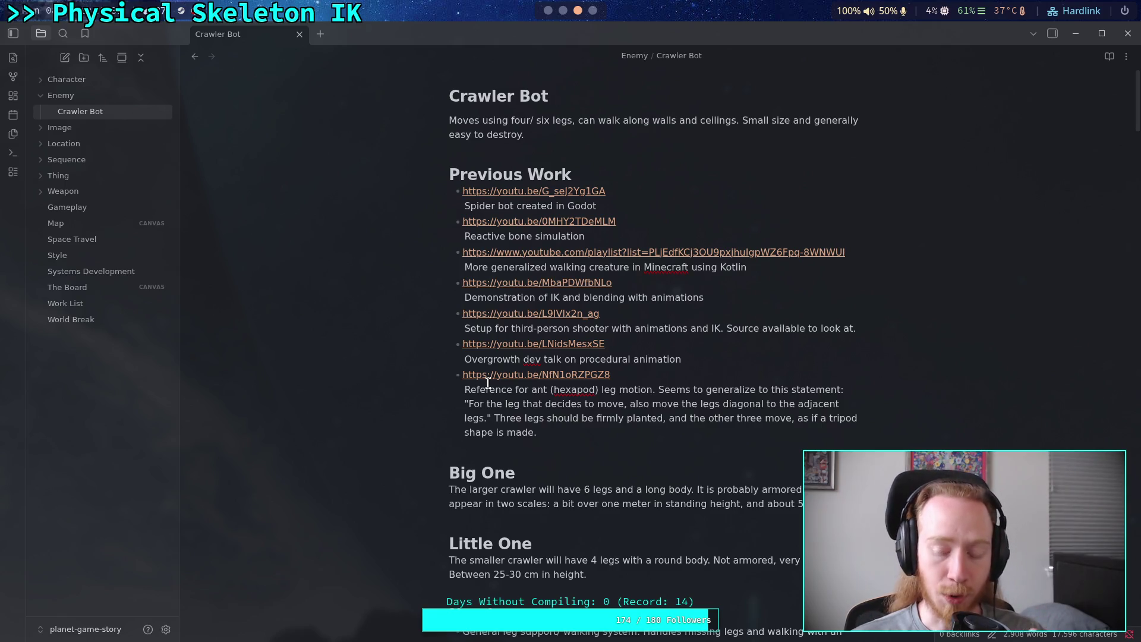
scroll(488, 382, down, 10)
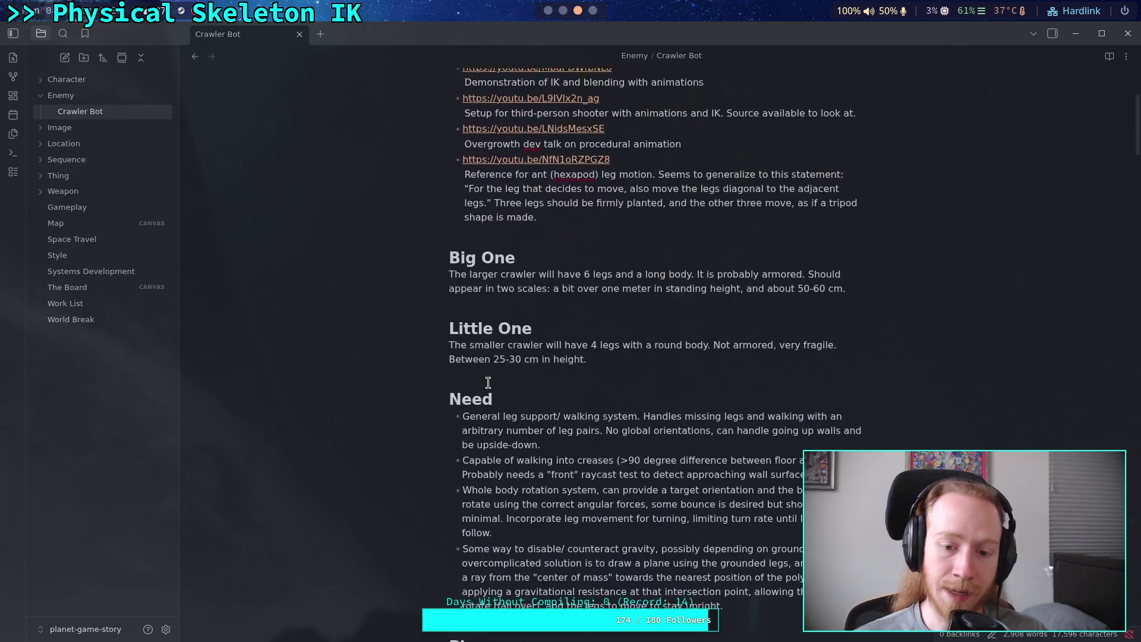
scroll(487, 383, down, 15)
scroll(487, 382, down, 15)
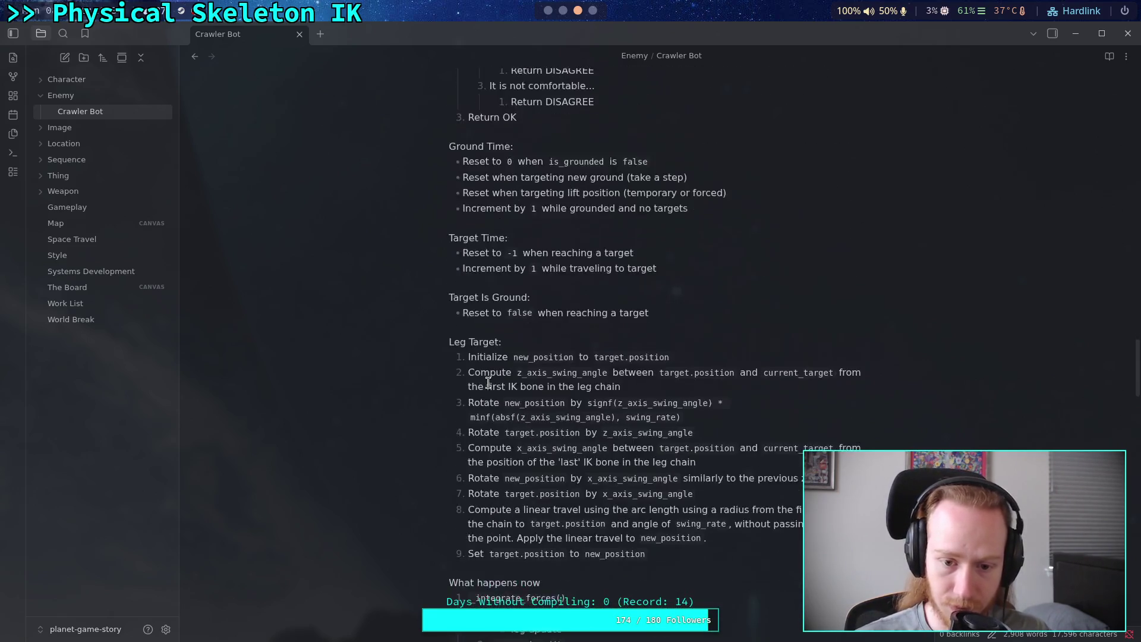
scroll(488, 382, up, 3)
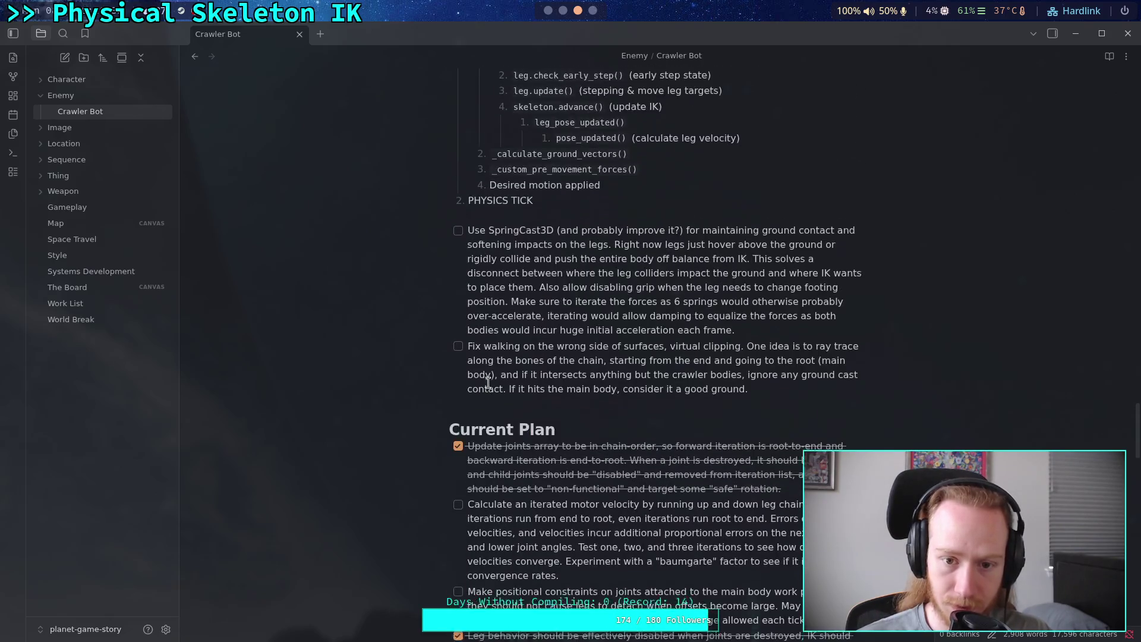
key(super+1)
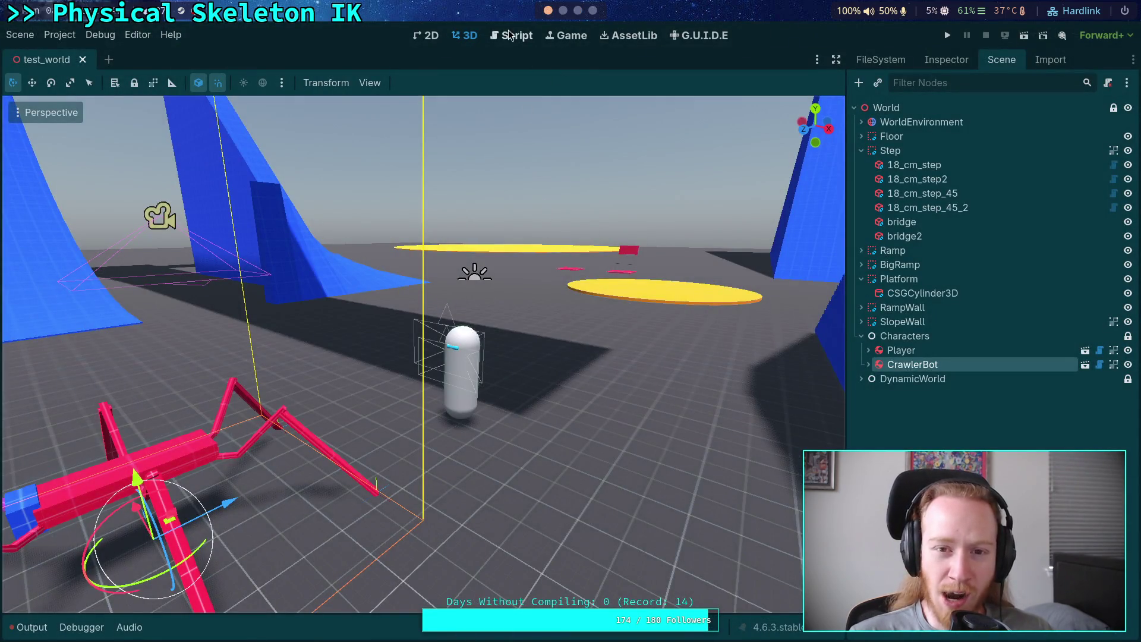
- In the Script editor, close the CrawlerCharacter.gd script
click(511, 37)
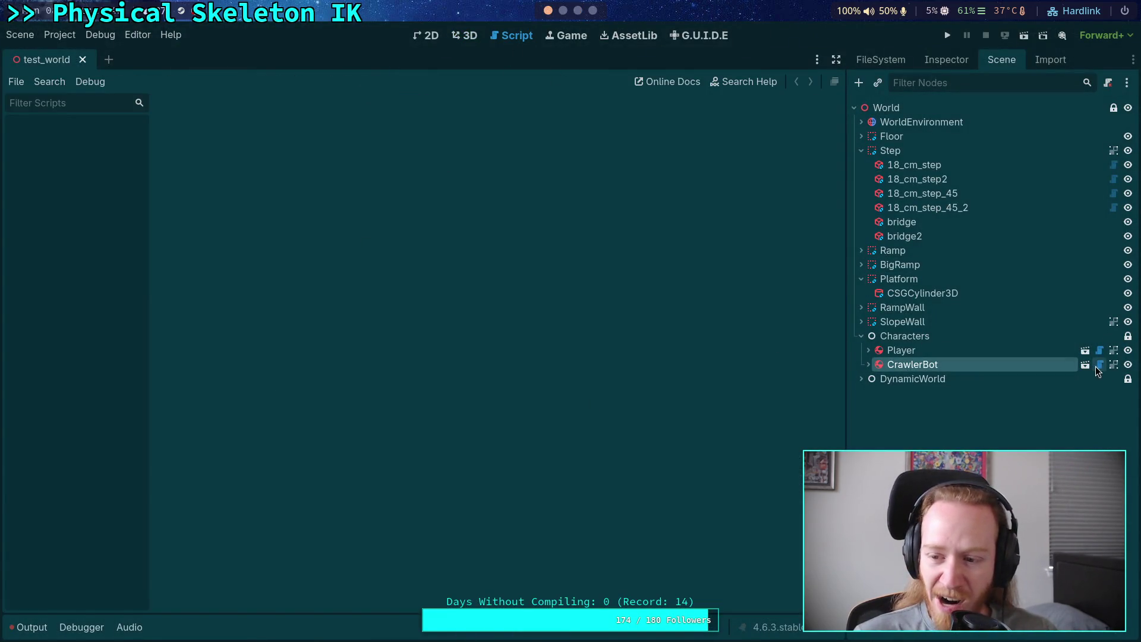
click(1099, 365)
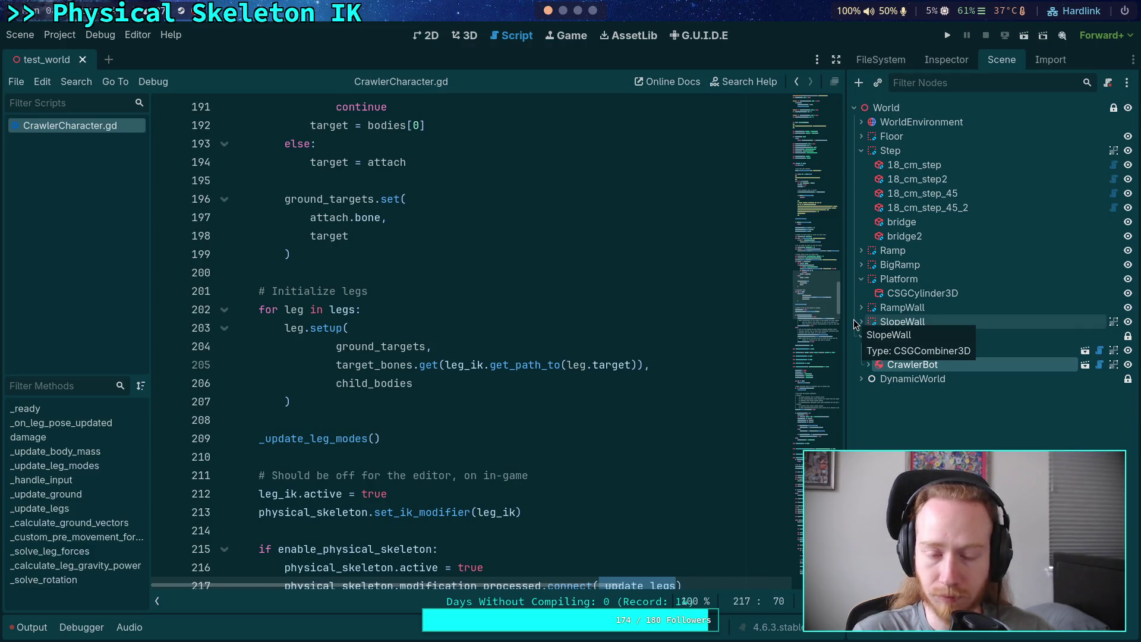
right_click(76, 123)
click(121, 168)
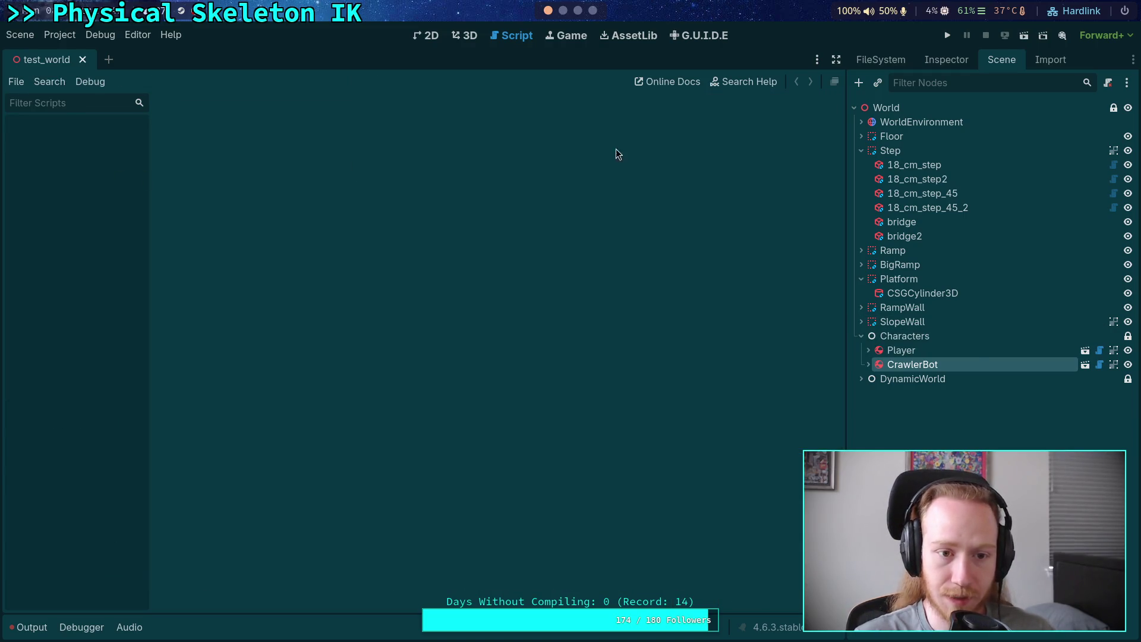
- Open physical_skeleton.gd and joint_data.gd from the FileSystem dock, then switch to the Obsidian notes
click(946, 60)
click(881, 59)
double_click(933, 244)
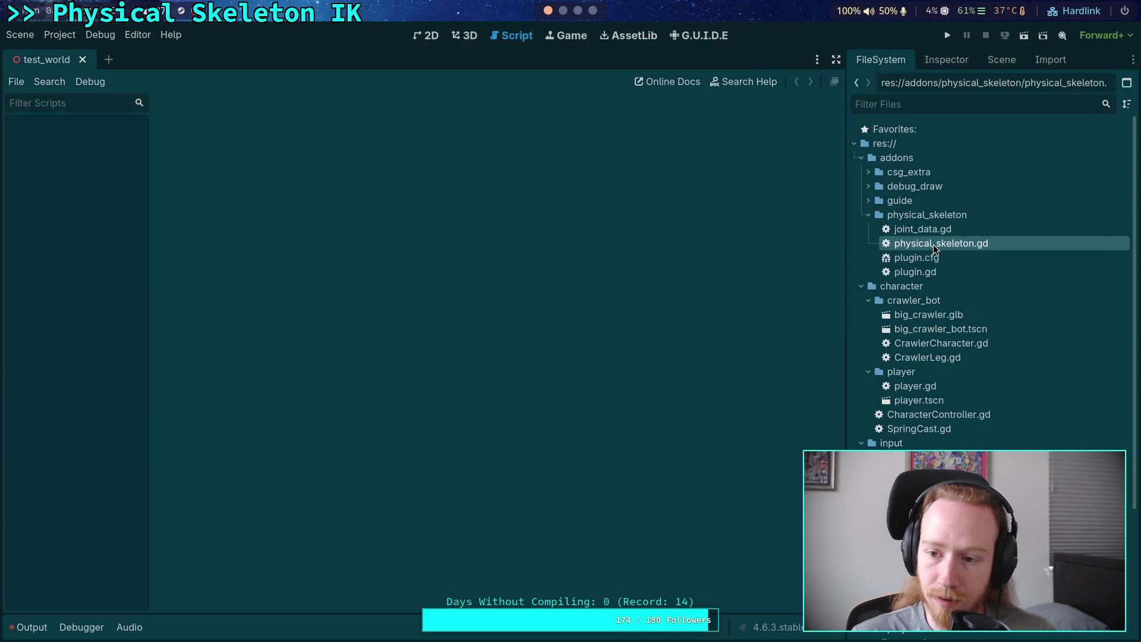
scroll(654, 311, down, 2)
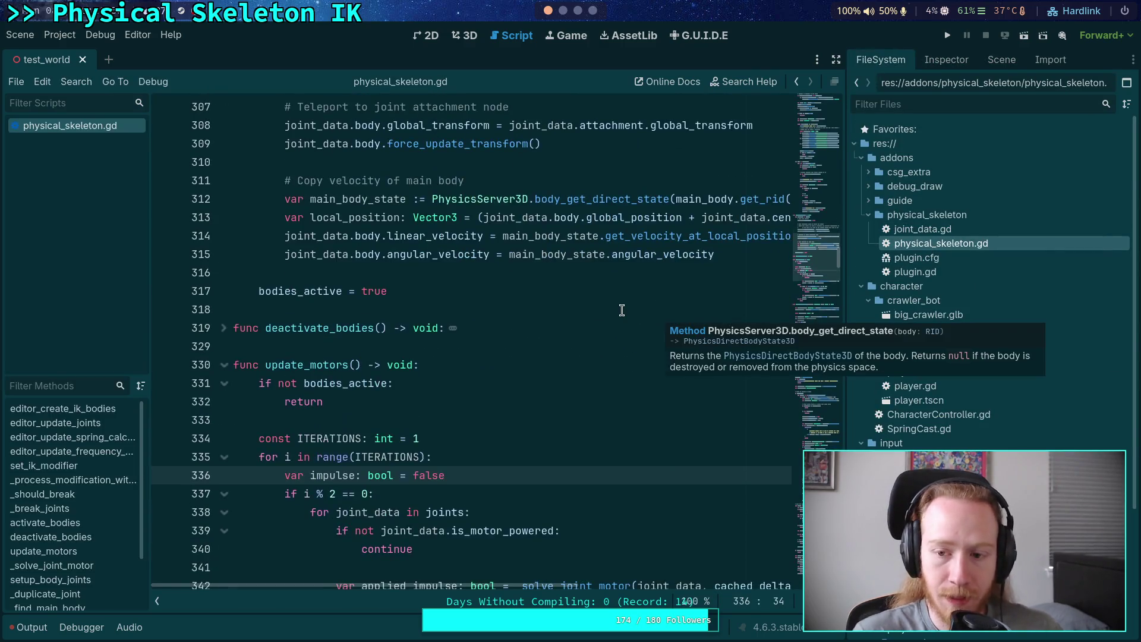
click(508, 415)
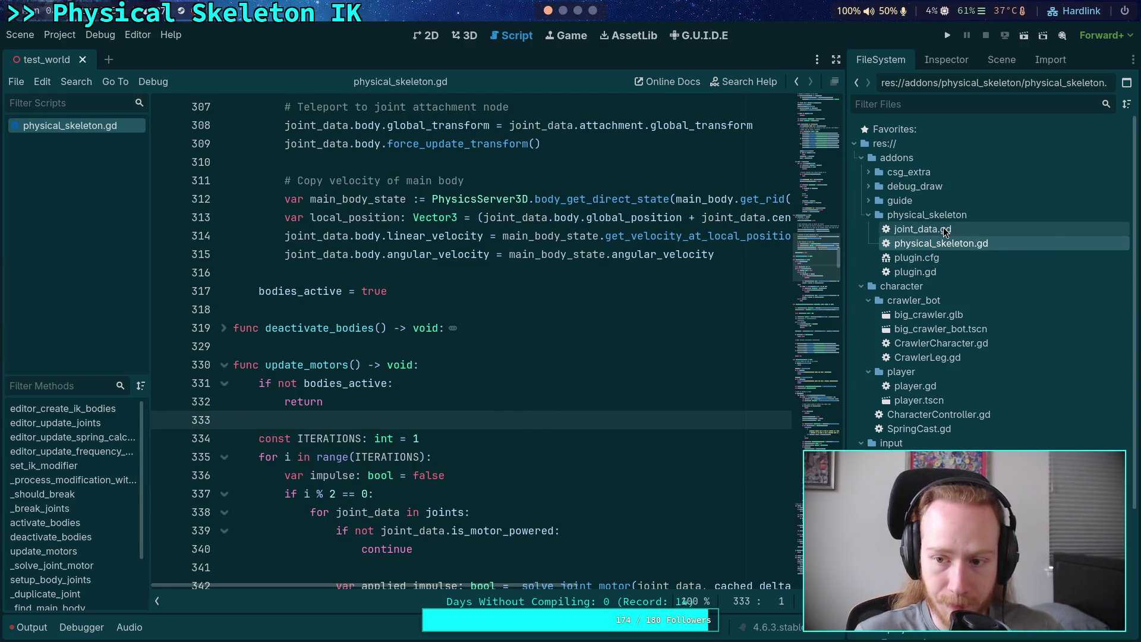
double_click(936, 232)
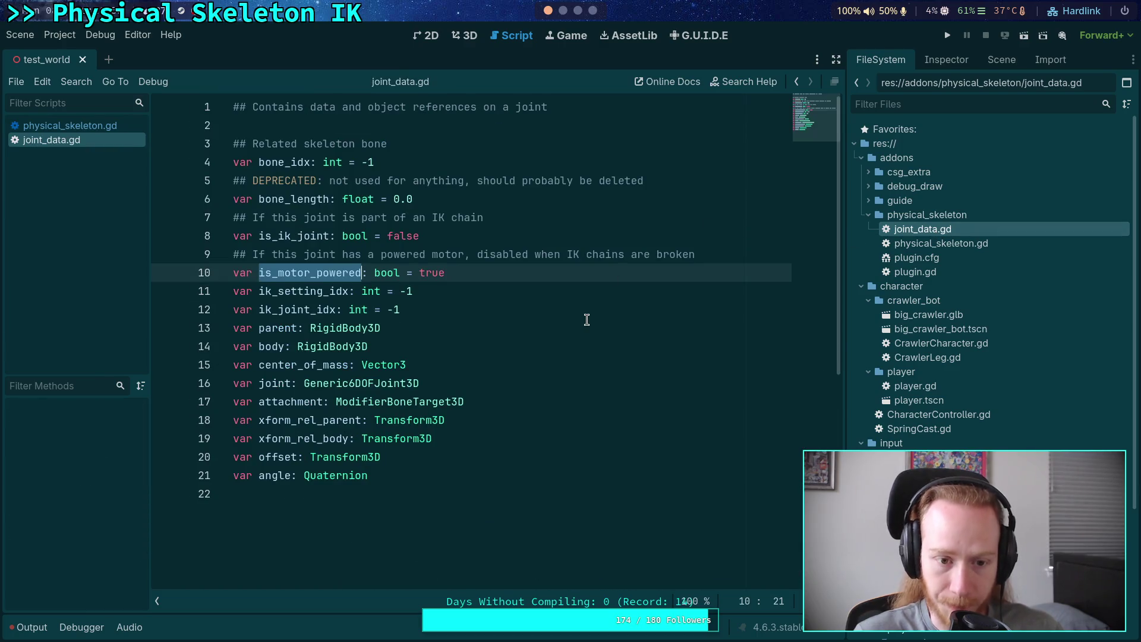
key(super+3)
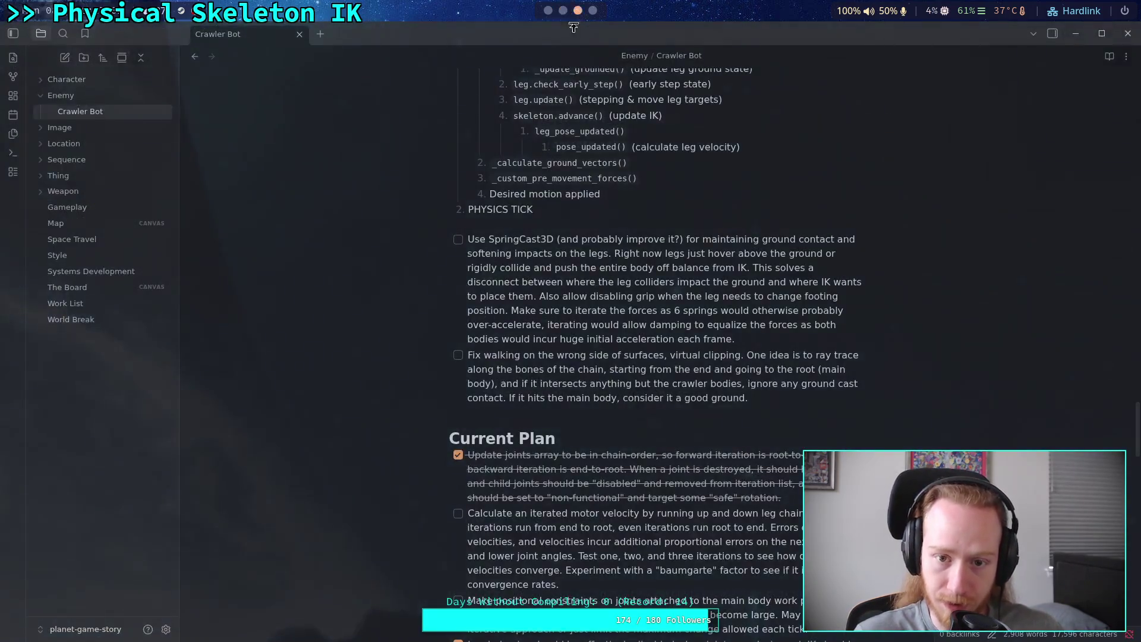
- Scroll up to the Crawler Bot note's Joint Structure section, then switch back to joint_data.gd in Godot
scroll(562, 329, up, 20)
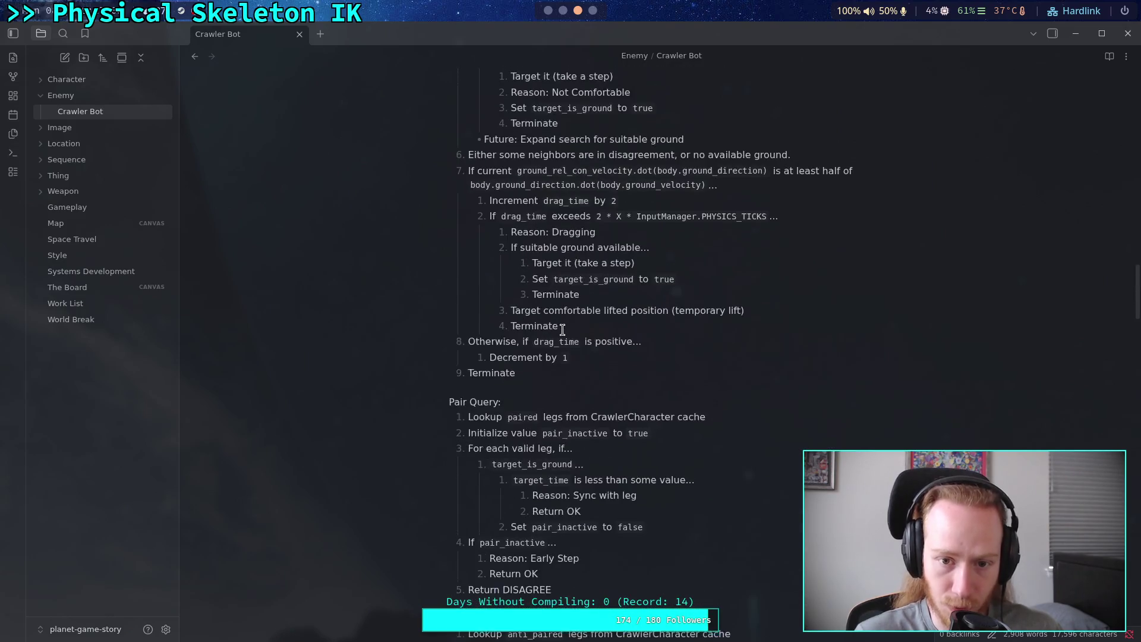
scroll(563, 329, up, 10)
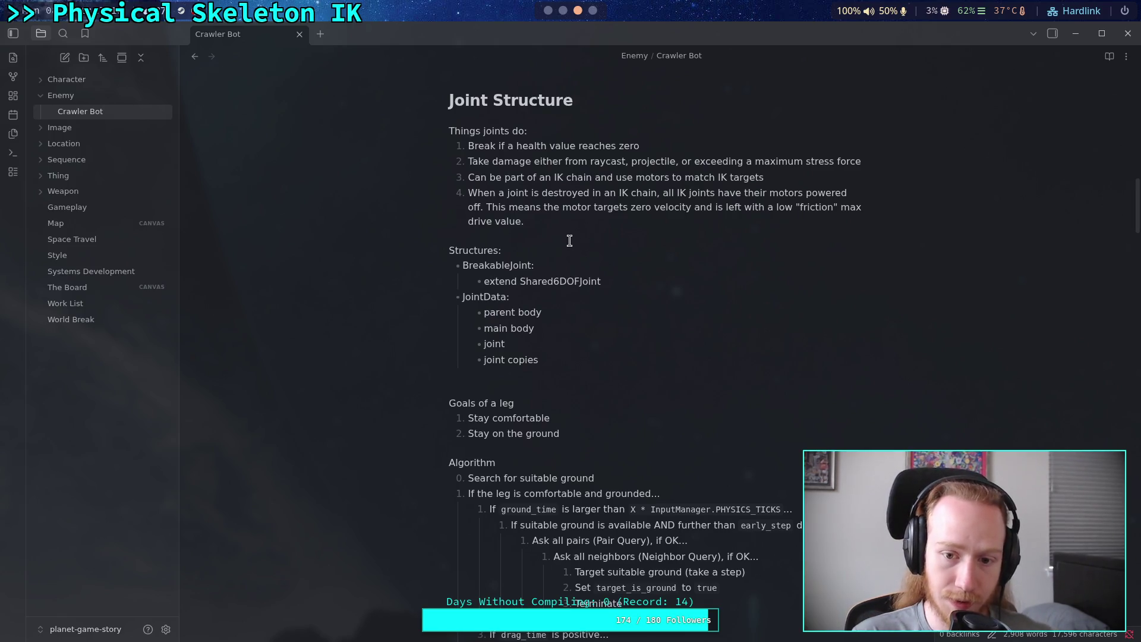
click(563, 11)
scroll(562, 11, up, 1)
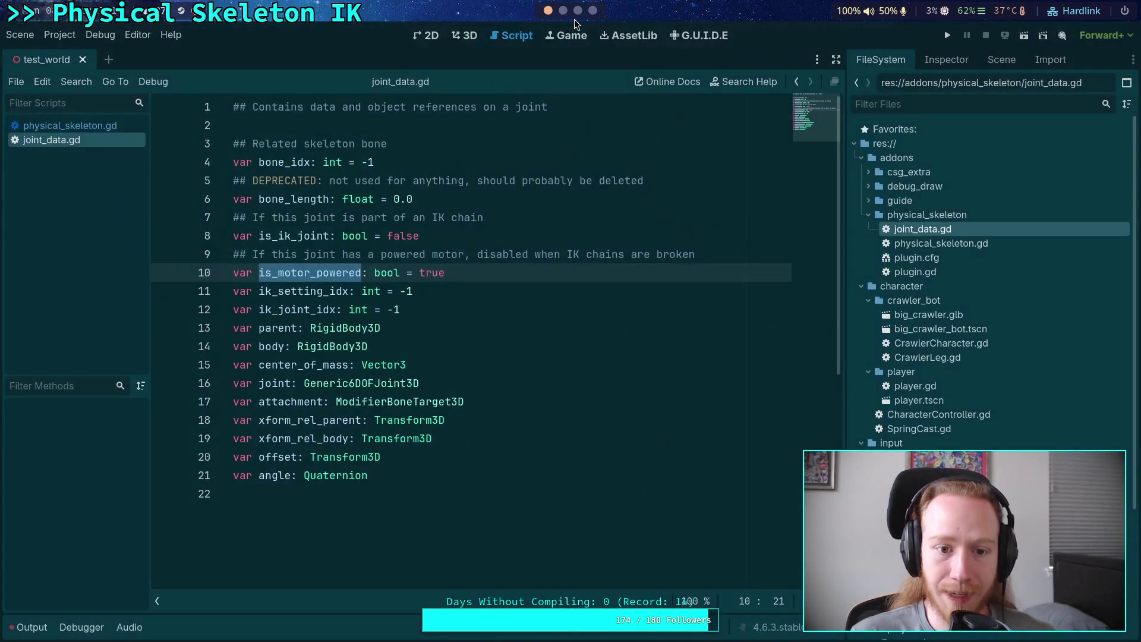
- Browse the FileSystem dock from the physical_skeleton folder down to select node/shared_6dof_joint.gd
click(926, 217)
right_click(932, 217)
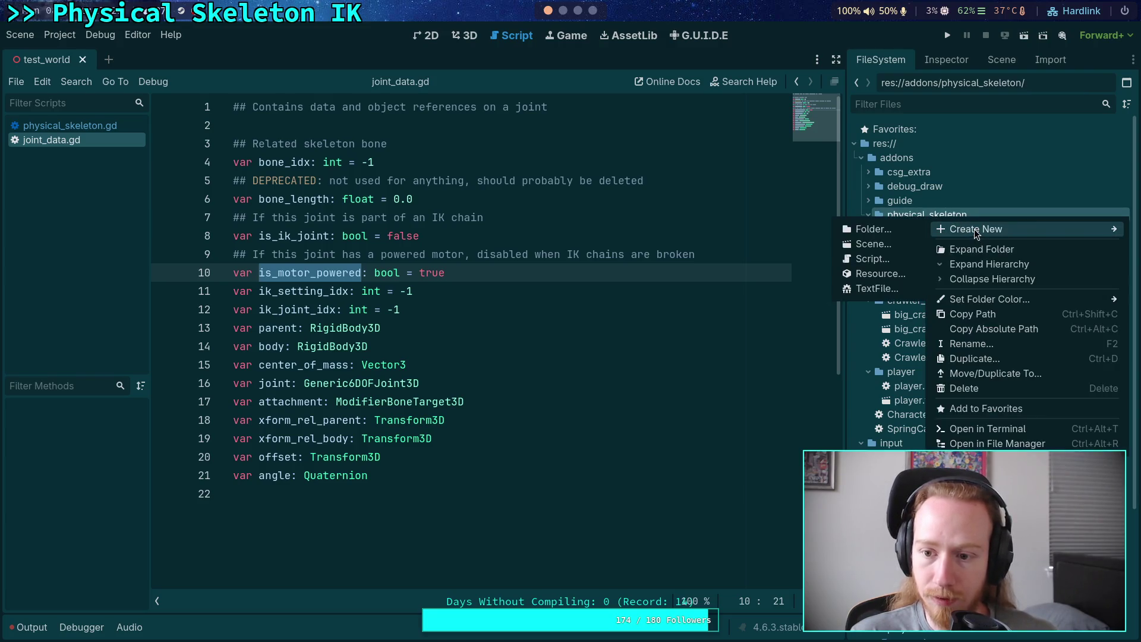
key(Escape)
key(Up)
click(955, 219)
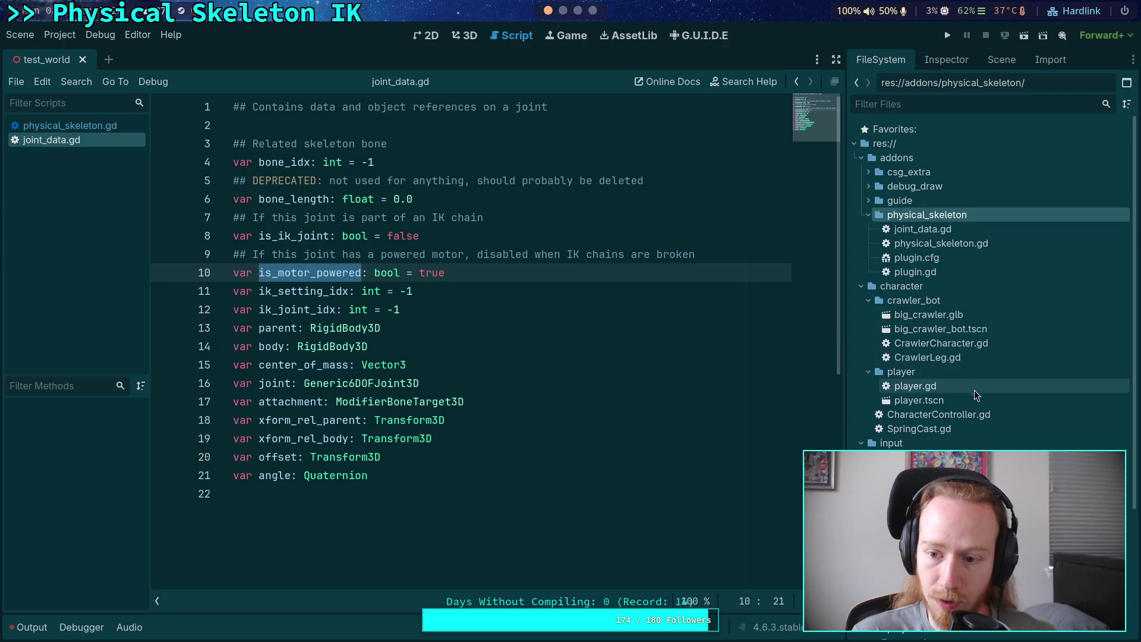
scroll(980, 410, down, 3)
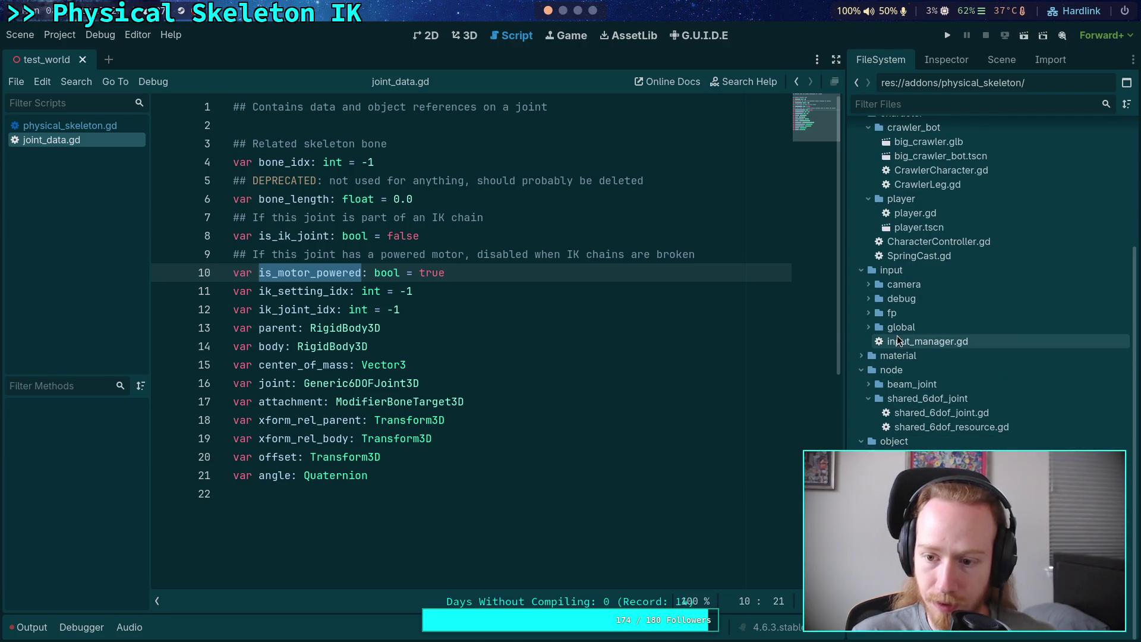
click(946, 416)
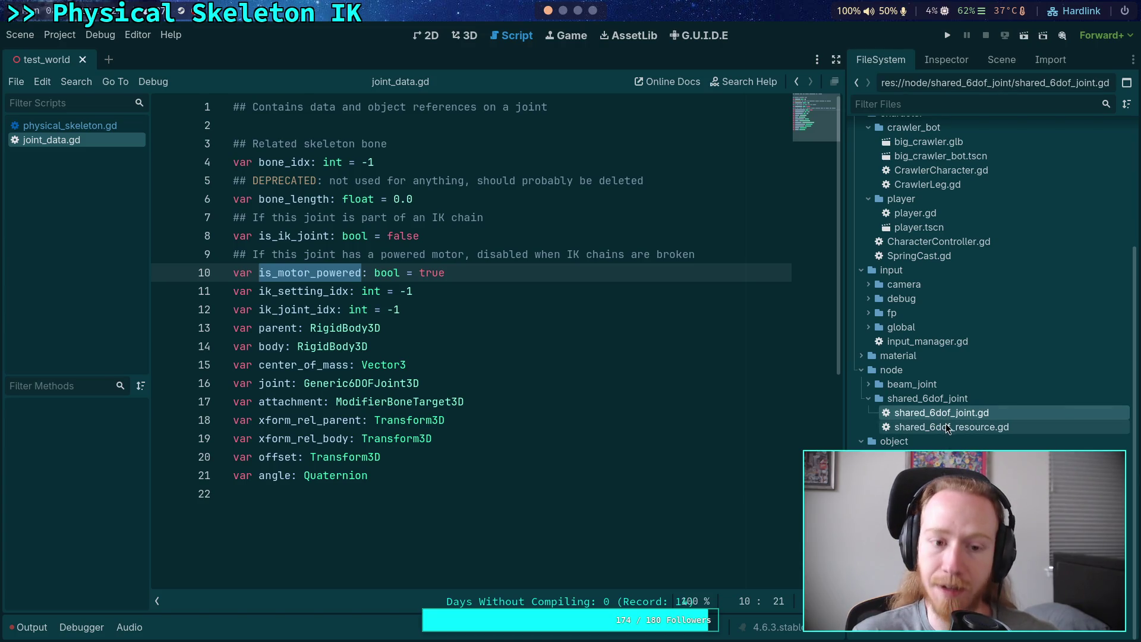
scroll(948, 421, up, 3)
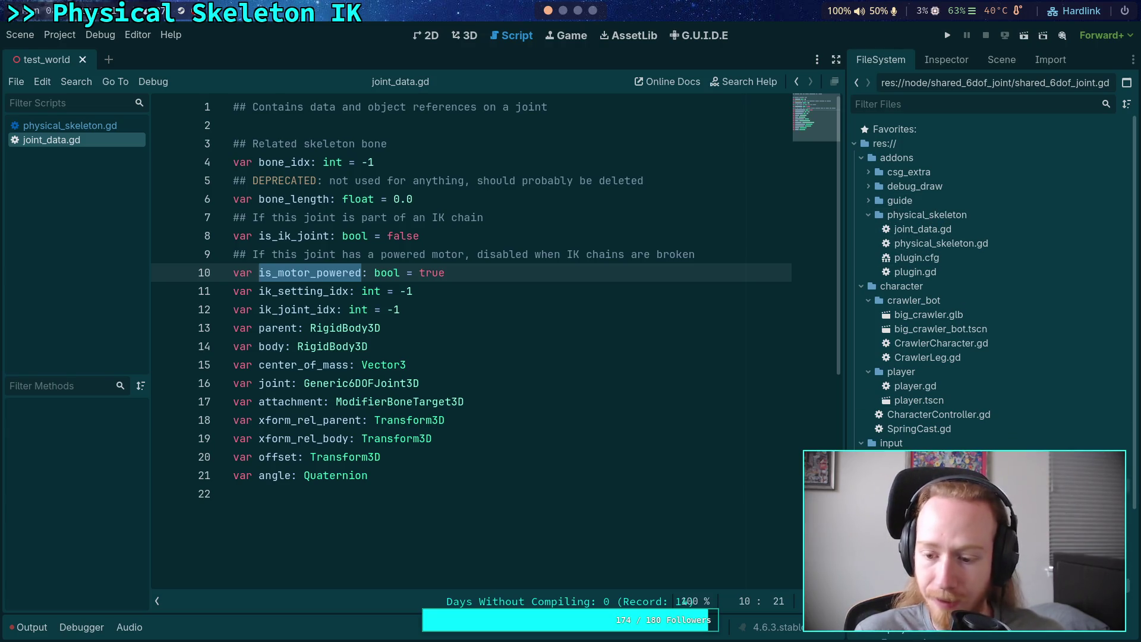
click(968, 216)
- Create breakable_joint.gd in the physical_skeleton folder, inheriting from Generic6DOFJoint3D
right_click(968, 216)
mouse_move(990, 227)
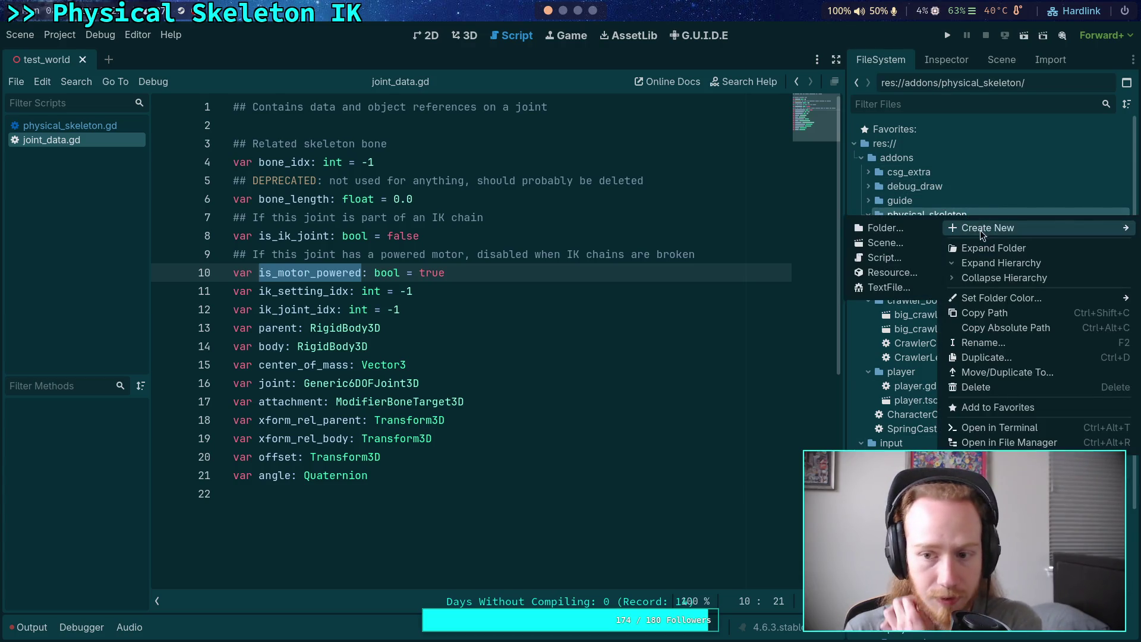
click(924, 255)
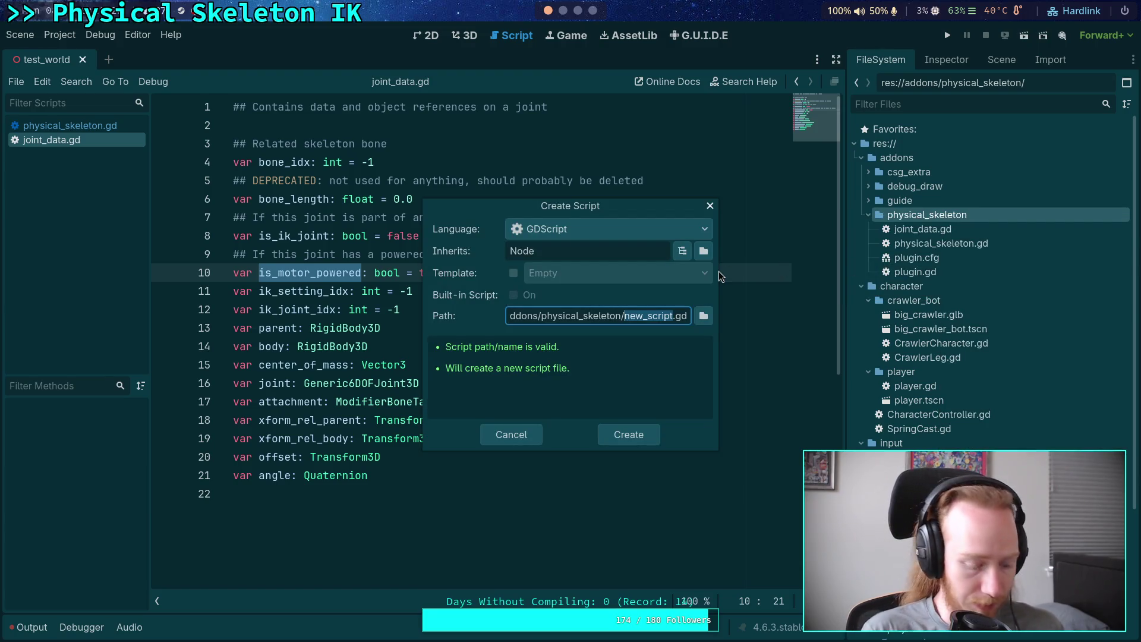
text(breakable_joint)
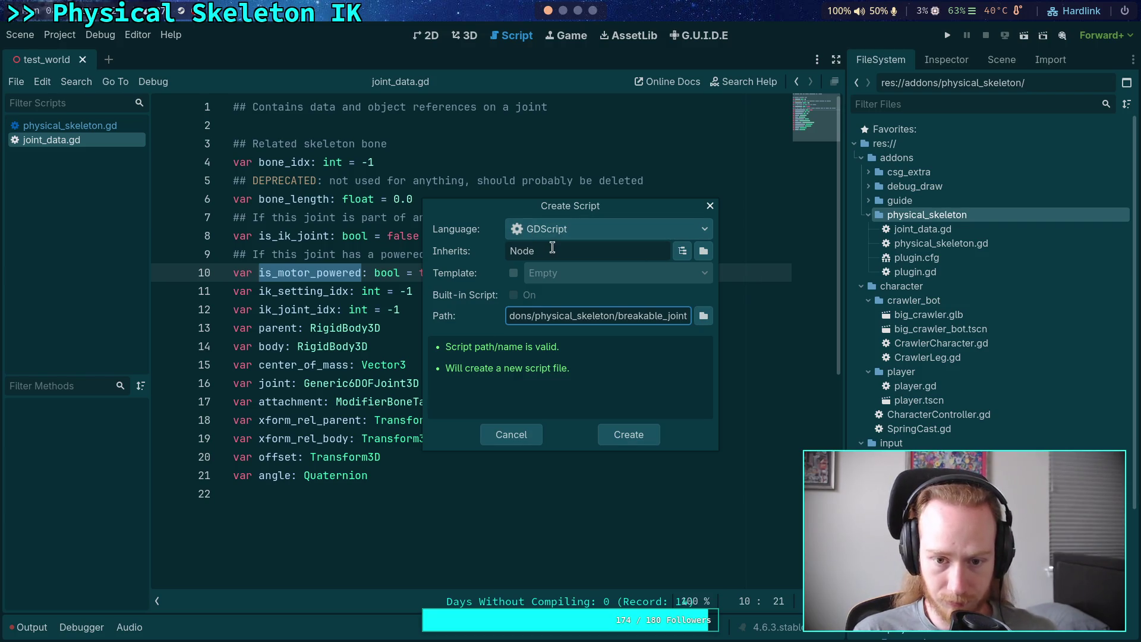
click(548, 252)
key(ctrl+a)
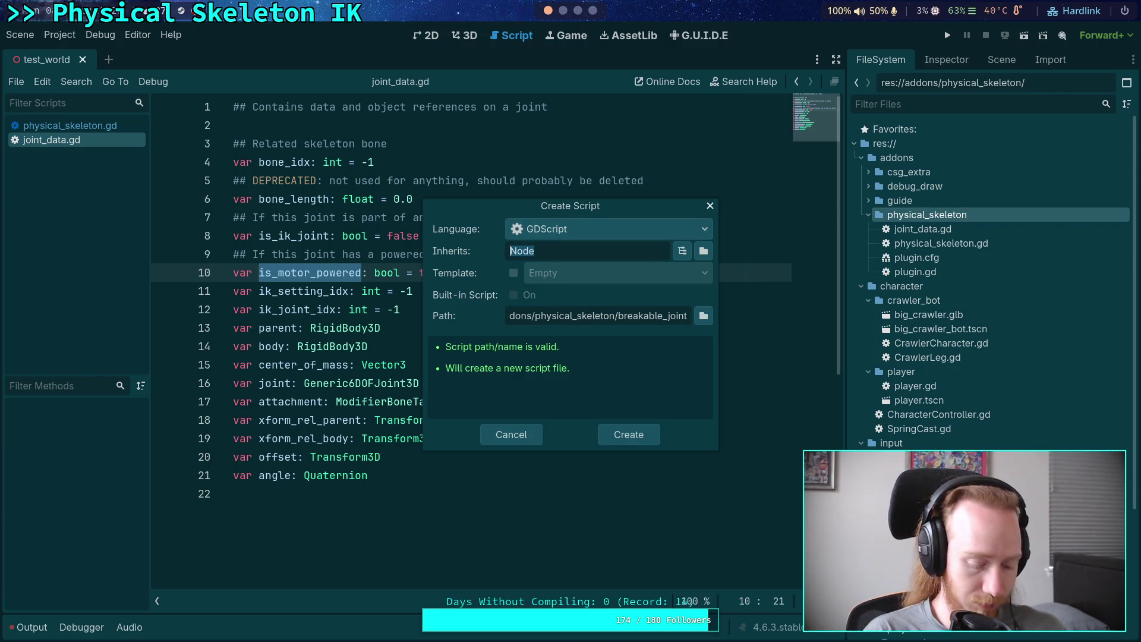
text(G)
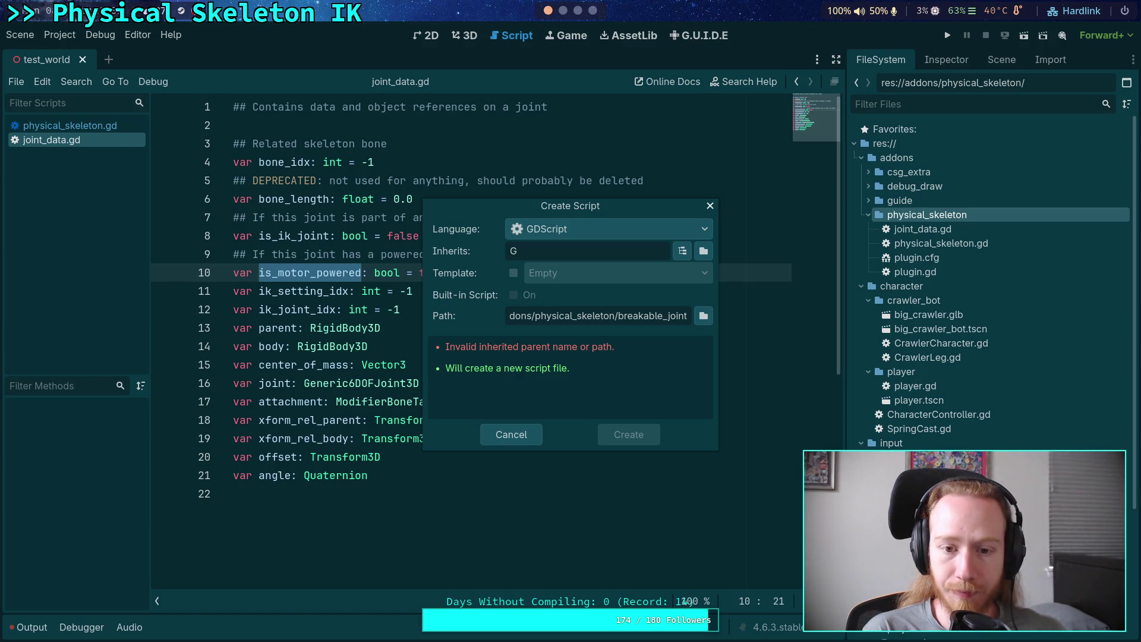
text(eneric)
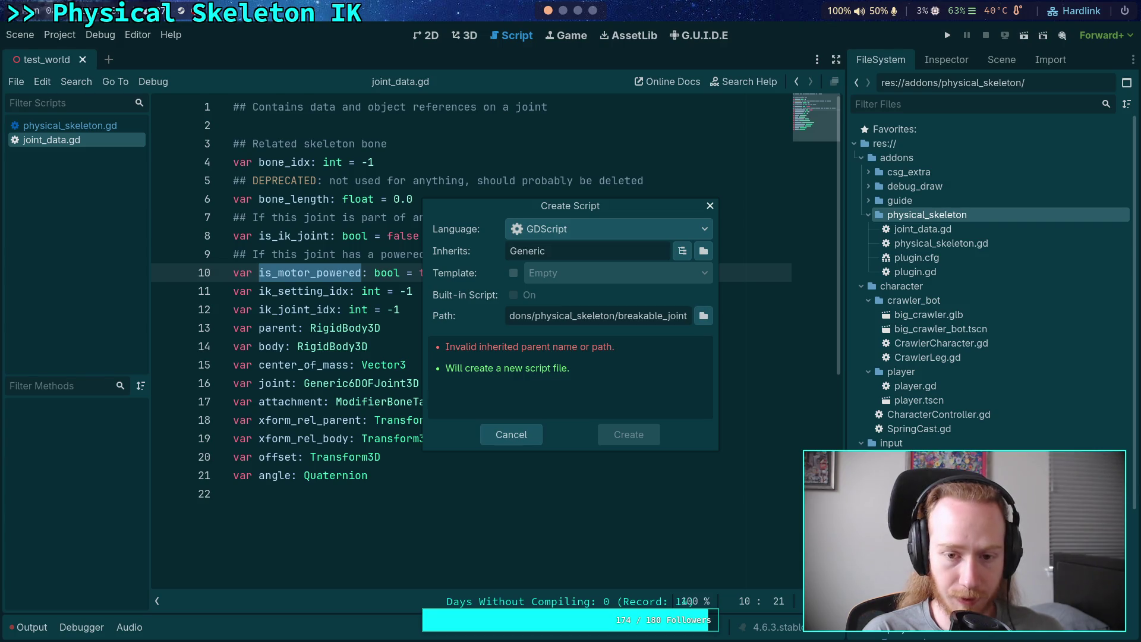
text(6DOFJ)
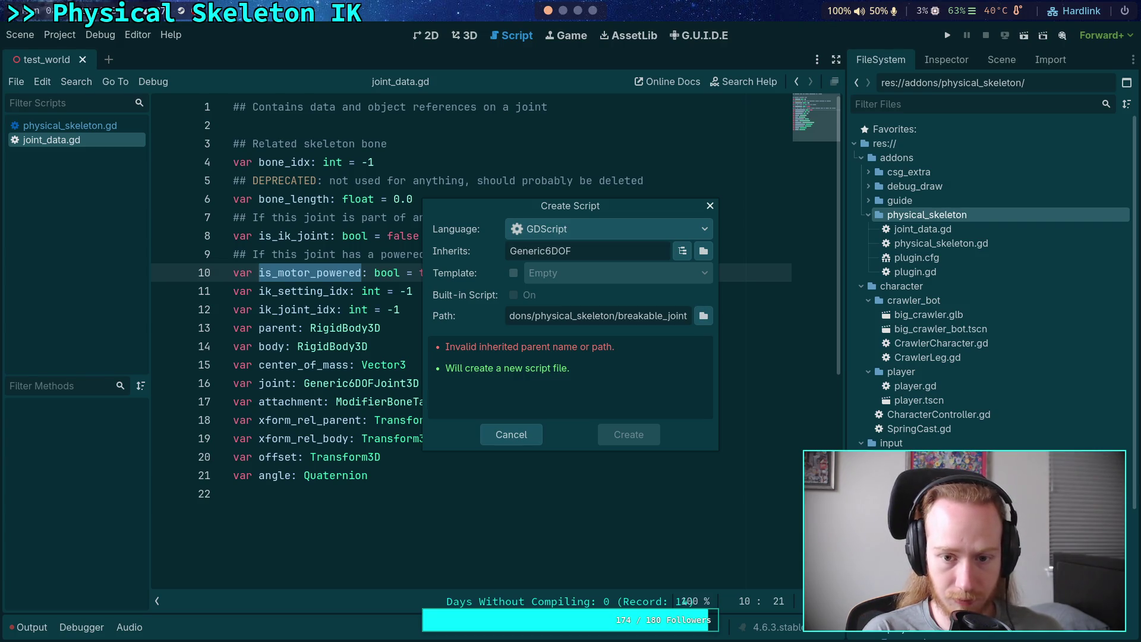
text(oint3D)
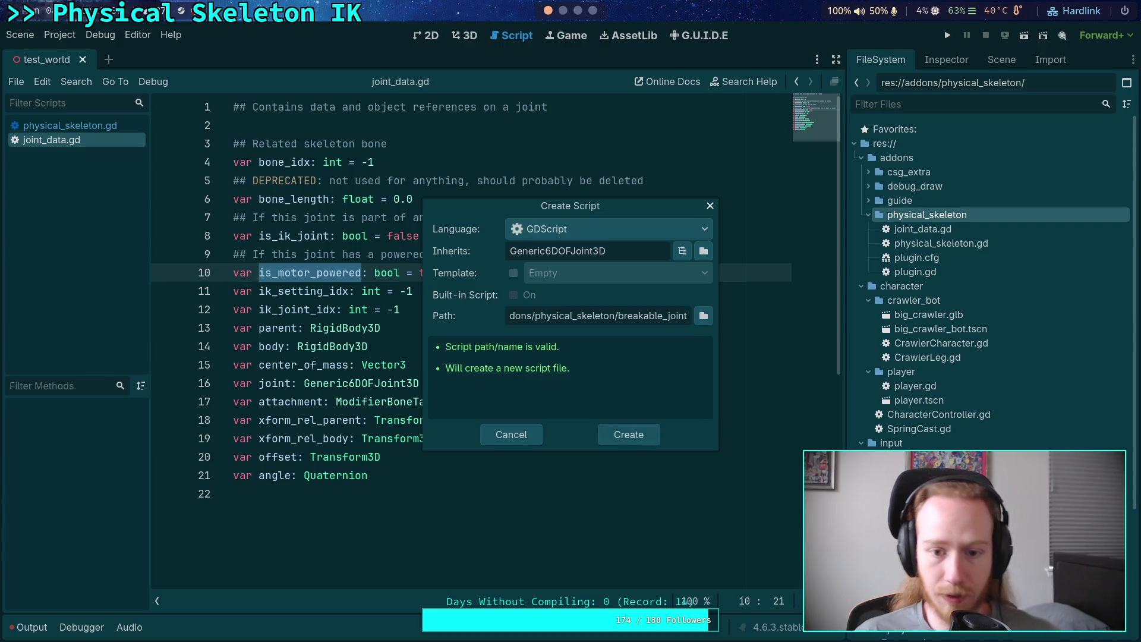
click(619, 425)
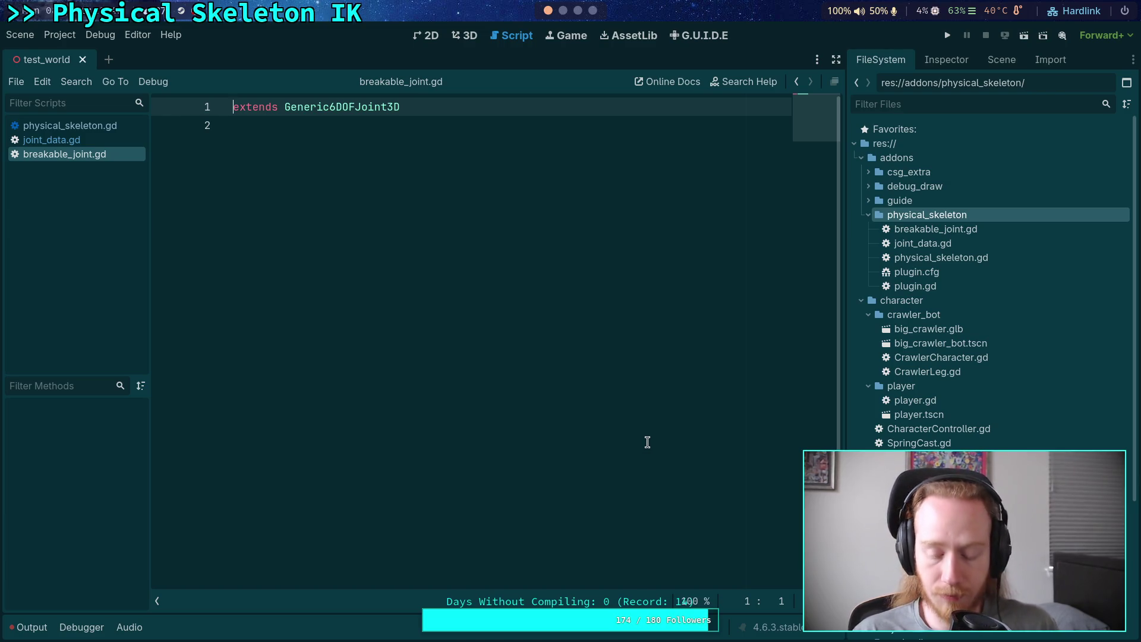
- Insert 'class_name BreakableJoint' before extends and add a new line, after glancing at the joint notes
key(space)
key(Left)
text(class_n)
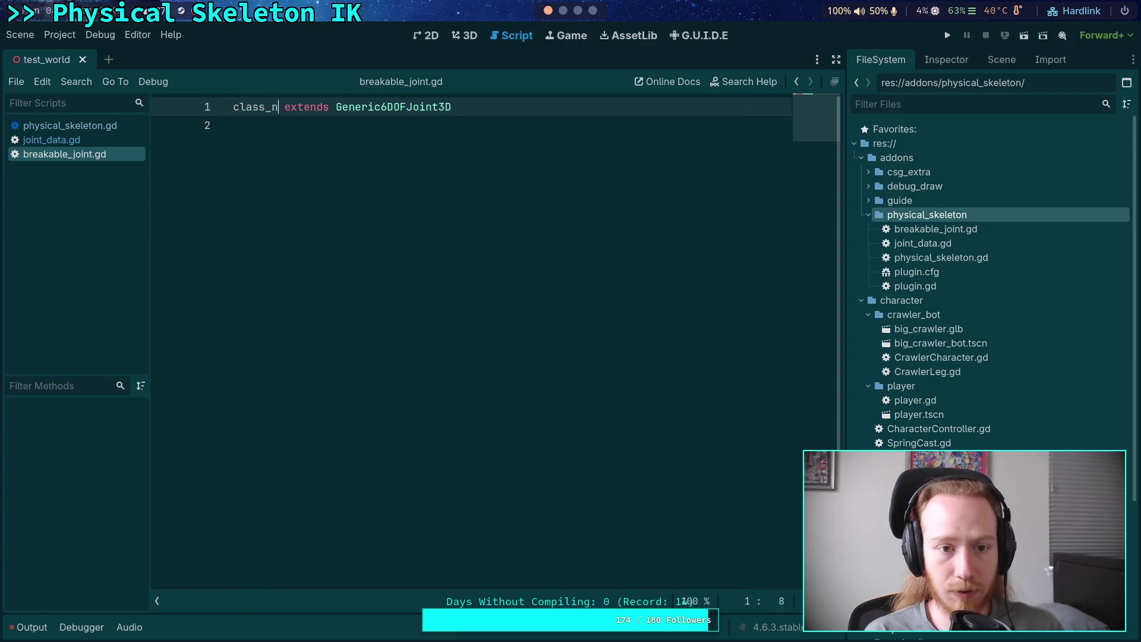
text(ame BreakableJoint)
click(731, 476)
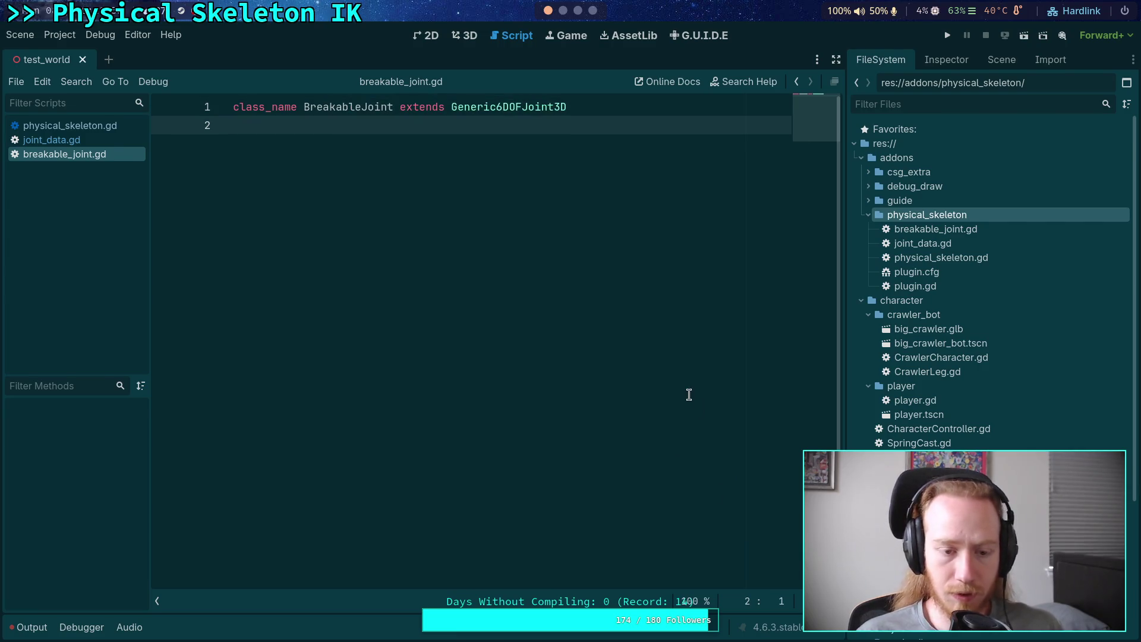
key(Return)
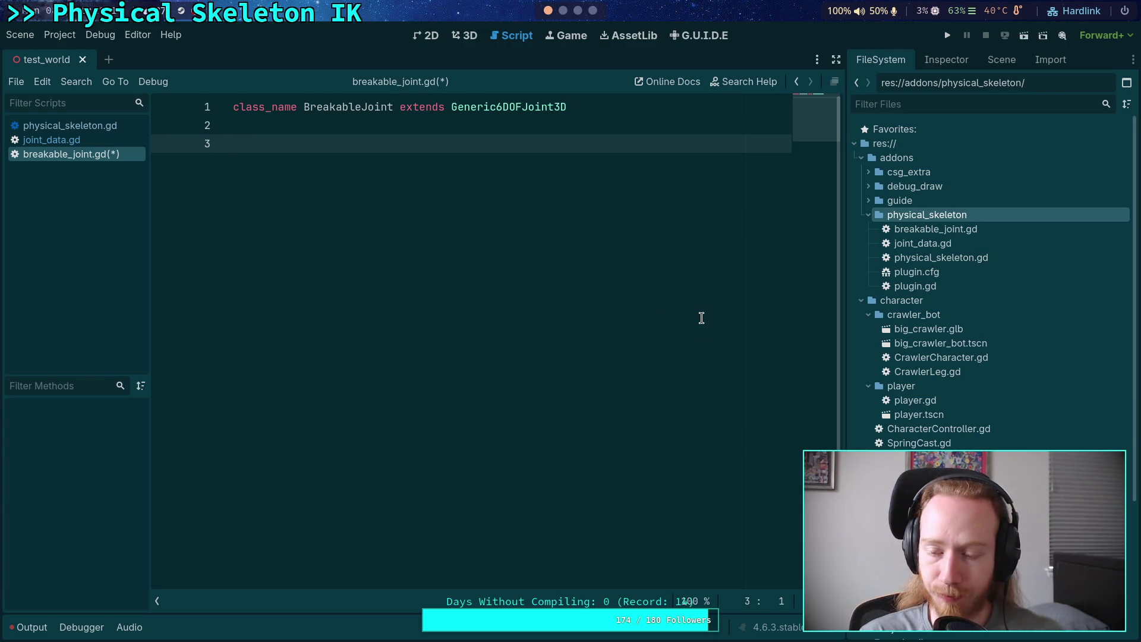
click(563, 9)
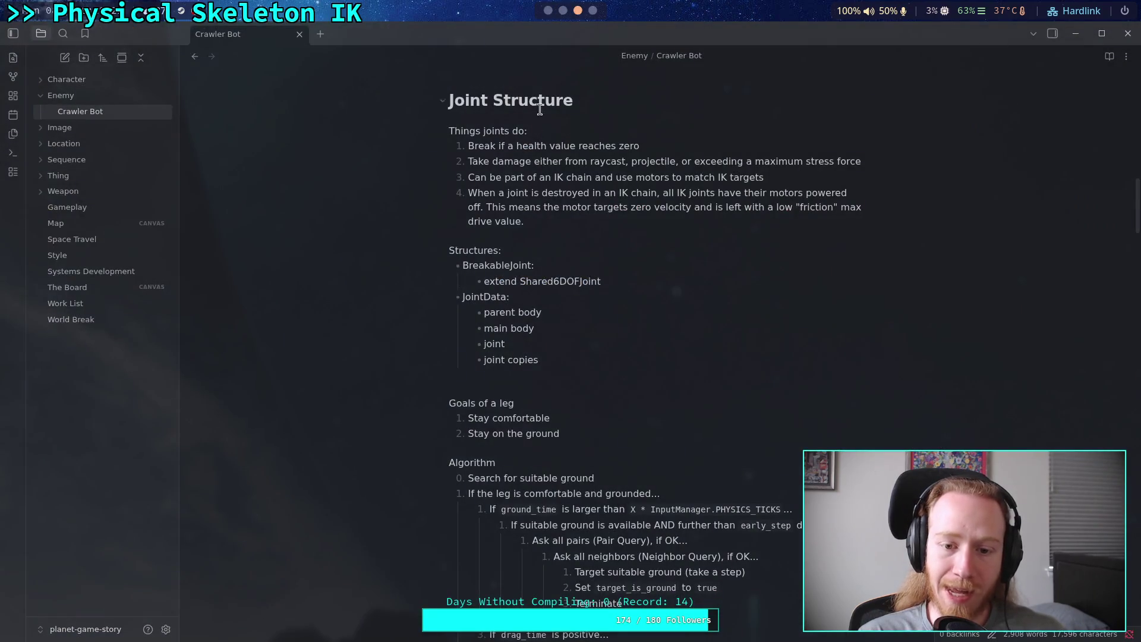
click(548, 12)
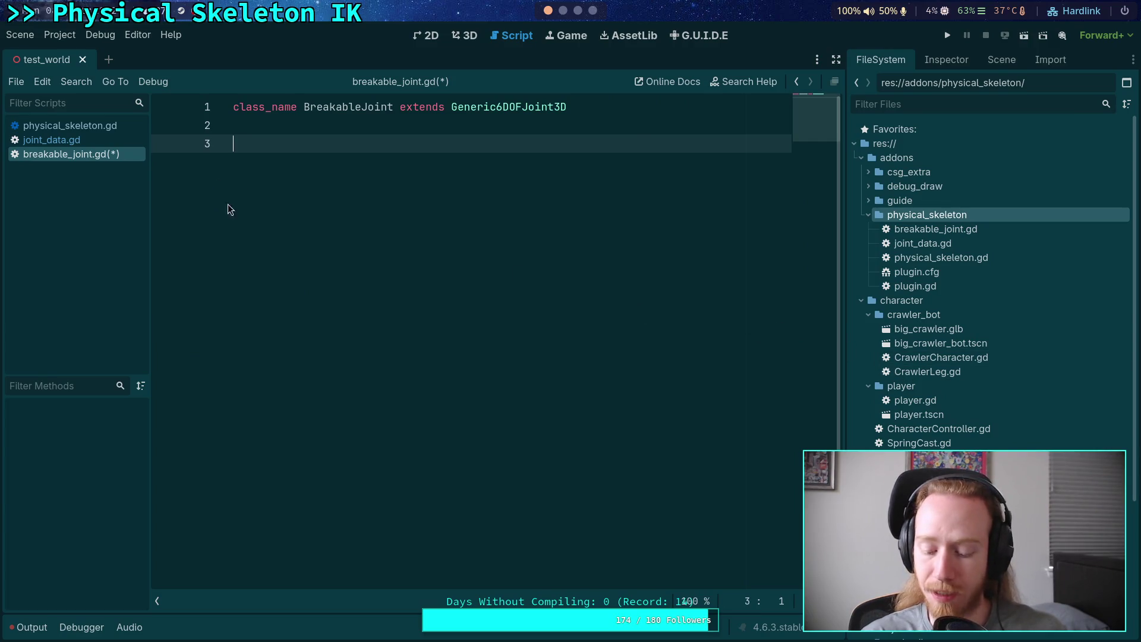
text(@export var max_force: float = 1000)
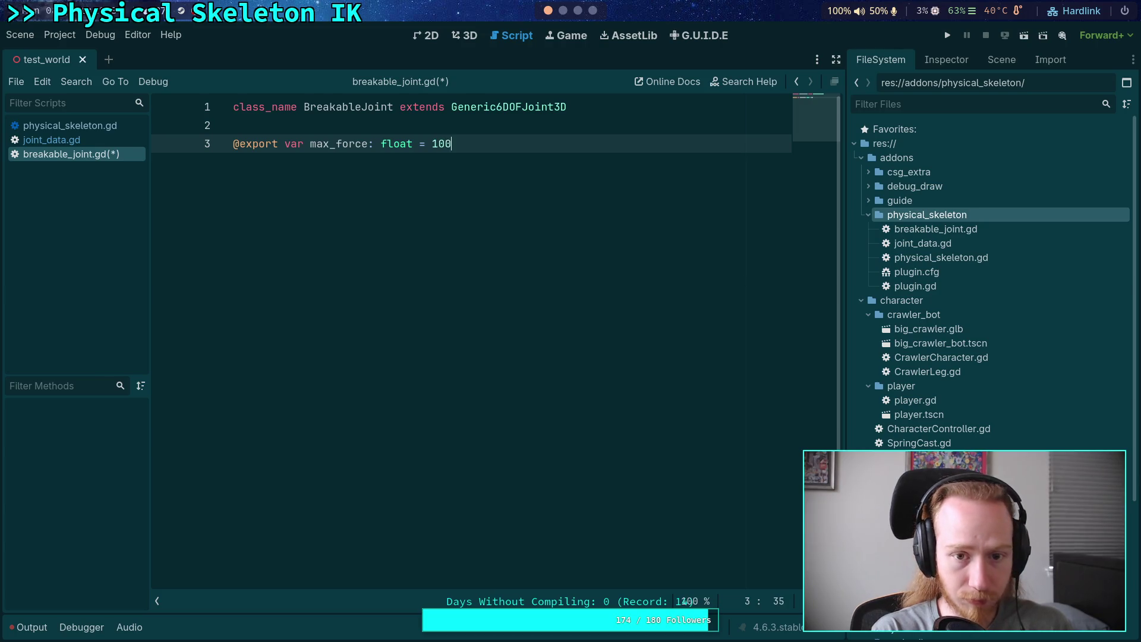
text(.0)
click(276, 143)
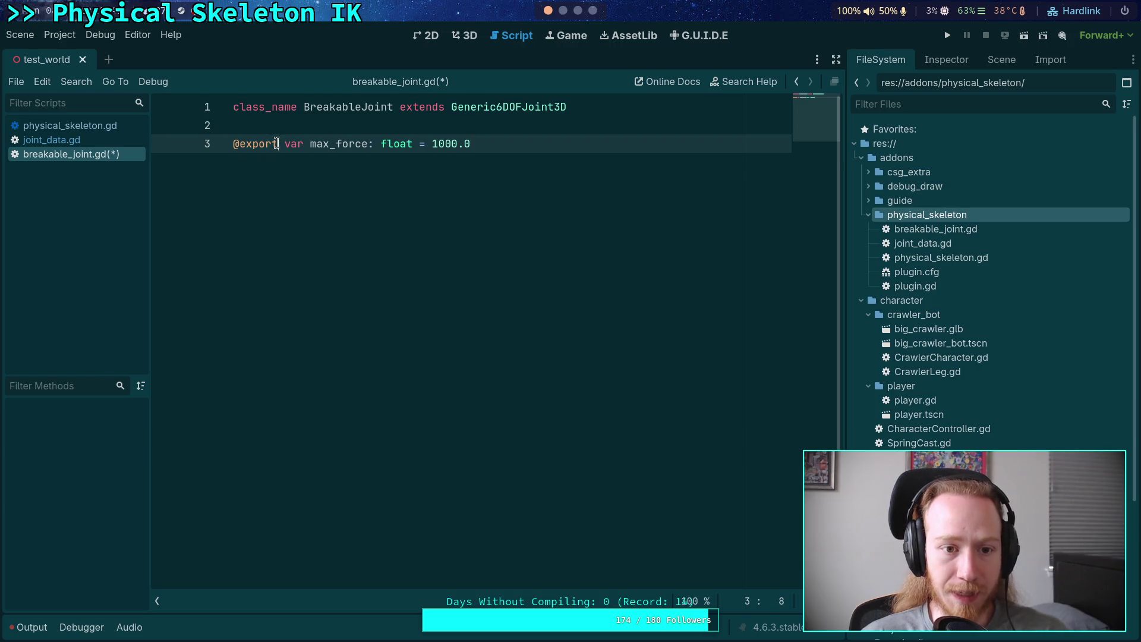
key(Return)
key(BackSpace)
click(313, 138)
text(_rang)
key(Return)
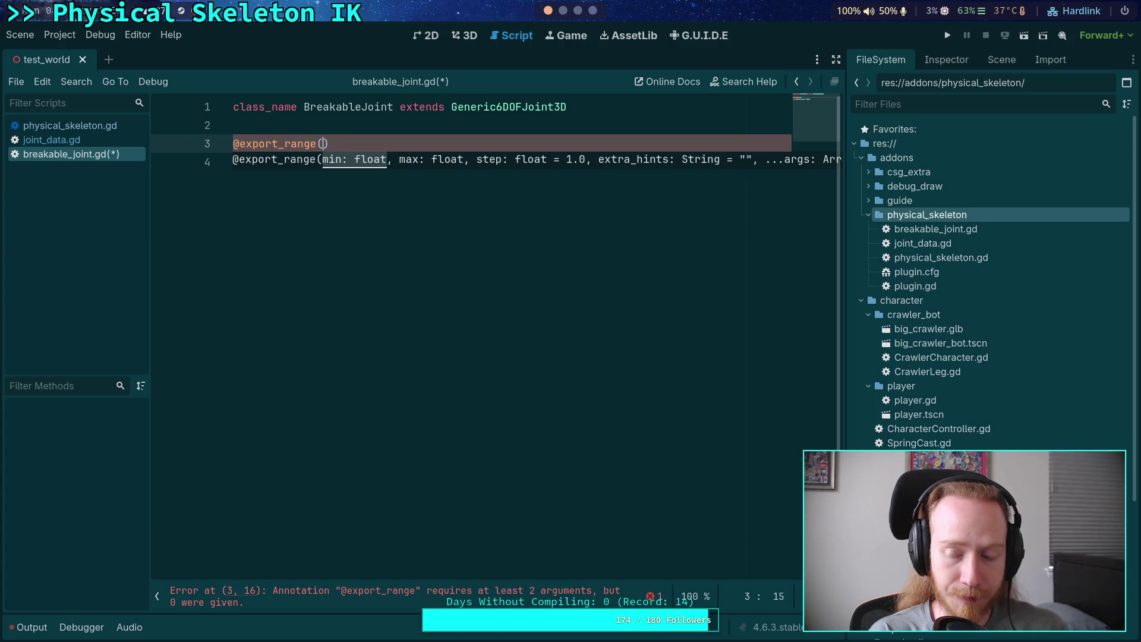
- Fill in the export_range arguments with a 5000.0 maximum and an initial 0.1 step
text(0.1,)
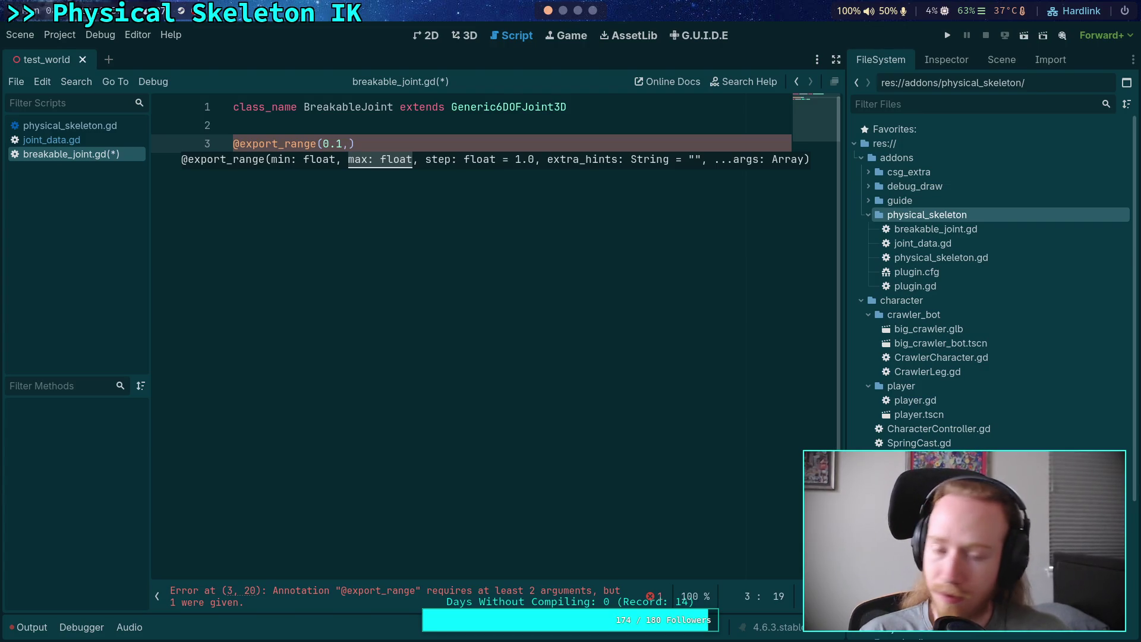
key(BackSpace)
key(BackSpace)
key(BackSpace)
key(BackSpace)
text(1.0)
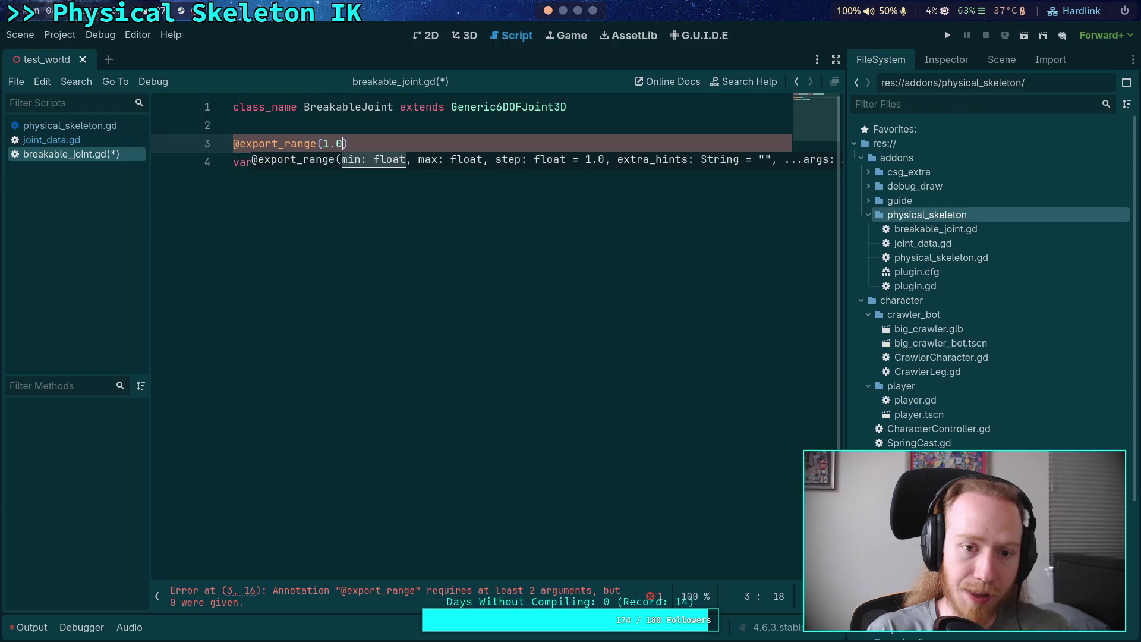
text(, )
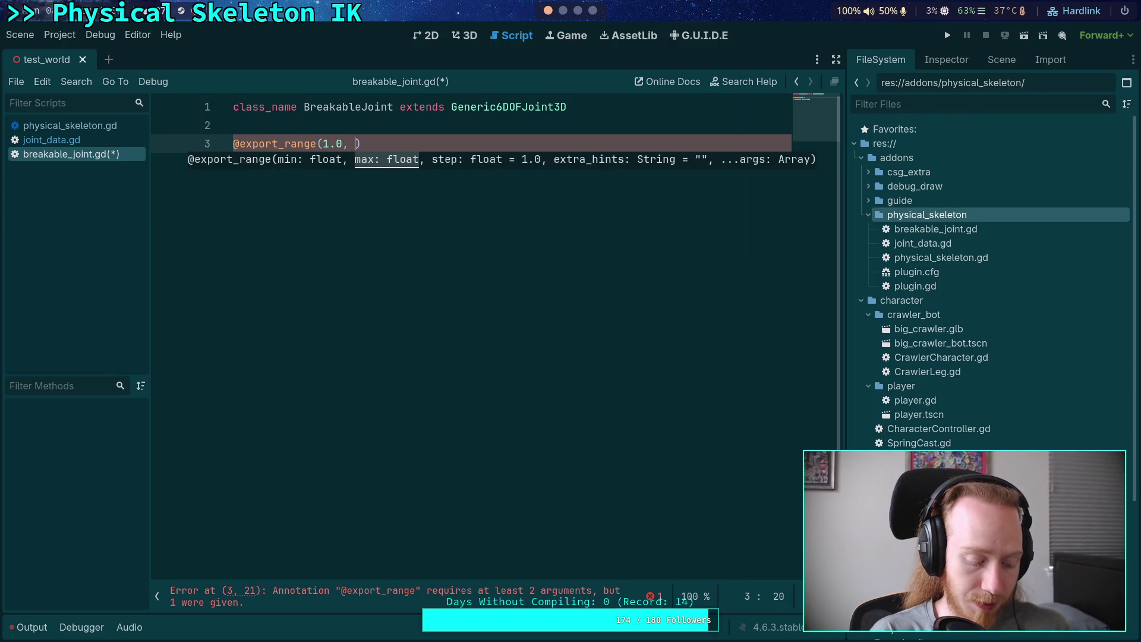
text(2500.)
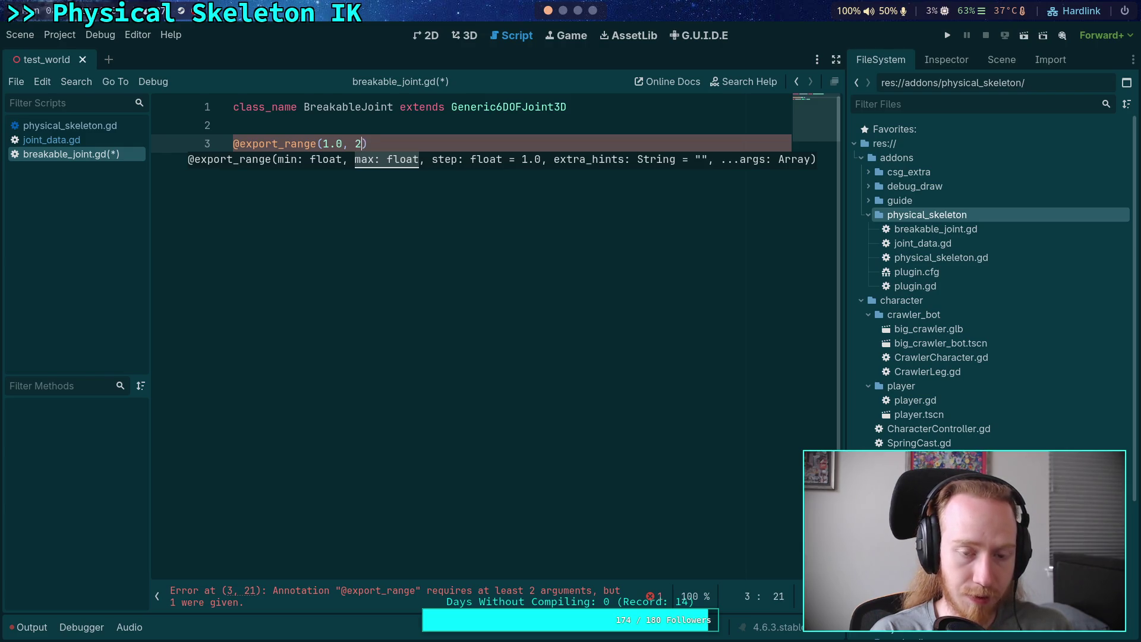
text(0)
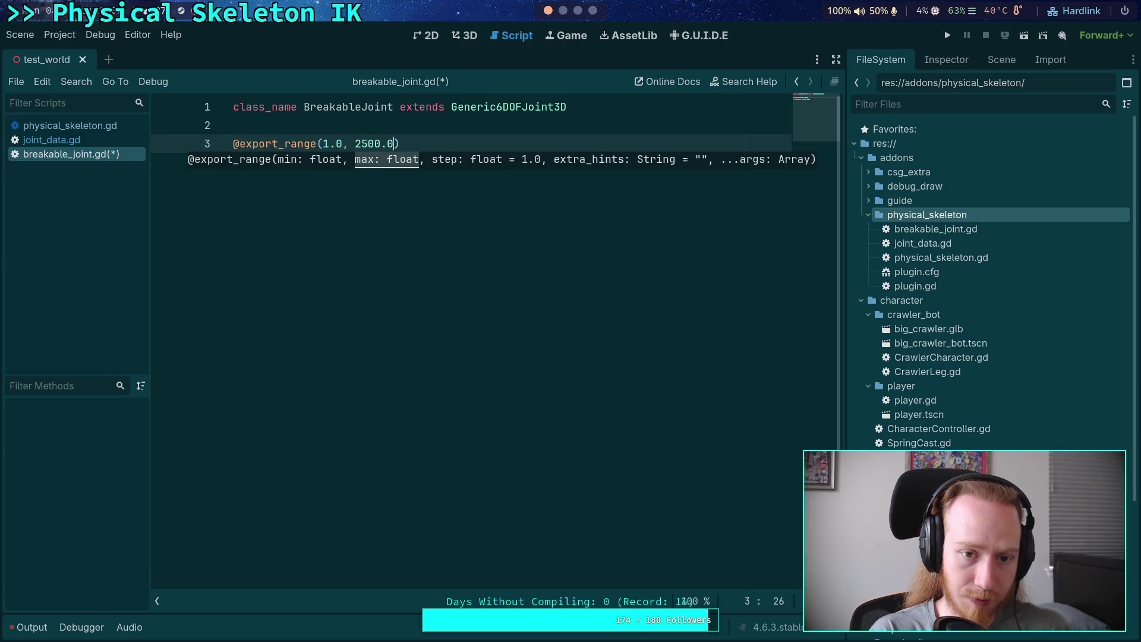
key(BackSpace)
key(BackSpace)
key(BackSpace)
text(5000)
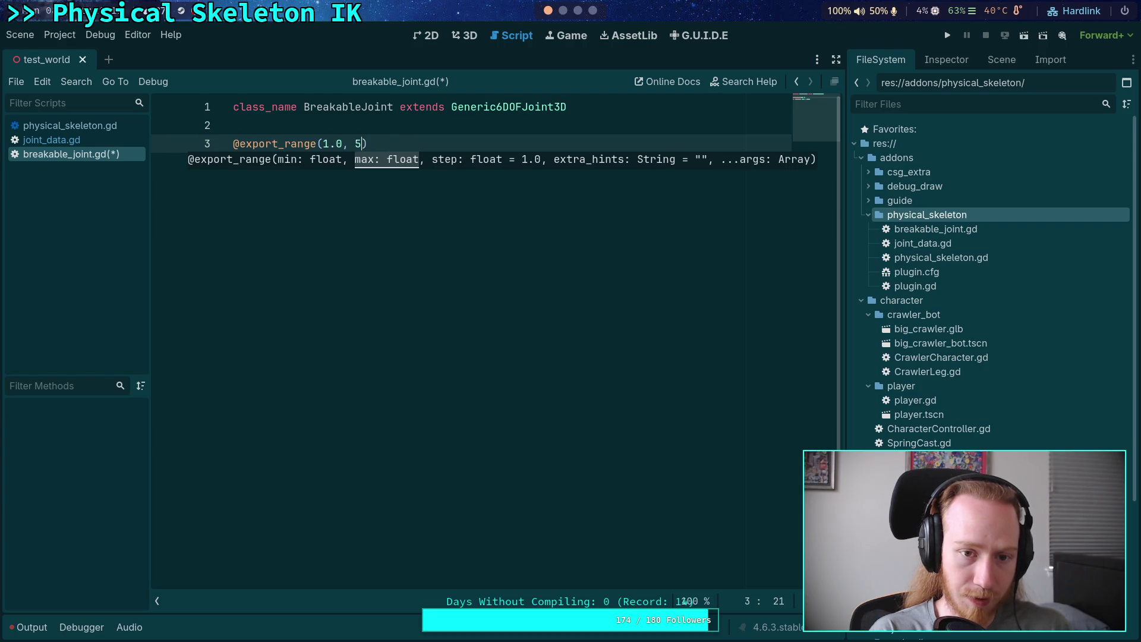
text(.0, )
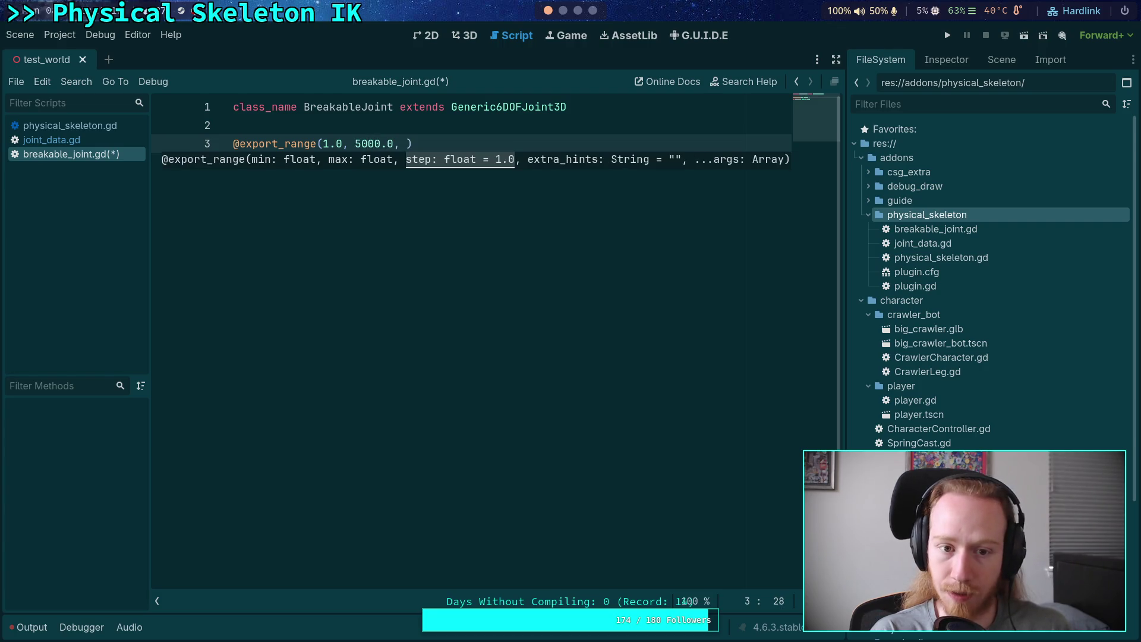
text(1.0,)
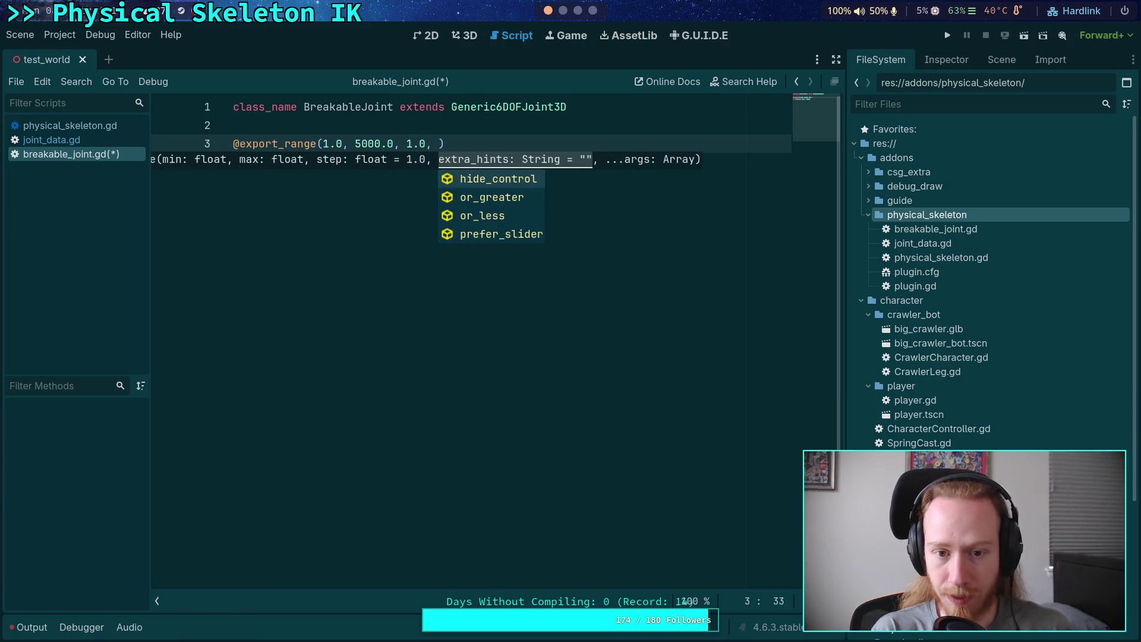
key(Left)
key(Left)
key(BackSpace)
key(BackSpace)
key(BackSpace)
text(0.1)
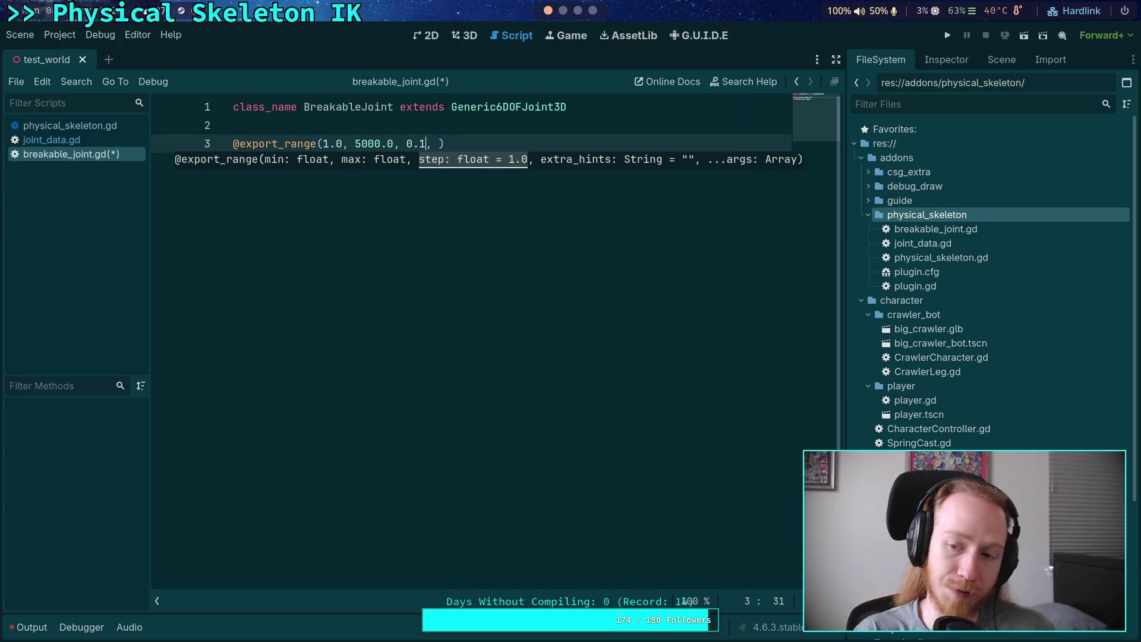
- Refine the range to minimum 0.01 and step 0.01, add 'or_greater', and declare var max_force: float = 1000.0
click(336, 143)
click(432, 144)
click(336, 143)
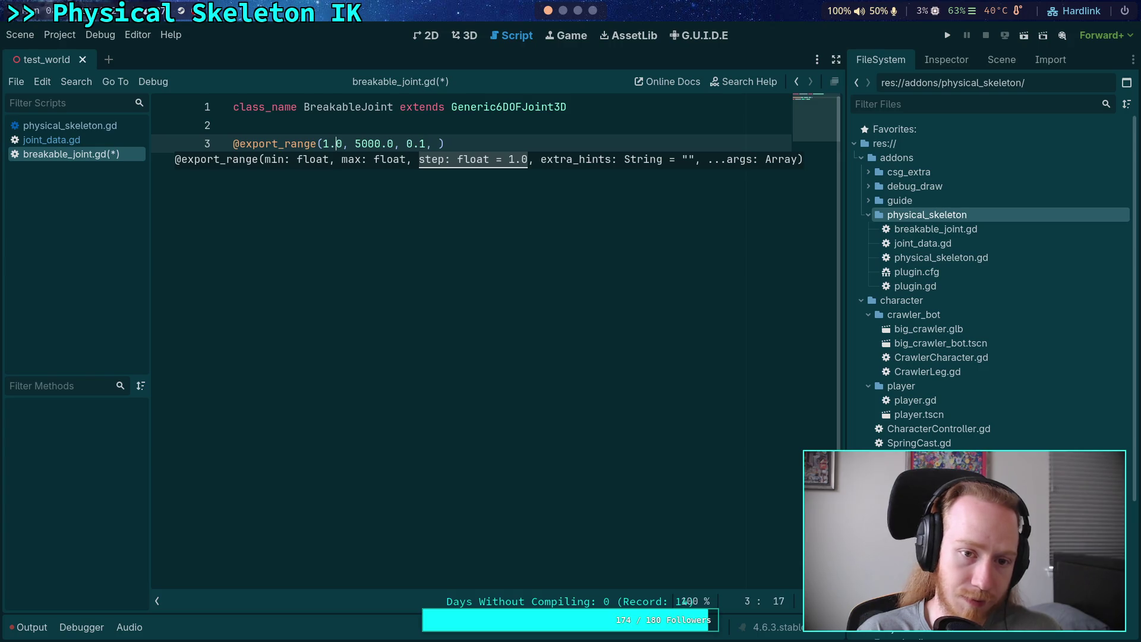
key(BackSpace)
key(BackSpace)
key(BackSpace)
text(0.)
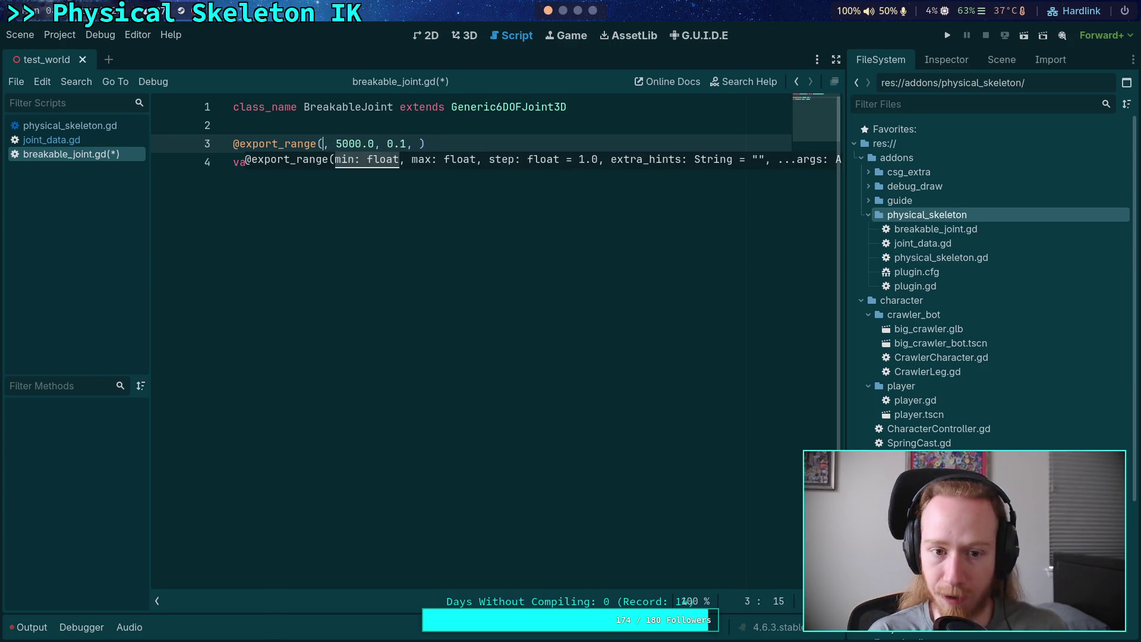
text(01)
key(Right)
key(Right)
key(Right)
key(Right)
text(0)
key(Right)
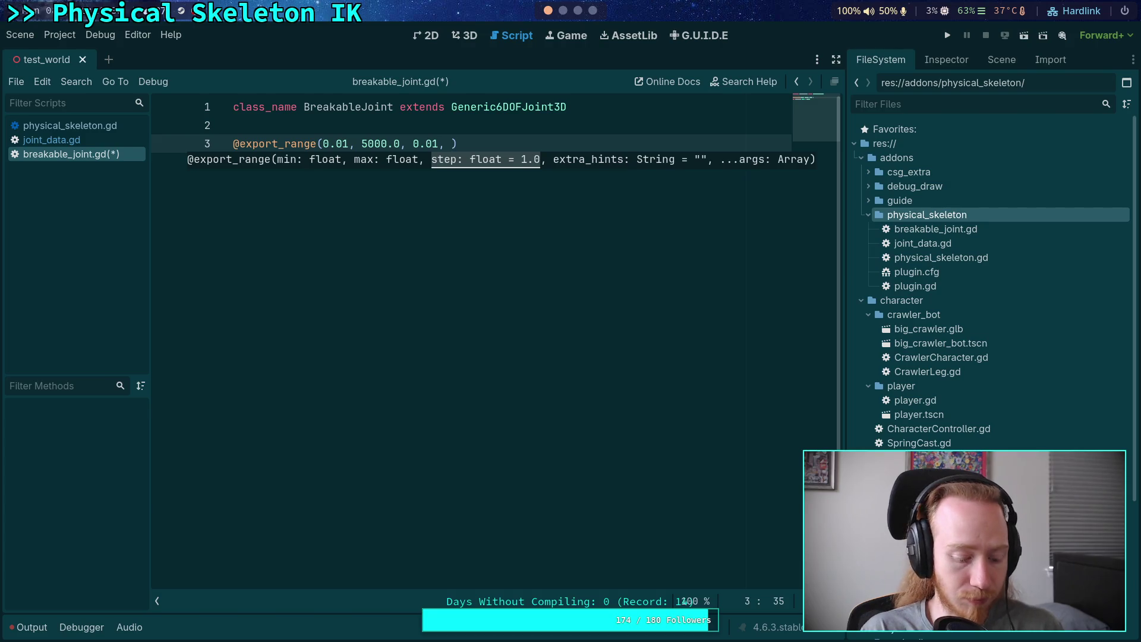
key(BackSpace)
text(')
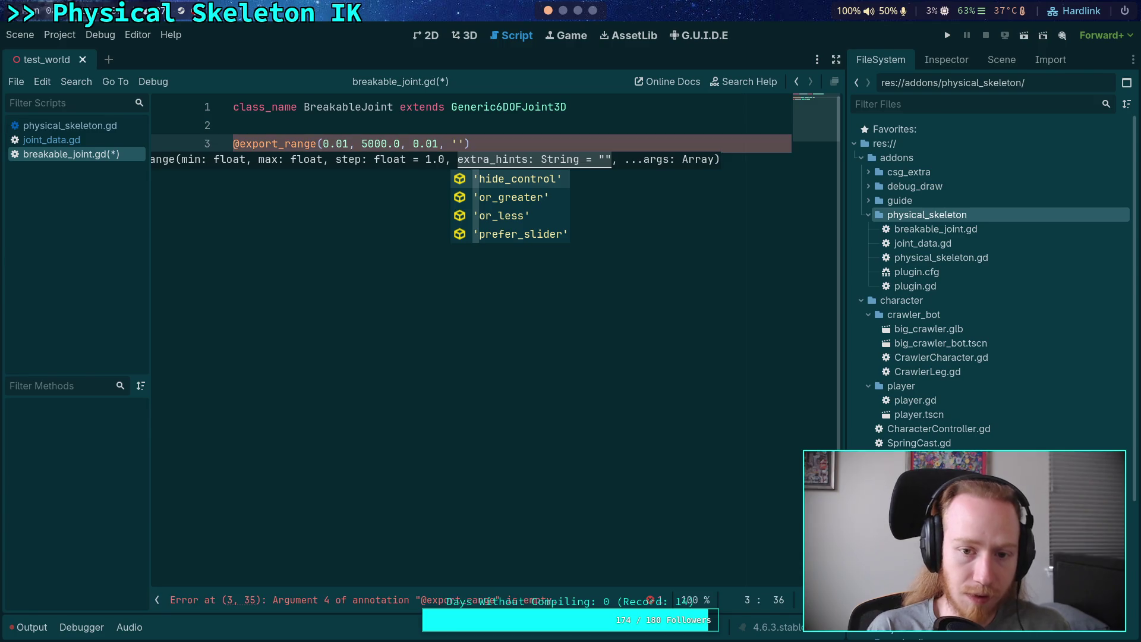
key(Down)
key(Return)
key(Return)
text(var max_force: float = 1000.0)
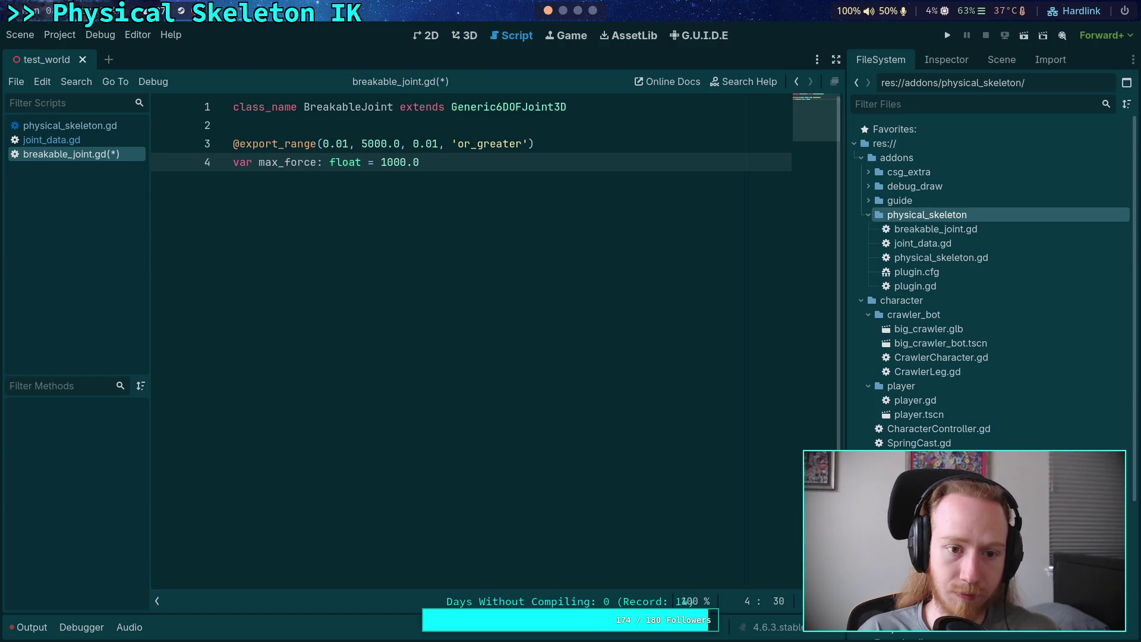
- Document max_force with '## Maximum force before the joint will break' and save breakable_joint.gd
key(Up)
key(Up)
key(Return)
key(Return)
text(##)
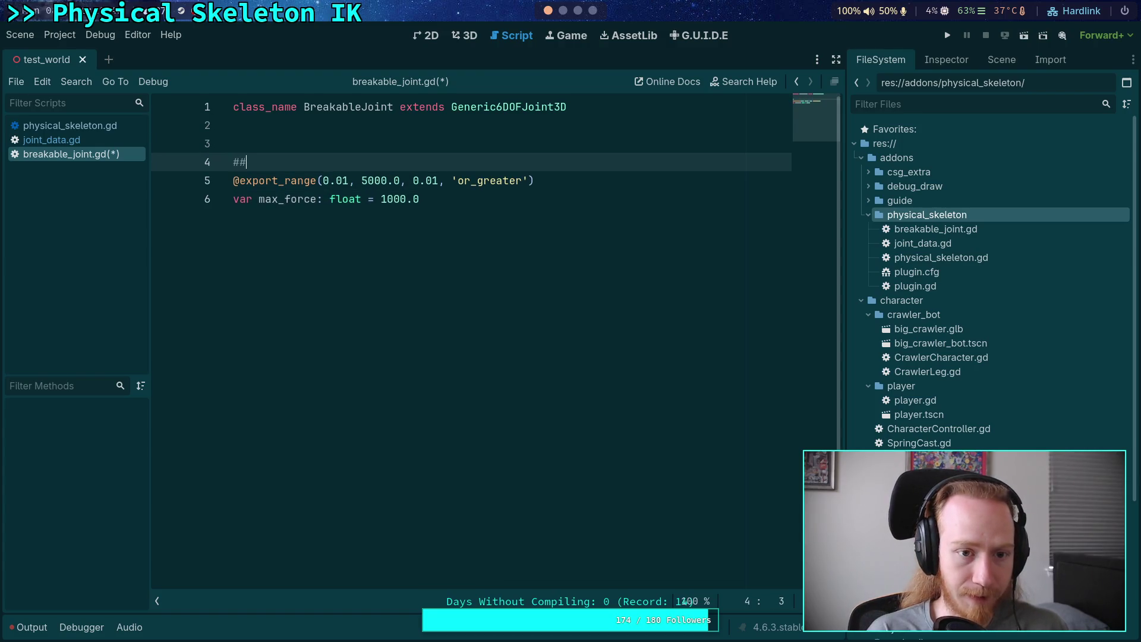
text( Maximum force before the joint will break)
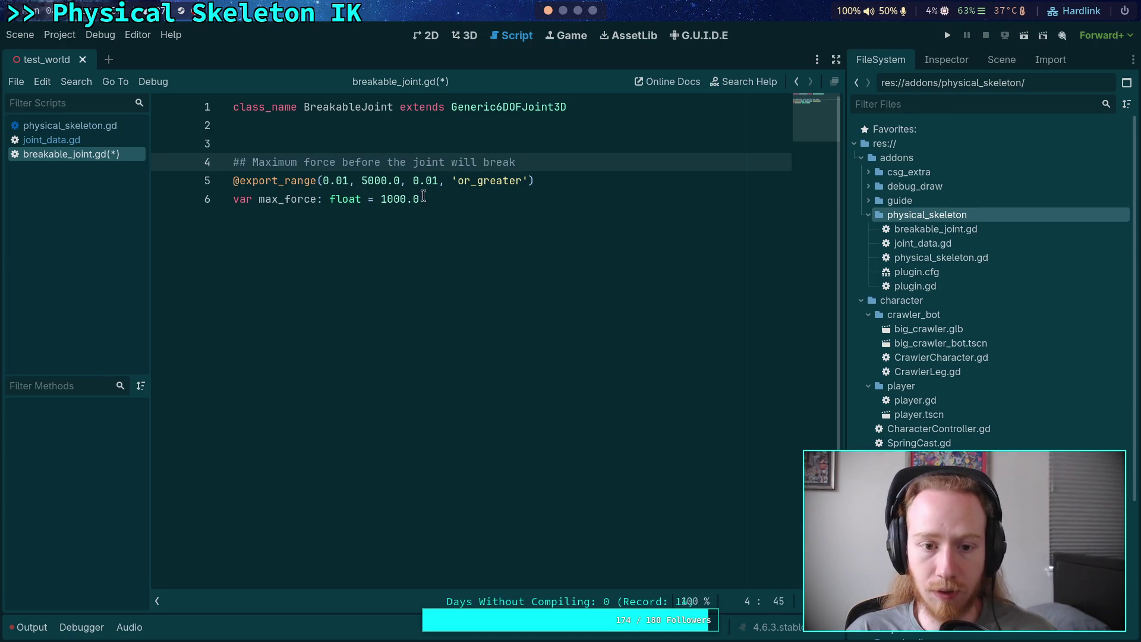
click(424, 198)
key(ctrl+s)
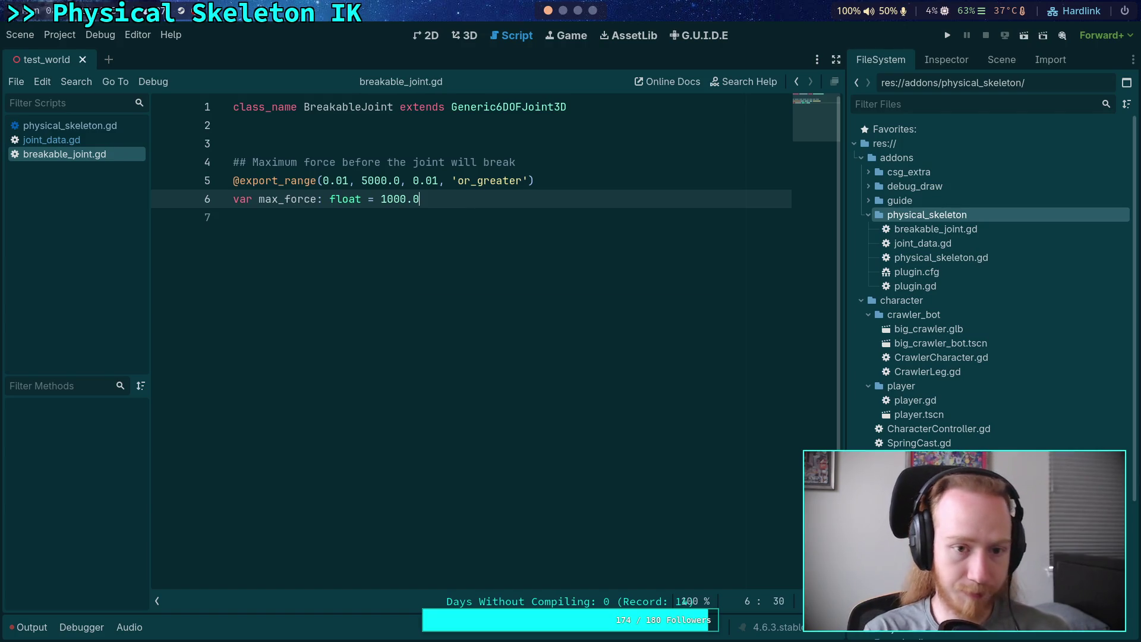
click(470, 216)
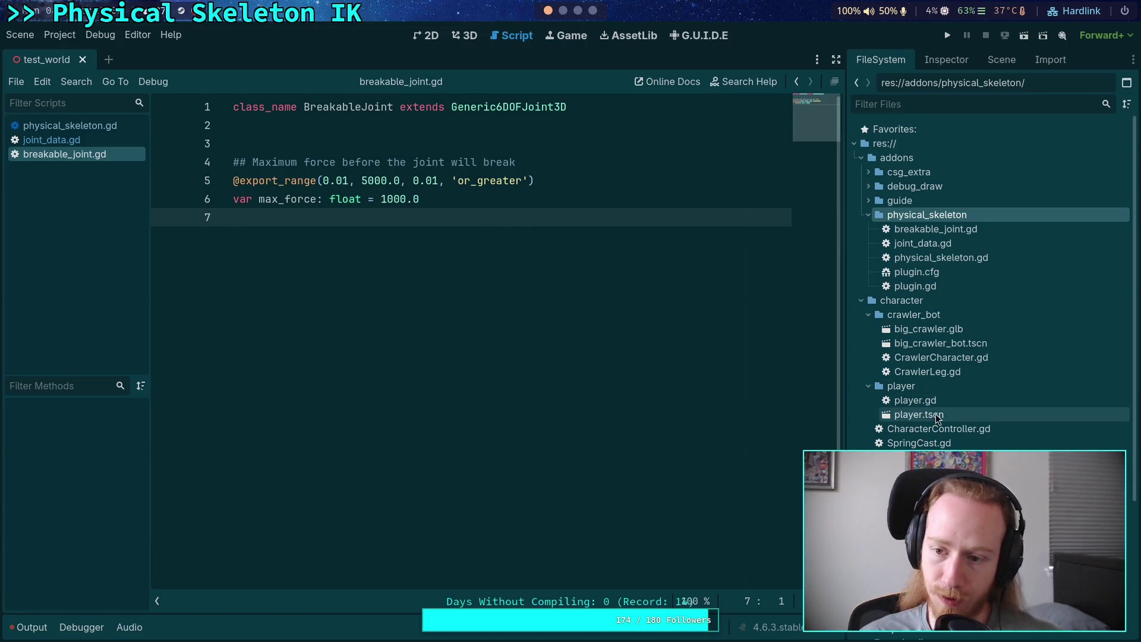
scroll(915, 415, down, 5)
- Open shared_6dof_joint.gd and change its parent class to BreakableJoint
double_click(945, 479)
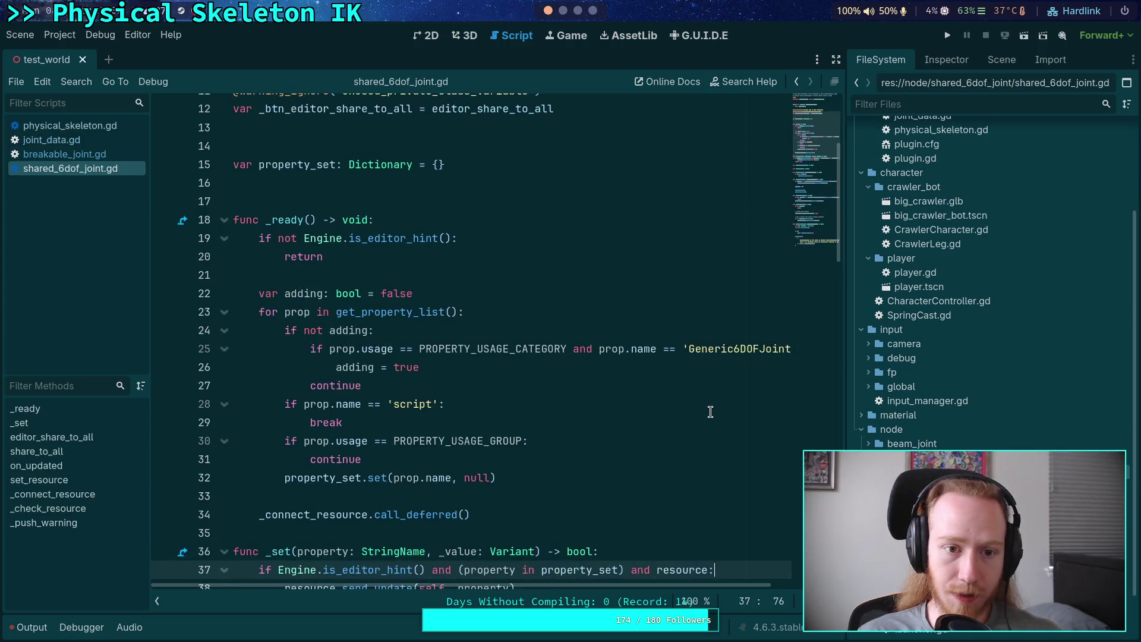
double_click(466, 163)
text(Breakabl)
key(Return)
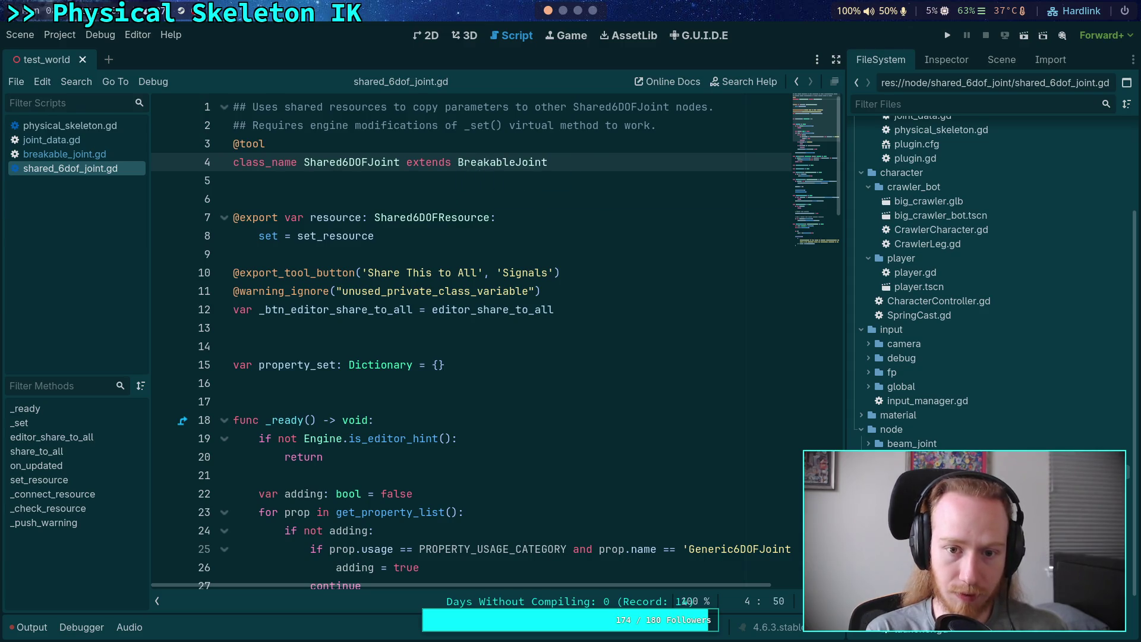
click(564, 202)
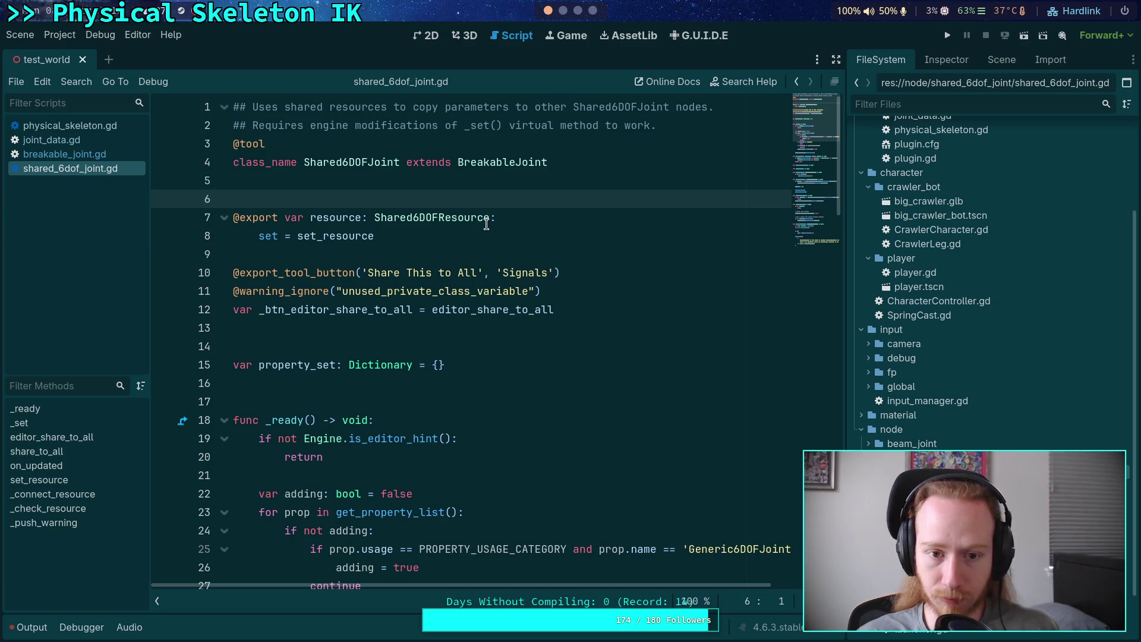
- Compare against breakable_joint.gd, then restore Generic6DOFJoint3D as the parent class
click(95, 156)
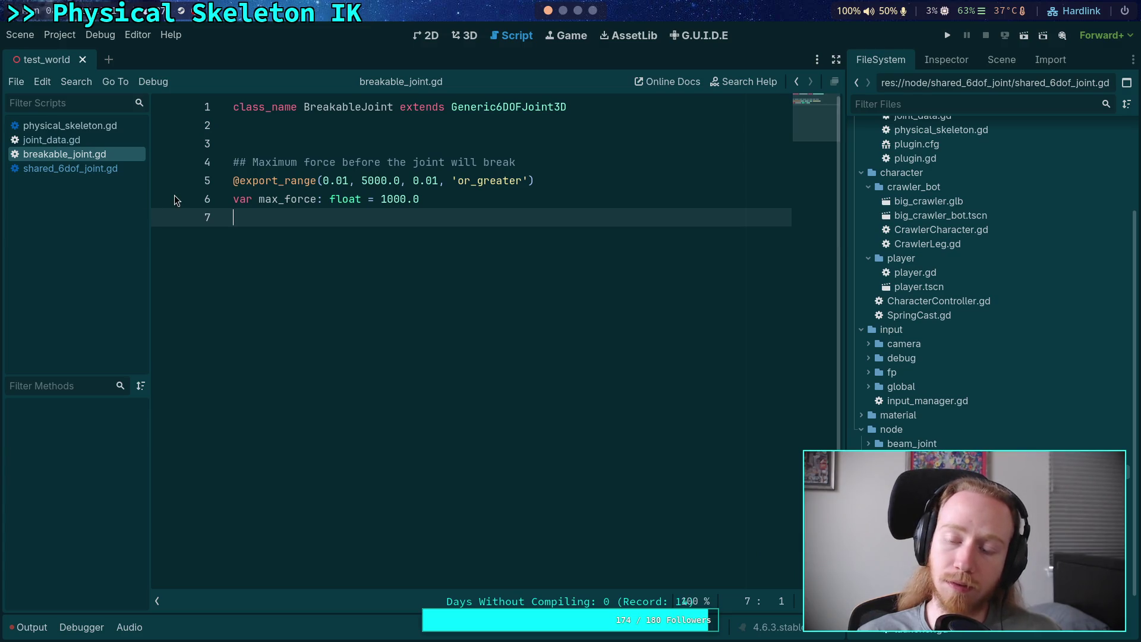
click(95, 168)
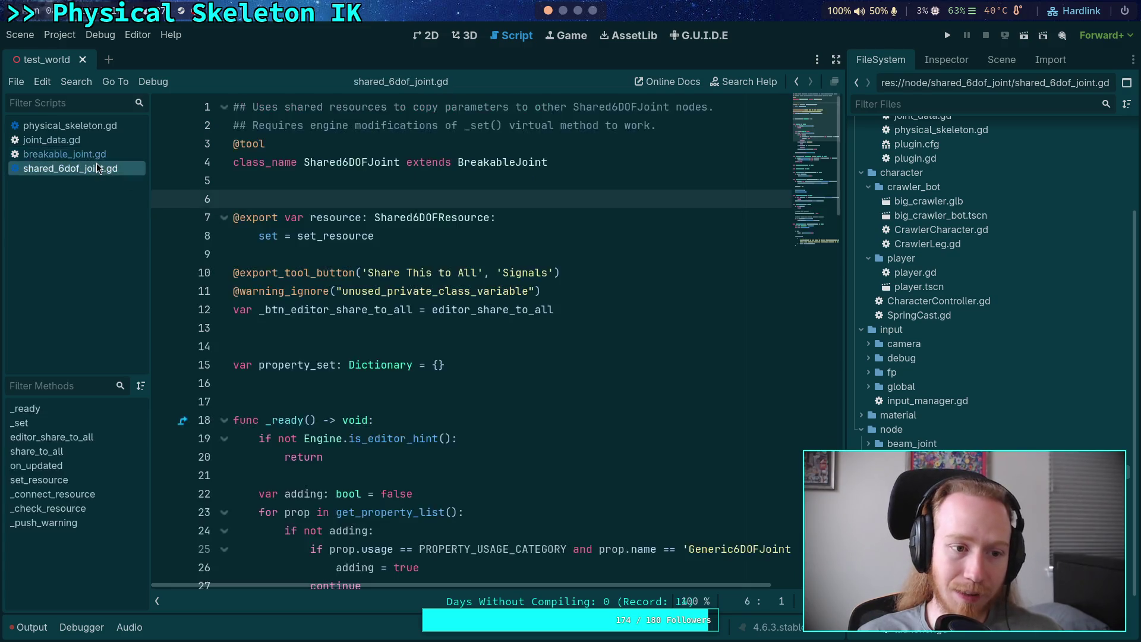
double_click(460, 164)
text(Generic6DOFJoint3D)
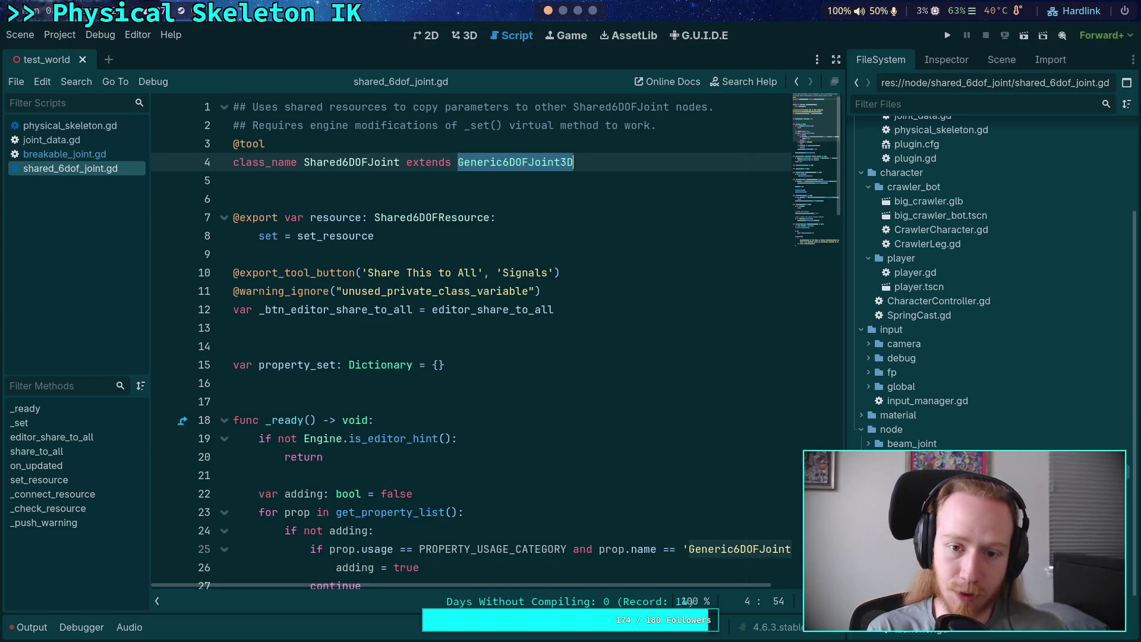
click(480, 196)
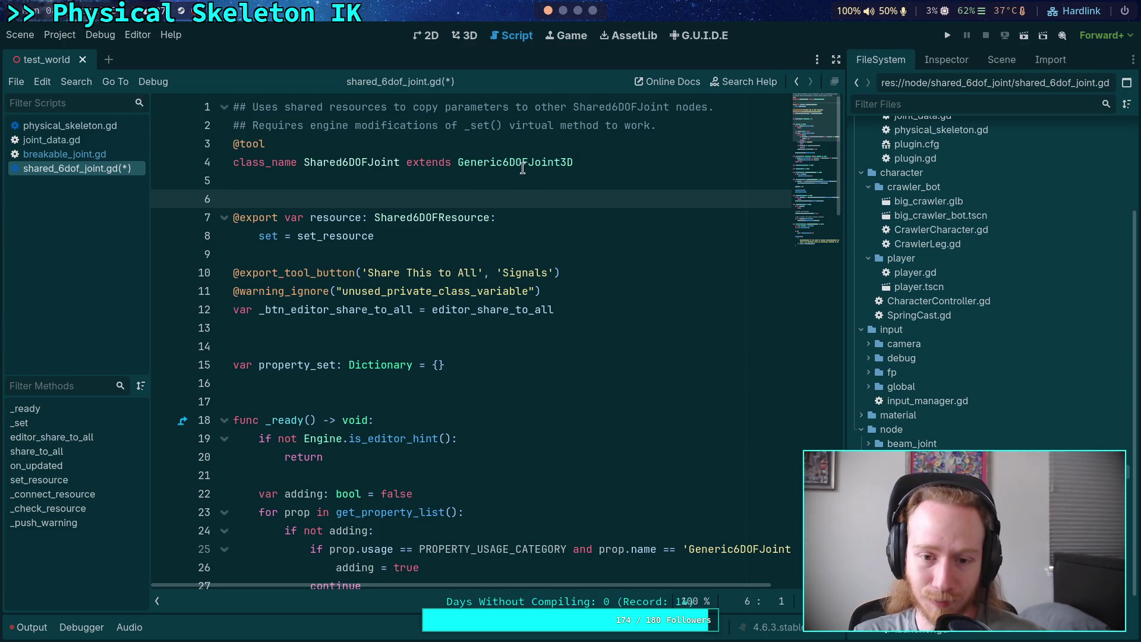
mouse_move(523, 165)
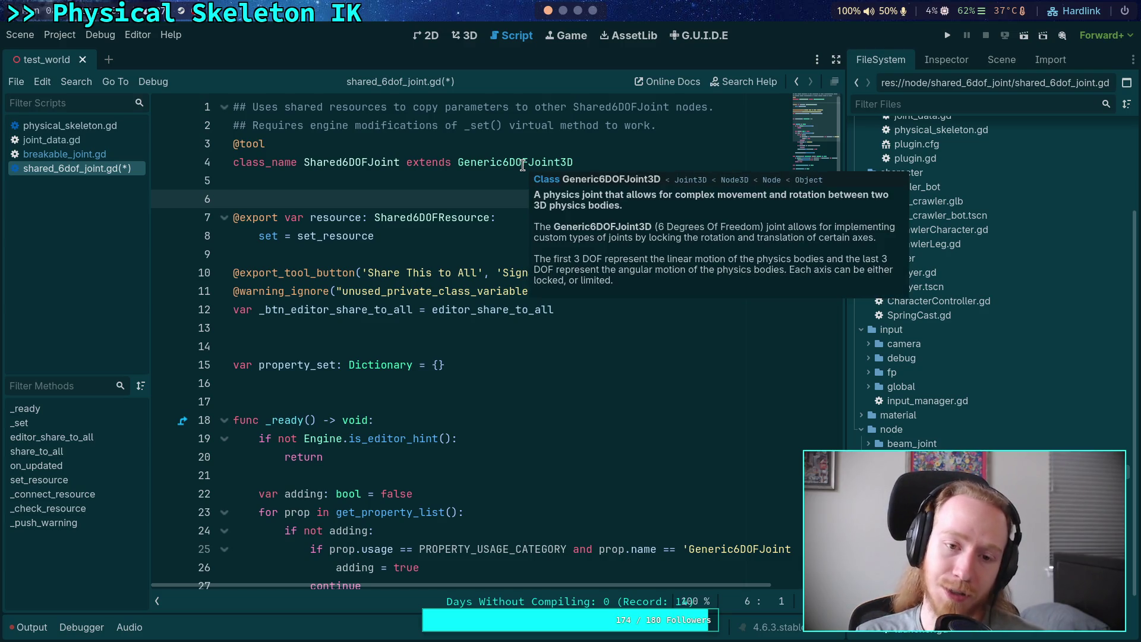
click(522, 165)
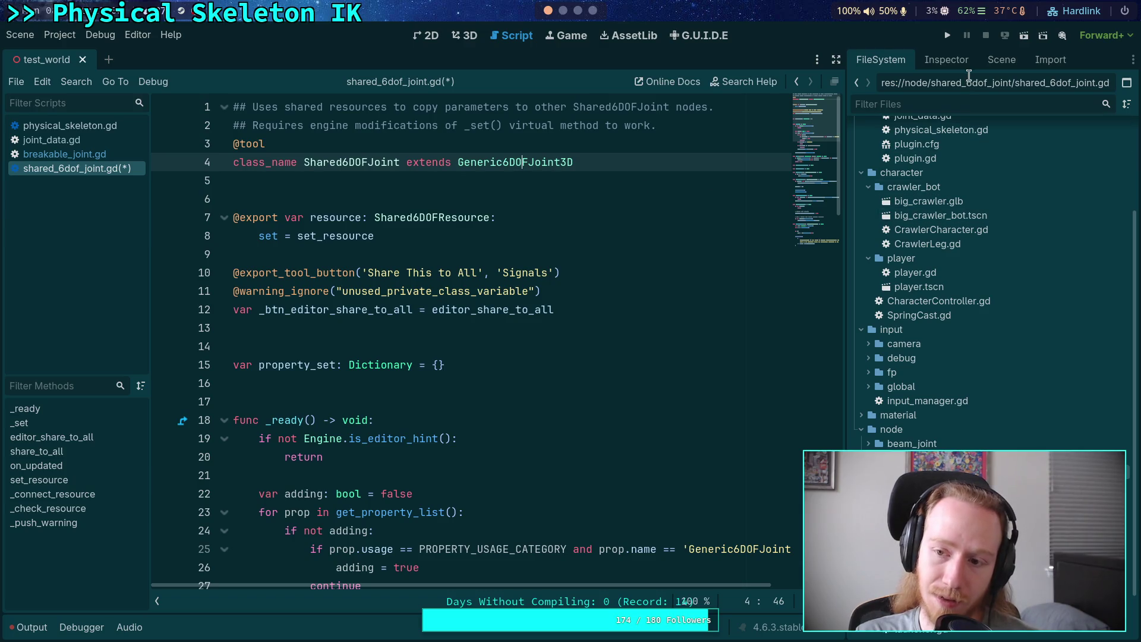
- Open the big_crawler_bot scene and bring up FR_Femur_Joint's context menu, closing it unused
click(954, 59)
click(1000, 59)
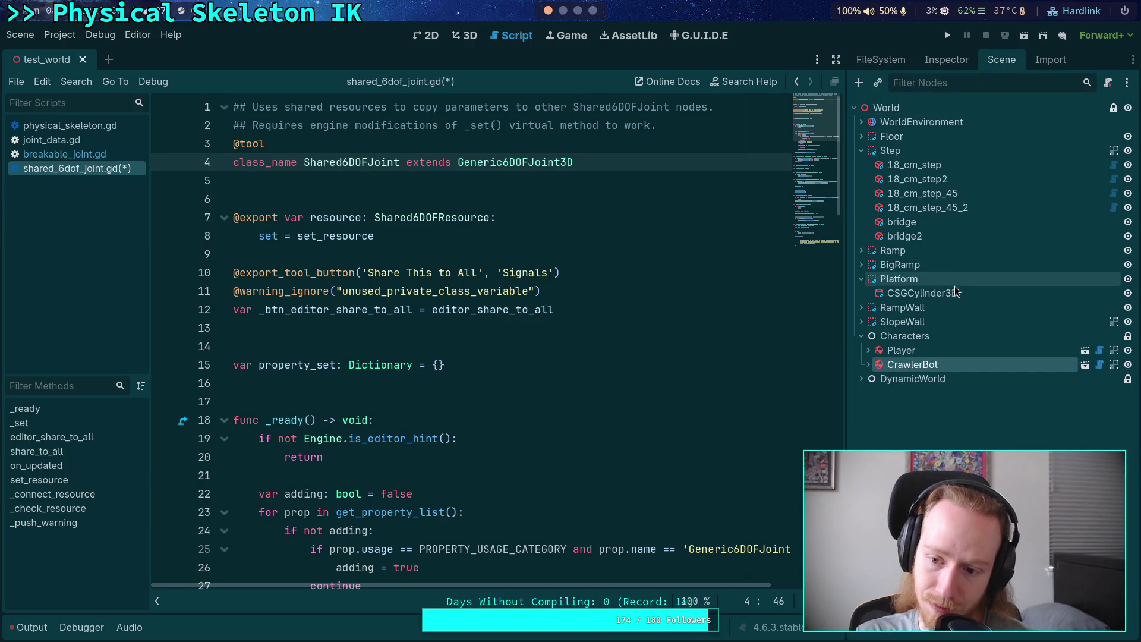
click(1085, 363)
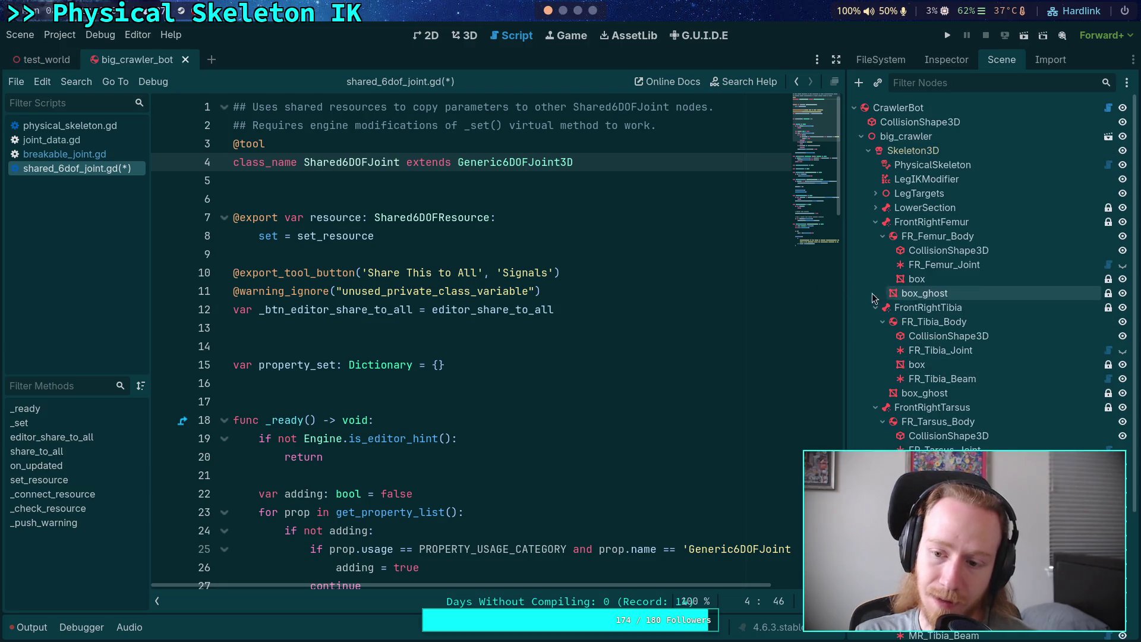
click(912, 266)
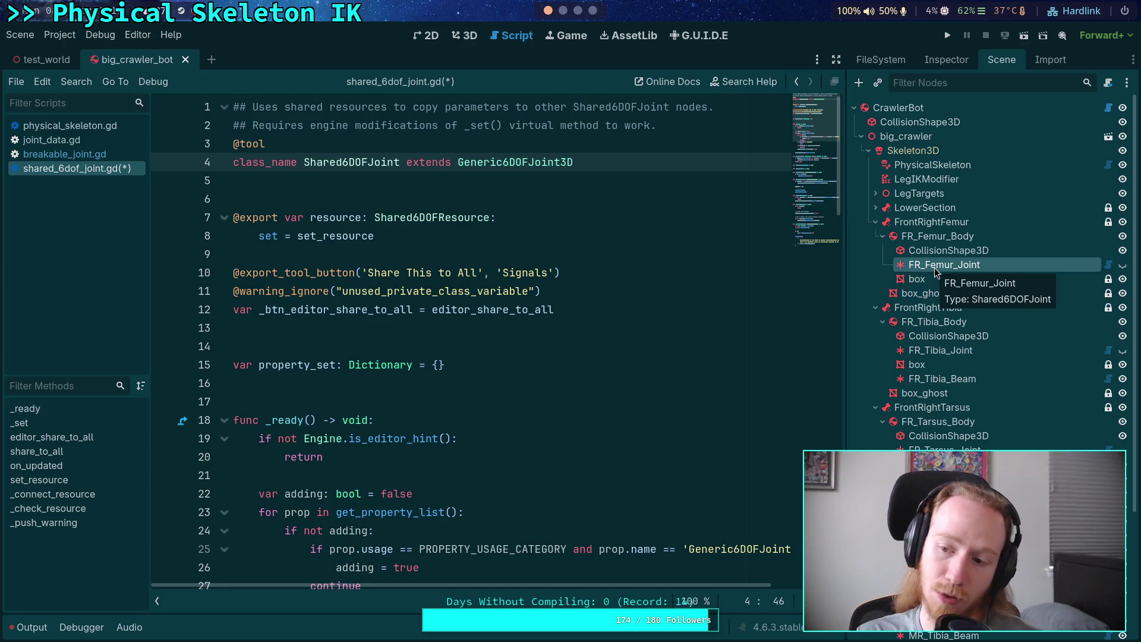
right_click(934, 267)
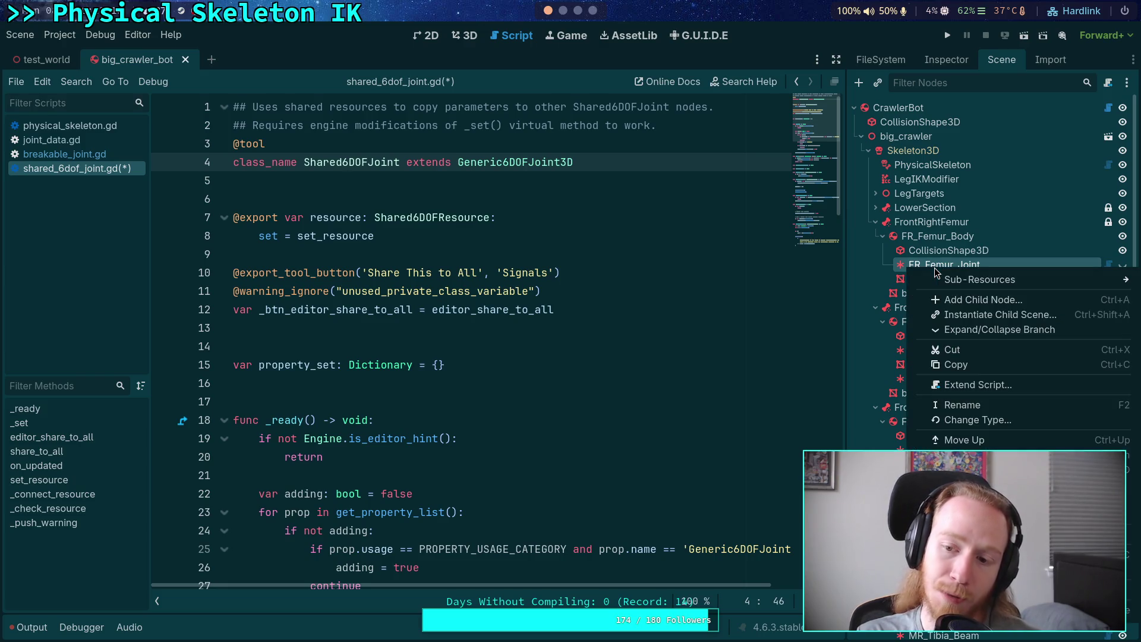
mouse_move(951, 279)
click(925, 263)
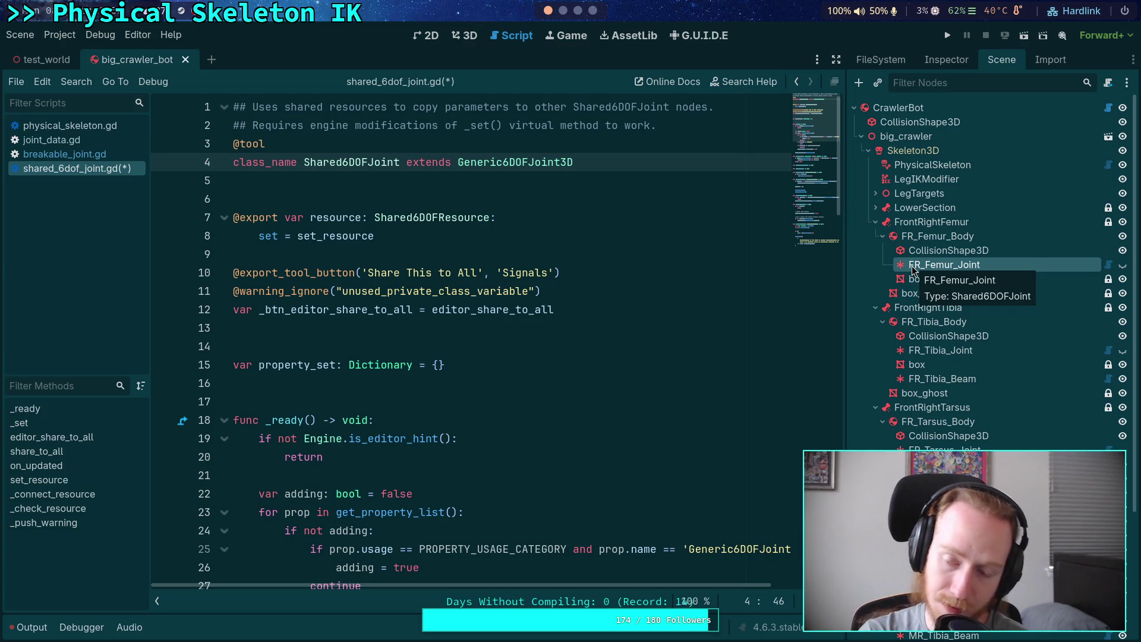
- Show FR_Femur_Joint in the Inspector and scroll down to BreakableJoint's Max Force of 1000.0
click(947, 60)
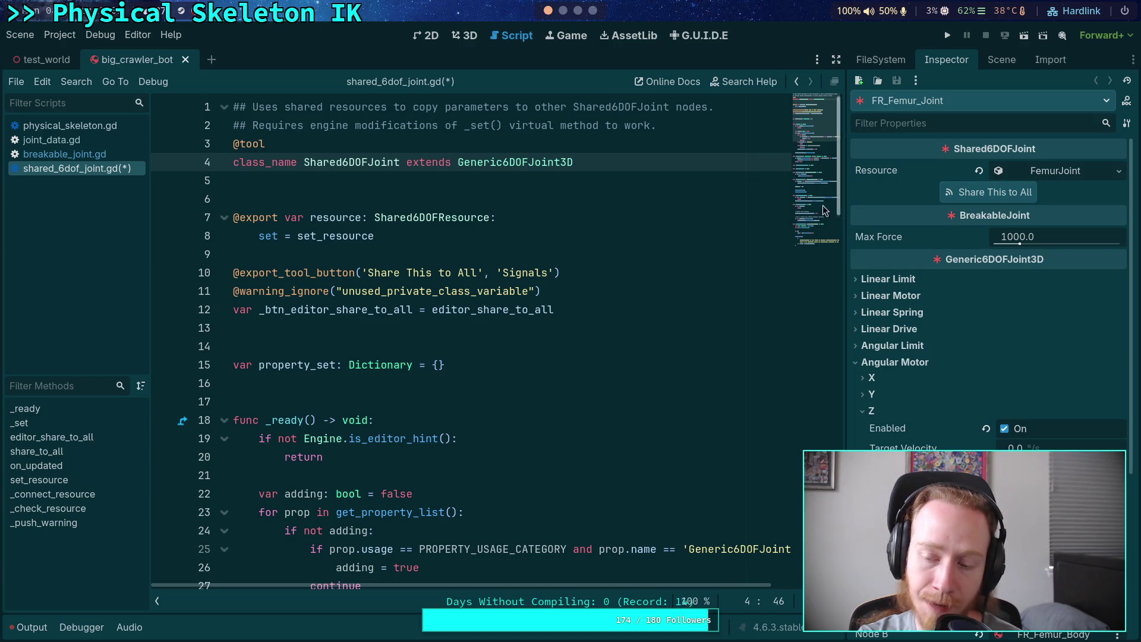
scroll(699, 366, down, 3)
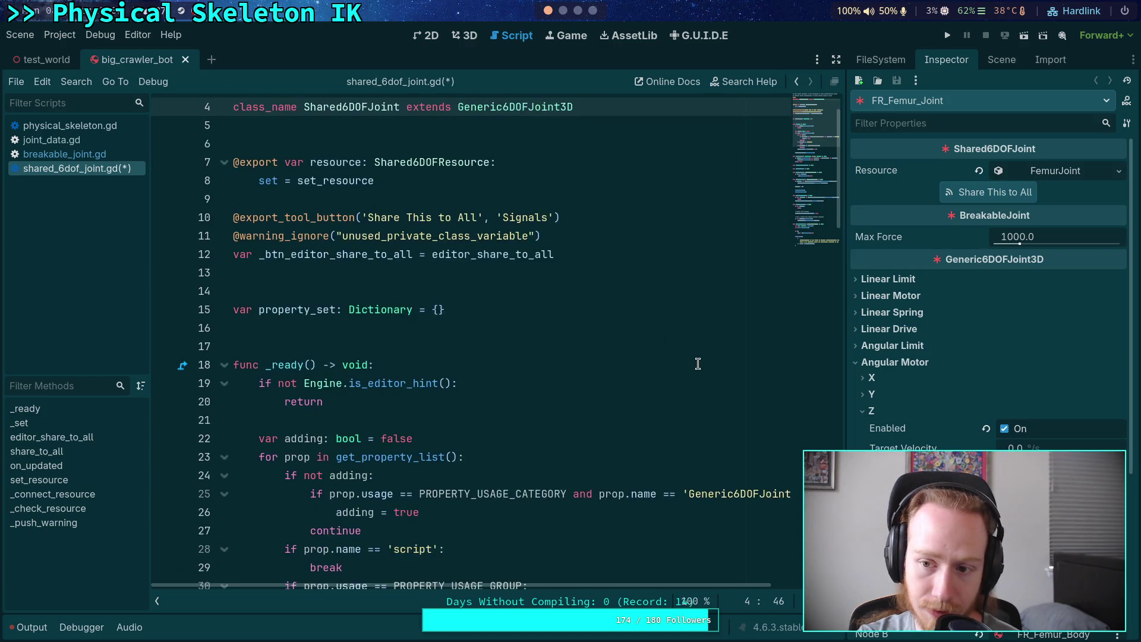
scroll(697, 364, down, 2)
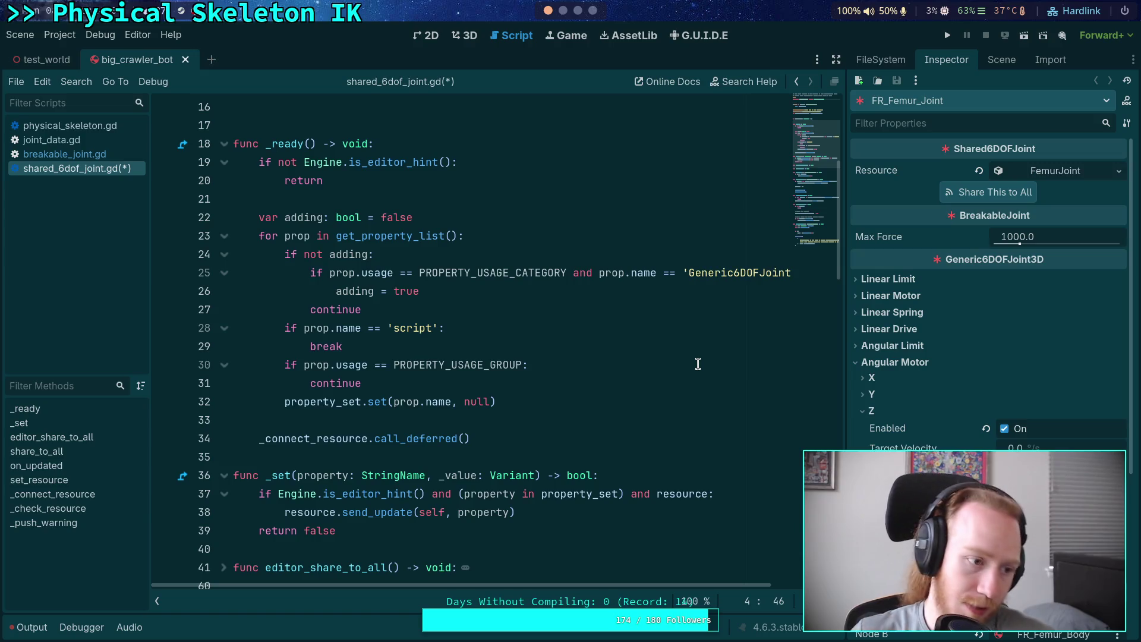
- Put the caret on the class declaration line of shared_6dof_joint.gd and save it
click(643, 324)
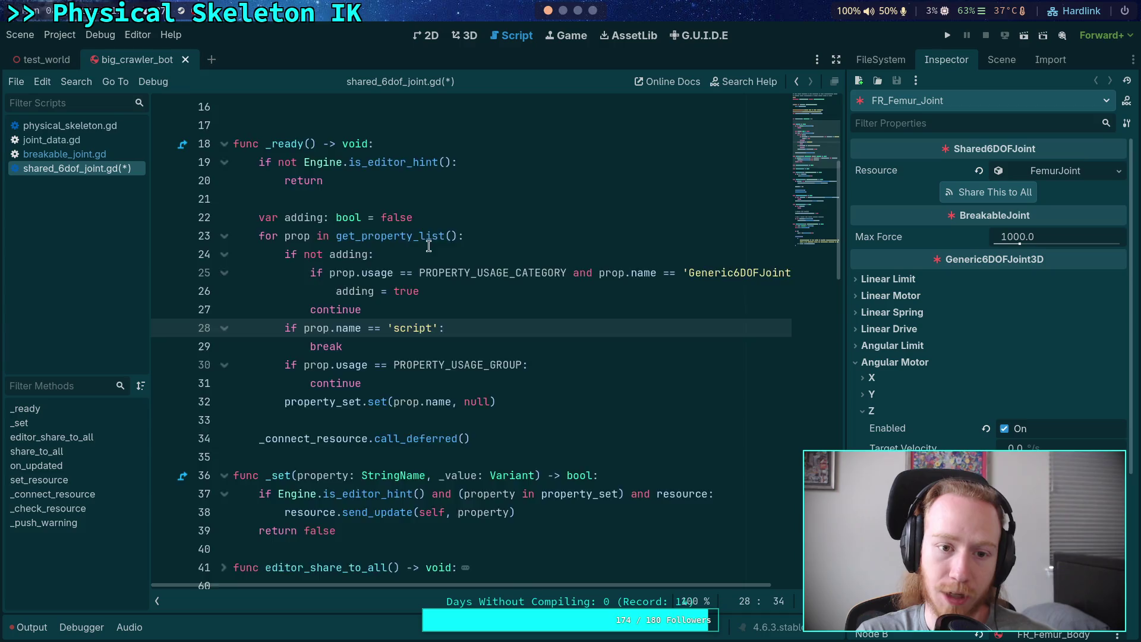
scroll(434, 246, up, 5)
click(455, 162)
key(ctrl+s)
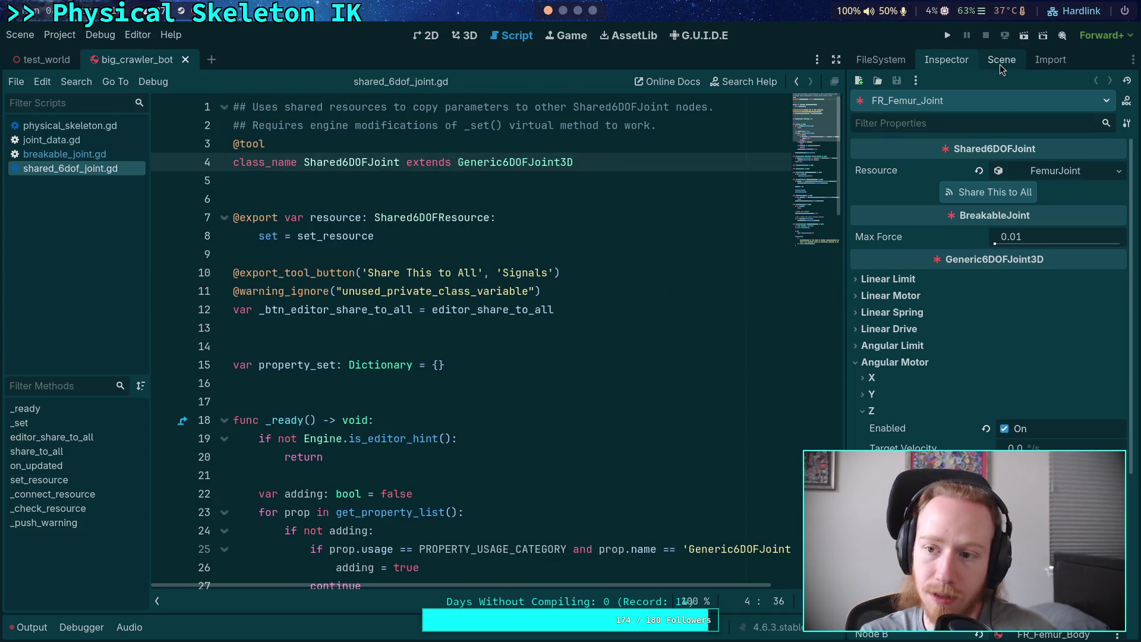
- Confirm FR_Femur_Joint lost Max Force, then show breakable_joint.gd beside the crawler's node tree
click(1001, 61)
click(944, 59)
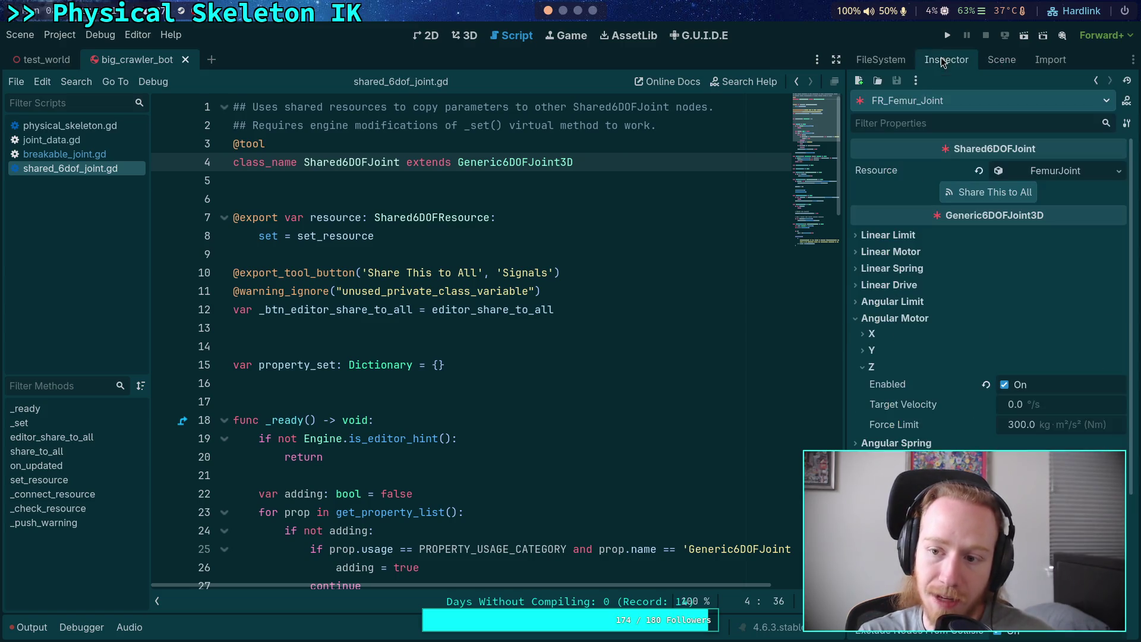
click(64, 154)
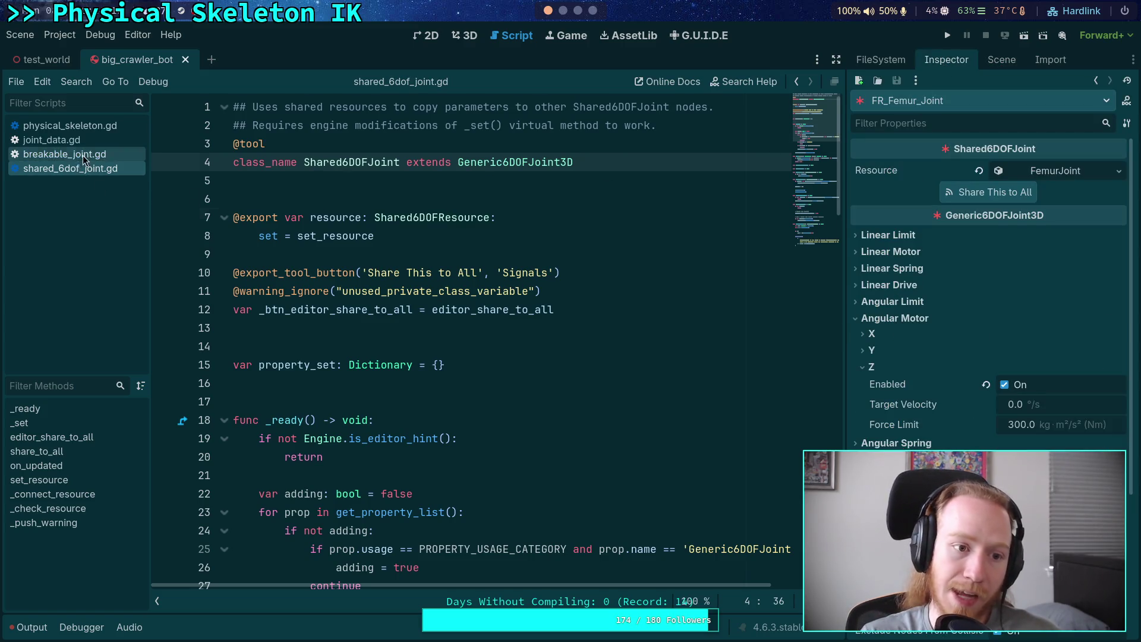
click(1002, 60)
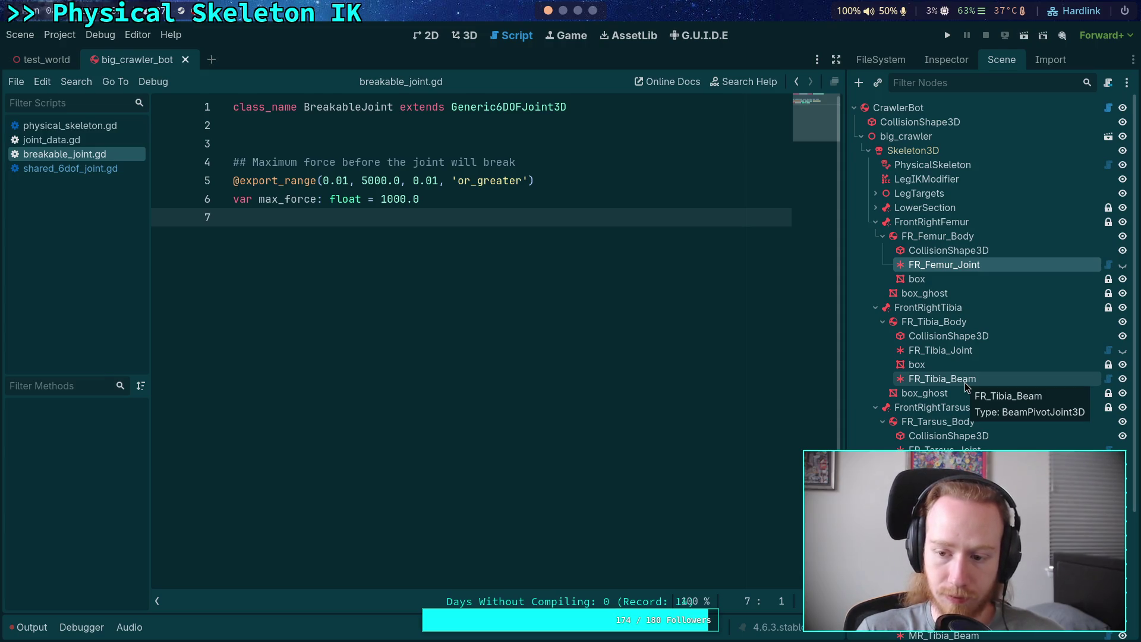
- Open FR_Tibia_Beam's beam_joint.gd and expand, then refold, the _update_joint function
click(965, 382)
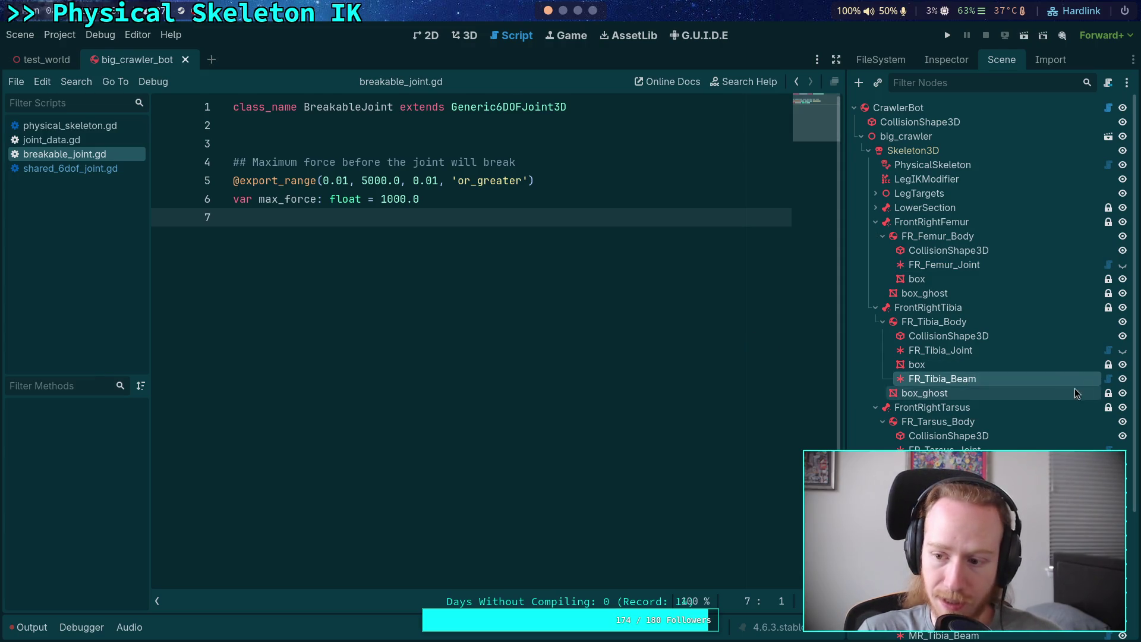
click(1108, 379)
scroll(698, 339, down, 5)
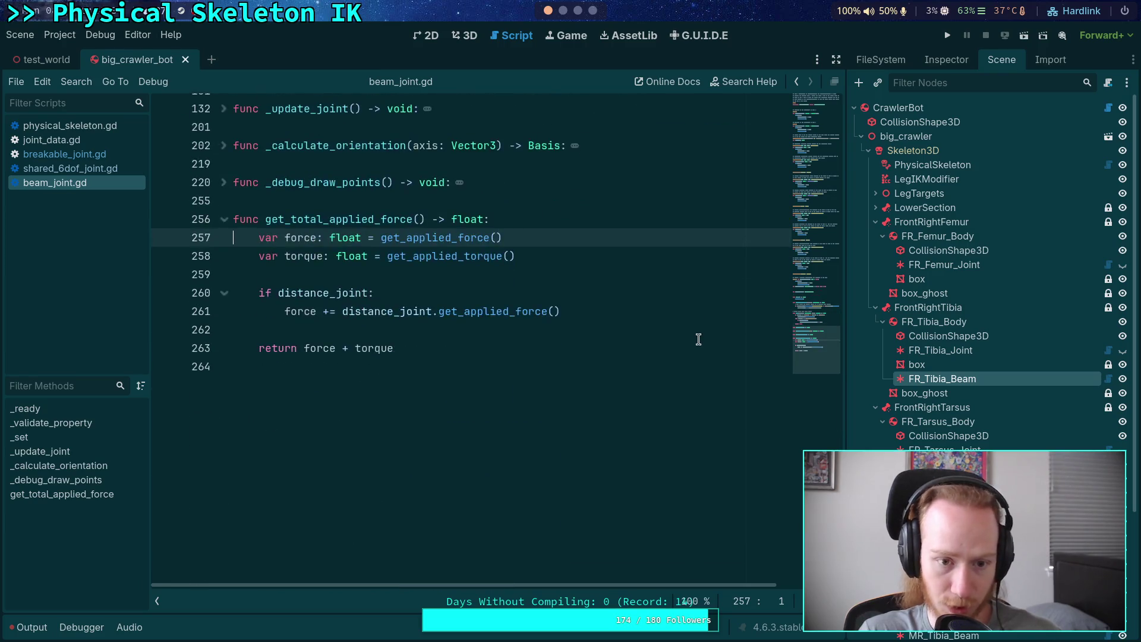
scroll(698, 339, up, 10)
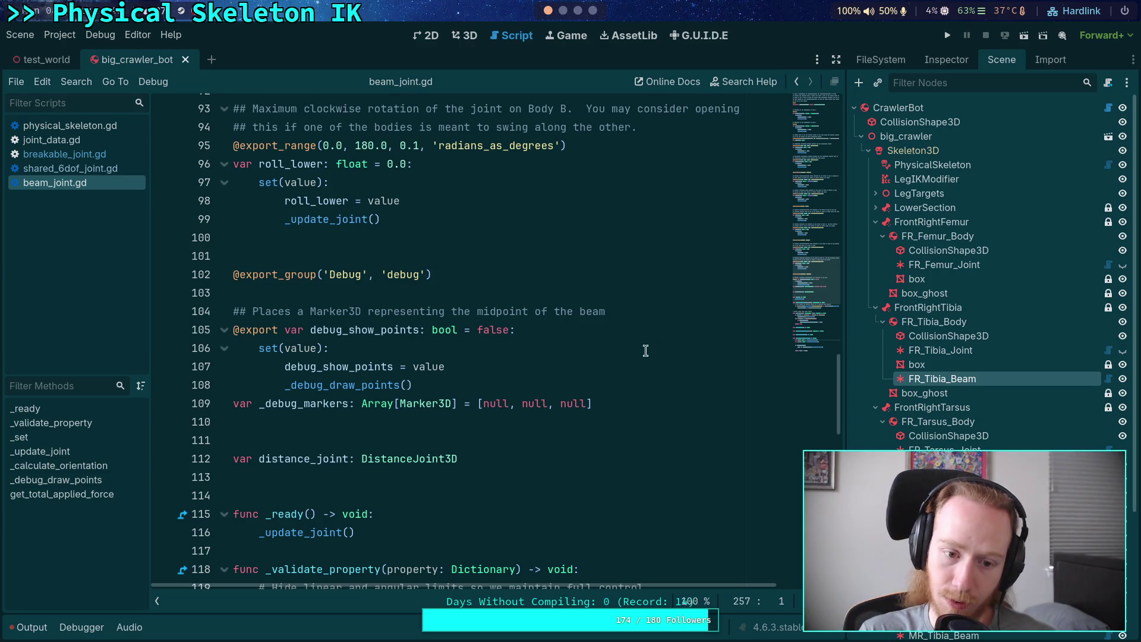
scroll(642, 349, down, 12)
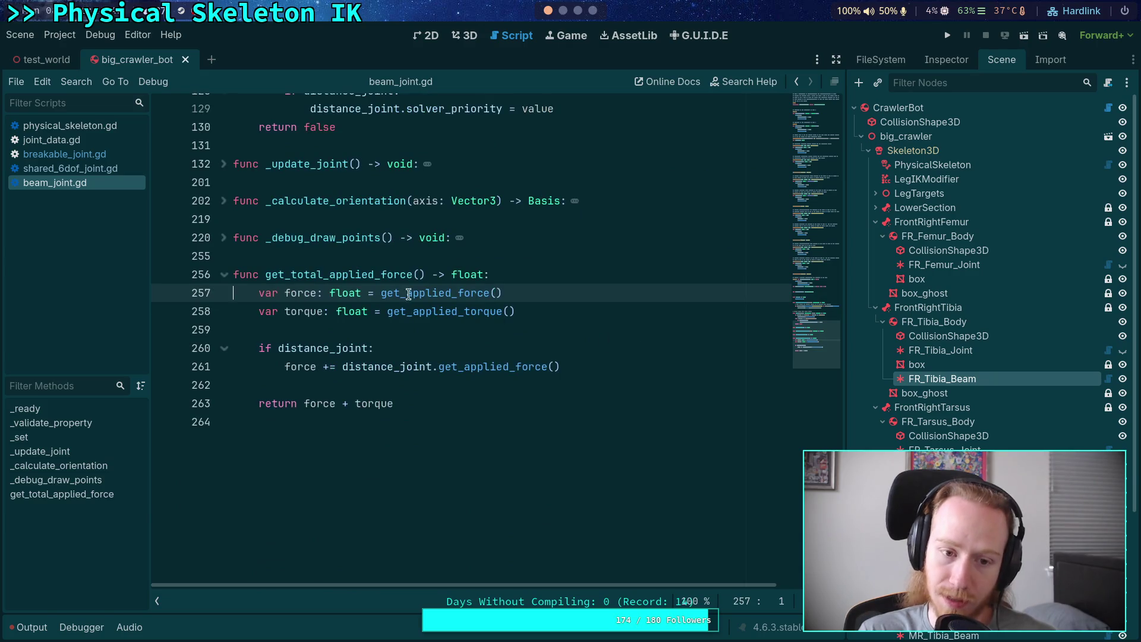
scroll(552, 364, up, 4)
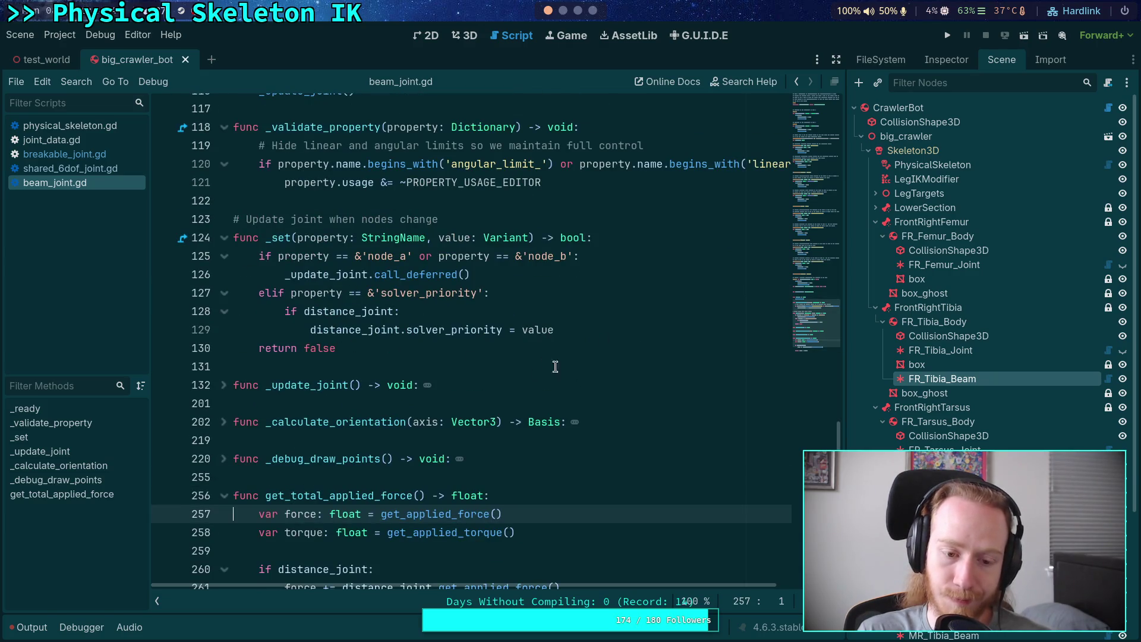
click(223, 385)
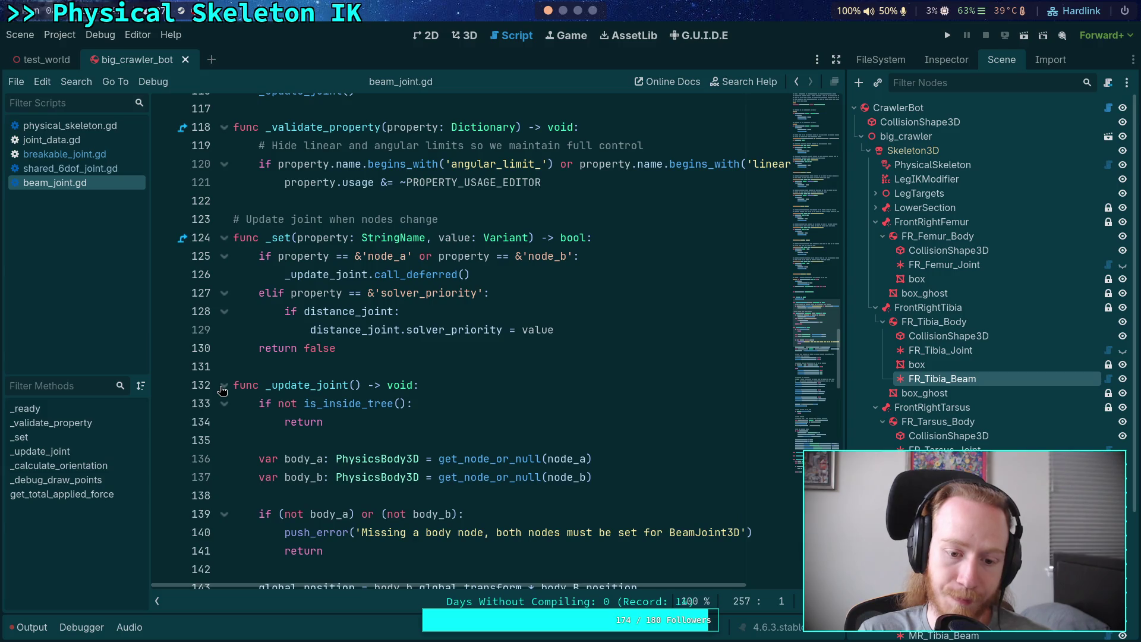
click(224, 385)
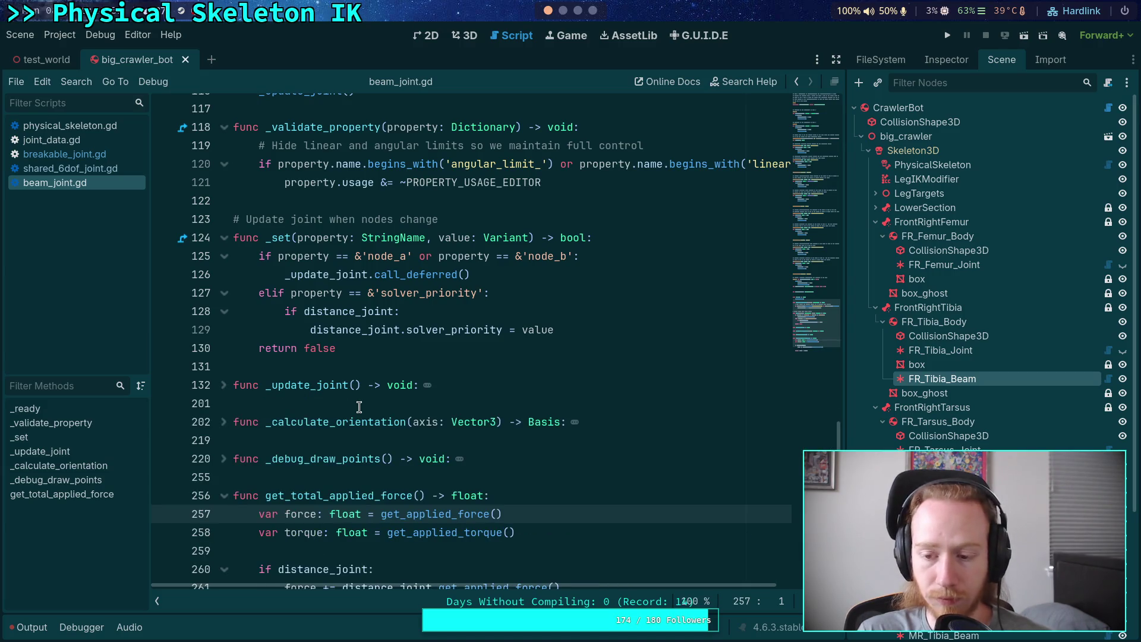
- Read get_total_applied_force, then open breakable_joint.gd and select its Generic6DOFJoint3D base class
scroll(363, 407, up, 2)
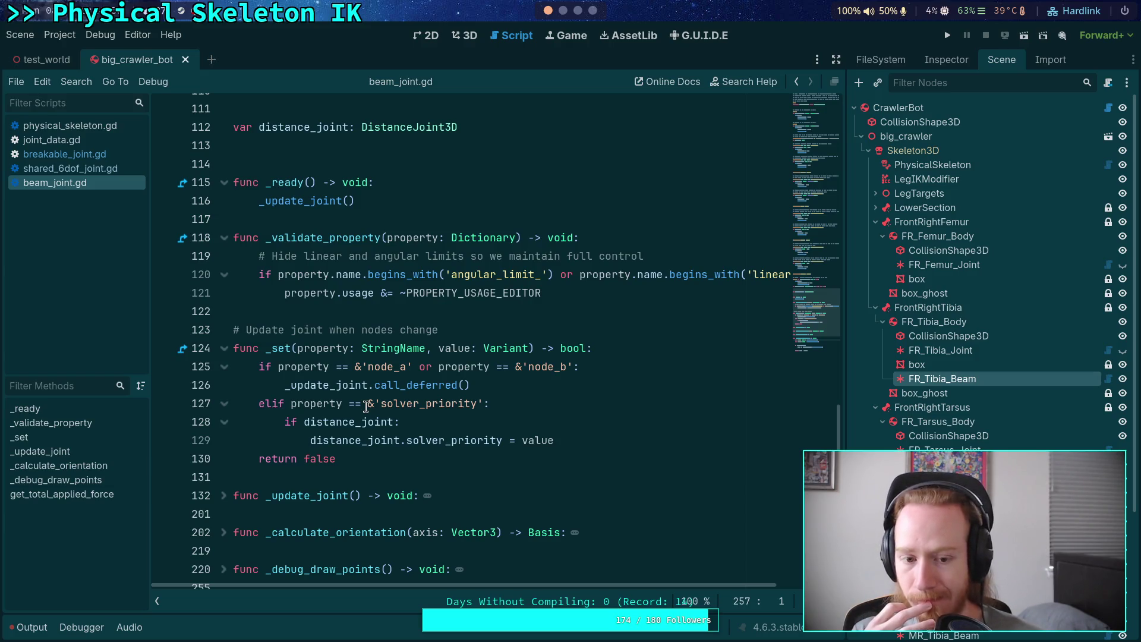
scroll(365, 407, down, 6)
drag(393, 404, 208, 286)
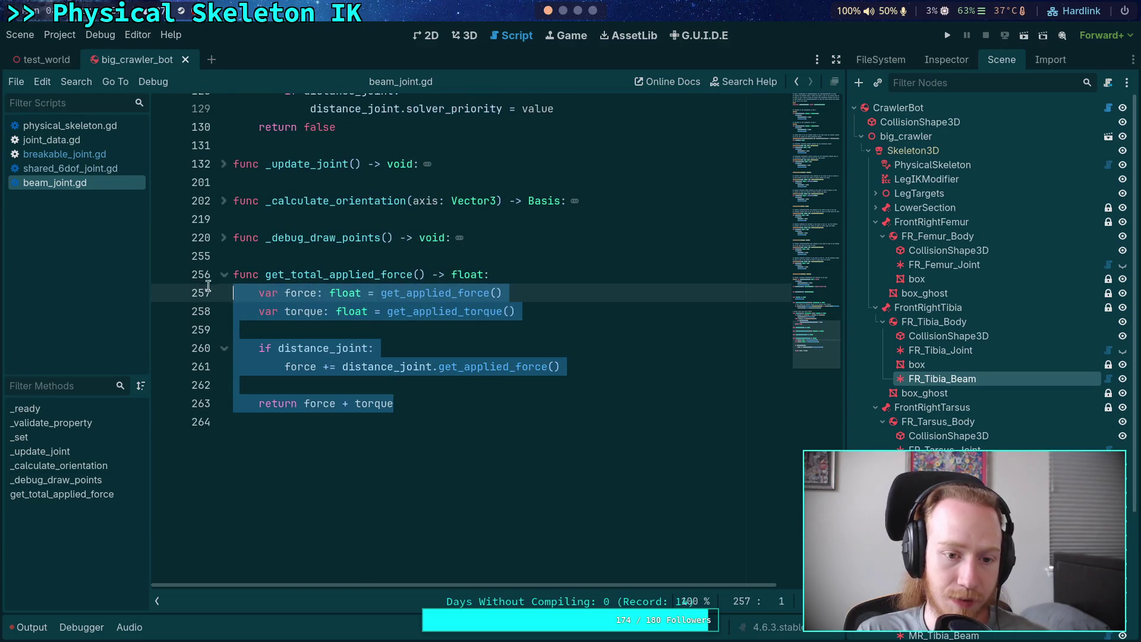
click(436, 348)
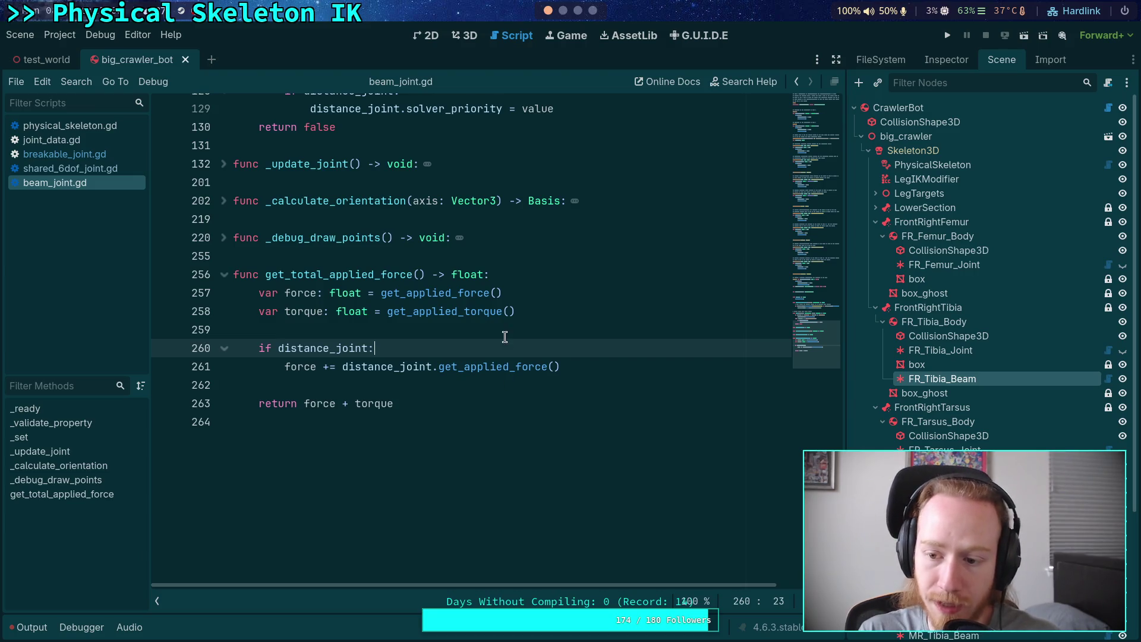
click(97, 156)
drag(452, 107, 597, 103)
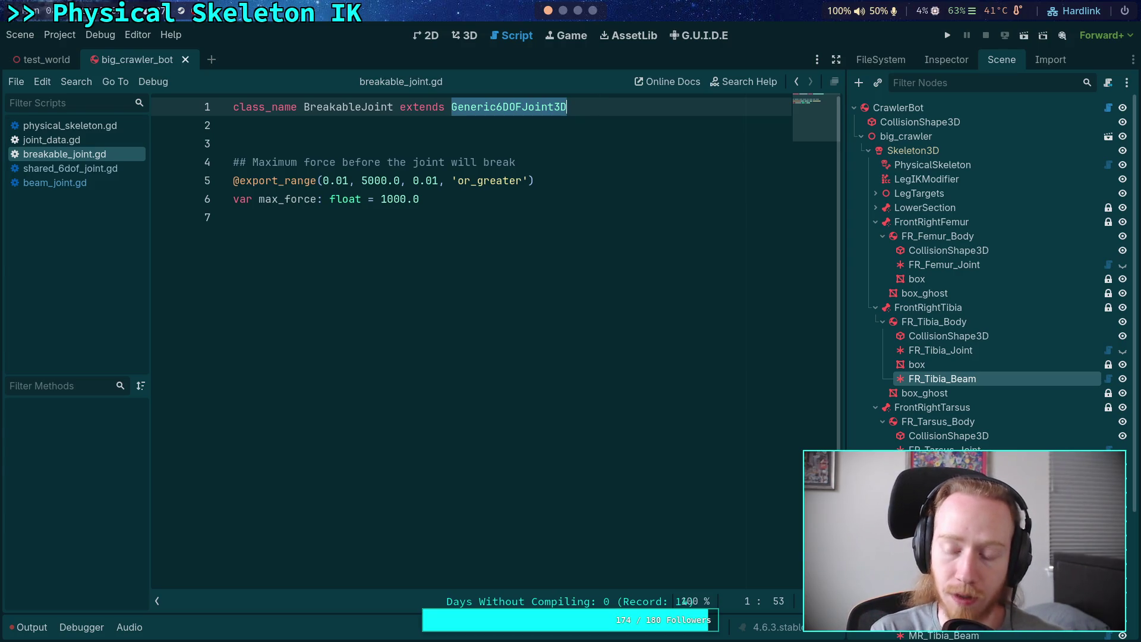
- Change BreakableJoint's base class to Node and add a ## comment line above class_name
key(BackSpace)
text(Node)
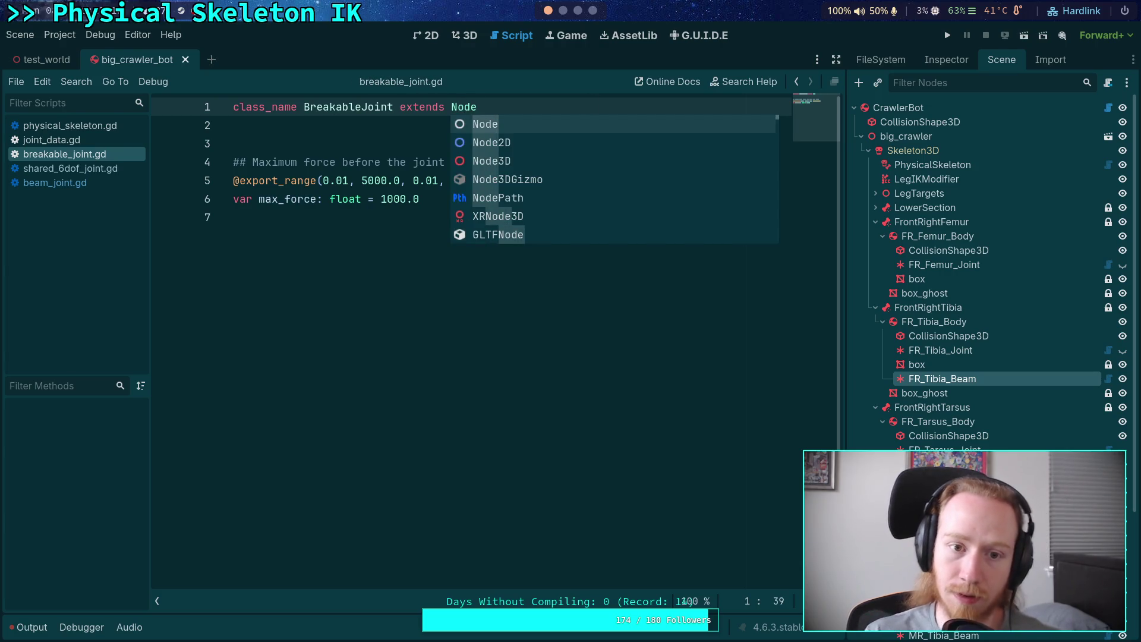
click(329, 145)
click(234, 108)
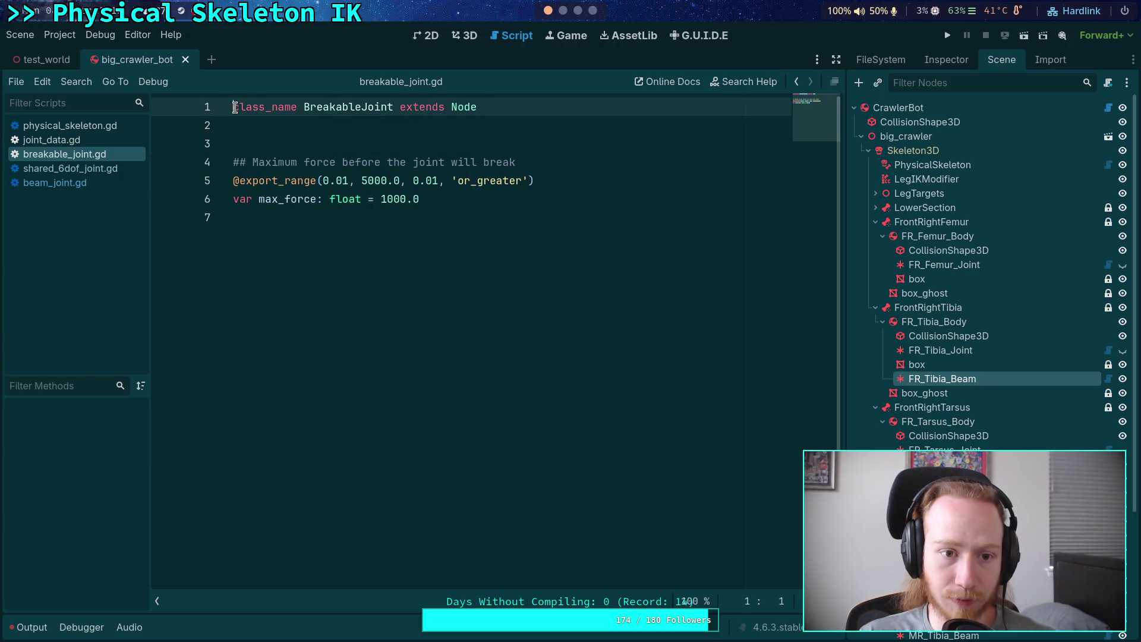
key(Return)
key(Up)
text(##)
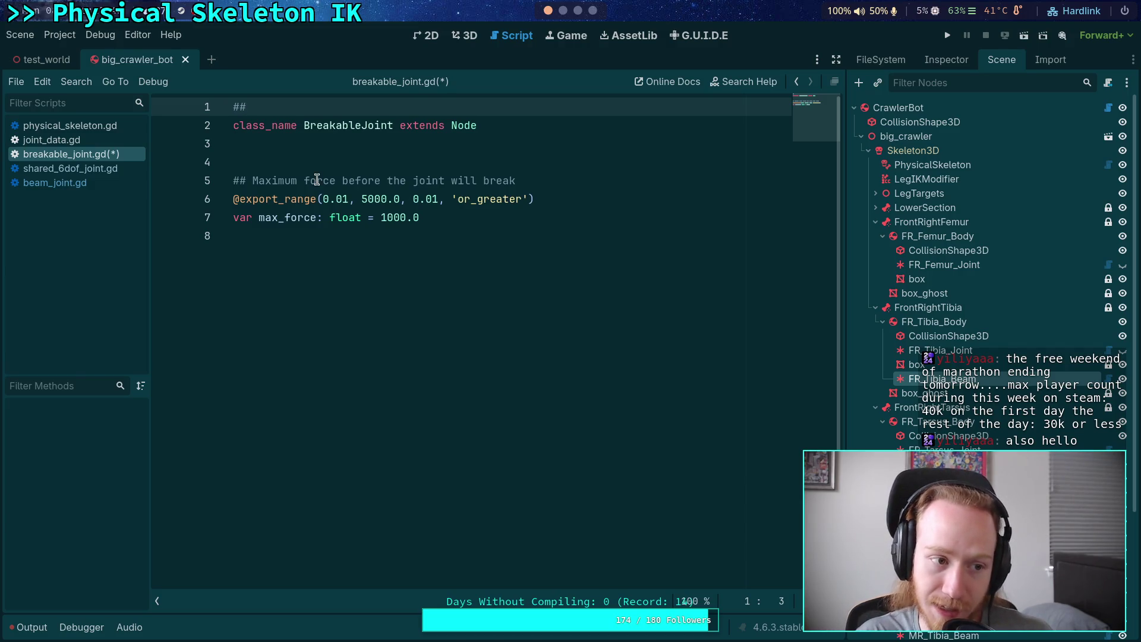
- In the browser, search 'steam chart' in a new tab and open the SteamCharts site
click(592, 11)
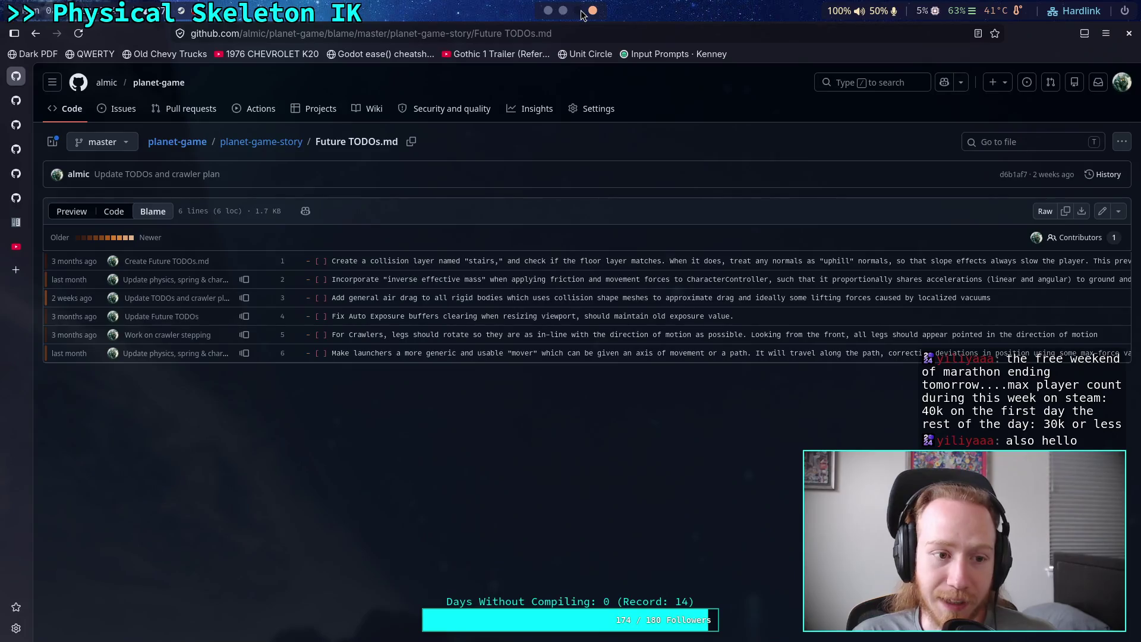
click(12, 269)
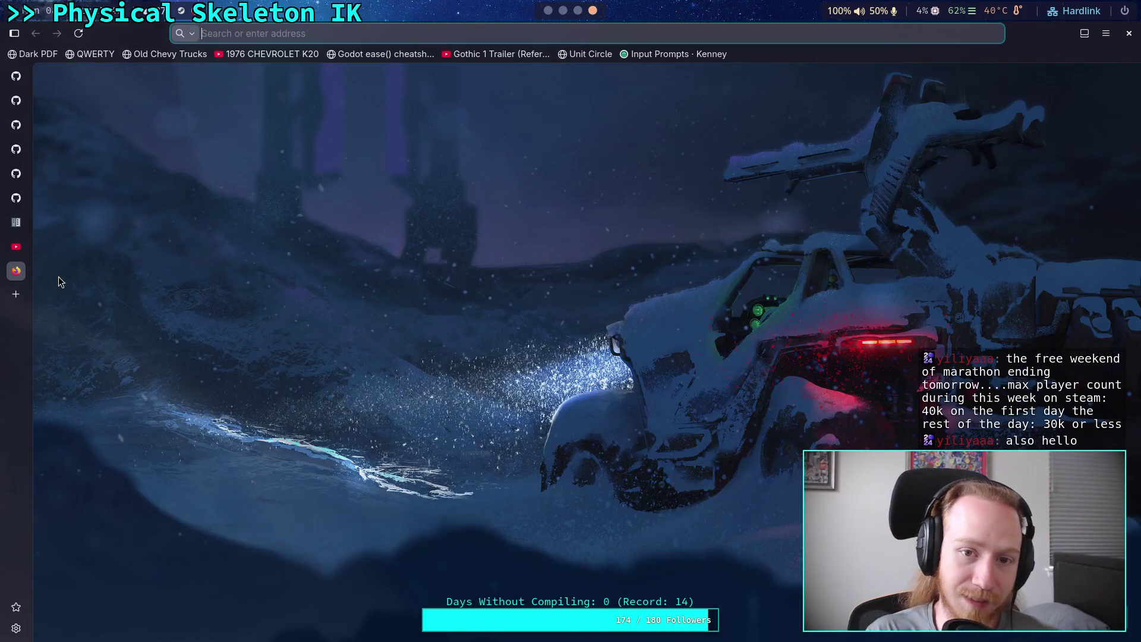
text(steam+chart)
key(Return)
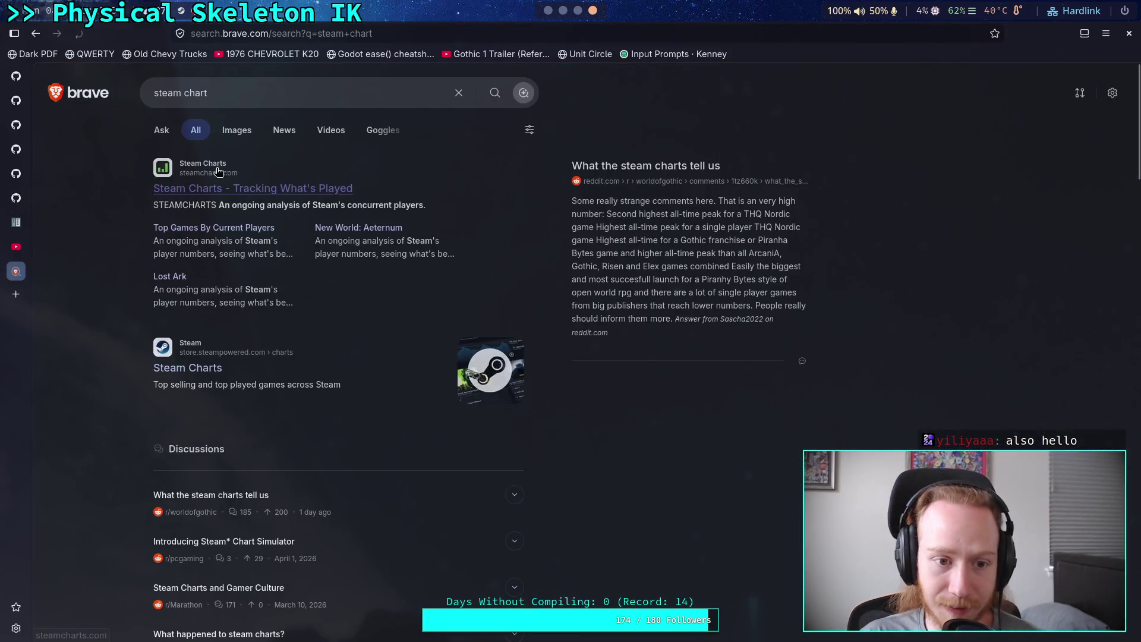
click(223, 185)
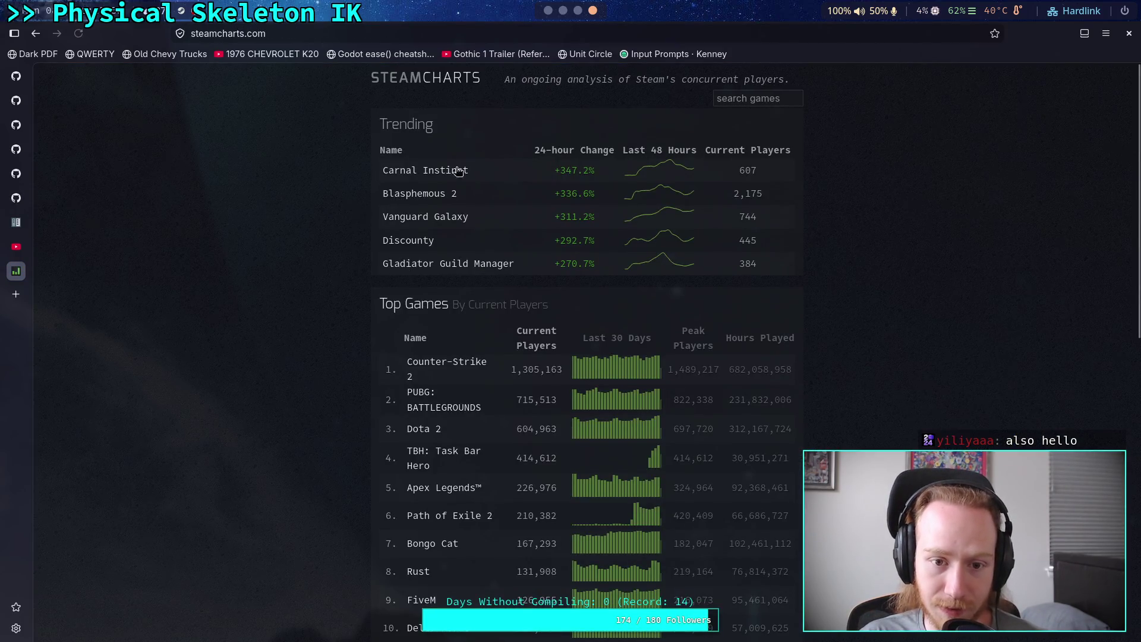
- Search SteamCharts for 'marathon' and adjust its player chart from March to early June
click(722, 98)
text(marathon)
key(Return)
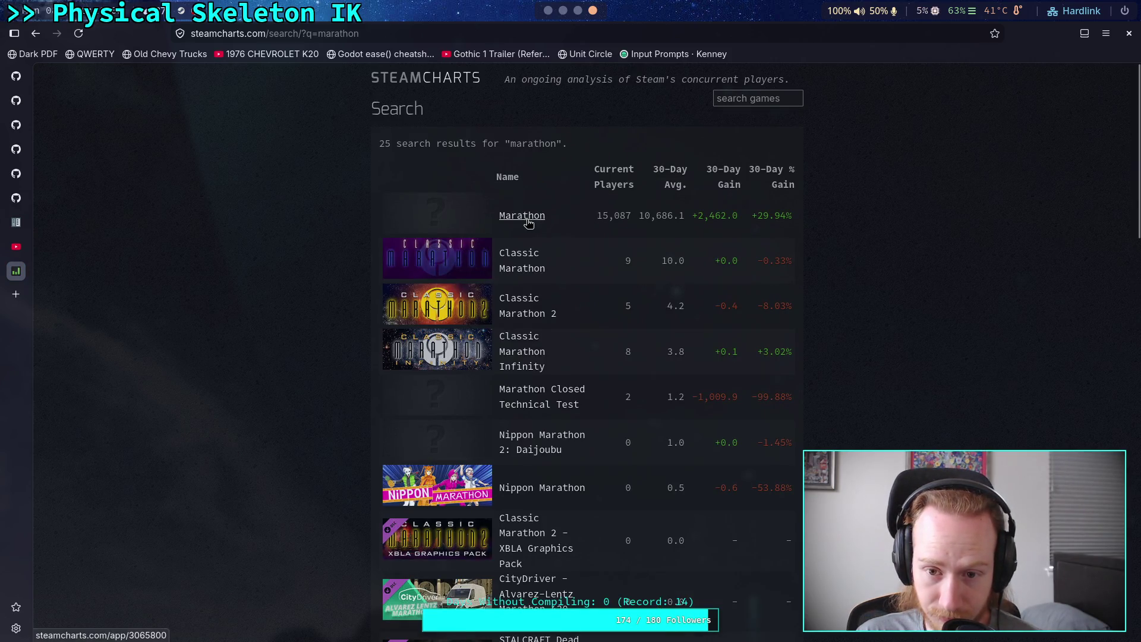
click(528, 223)
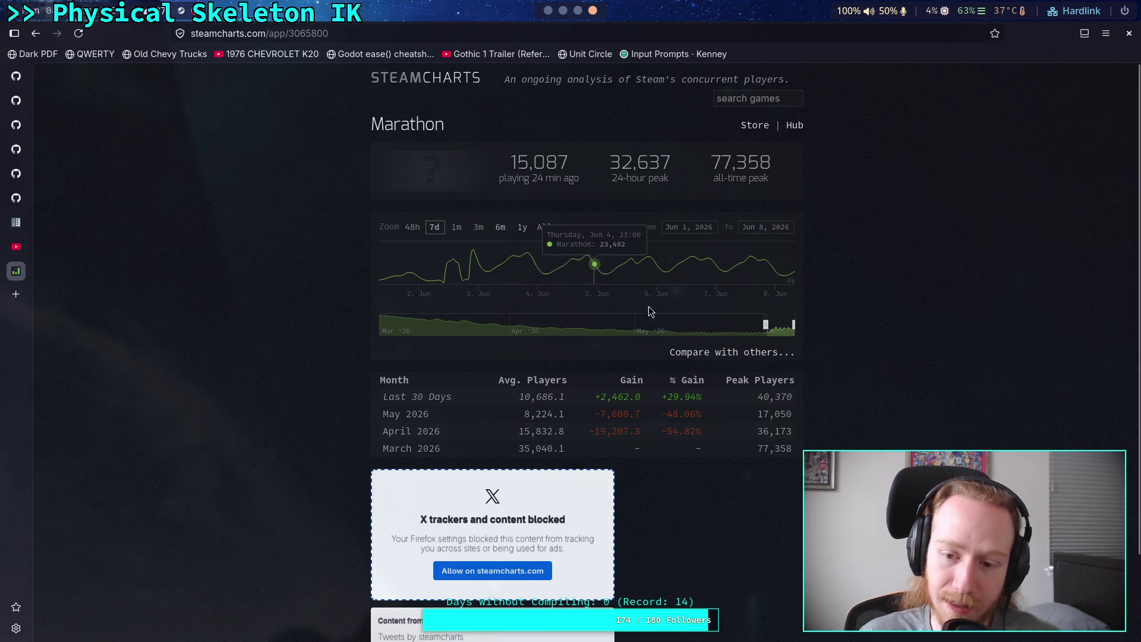
drag(765, 324, 356, 298)
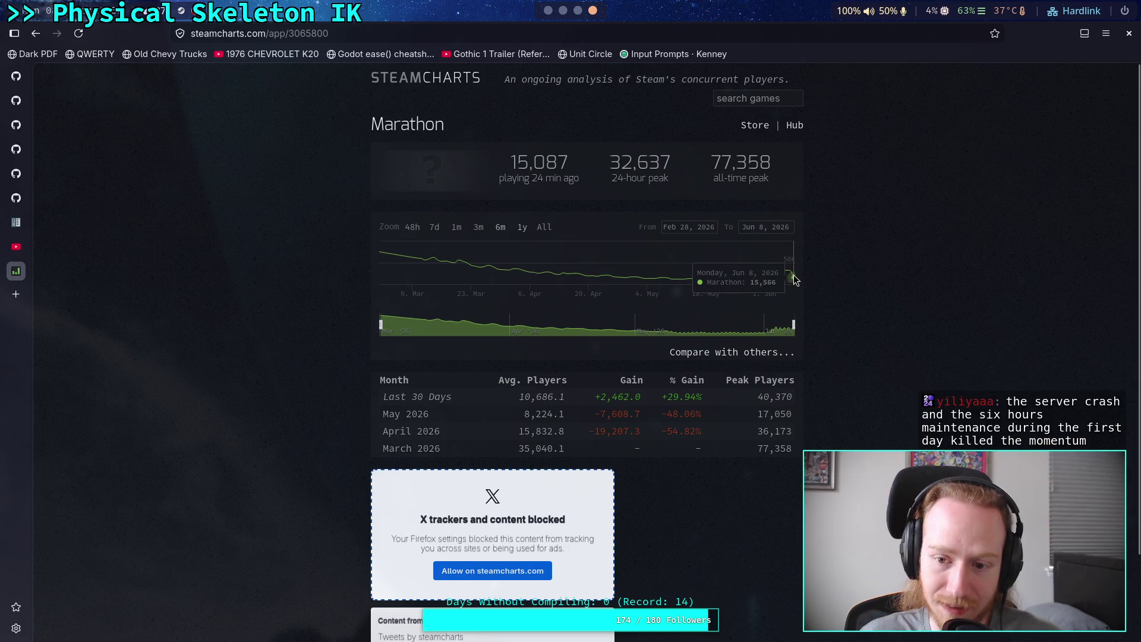
drag(376, 323, 761, 325)
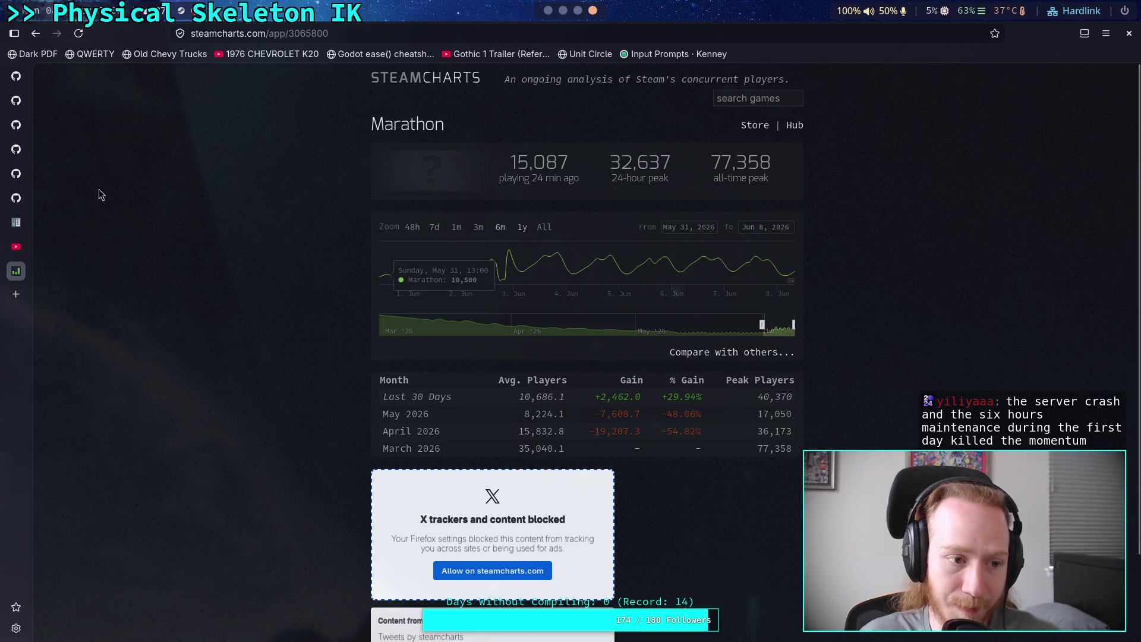
- Close the SteamCharts tab and return to breakable_joint.gd in Godot
click(6, 263)
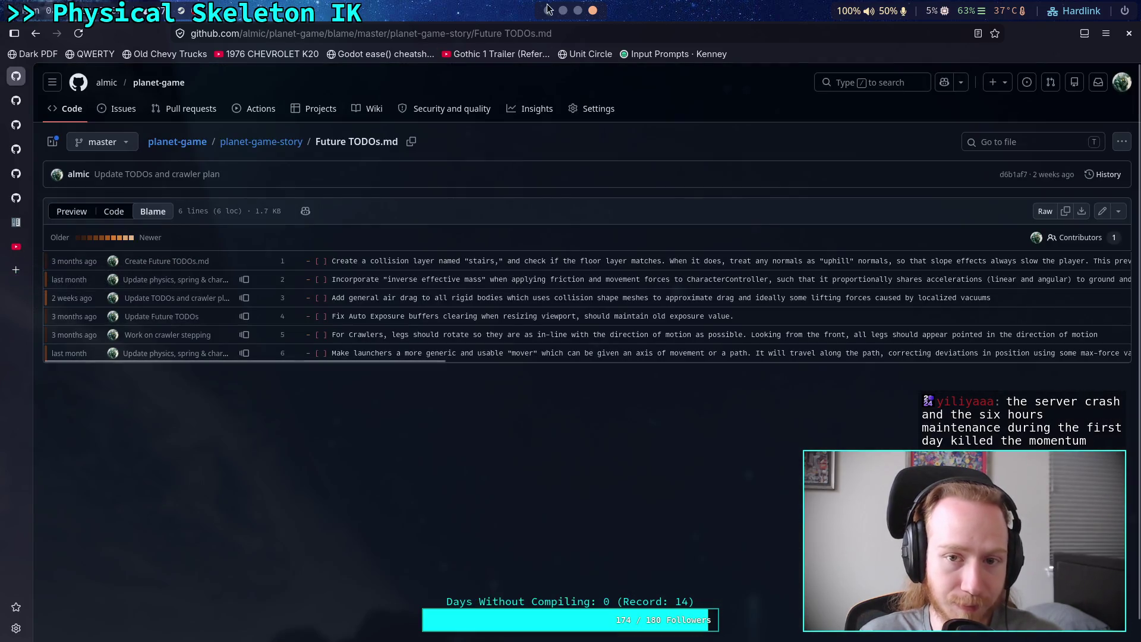
key(super+1)
click(594, 260)
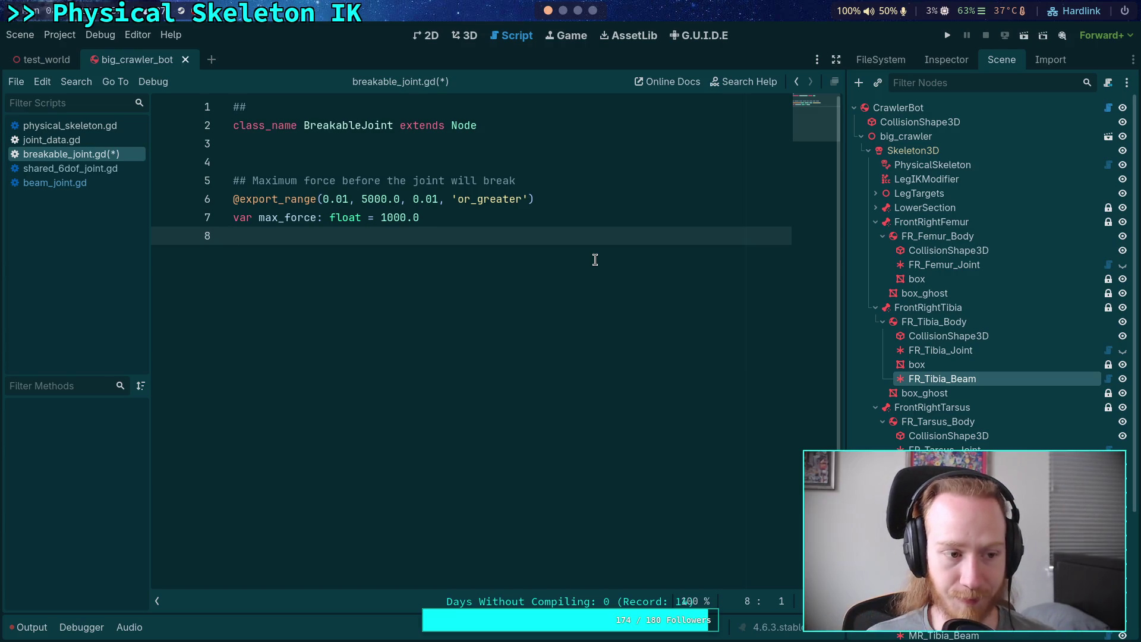
- Write 'Add as a child to joints to make them breakable' after ##, save, then select Skeleton3D
key(ctrl+s)
click(452, 123)
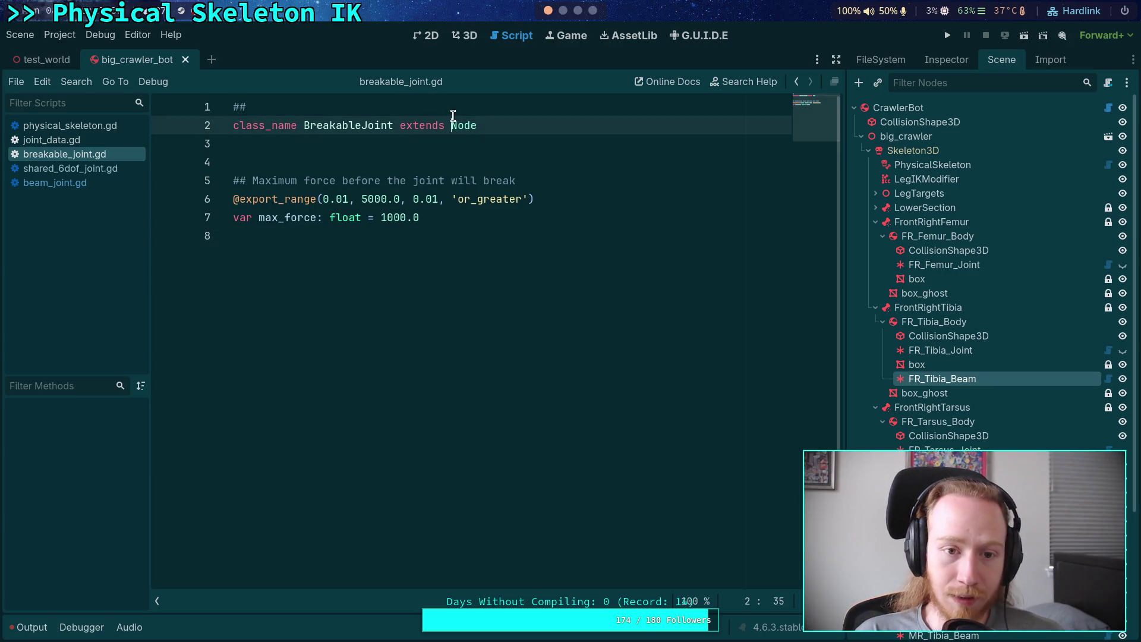
click(439, 107)
text(Add an)
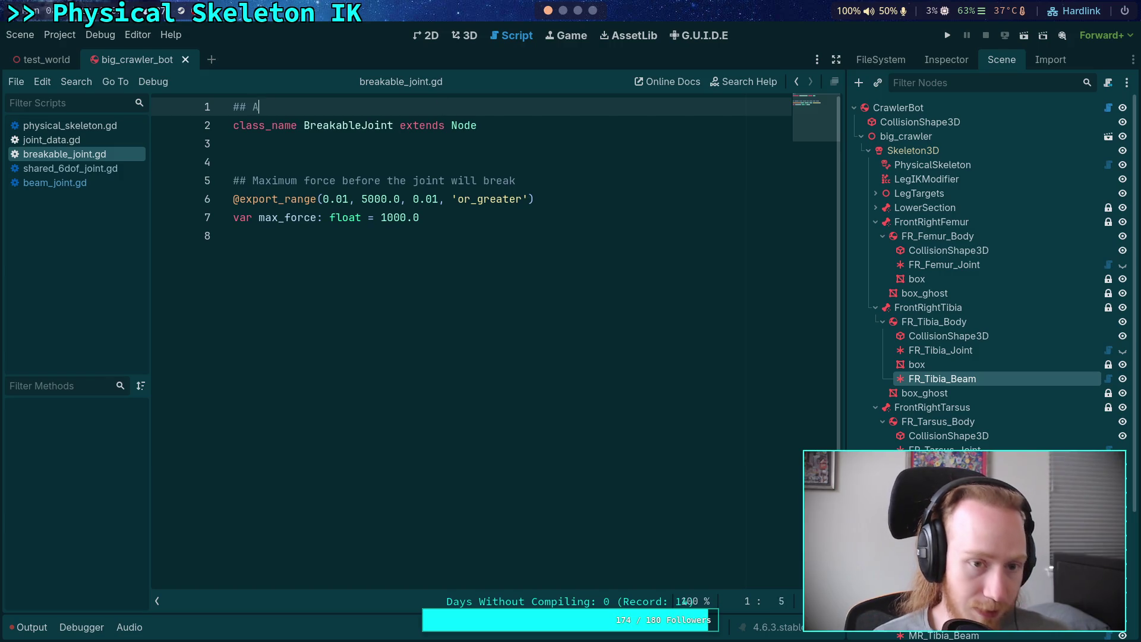
key(BackSpace)
text(s a child )
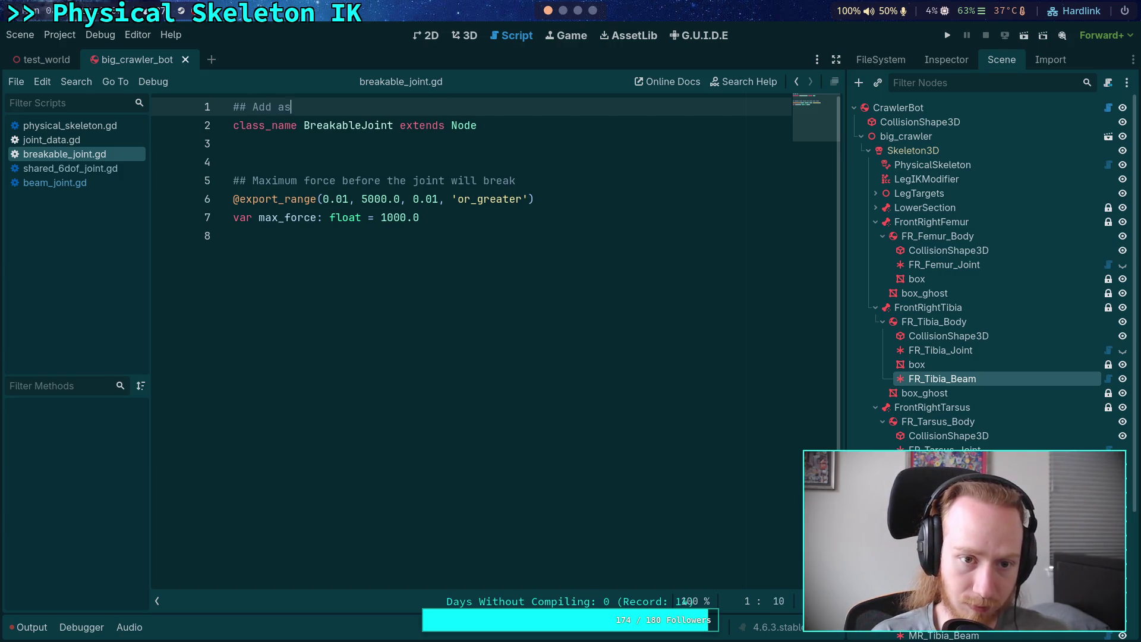
text(to j)
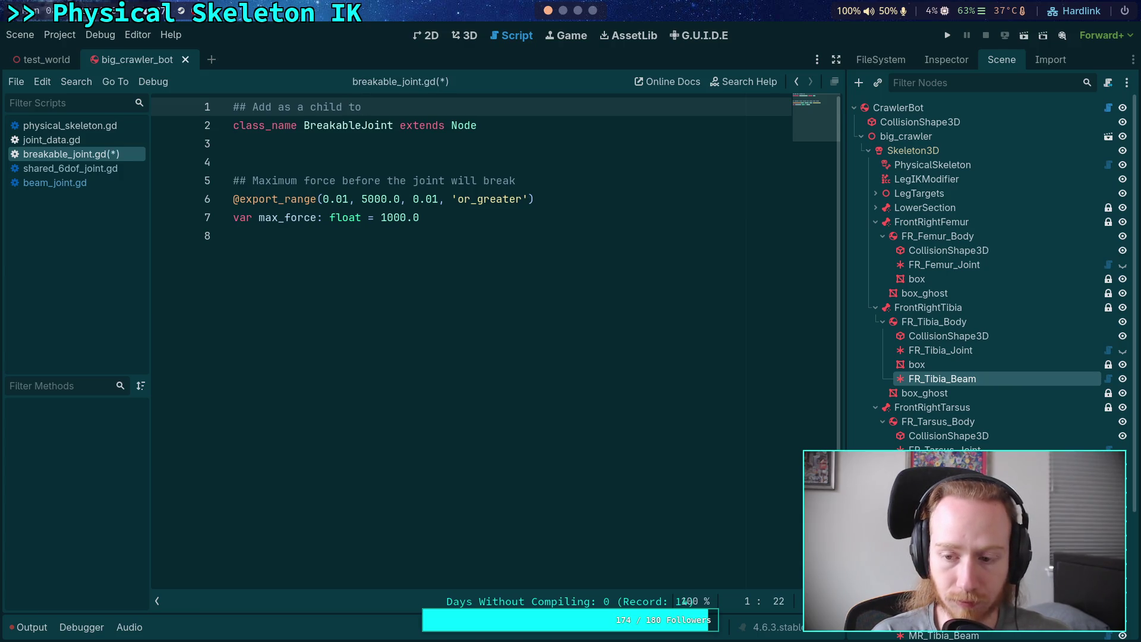
text(oints)
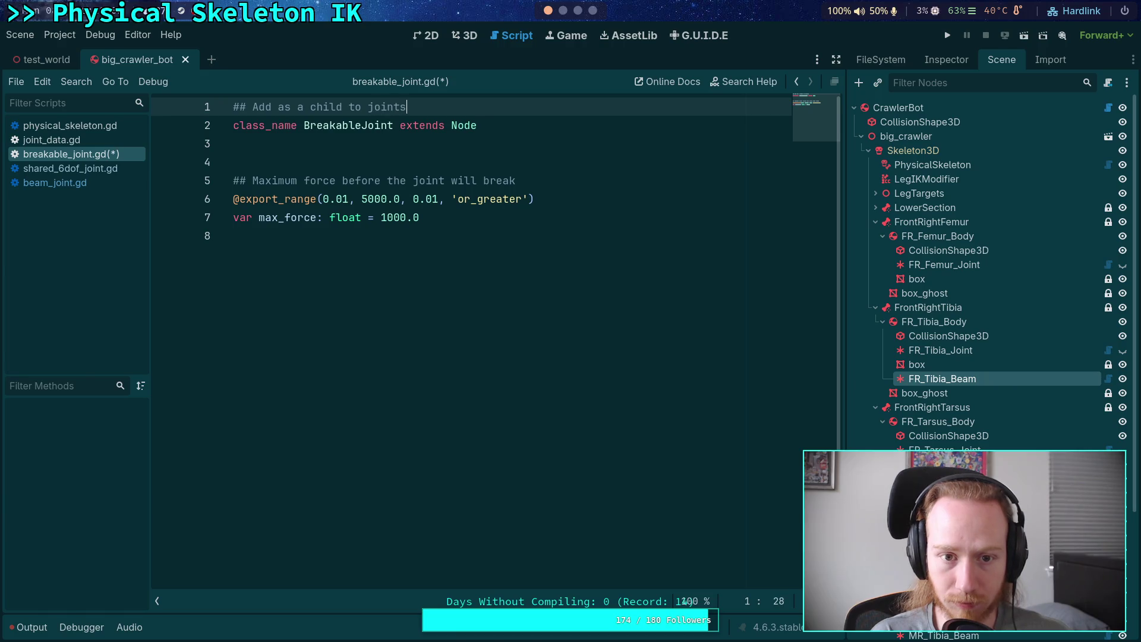
text( to make the)
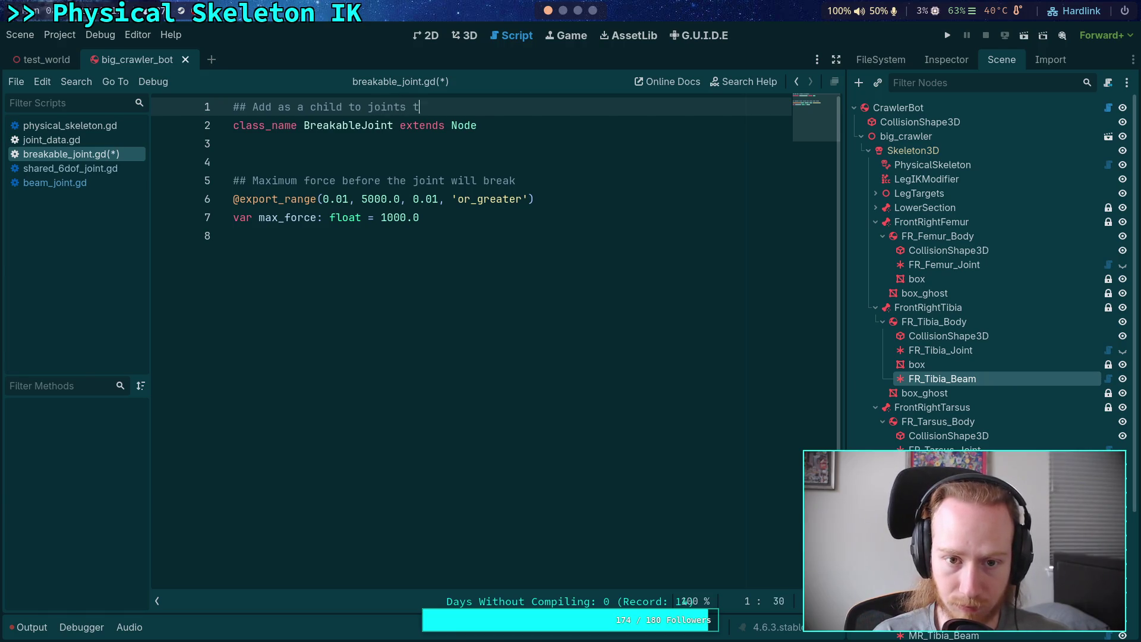
text(m breakable)
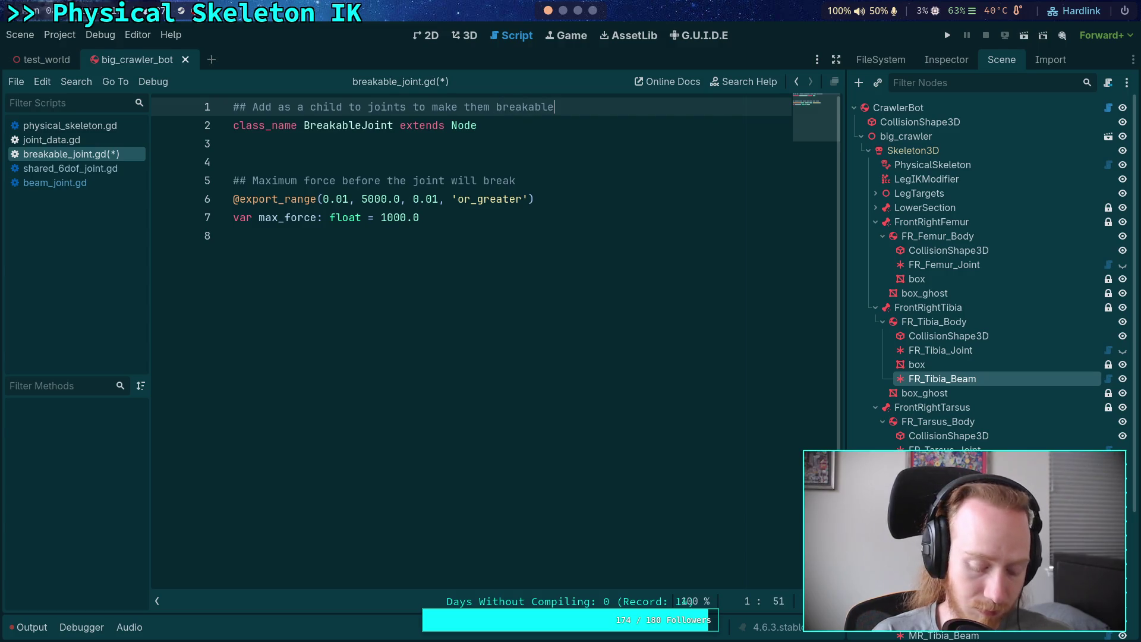
key(ctrl+s)
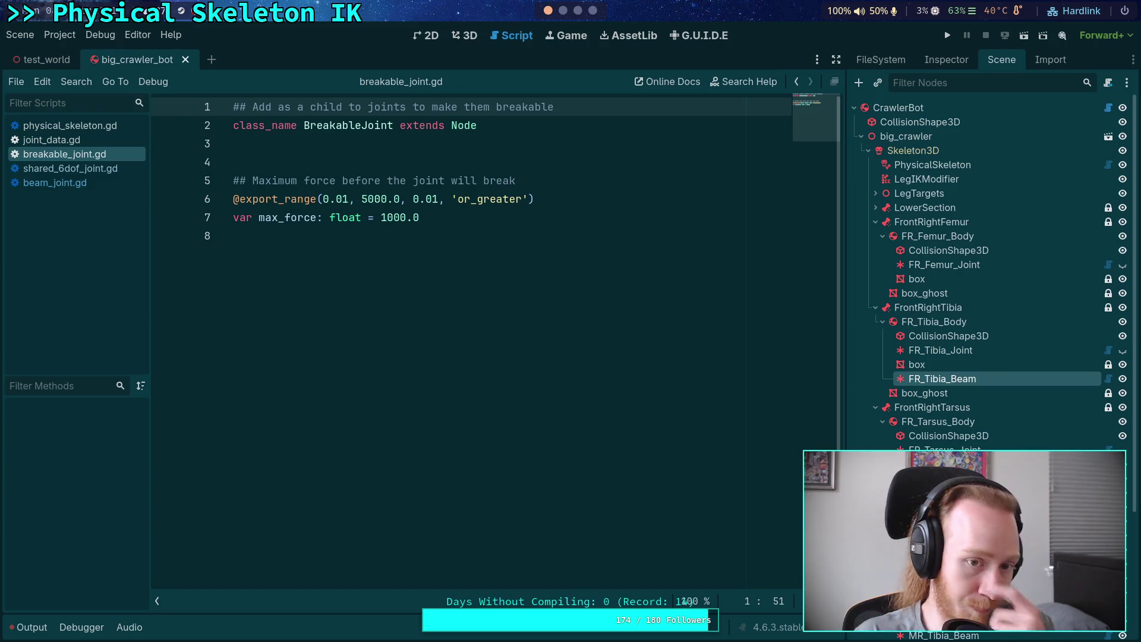
click(471, 236)
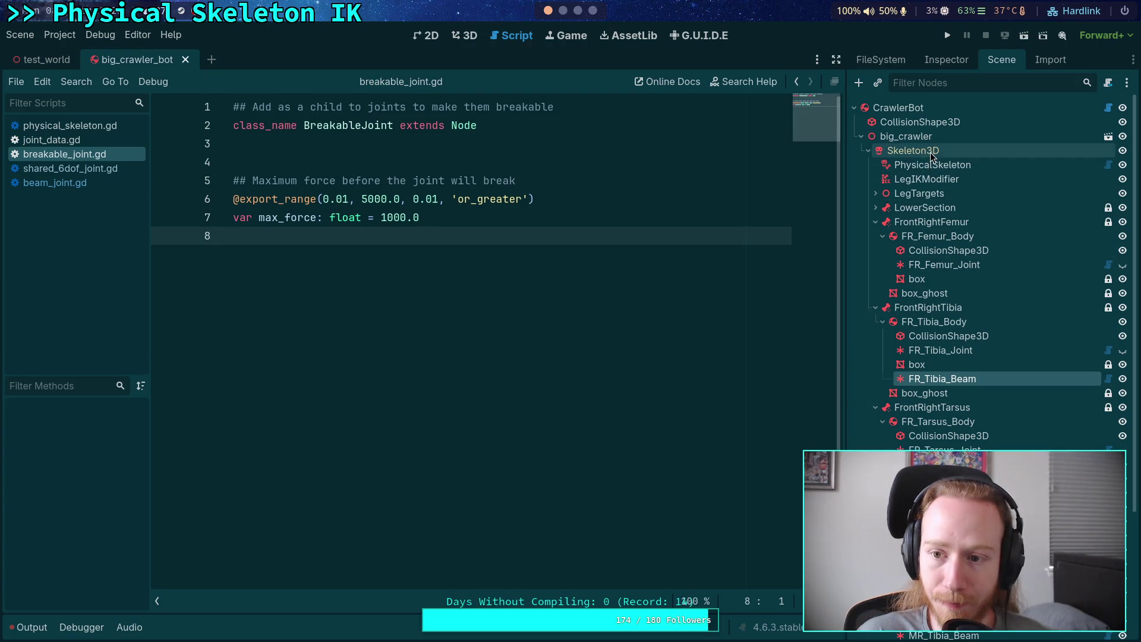
click(909, 152)
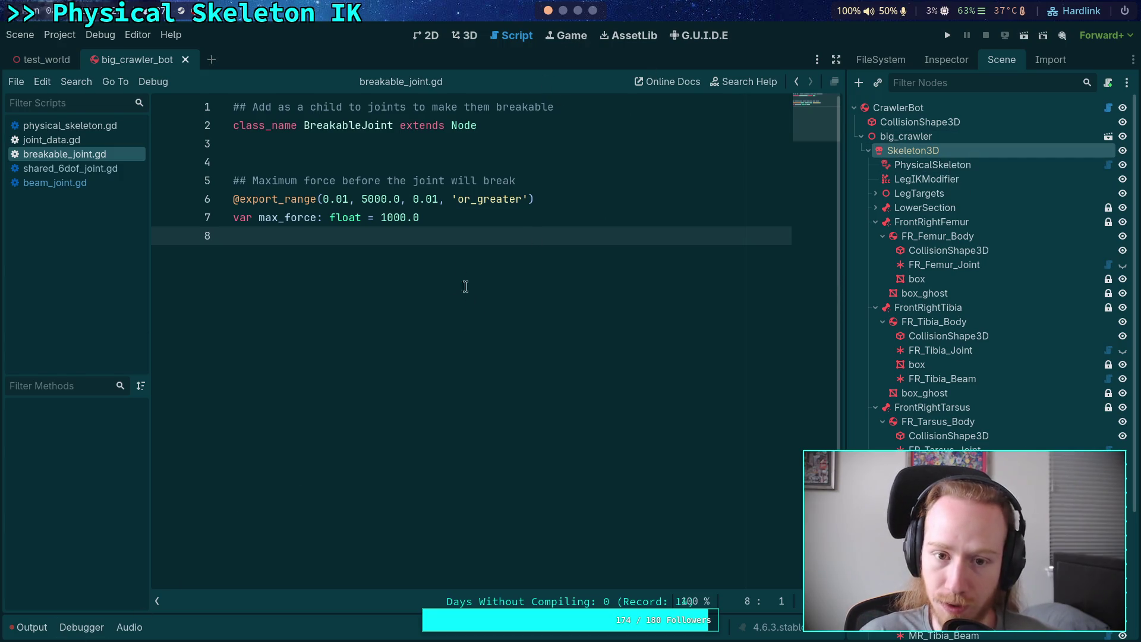
click(462, 127)
right_click(462, 126)
click(496, 310)
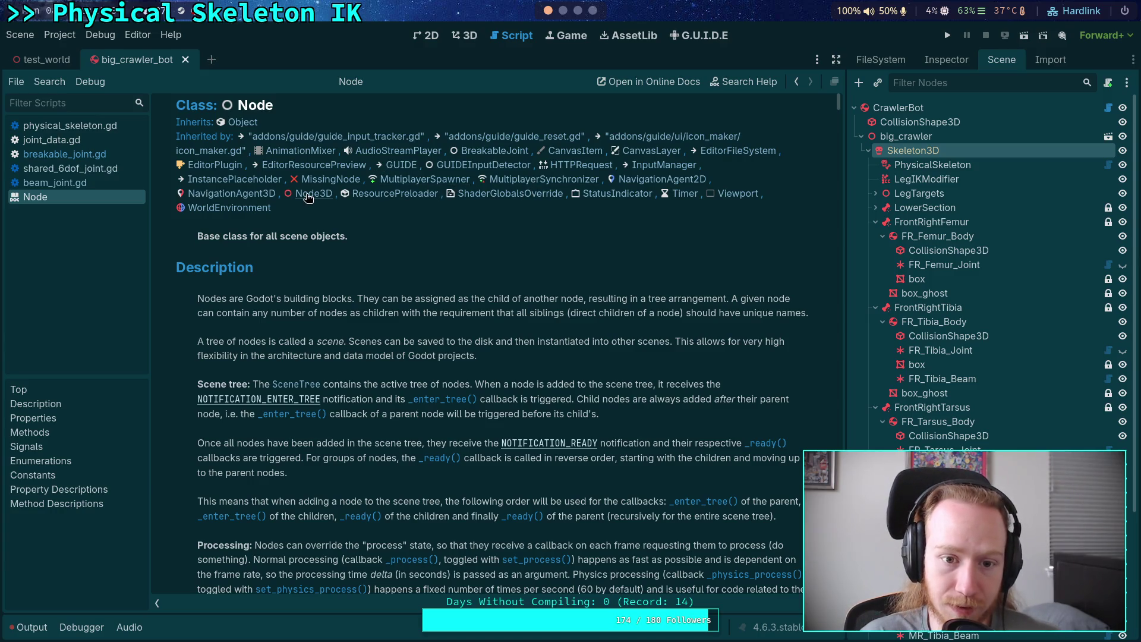
scroll(307, 198, down, 15)
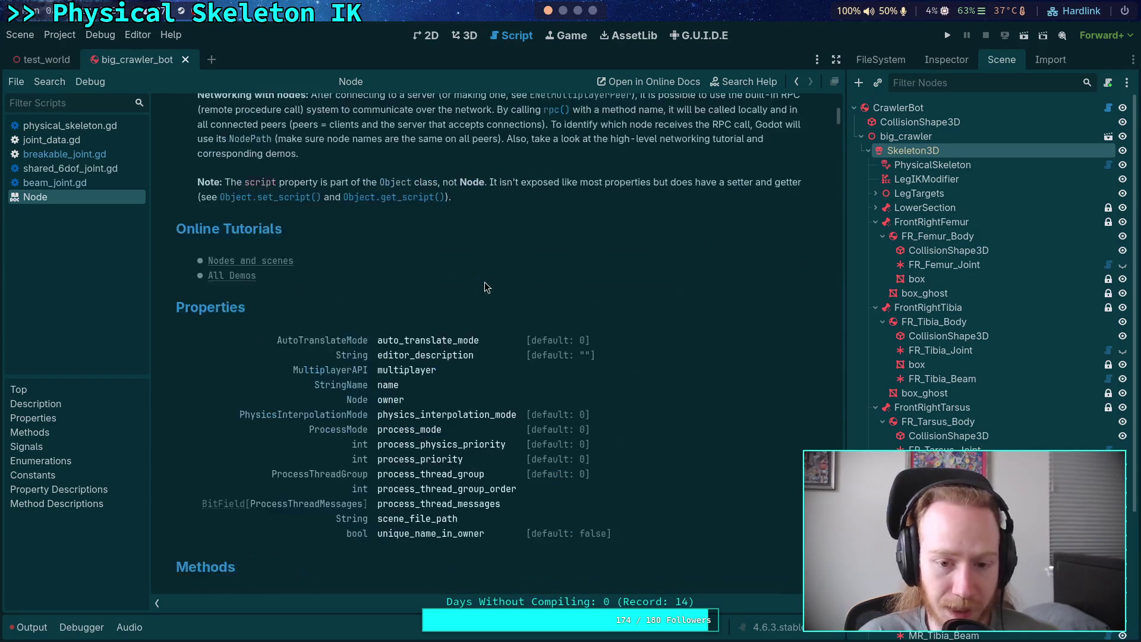
scroll(486, 287, down, 3)
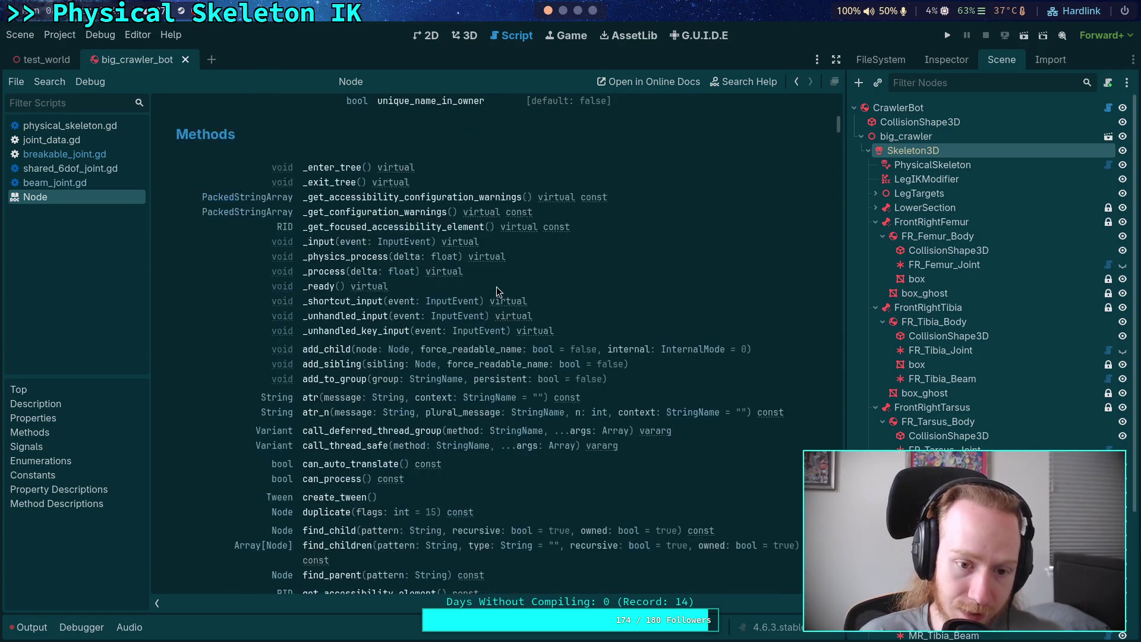
scroll(492, 290, up, 4)
scroll(492, 290, up, 2)
scroll(550, 318, down, 20)
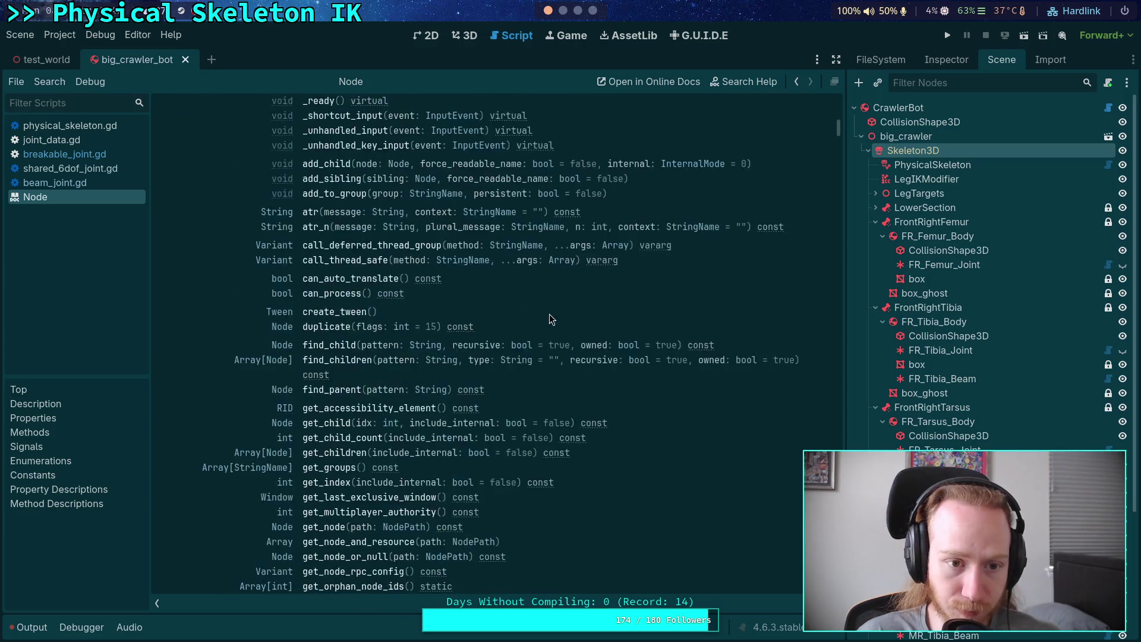
scroll(550, 318, down, 2)
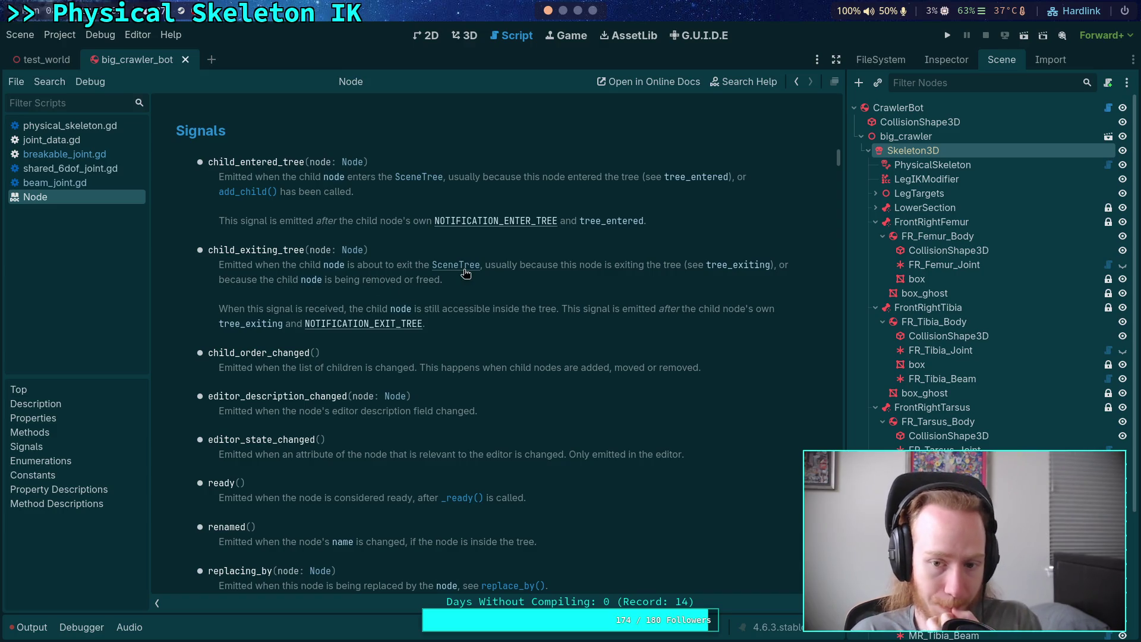
scroll(465, 273, down, 3)
scroll(465, 273, down, 1)
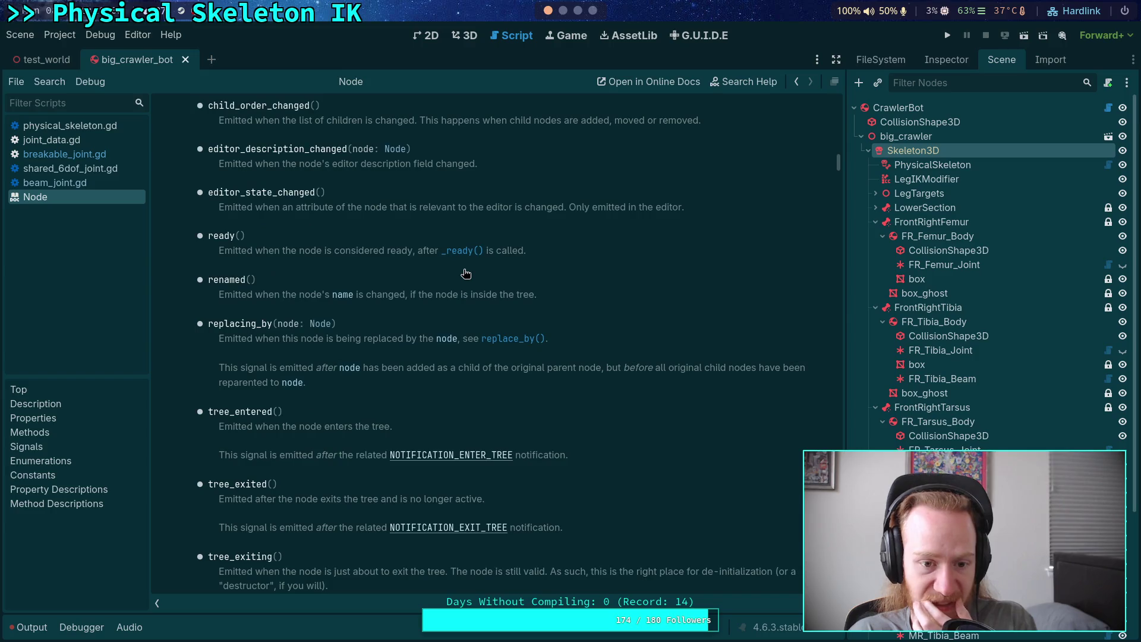
scroll(465, 274, down, 3)
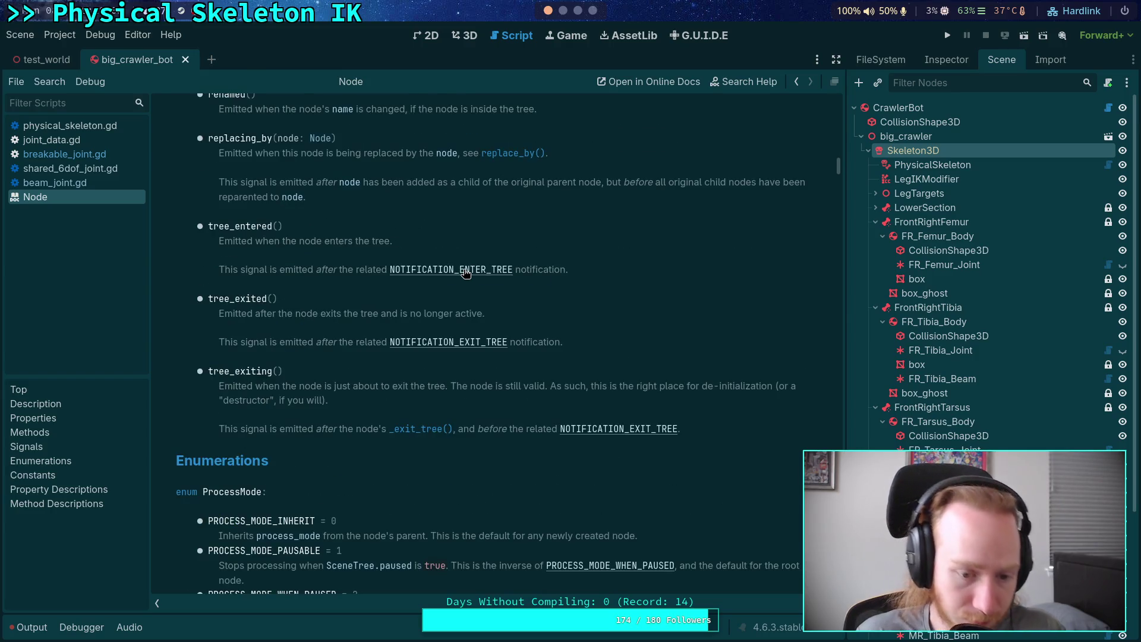
scroll(465, 273, down, 3)
scroll(465, 272, down, 3)
scroll(465, 273, up, 8)
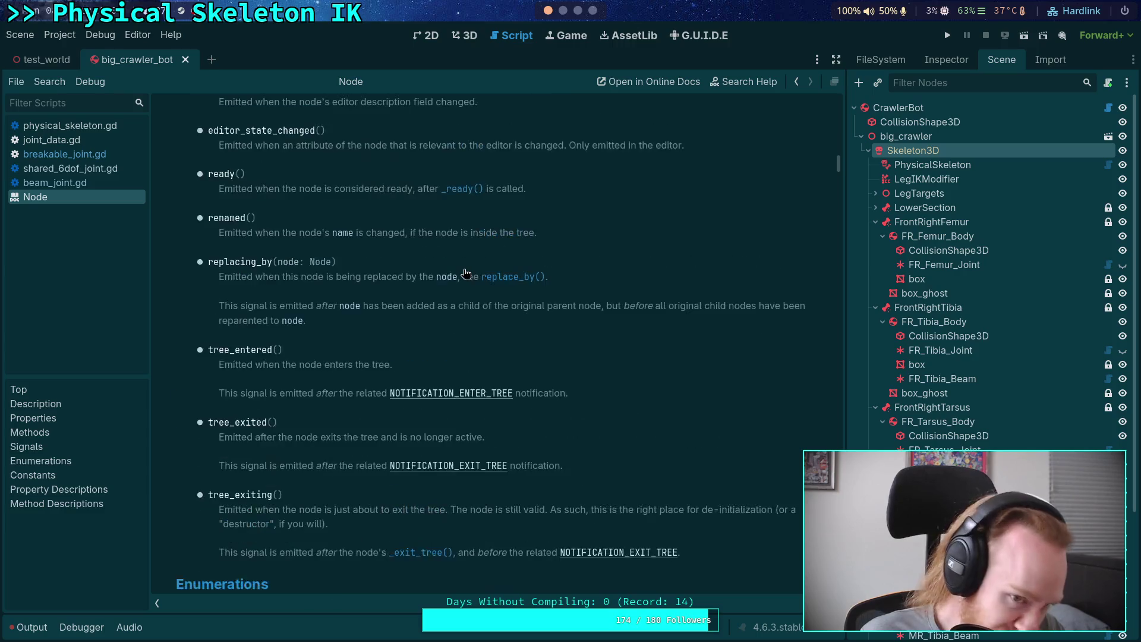
scroll(465, 272, up, 5)
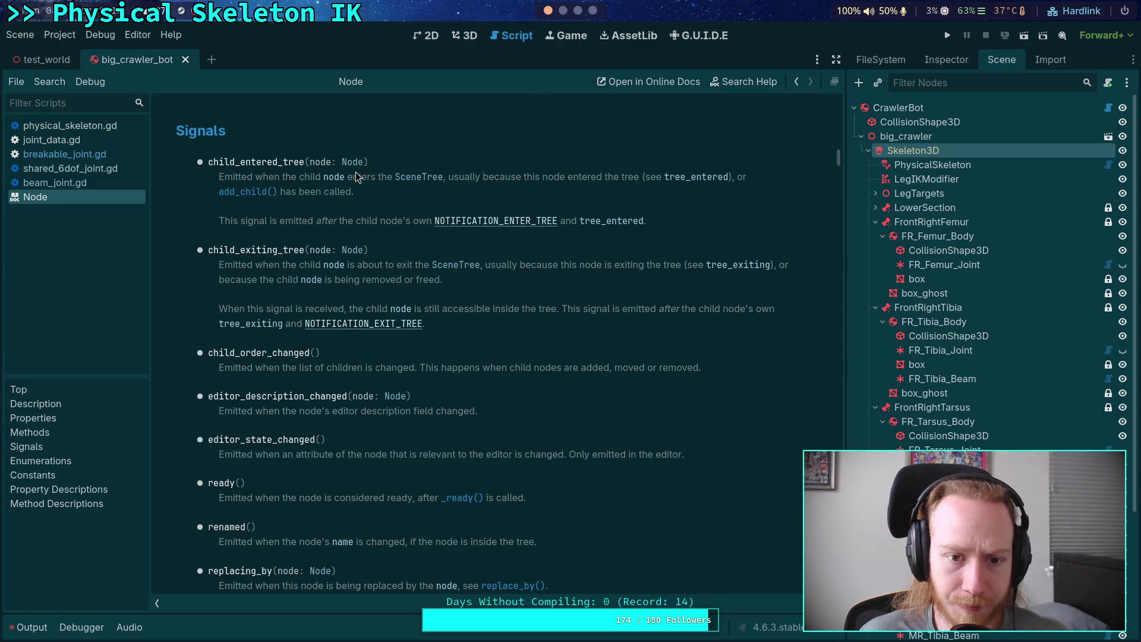
scroll(525, 254, down, 8)
scroll(525, 254, down, 20)
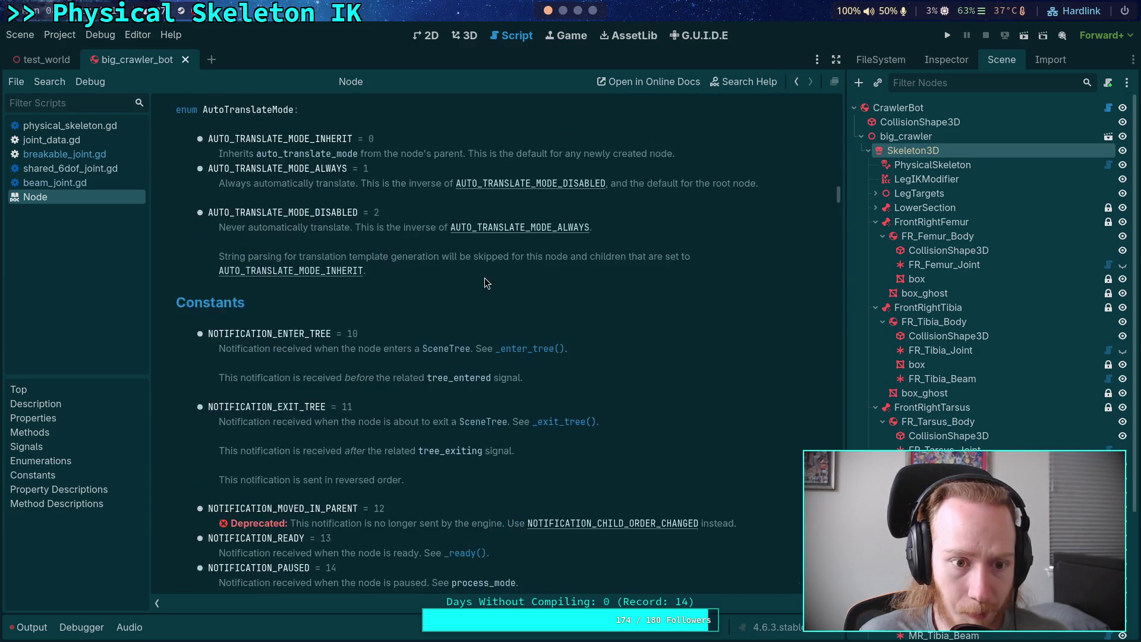
scroll(360, 235, down, 2)
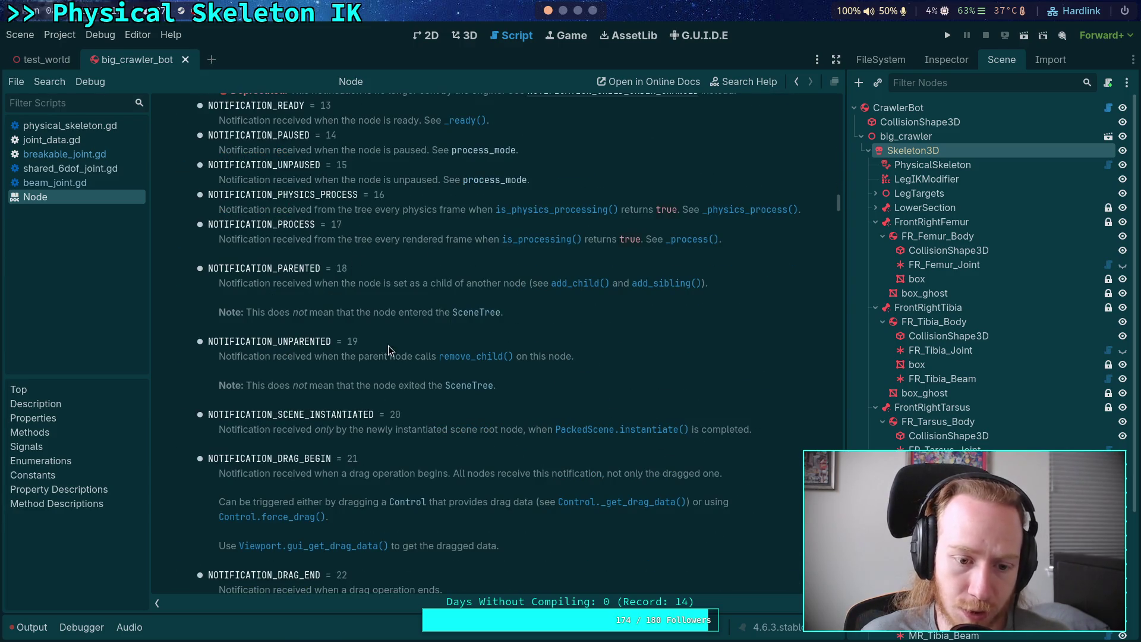
scroll(386, 350, down, 6)
scroll(354, 380, down, 5)
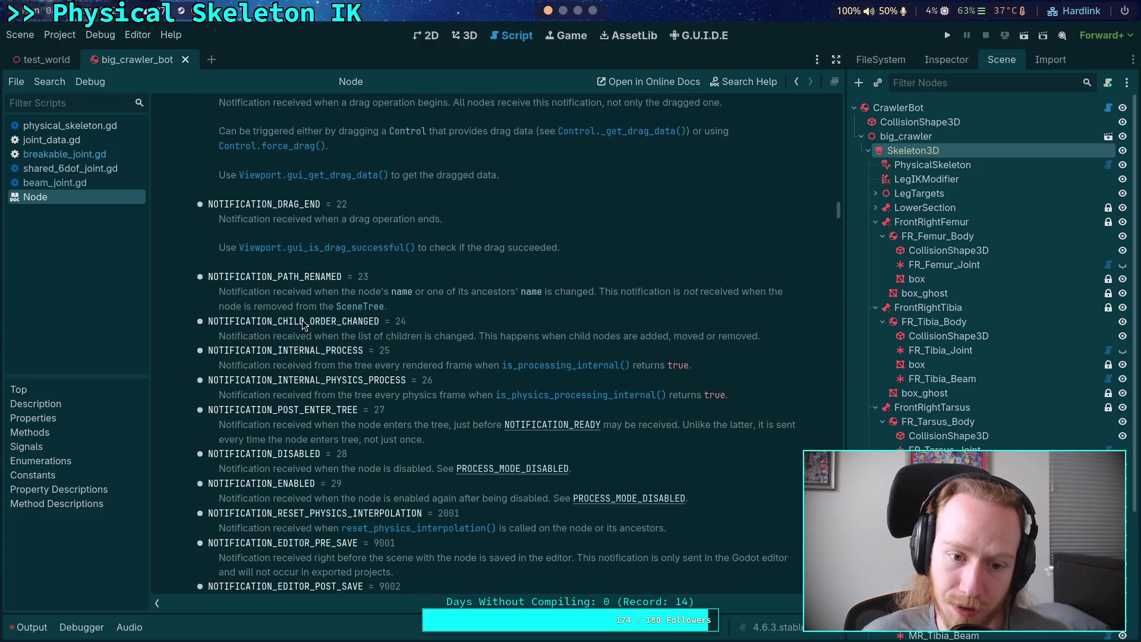
scroll(295, 328, down, 15)
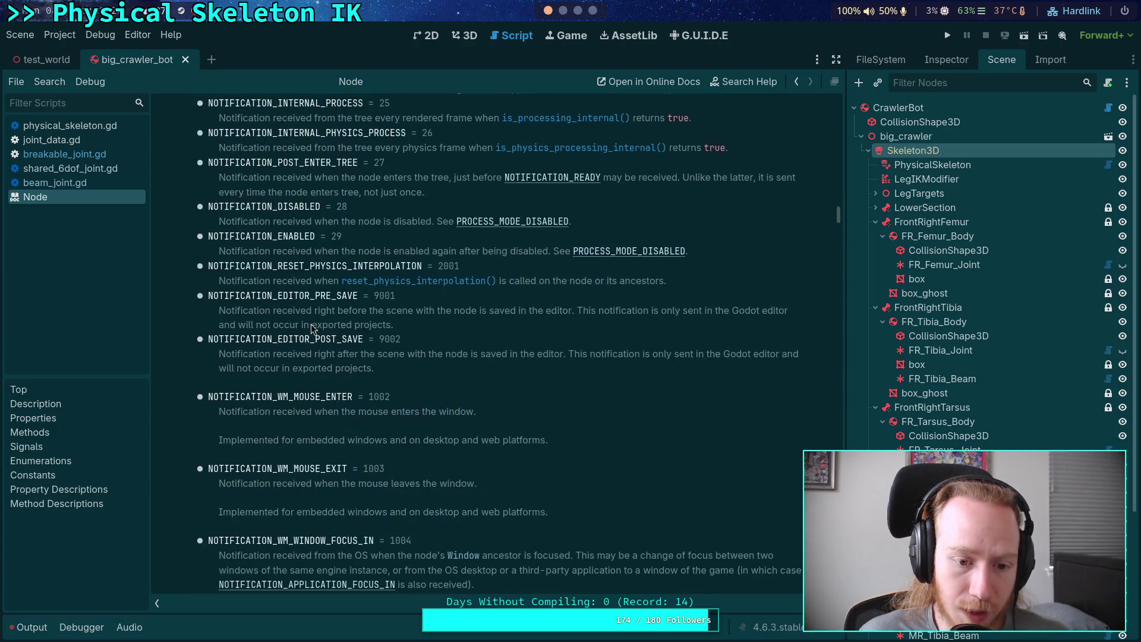
scroll(348, 337, down, 12)
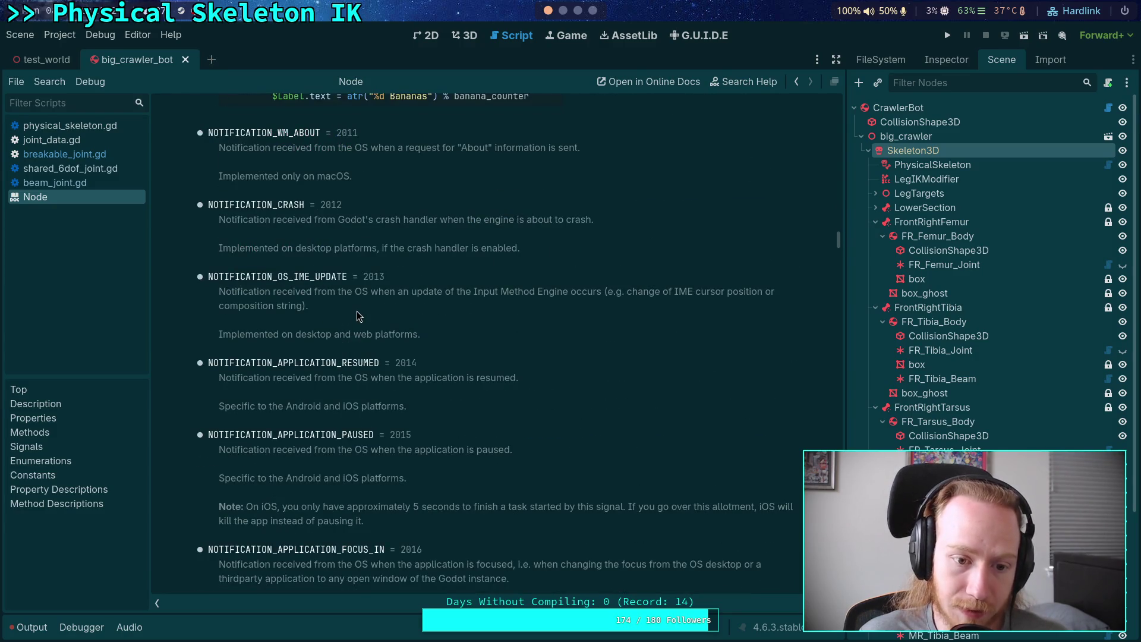
scroll(358, 316, down, 8)
scroll(356, 320, up, 7)
scroll(356, 320, up, 20)
scroll(357, 320, up, 6)
scroll(380, 344, down, 8)
scroll(393, 346, down, 2)
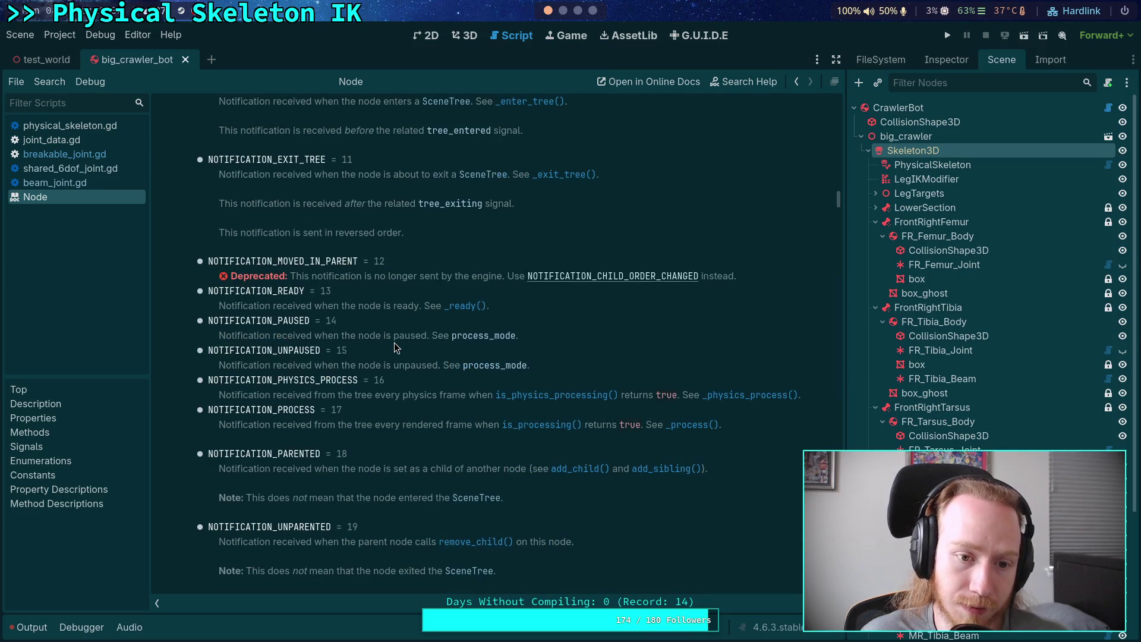
scroll(397, 347, down, 3)
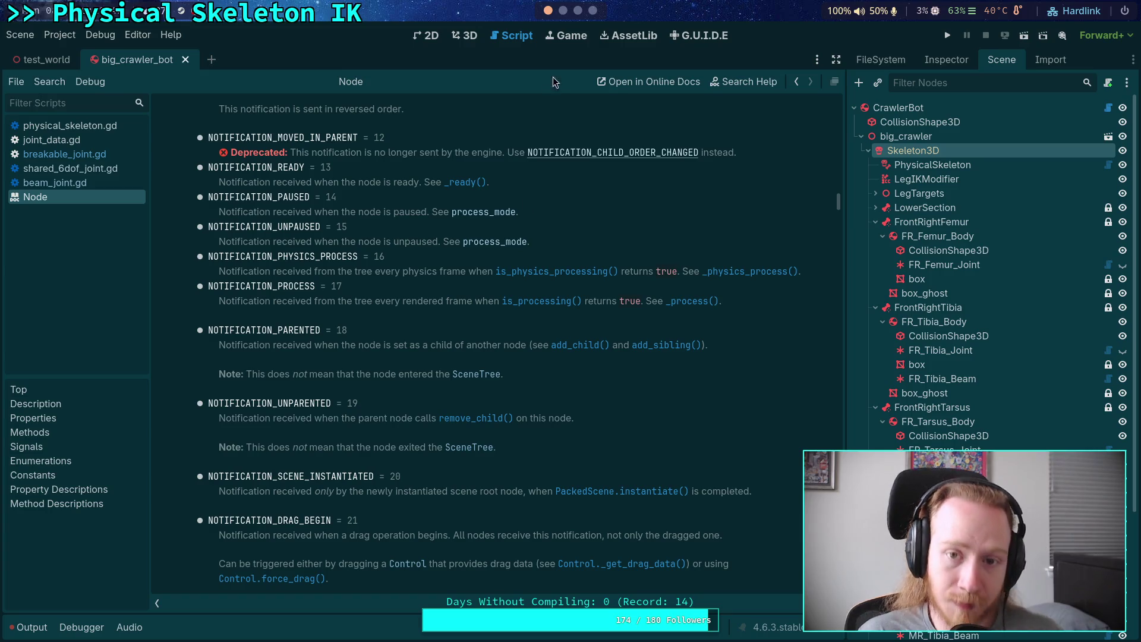
- Switch to the Neovim workspace and close the open source buffers with :bd
click(566, 11)
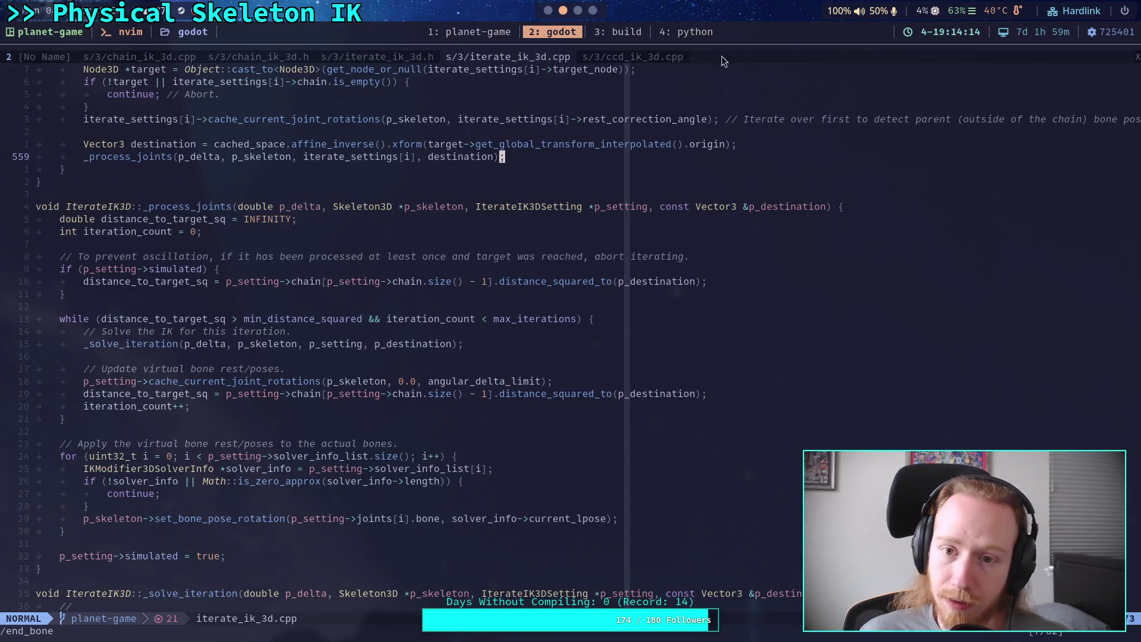
key(shift+l)
key(shift+h)
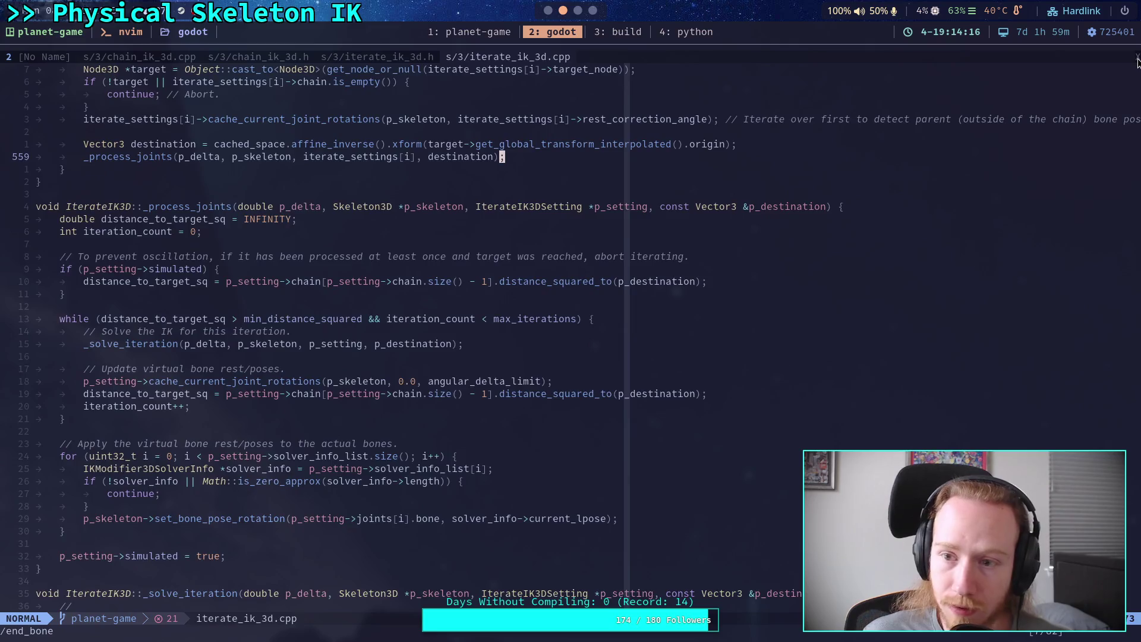
key(shift+h)
key(shift+h)
key(shift+h)
key(space)
text(bd)
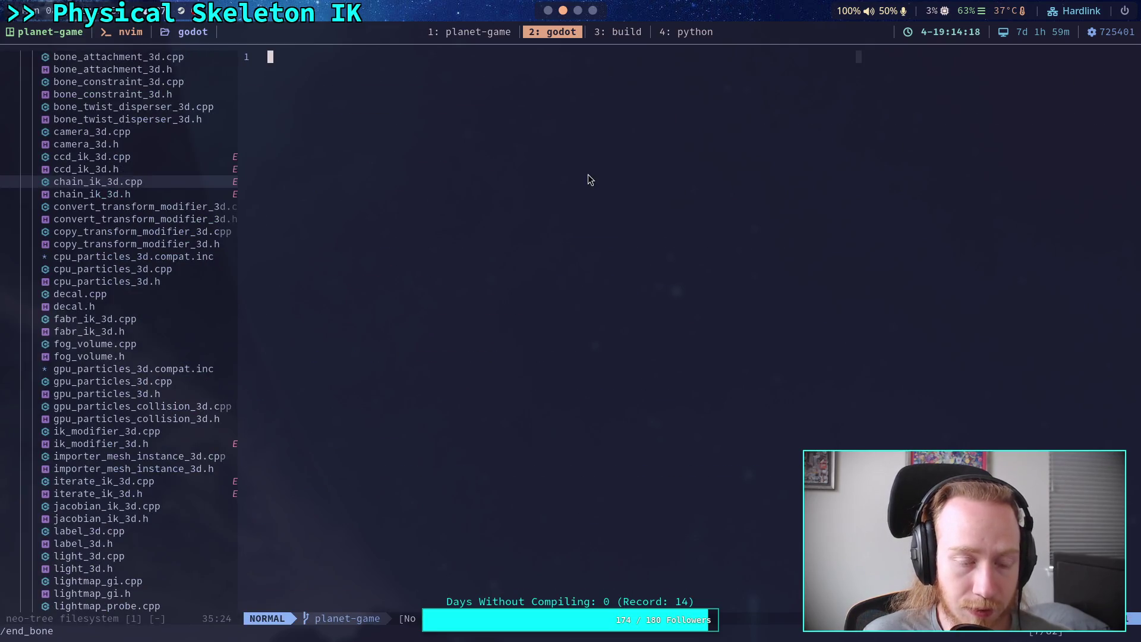
text(:bd)
key(Return)
key(Return)
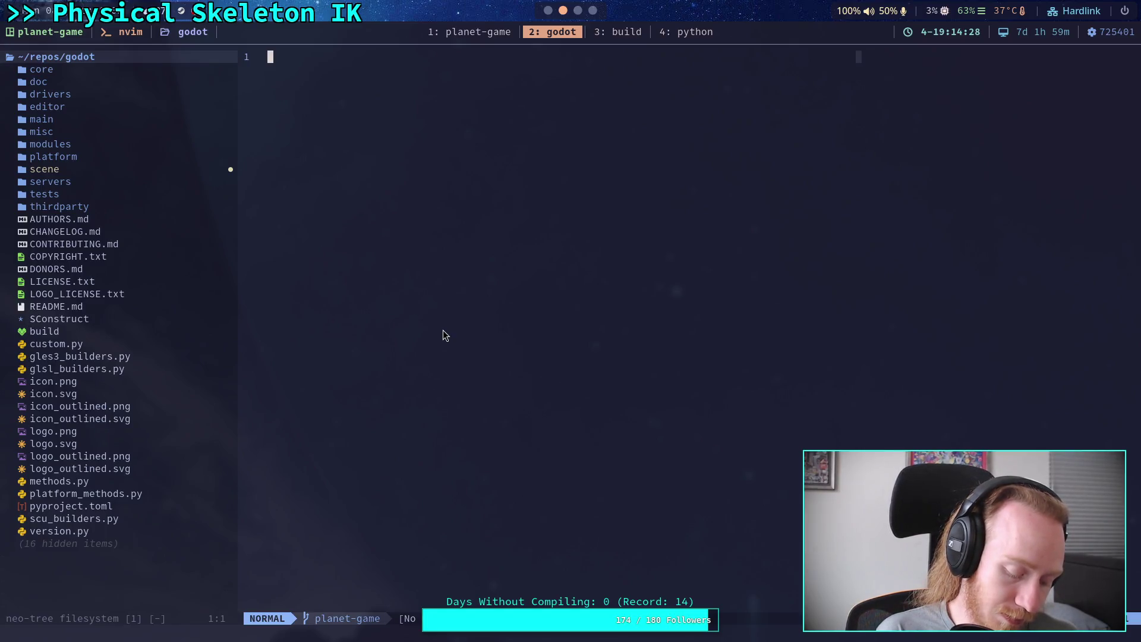
- Live-grep the source tree for child_entered_tree and open the node.cpp emit line
key(space)
text(fgchild)
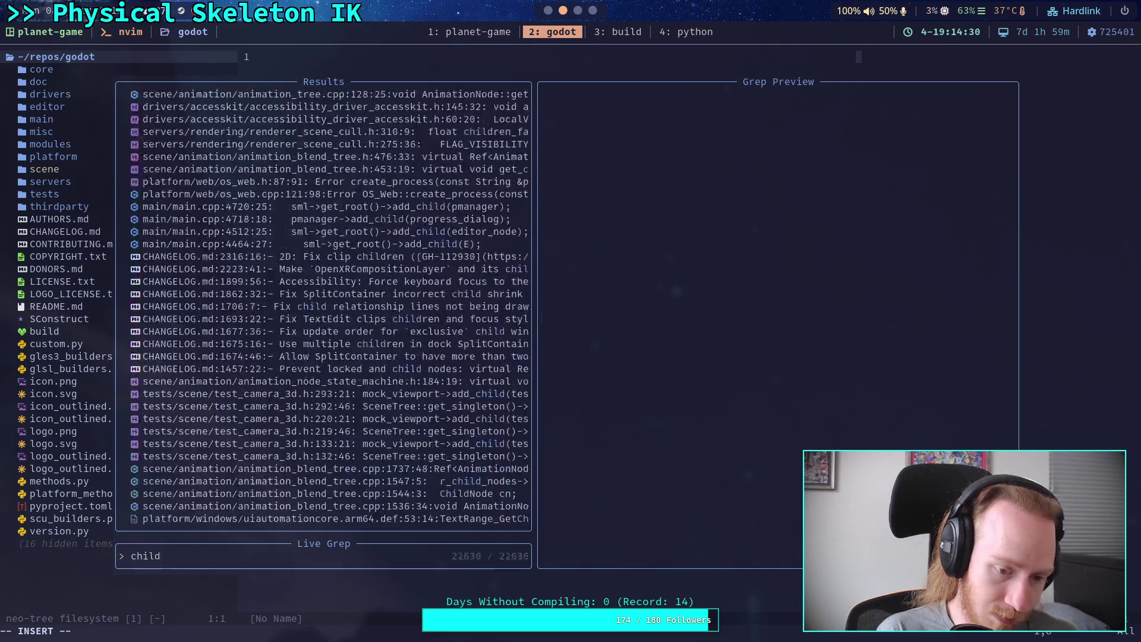
text(_entered_tr)
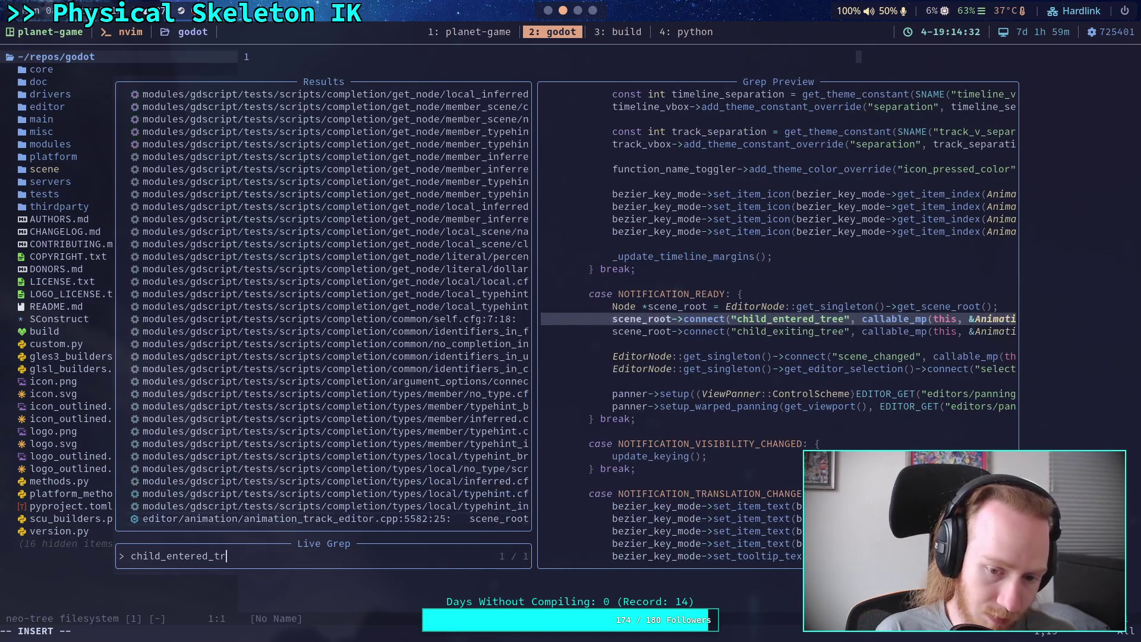
text(ee)
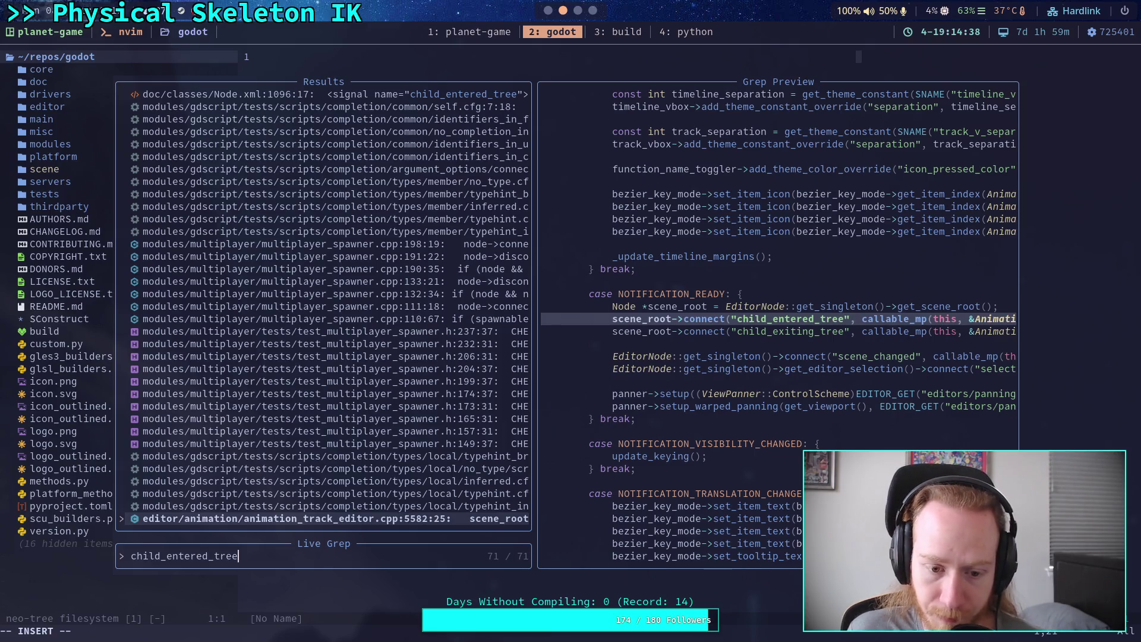
key(Up)
key(Up)
key(Up)
key(Up)
key(Up)
key(Up)
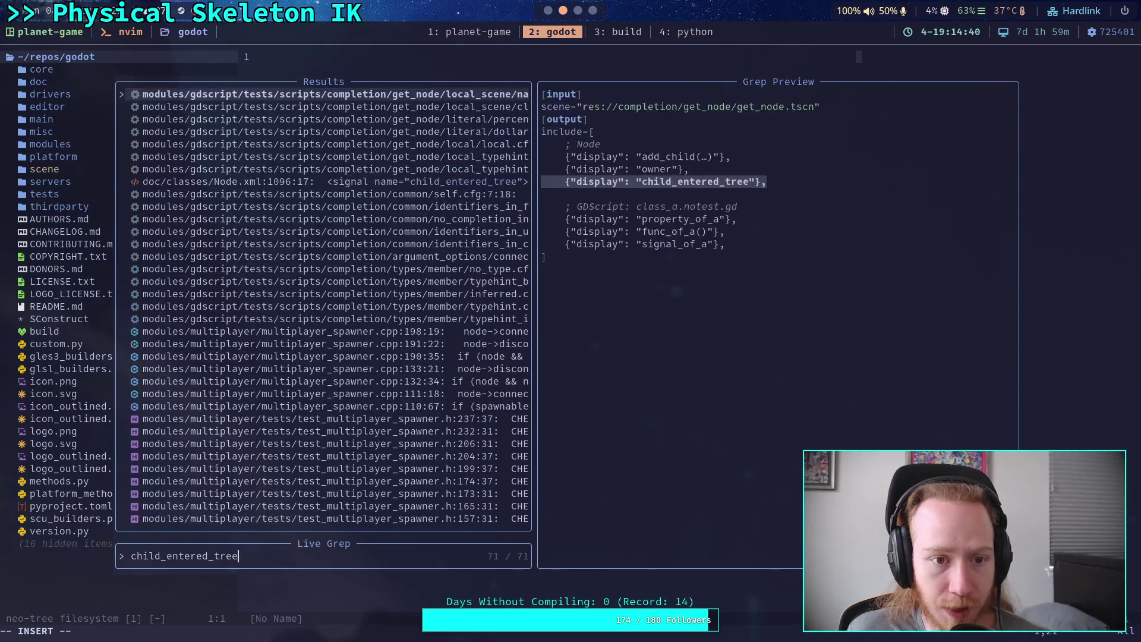
key(Up)
key(Up)
key(Up)
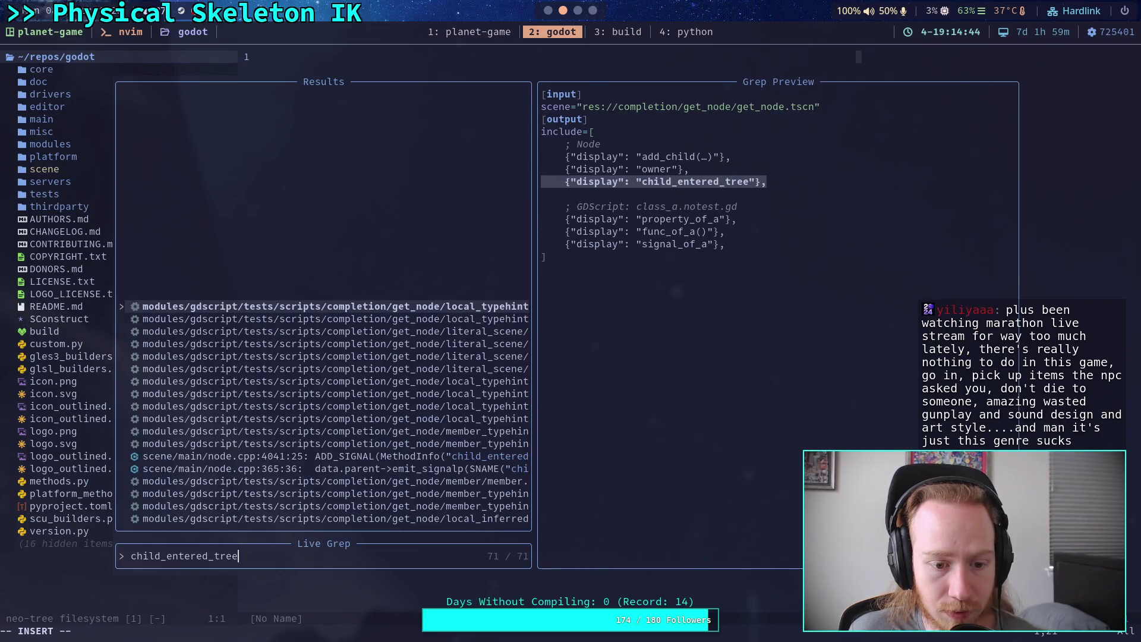
key(Down)
key(Down)
key(Down)
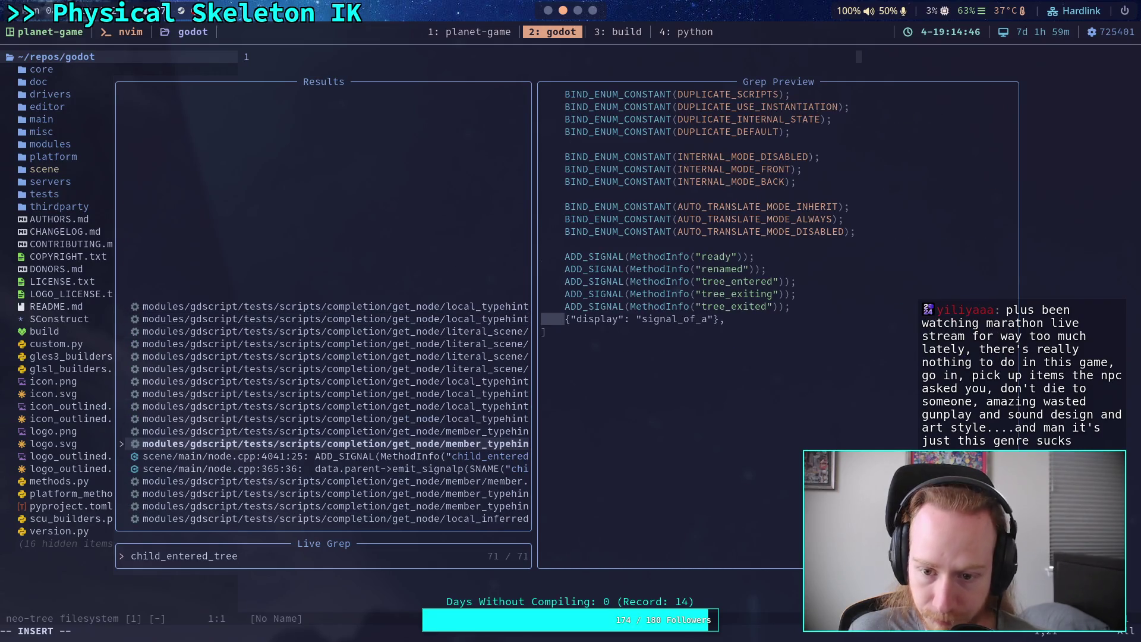
key(Down)
key(Down)
key(Return)
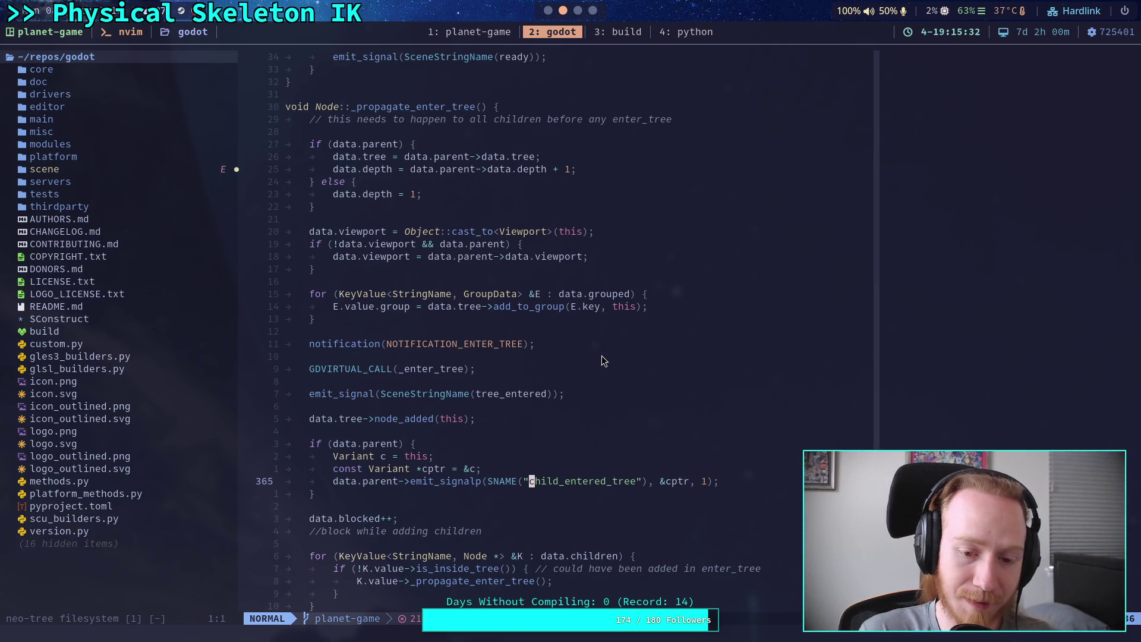
- Read down _propagate_enter_tree in node.cpp, past the parent check and children-blocking comment
scroll(601, 355, down, 3)
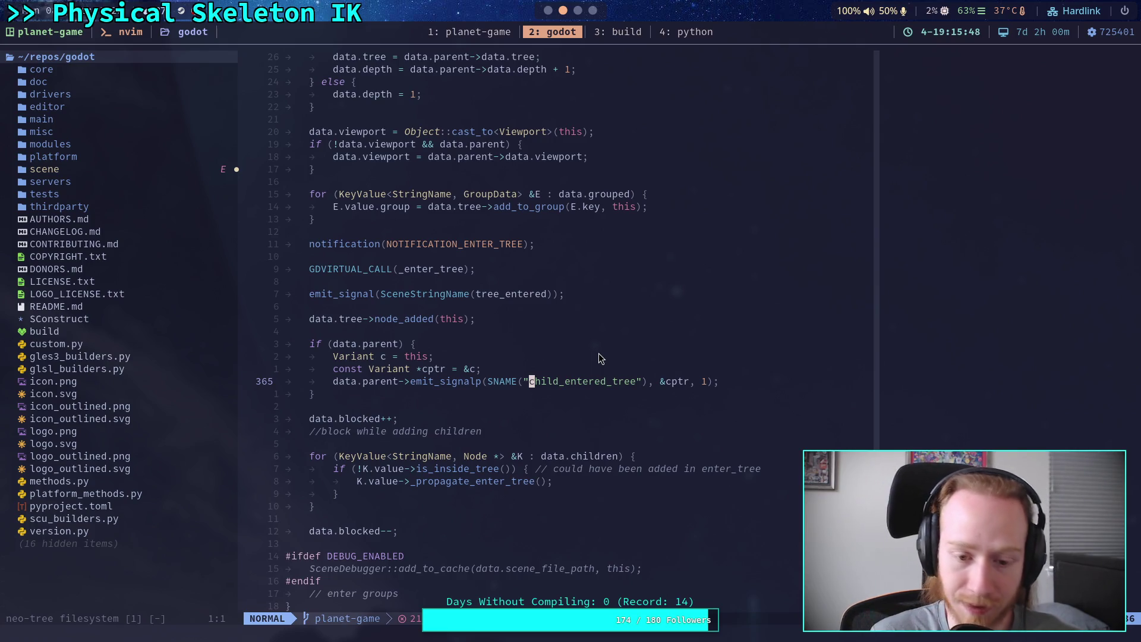
scroll(569, 394, down, 2)
click(567, 400)
click(513, 348)
click(499, 356)
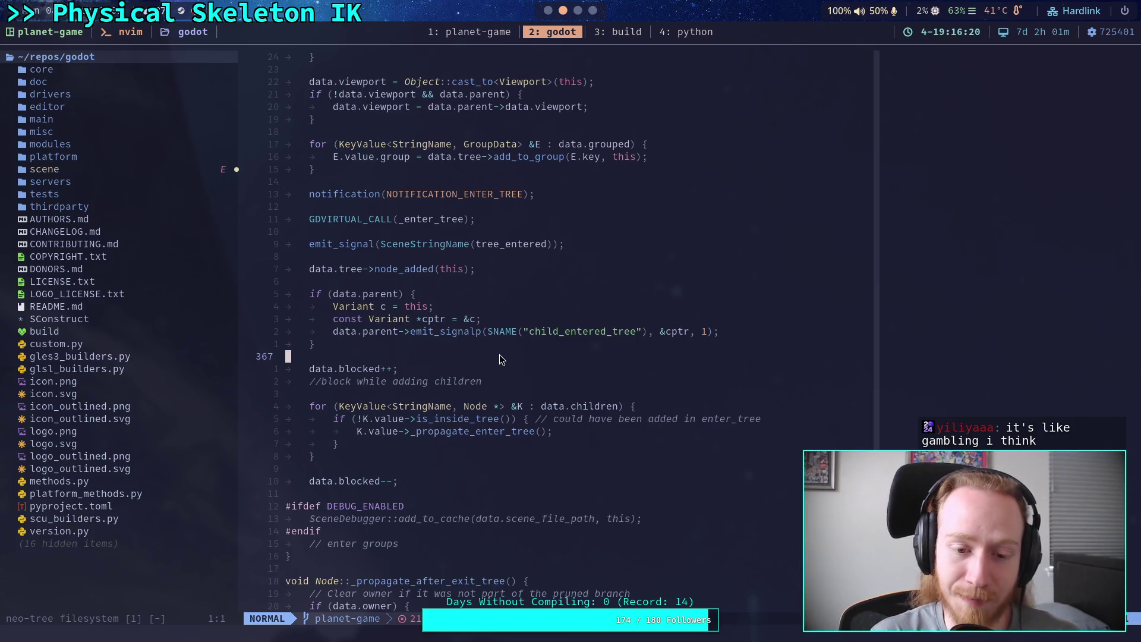
click(435, 391)
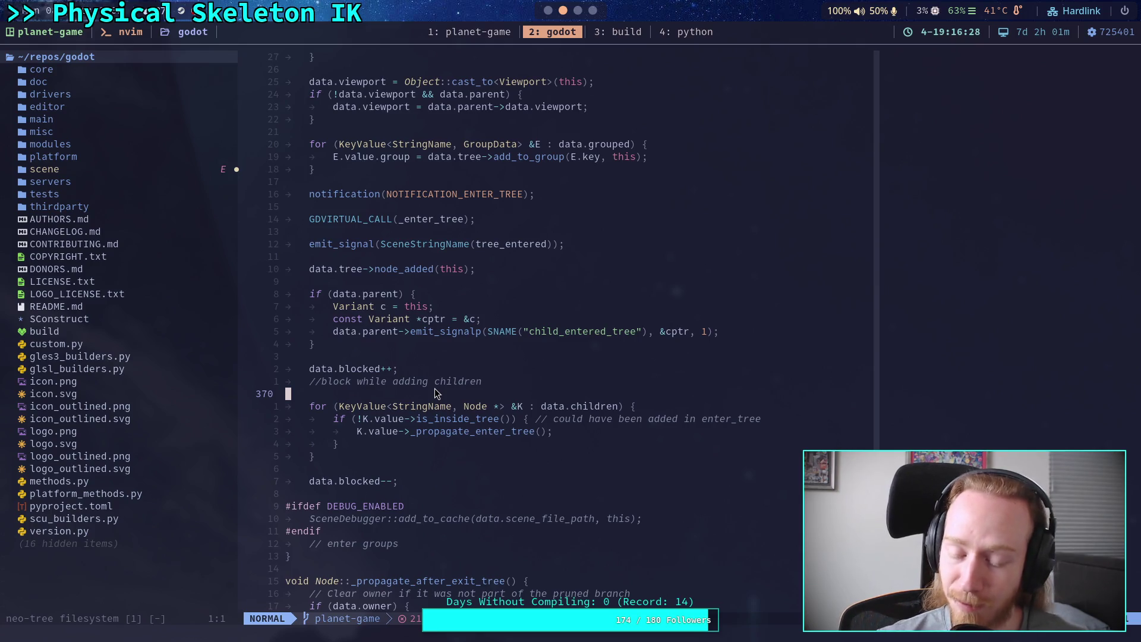
scroll(430, 398, down, 2)
click(418, 418)
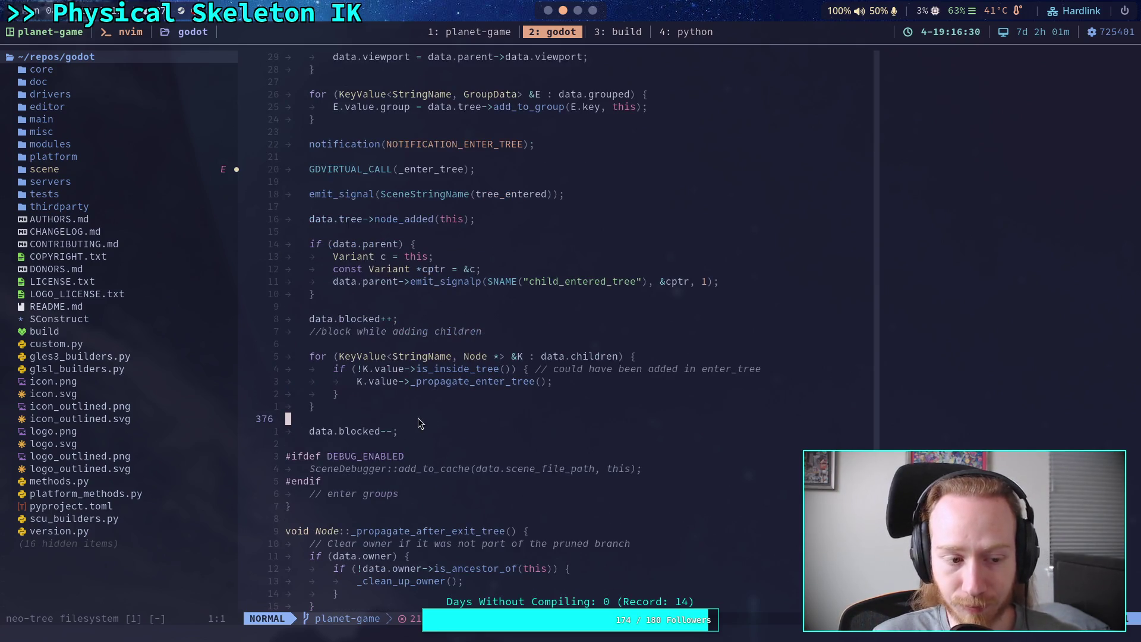
scroll(411, 395, down, 2)
click(412, 396)
scroll(465, 423, down, 3)
click(398, 369)
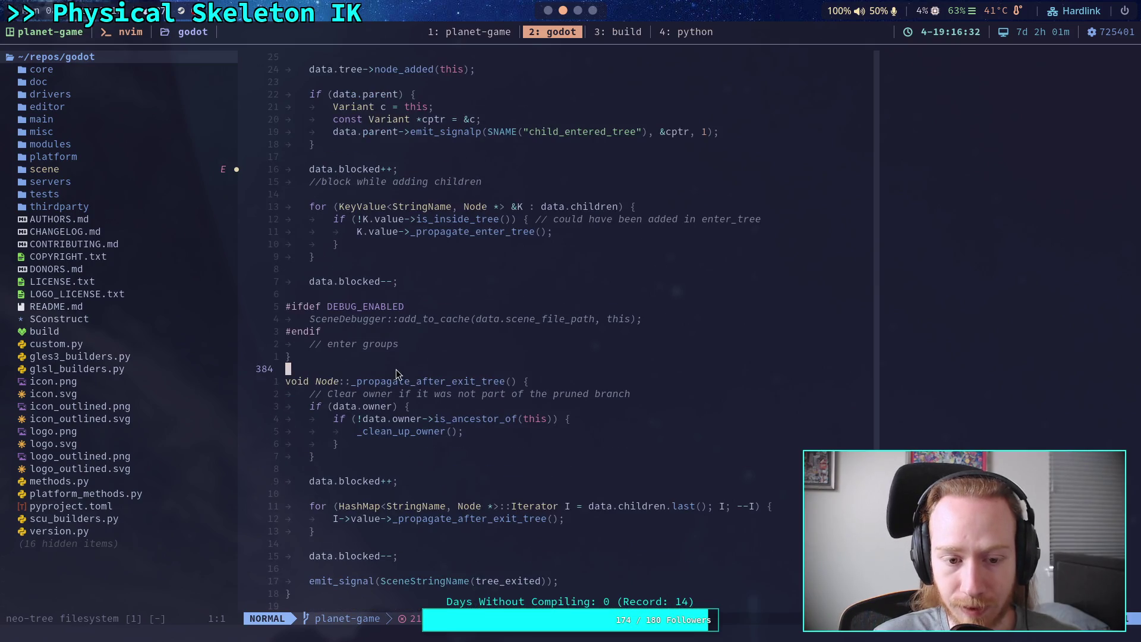
click(464, 471)
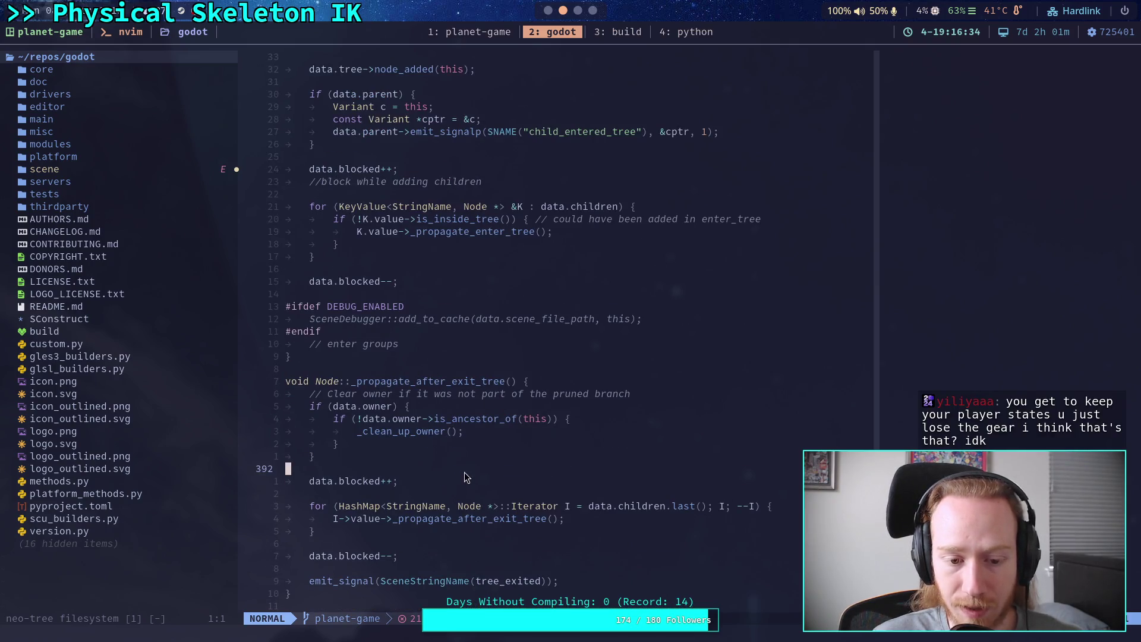
click(463, 493)
click(472, 473)
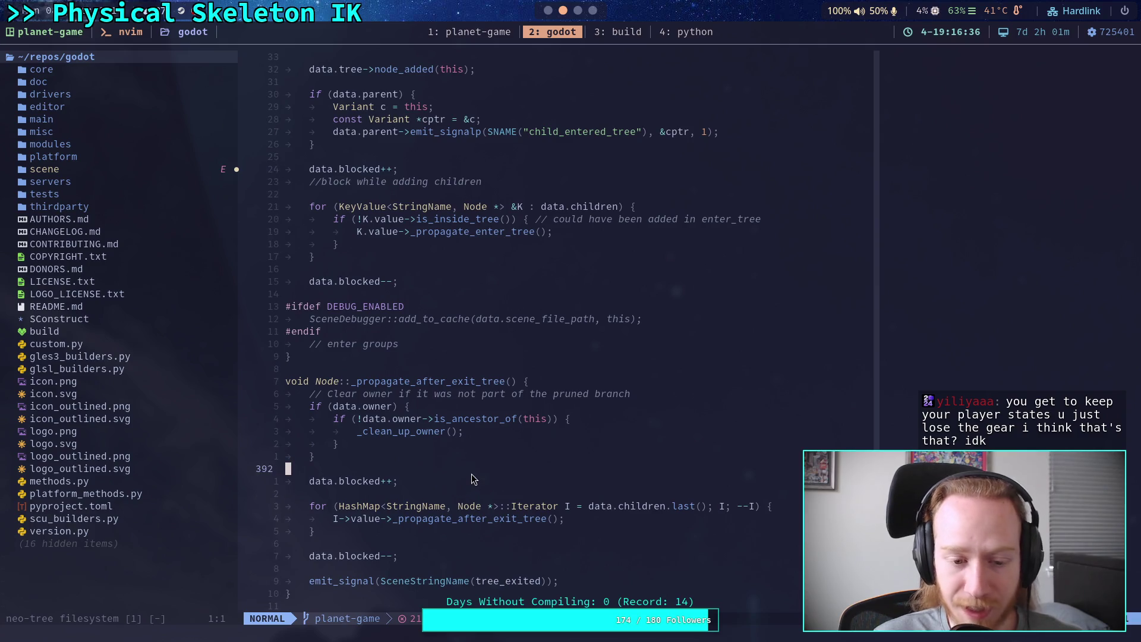
scroll(463, 479, down, 3)
click(396, 446)
click(394, 469)
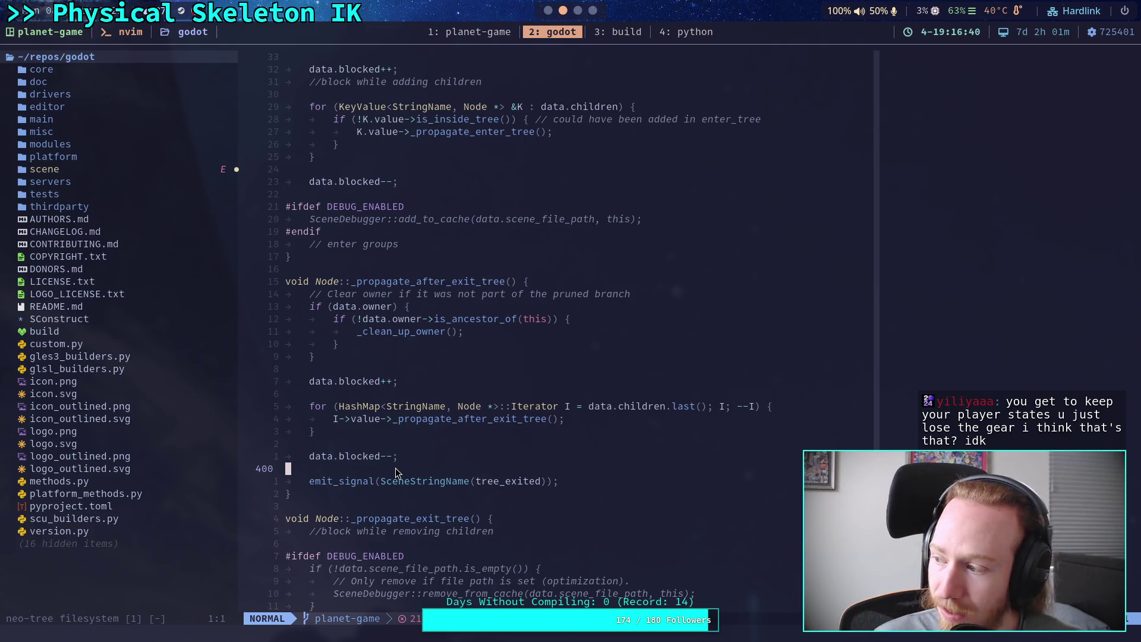
click(378, 446)
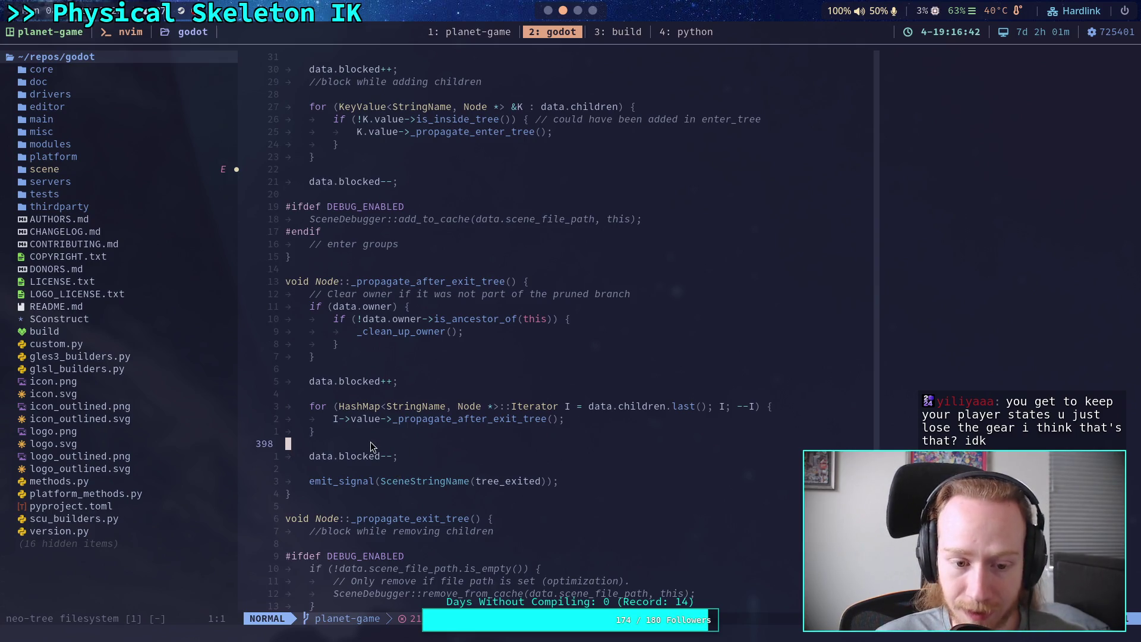
click(375, 392)
click(376, 369)
scroll(401, 395, up, 3)
click(359, 368)
click(375, 293)
click(387, 272)
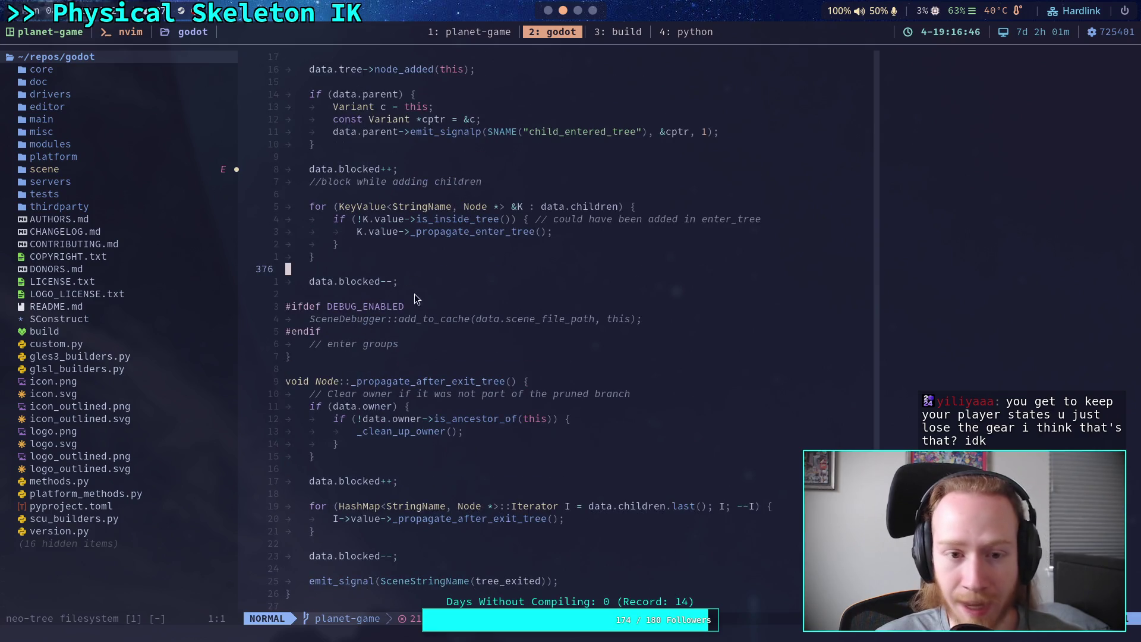
scroll(426, 351, up, 4)
click(400, 342)
click(402, 305)
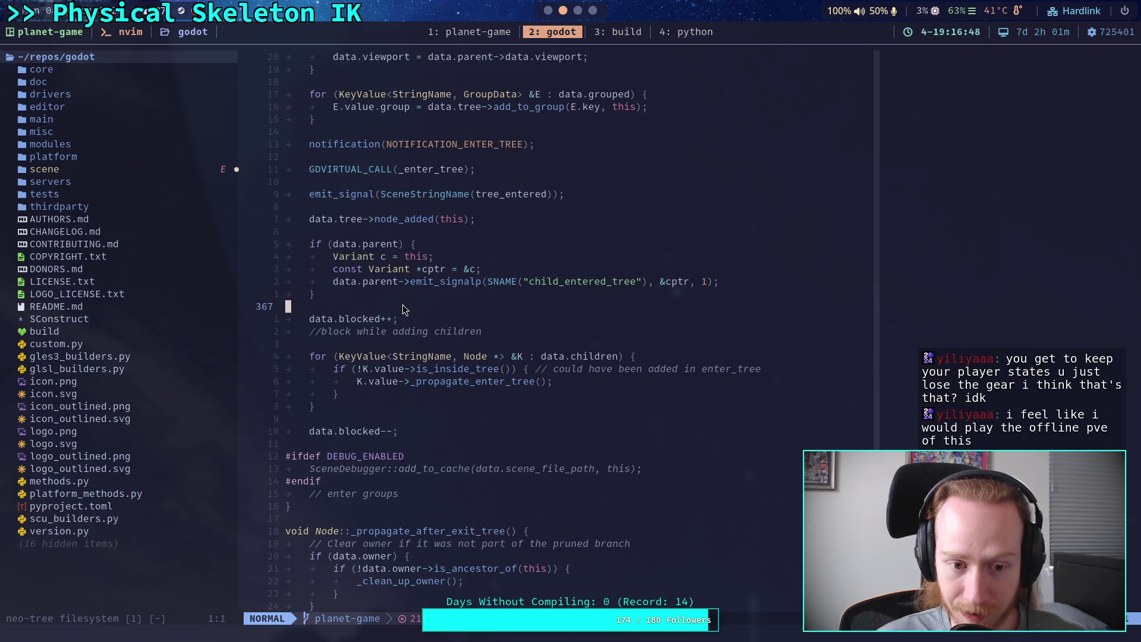
scroll(443, 384, up, 4)
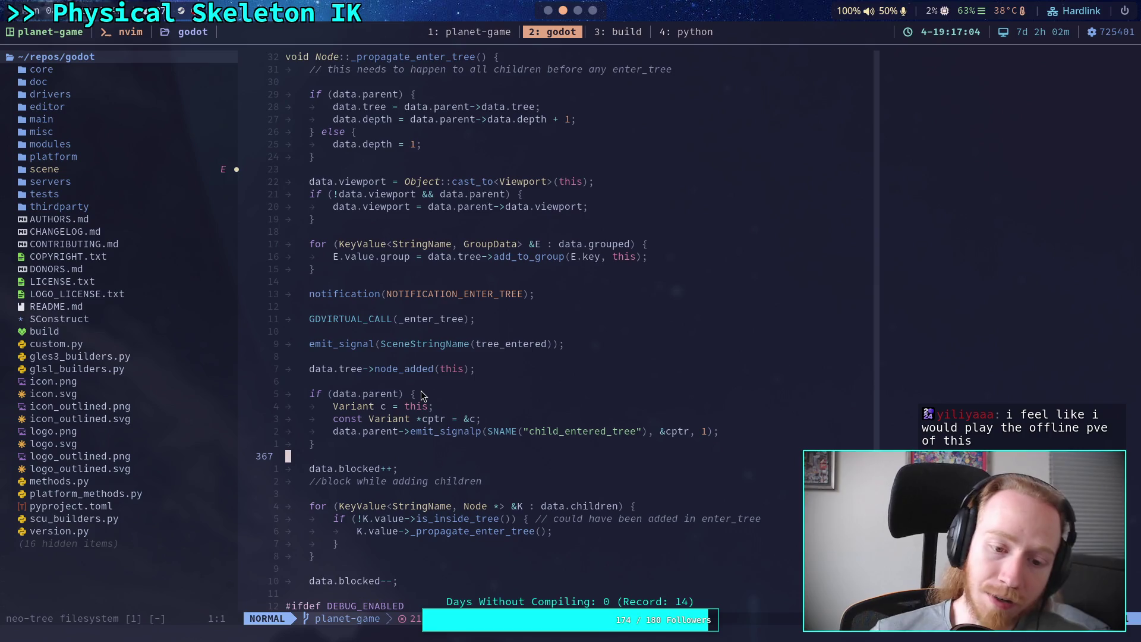
click(445, 356)
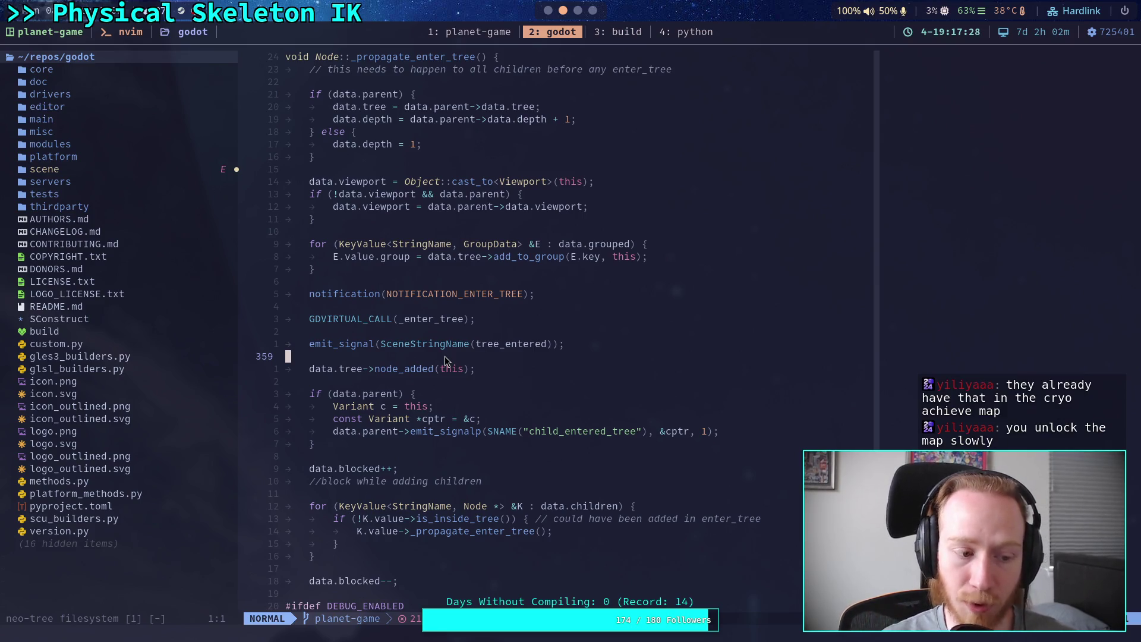
click(471, 331)
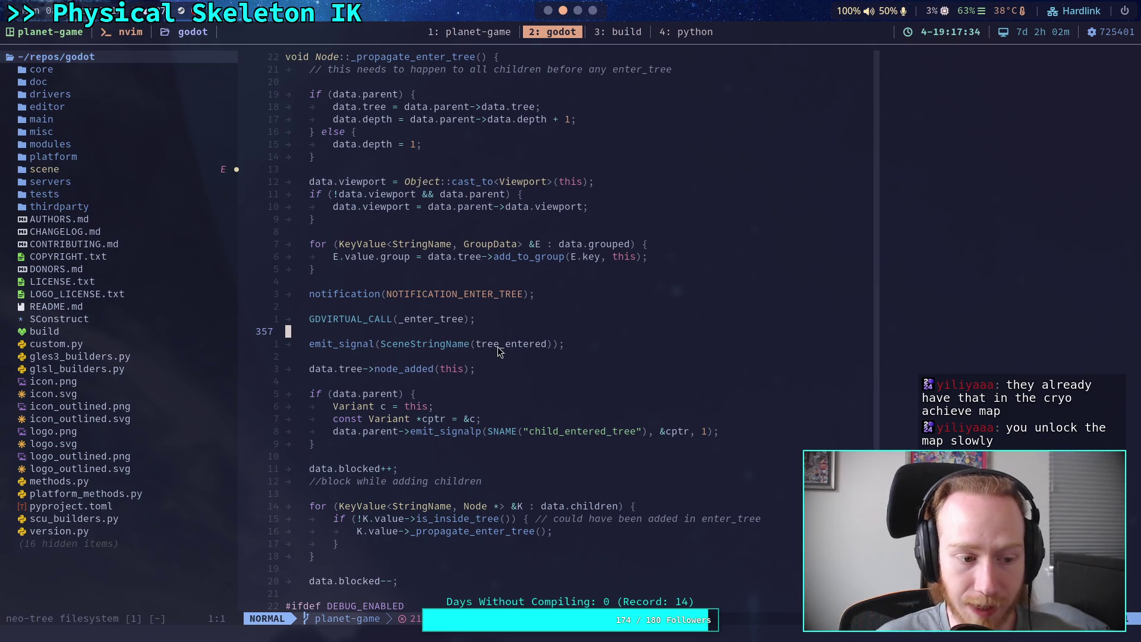
scroll(501, 336, up, 5)
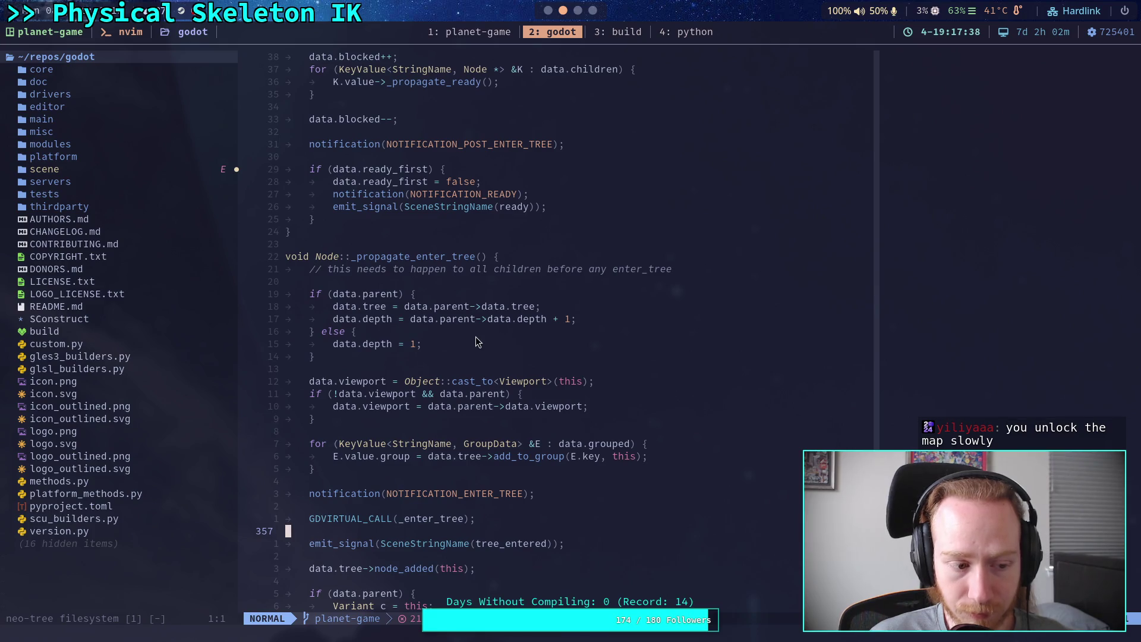
click(412, 368)
click(391, 286)
scroll(392, 295, up, 3)
click(362, 342)
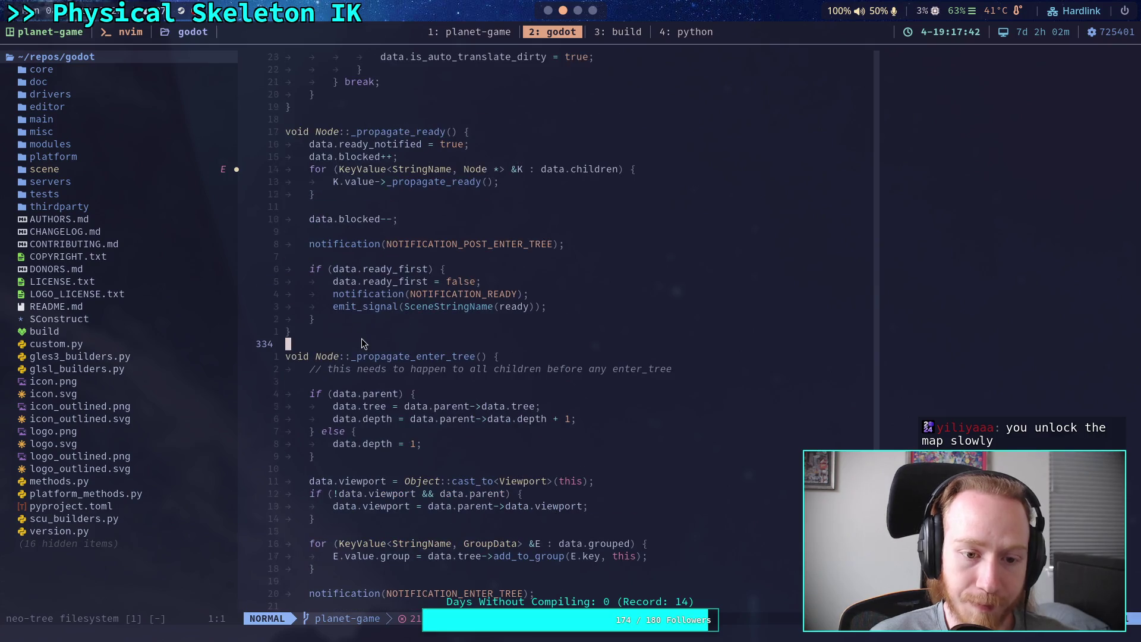
click(360, 256)
key(braceleft)
key(braceleft)
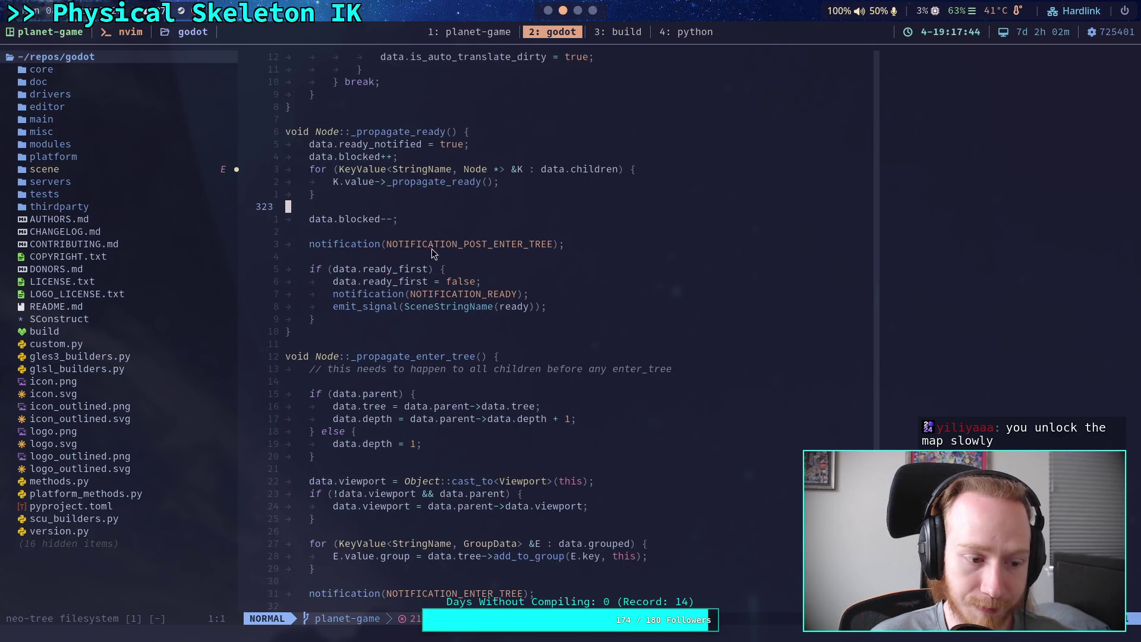
scroll(446, 268, up, 3)
click(364, 266)
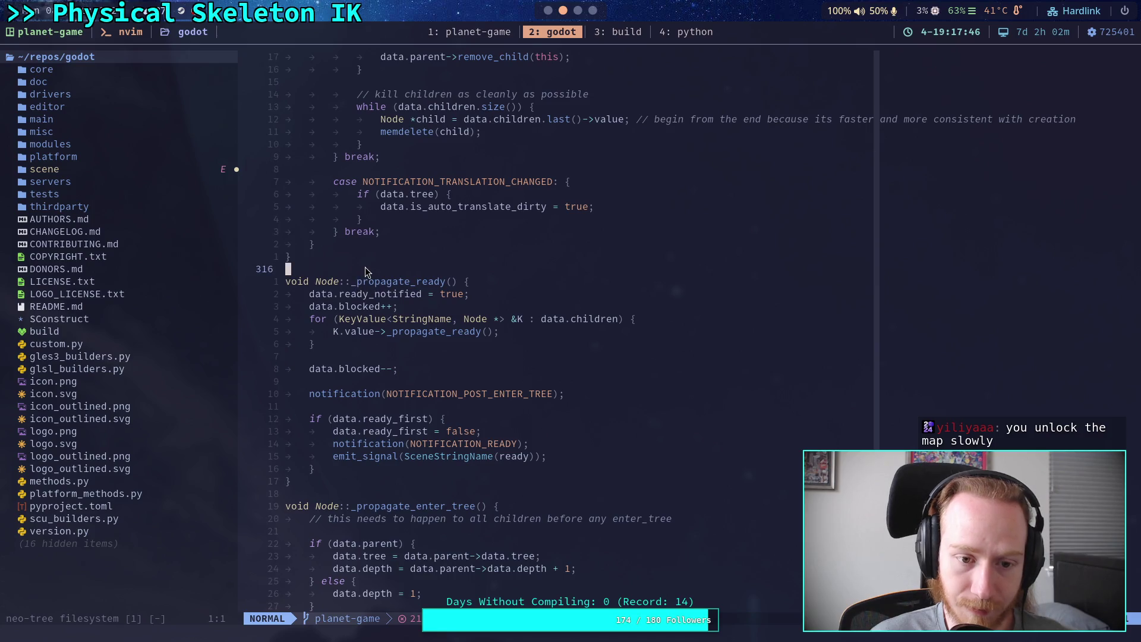
scroll(440, 291, up, 3)
key(braceleft)
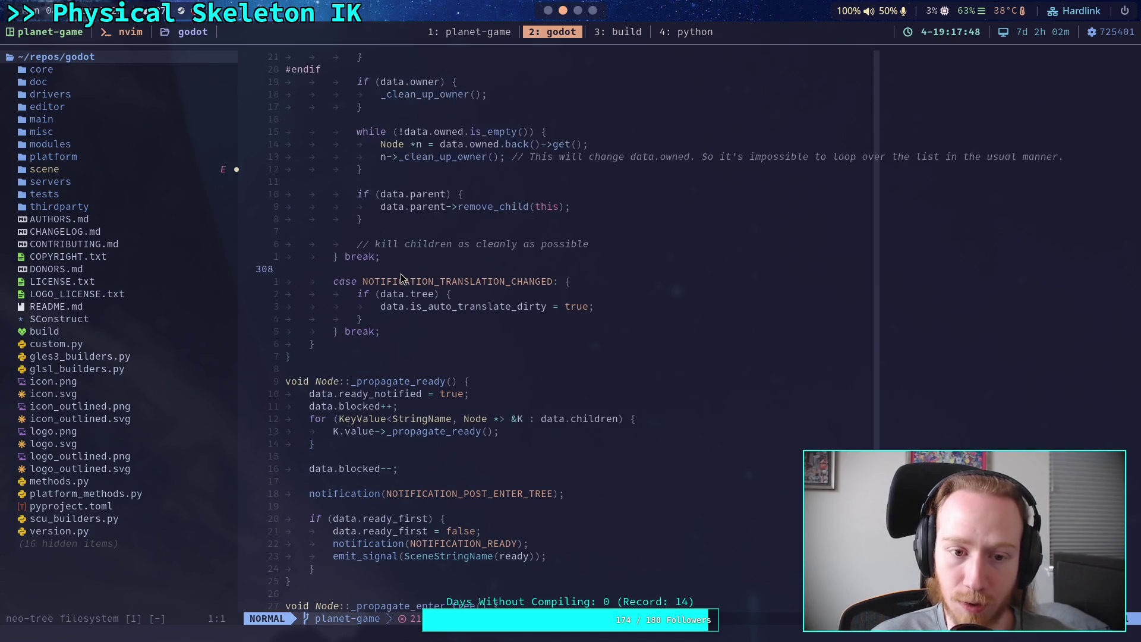
scroll(401, 274, up, 3)
key(braceleft)
key(braceleft)
scroll(466, 301, up, 4)
click(444, 316)
click(456, 269)
scroll(457, 269, up, 3)
scroll(456, 269, down, 15)
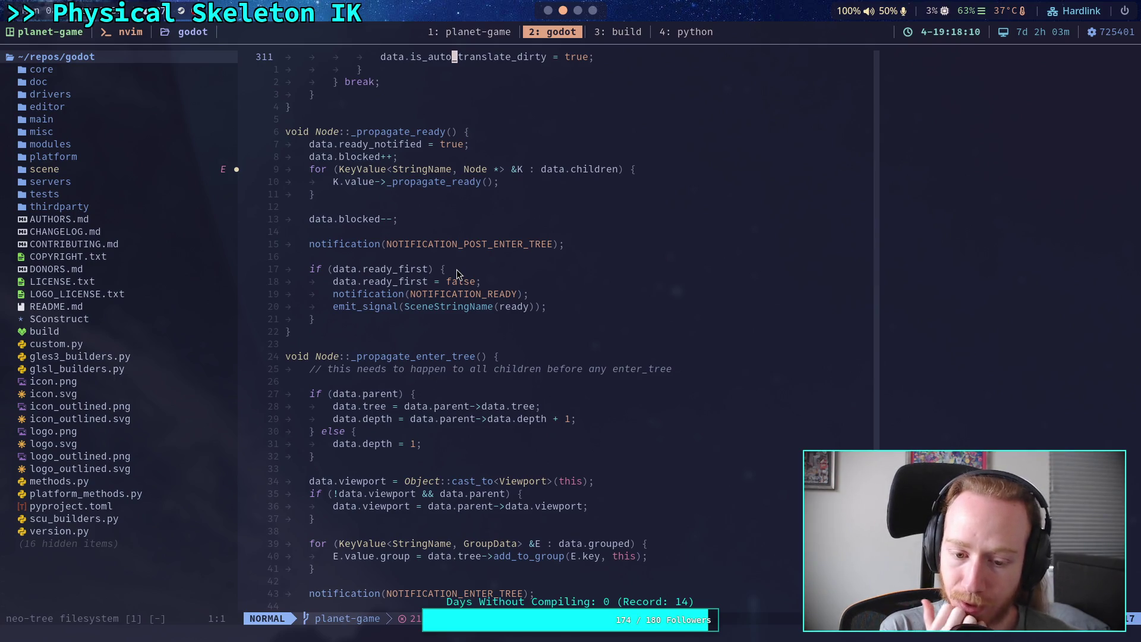
click(387, 345)
key(})
scroll(405, 387, down, 4)
click(394, 317)
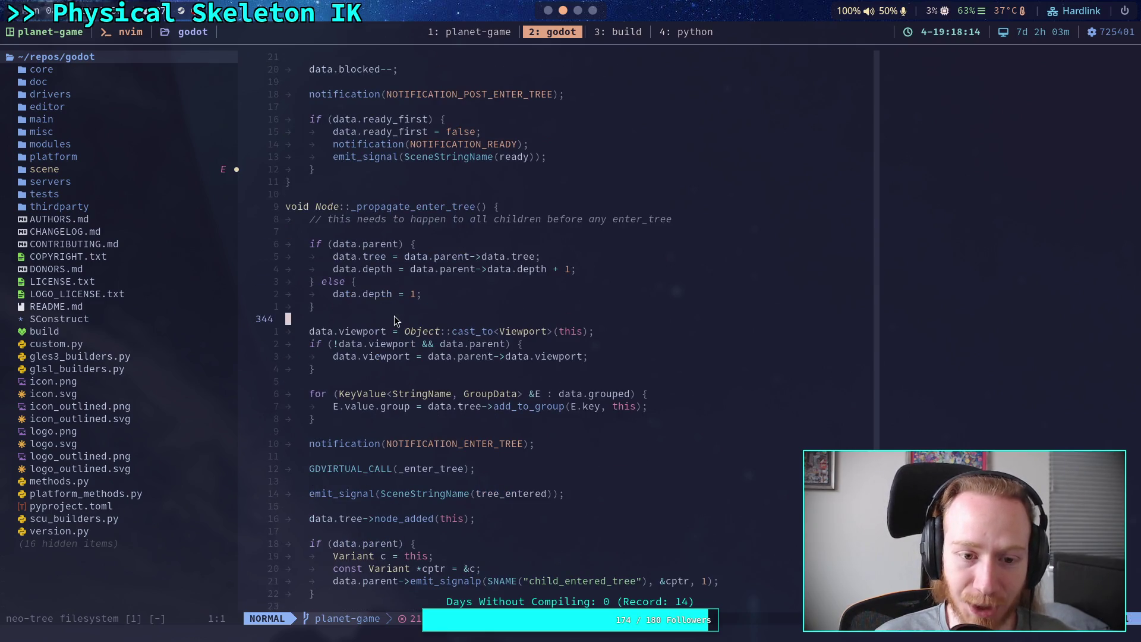
click(377, 381)
click(365, 432)
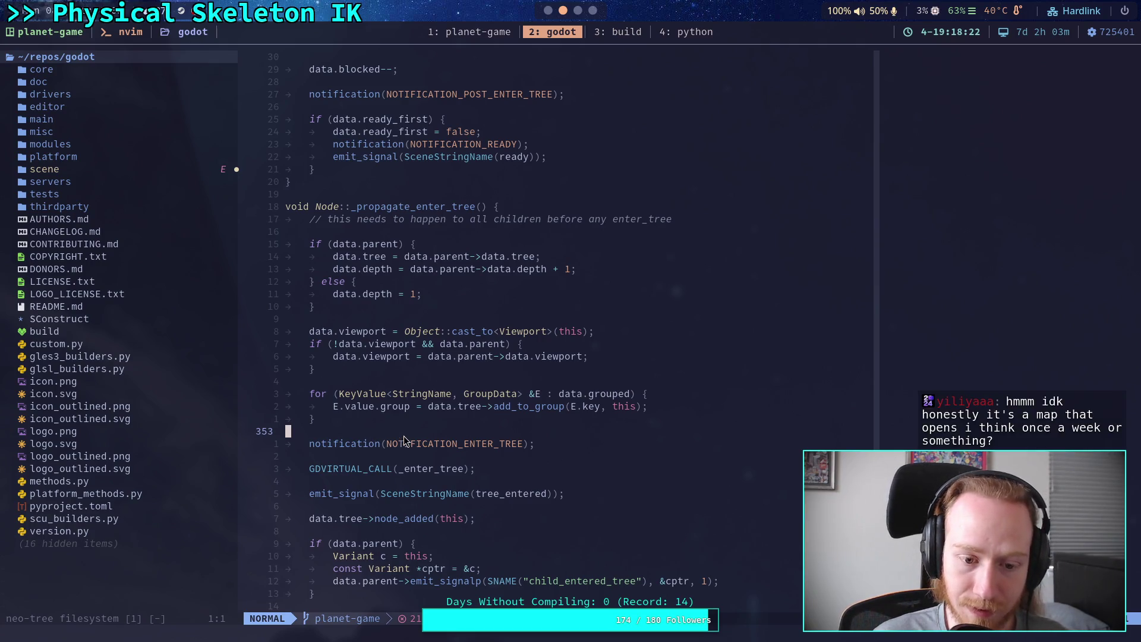
click(393, 457)
scroll(407, 455, down, 2)
click(426, 432)
click(419, 454)
click(403, 483)
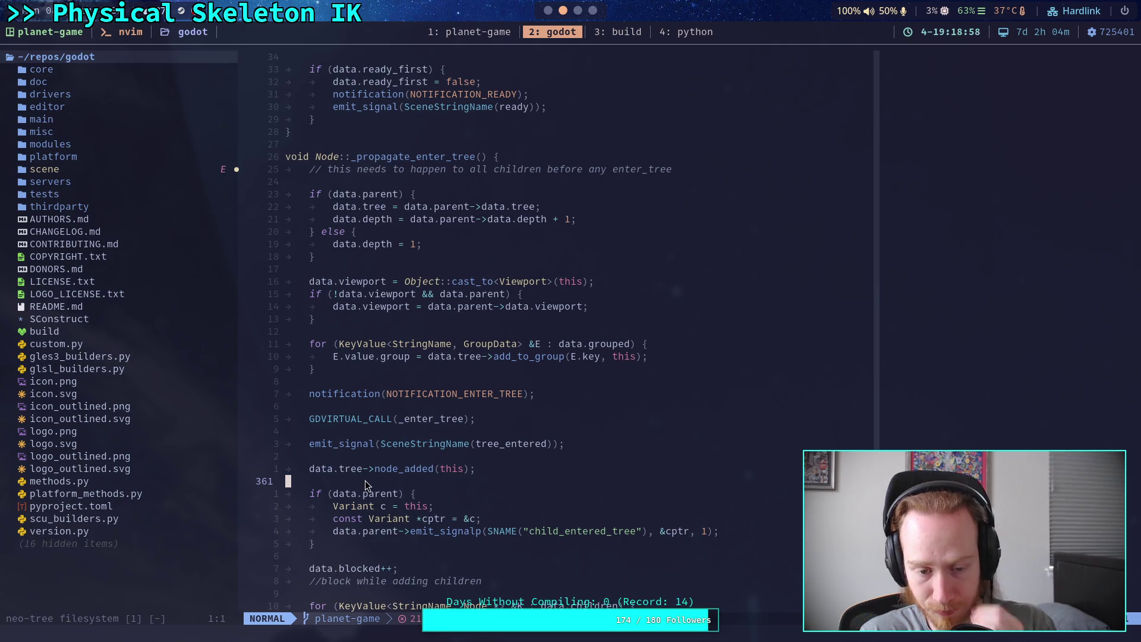
scroll(366, 479, down, 3)
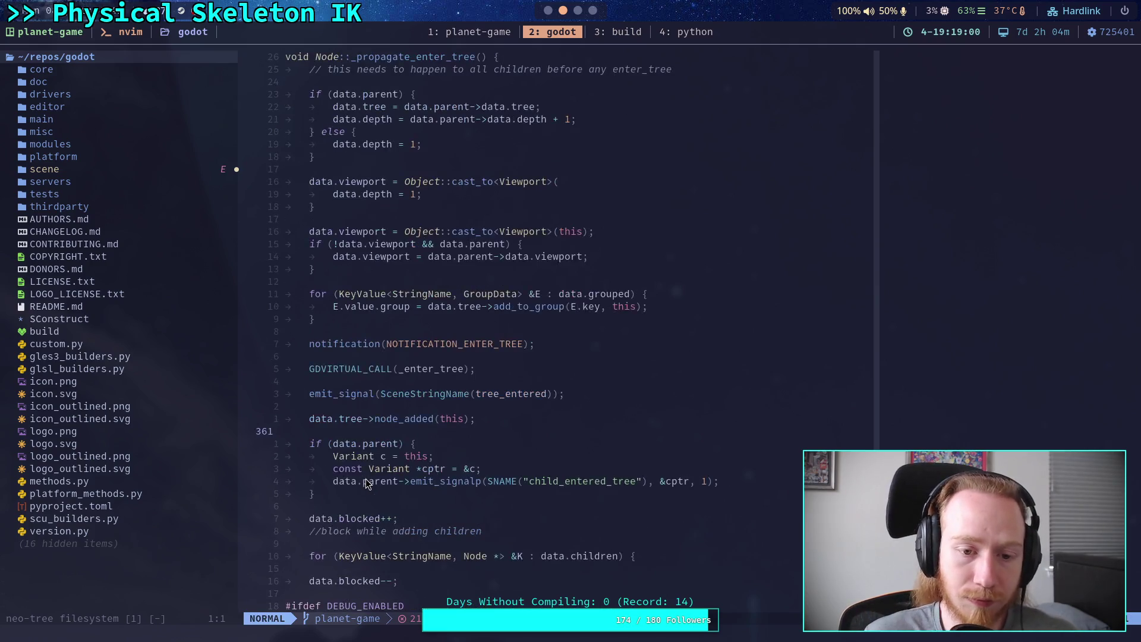
click(357, 492)
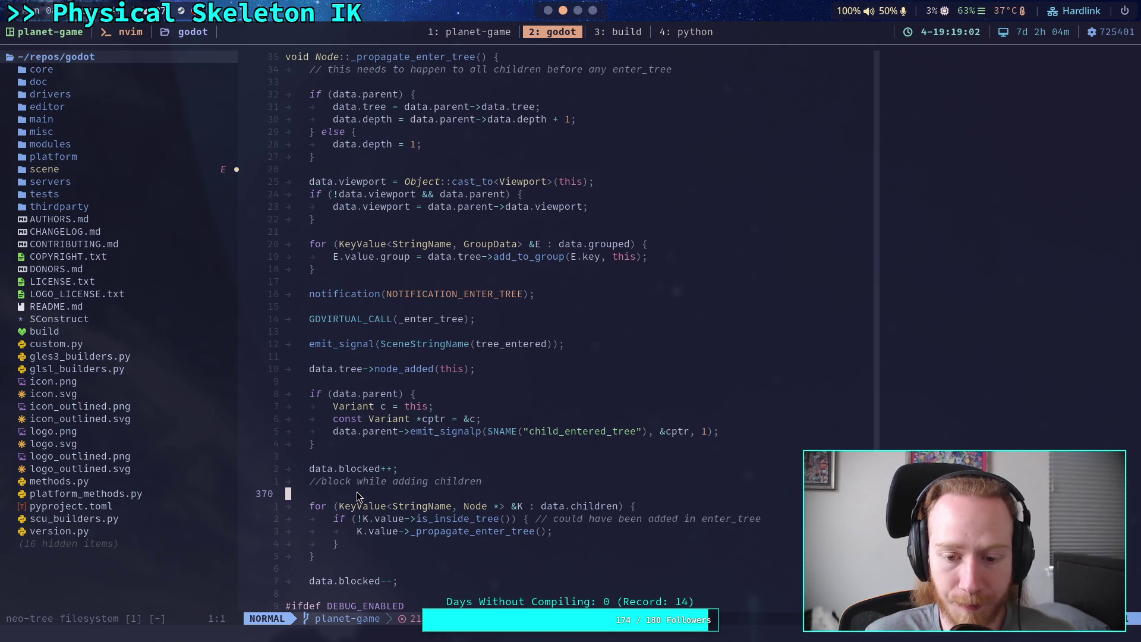
mouse_move(475, 443)
mouse_down()
mouse_move(333, 369)
mouse_move(475, 443)
mouse_up()
key(Escape)
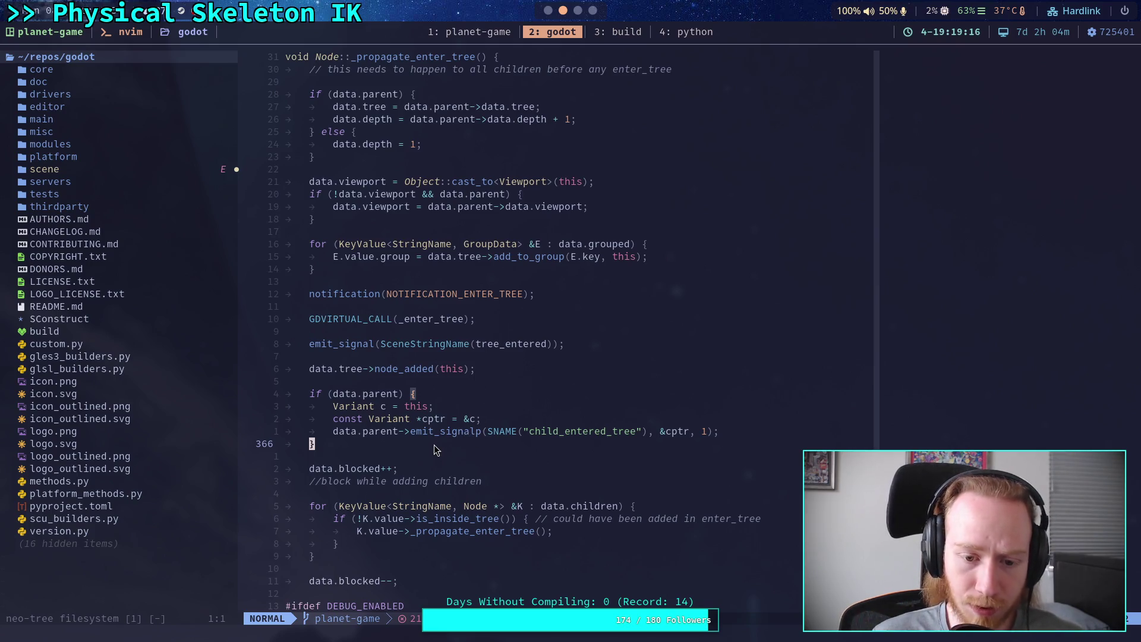
drag(357, 516, 392, 538)
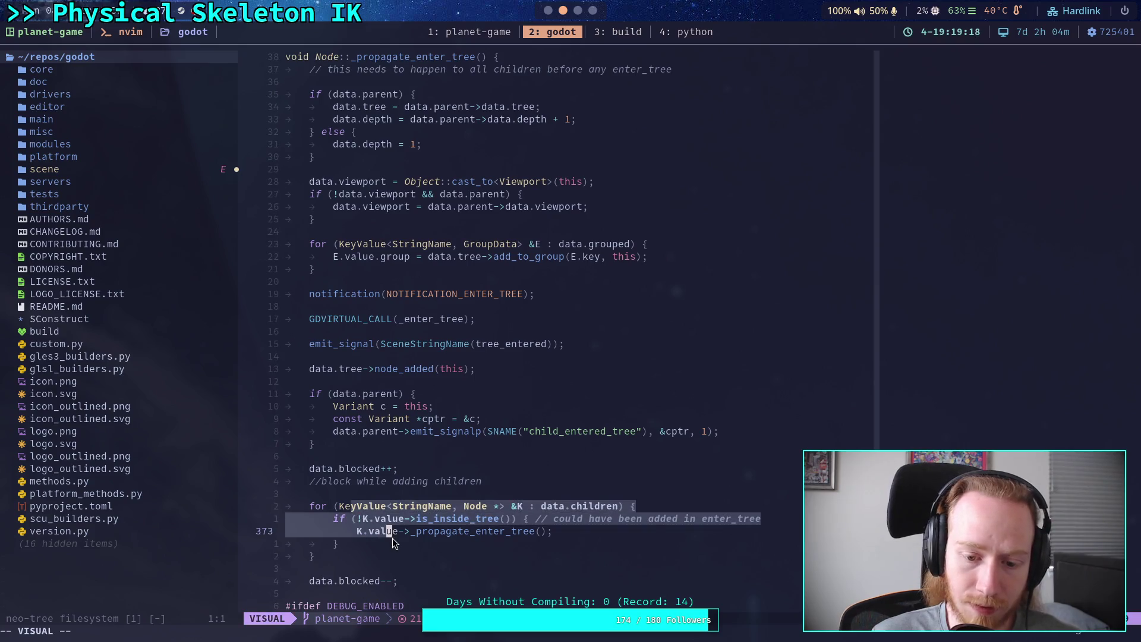
drag(330, 496, 370, 562)
key(j)
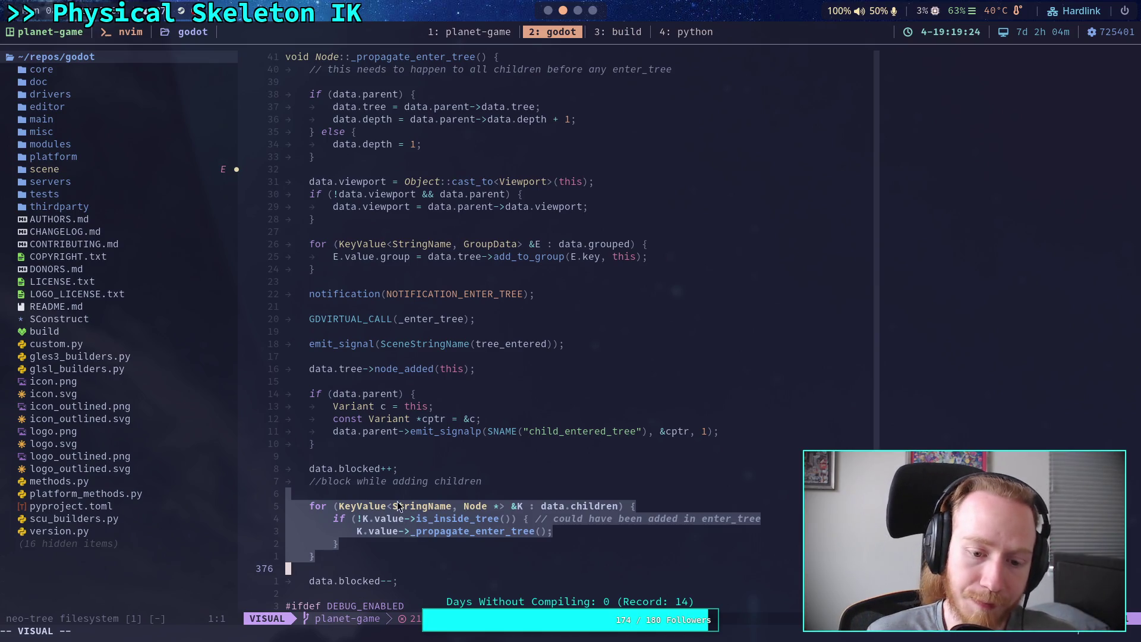
key(y)
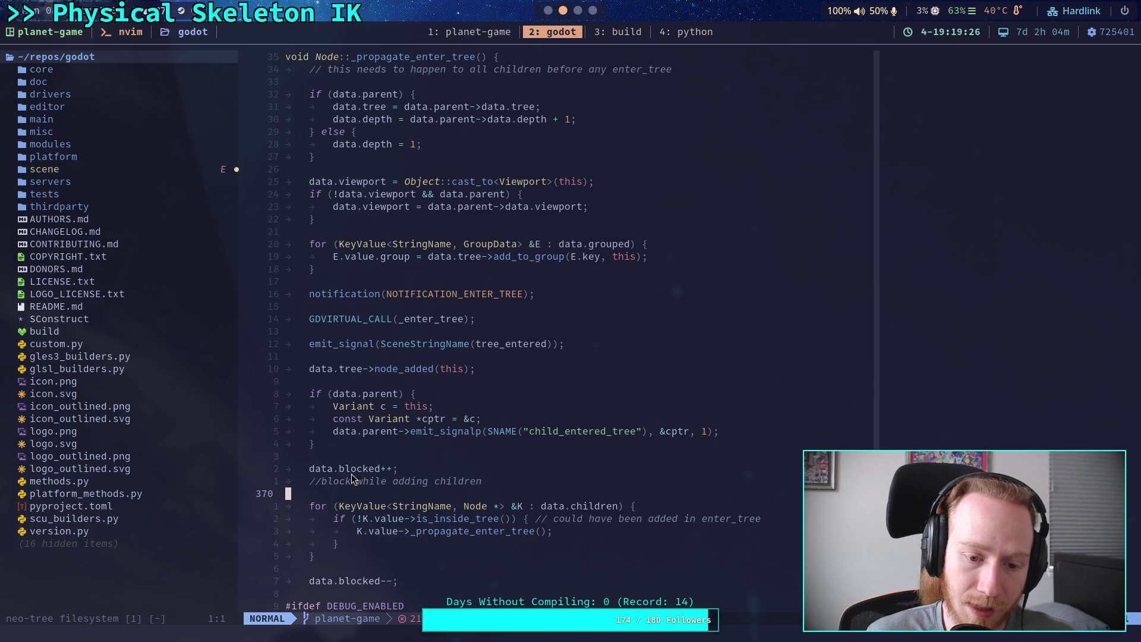
double_click(363, 470)
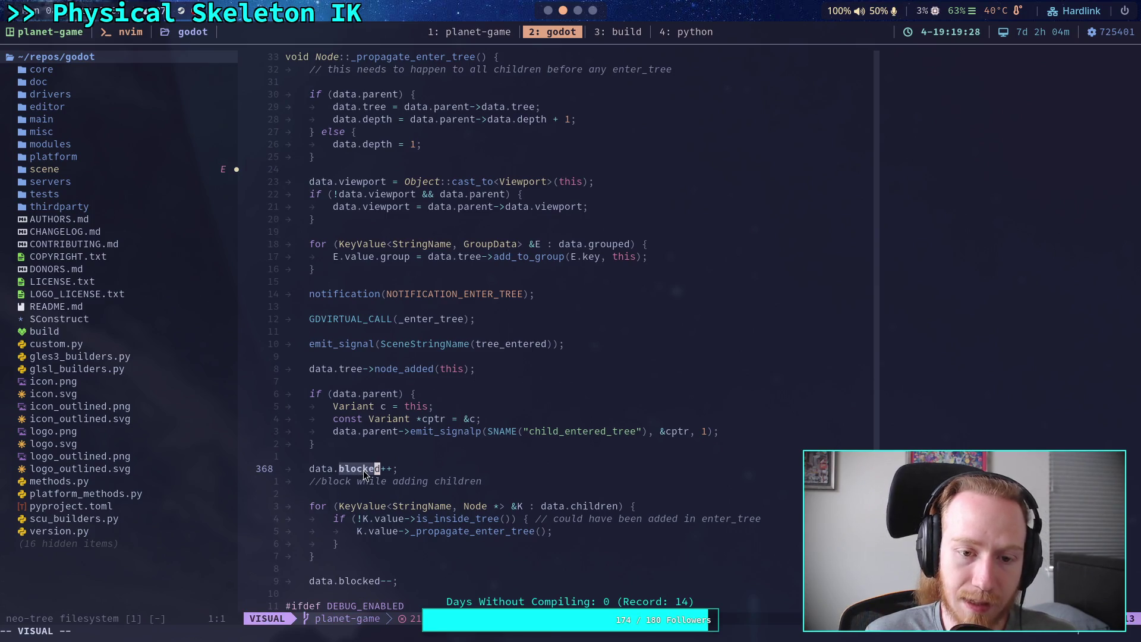
key(Escape)
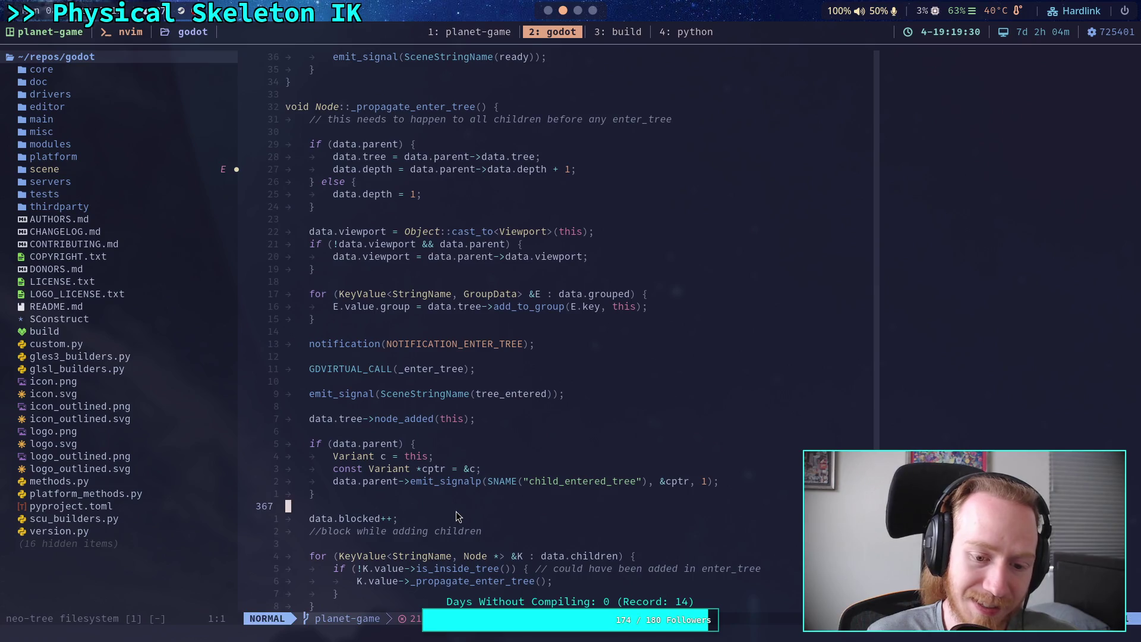
key(dollar)
scroll(435, 533, down, 3)
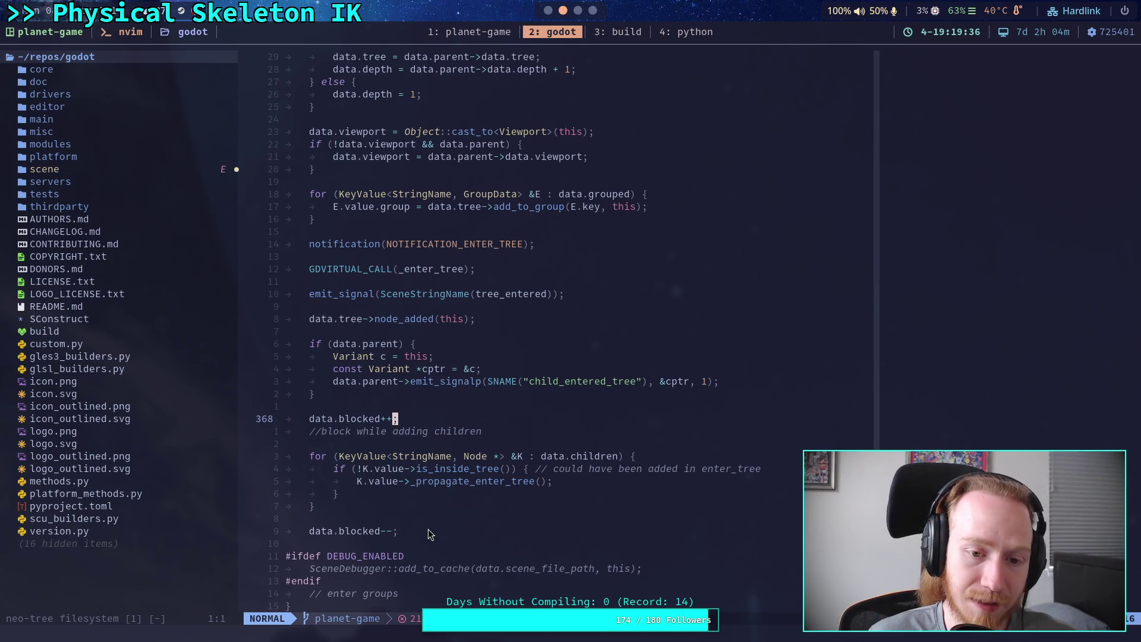
scroll(428, 531, down, 9)
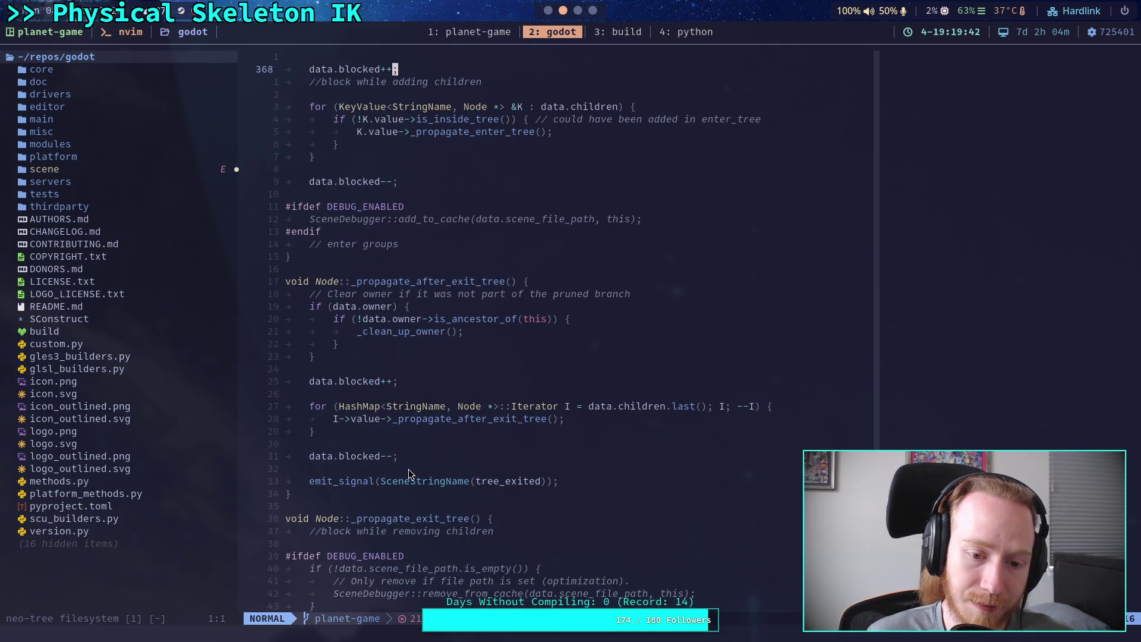
- Highlight the data.blocked++ line in node.cpp and scroll around it
scroll(408, 472, up, 13)
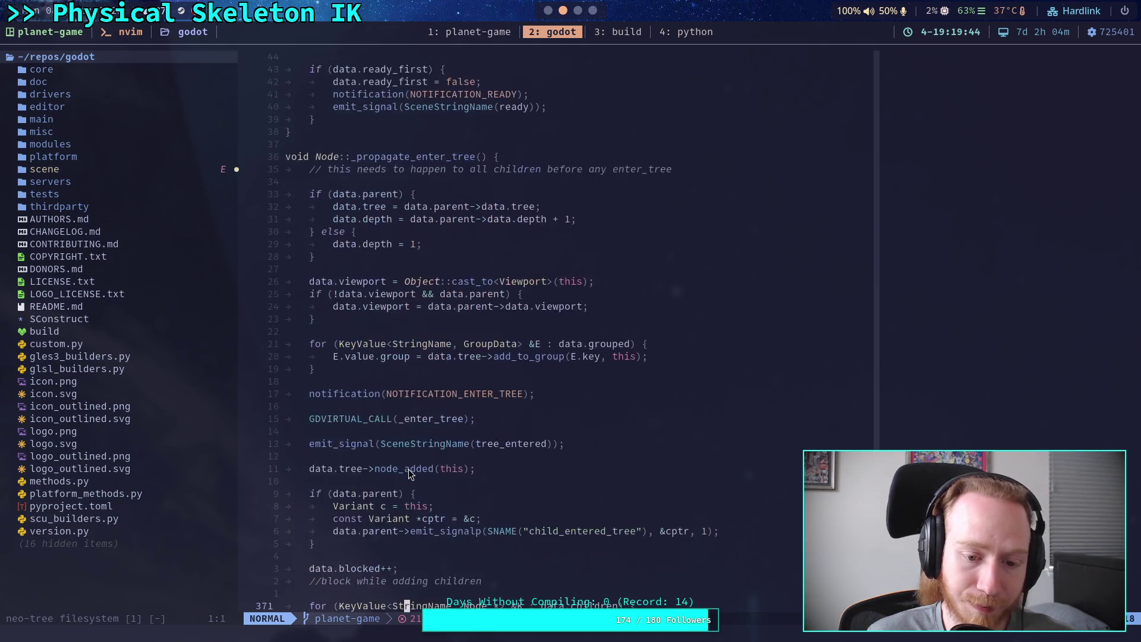
scroll(408, 473, up, 11)
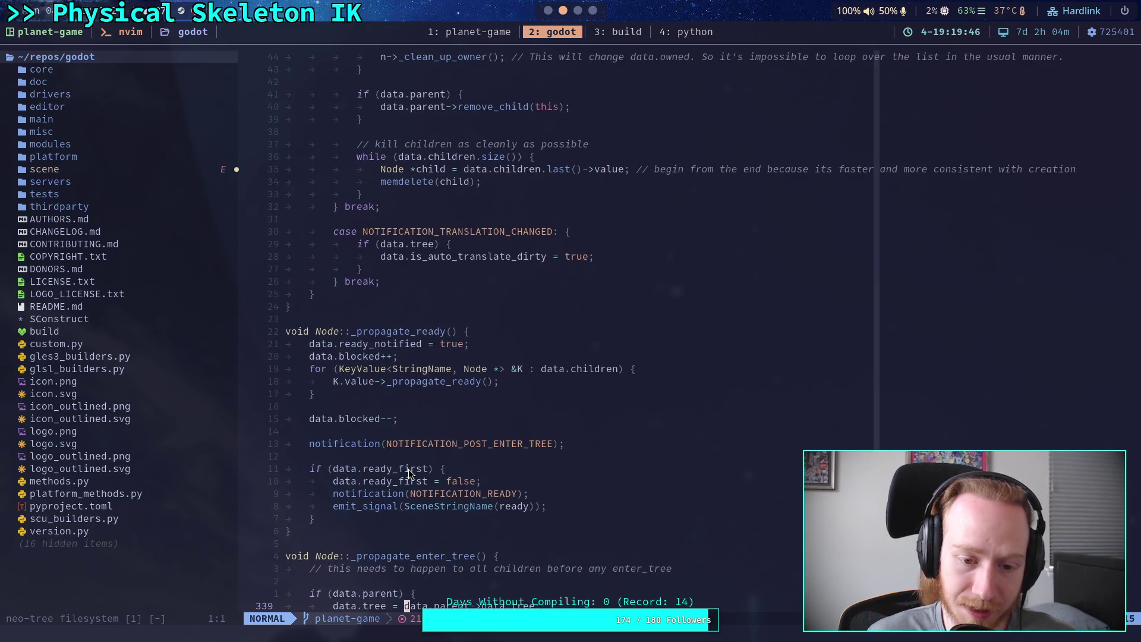
drag(312, 419, 347, 419)
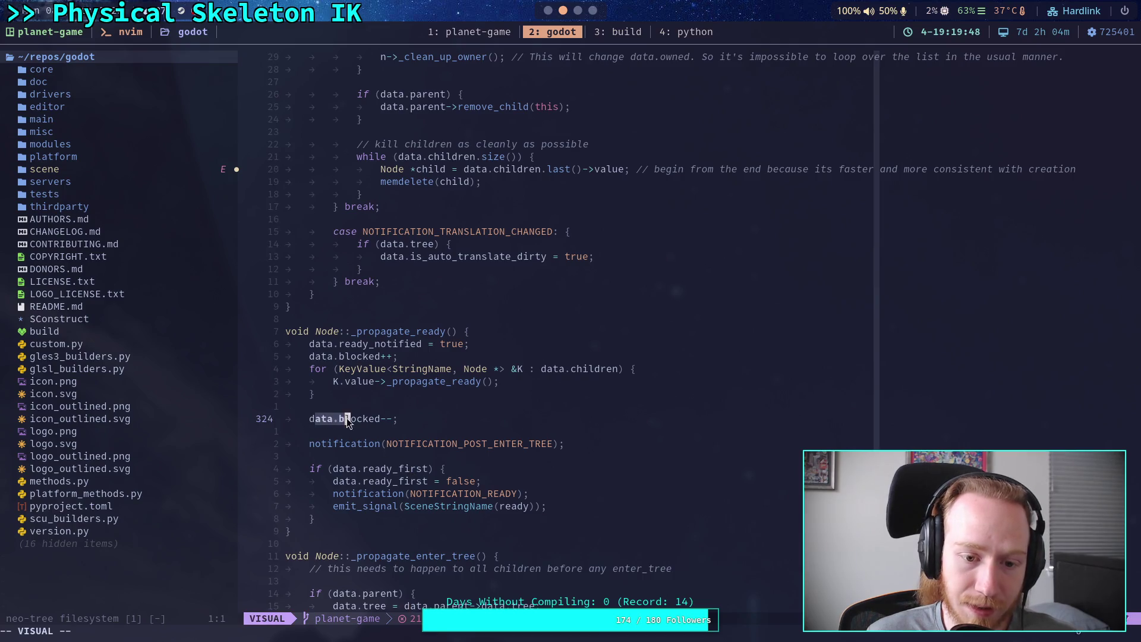
drag(315, 358, 397, 360)
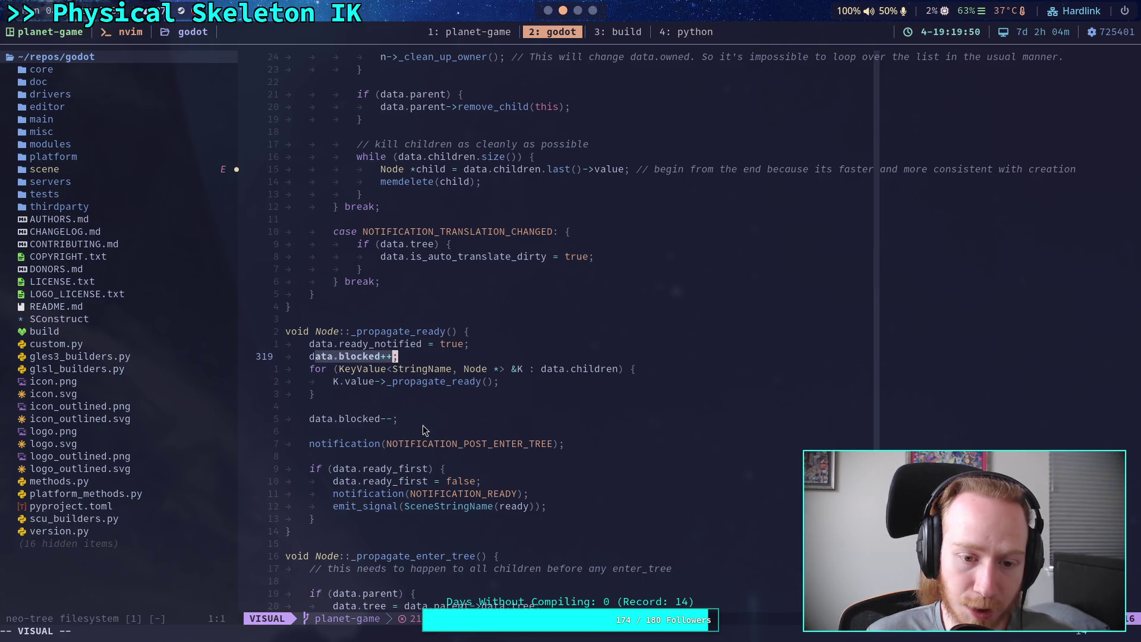
key(Escape)
scroll(450, 437, up, 7)
scroll(450, 437, up, 20)
scroll(450, 436, up, 20)
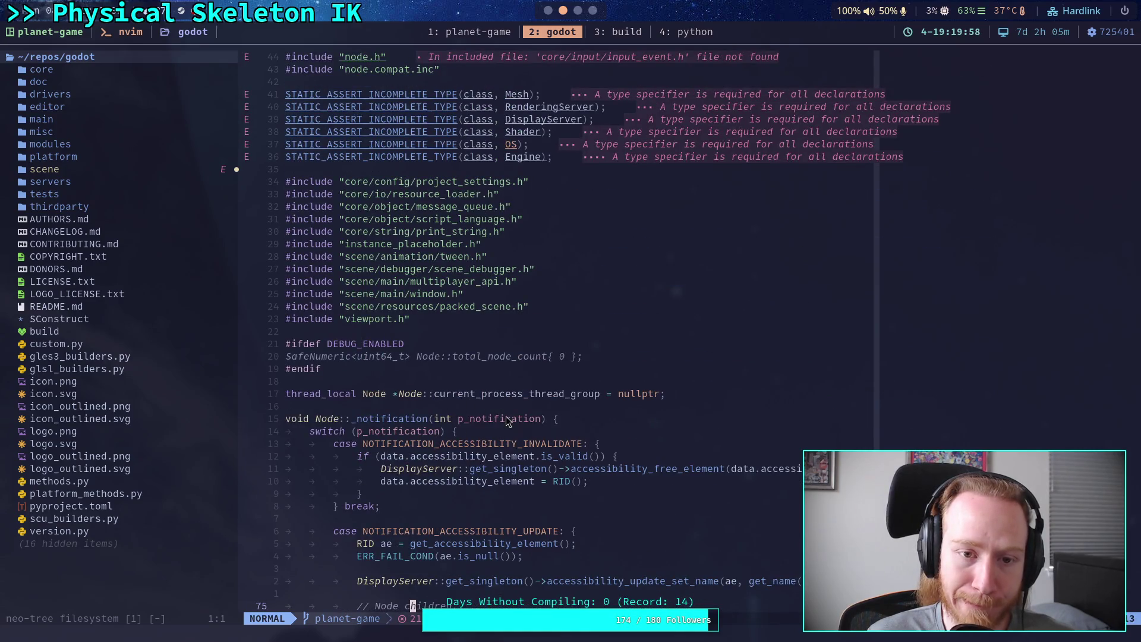
scroll(505, 416, down, 20)
scroll(503, 416, down, 20)
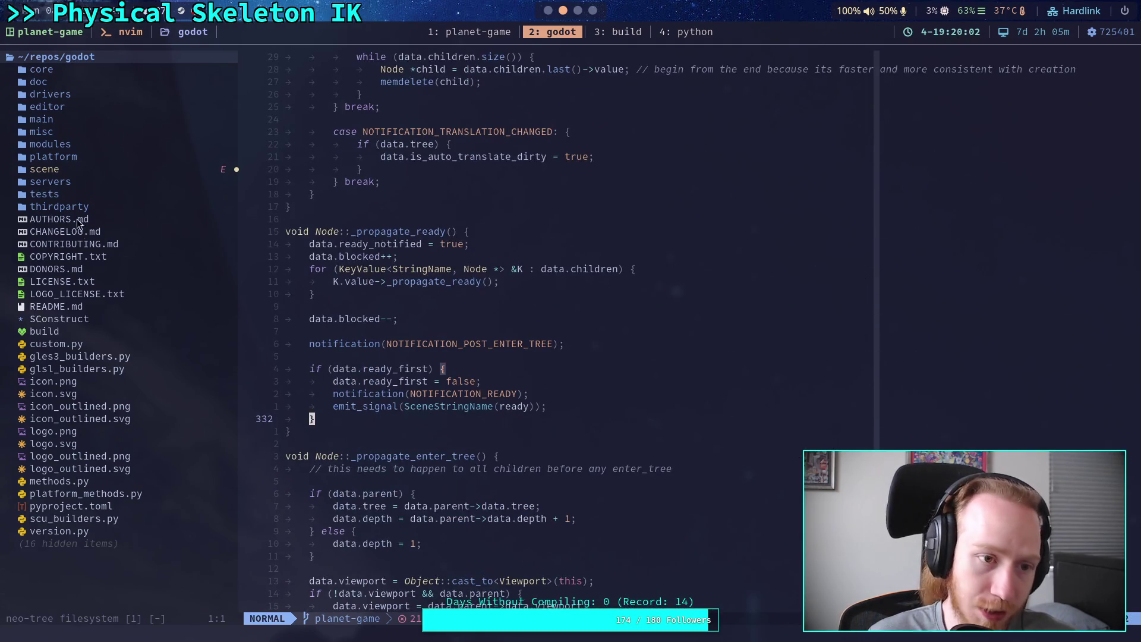
- In the neo-tree, expand scene/main and open node.h to view the Node class
click(159, 169)
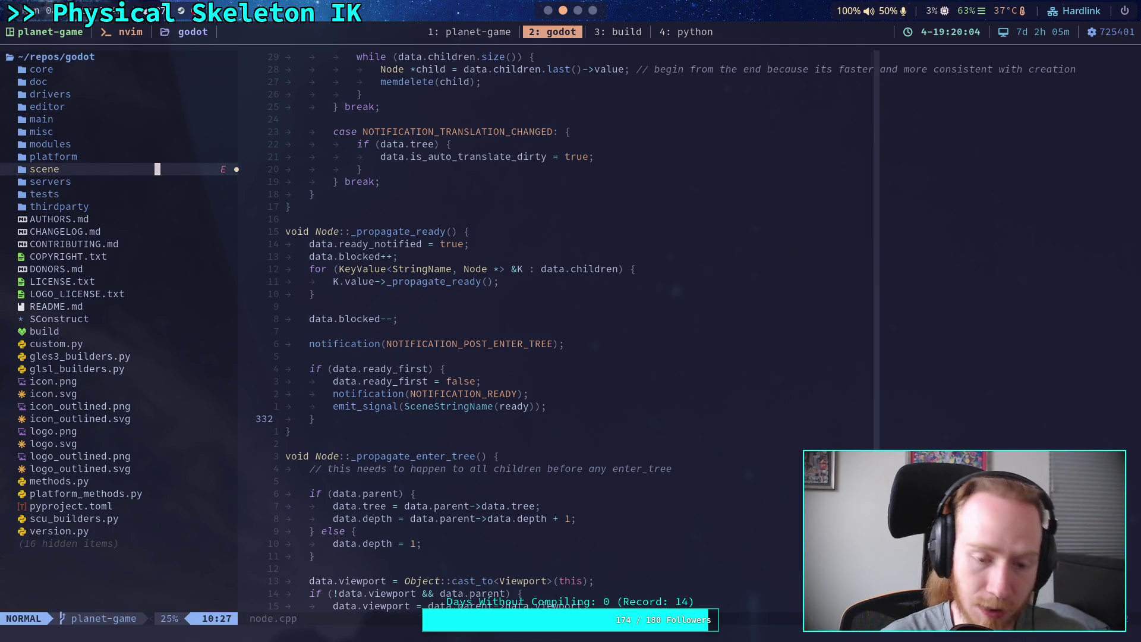
key(Return)
key(j)
key(j)
key(j)
key(k)
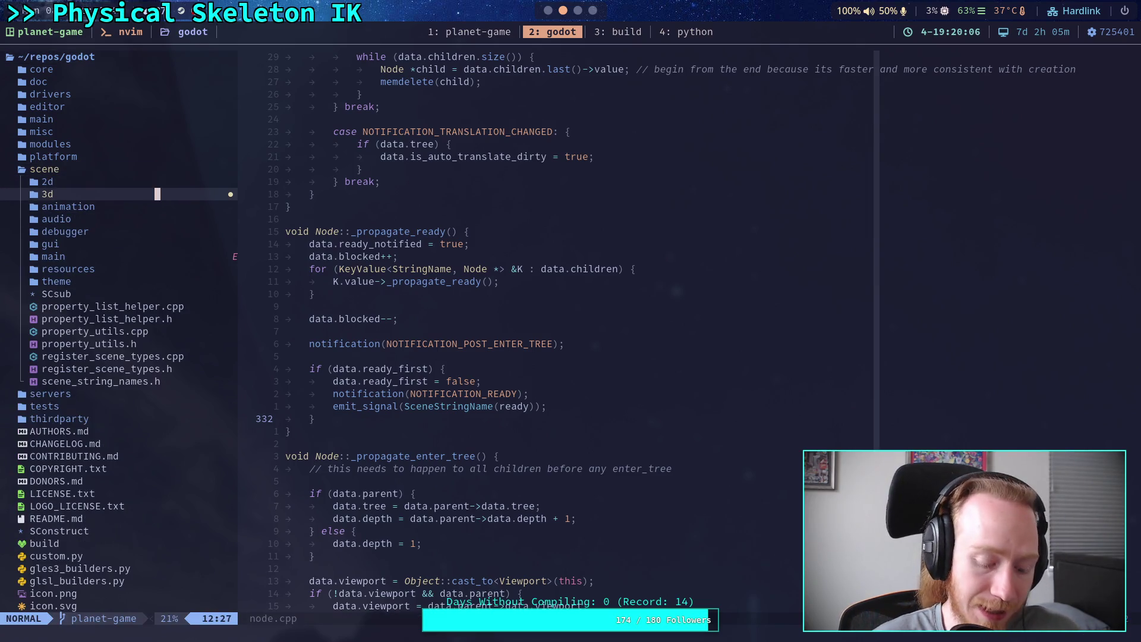
key(k)
key(k)
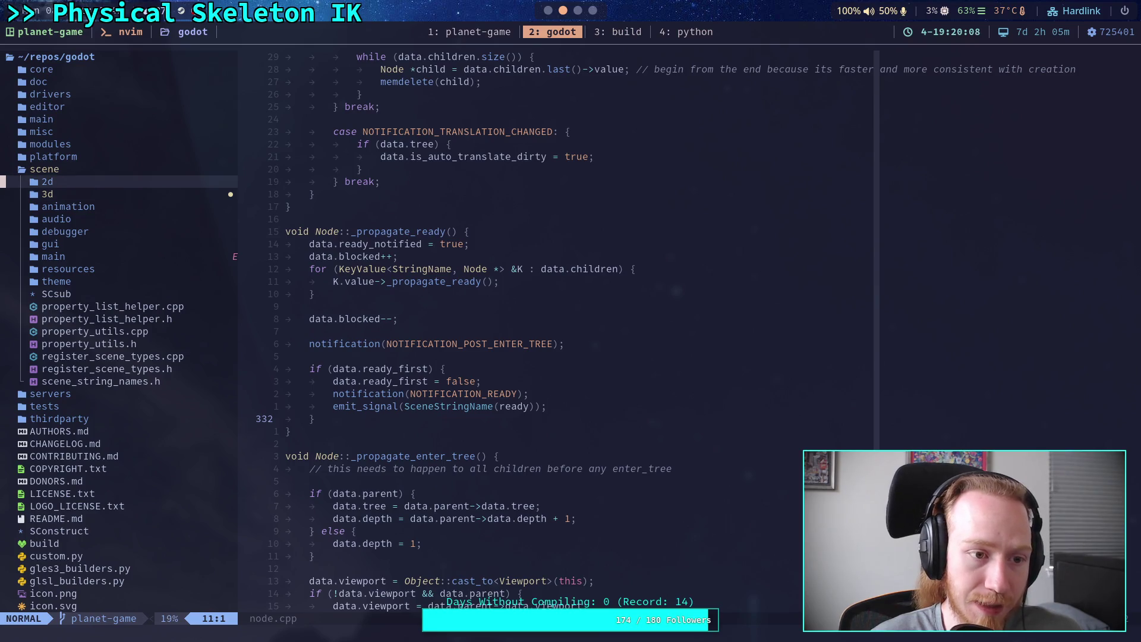
key(Return)
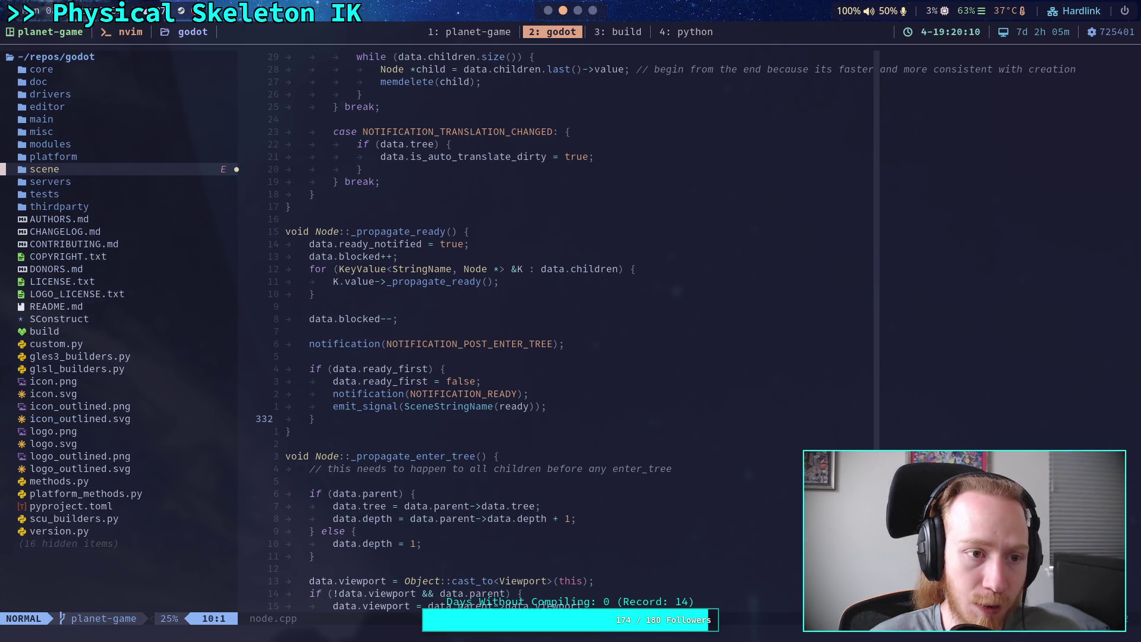
key(k)
key(k)
key(k)
key(j)
key(j)
key(j)
key(Return)
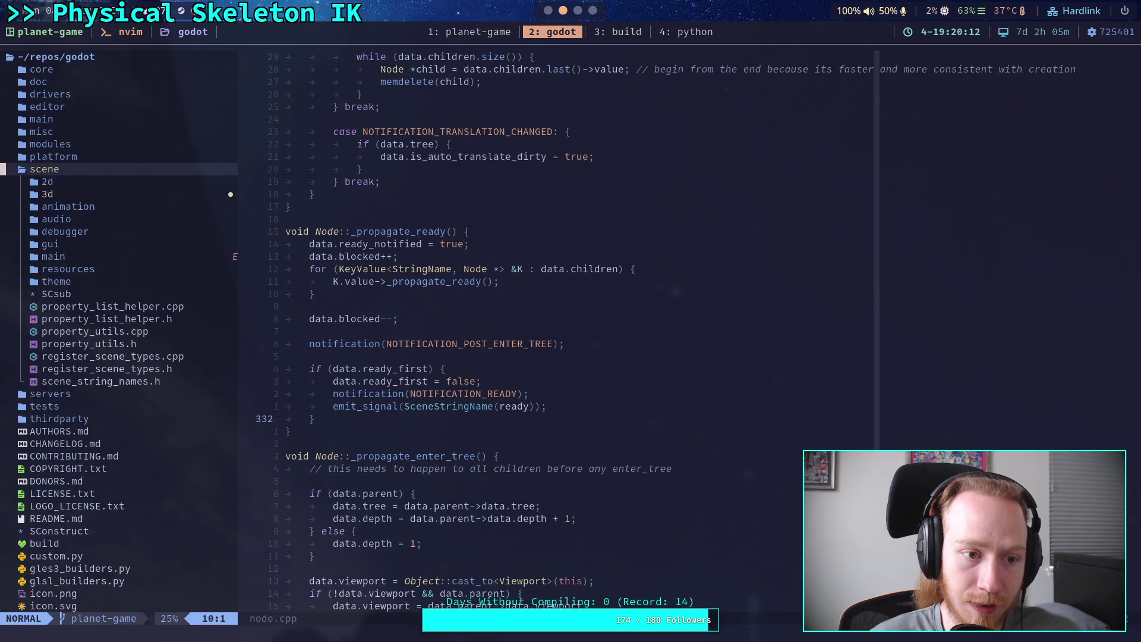
key(j)
key(j)
key(j)
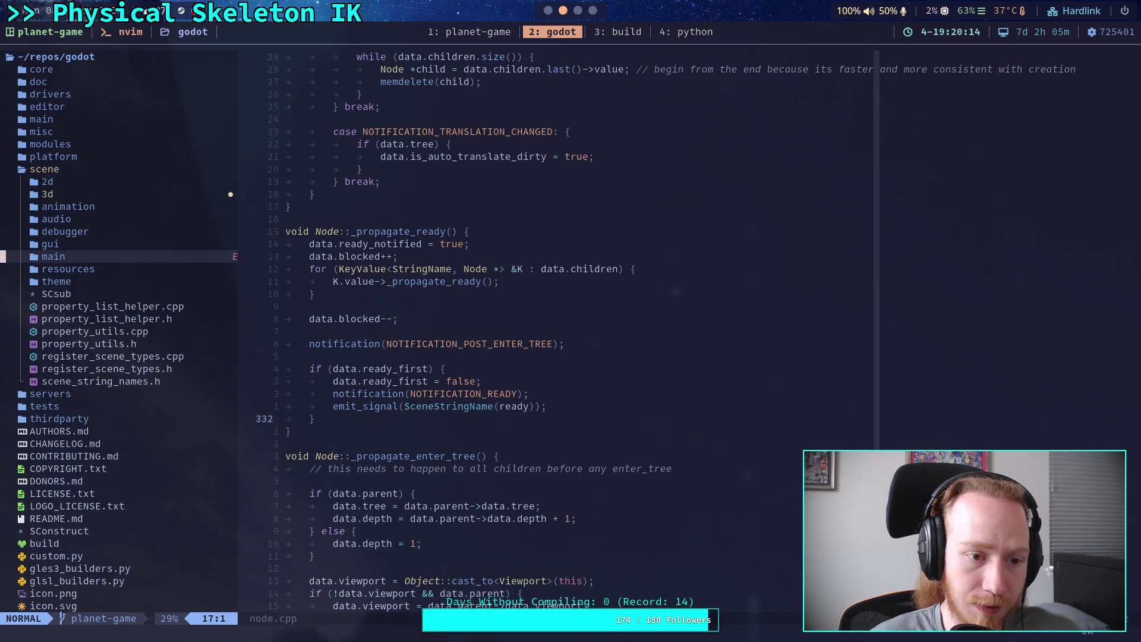
key(Return)
key(j)
key(j)
key(j)
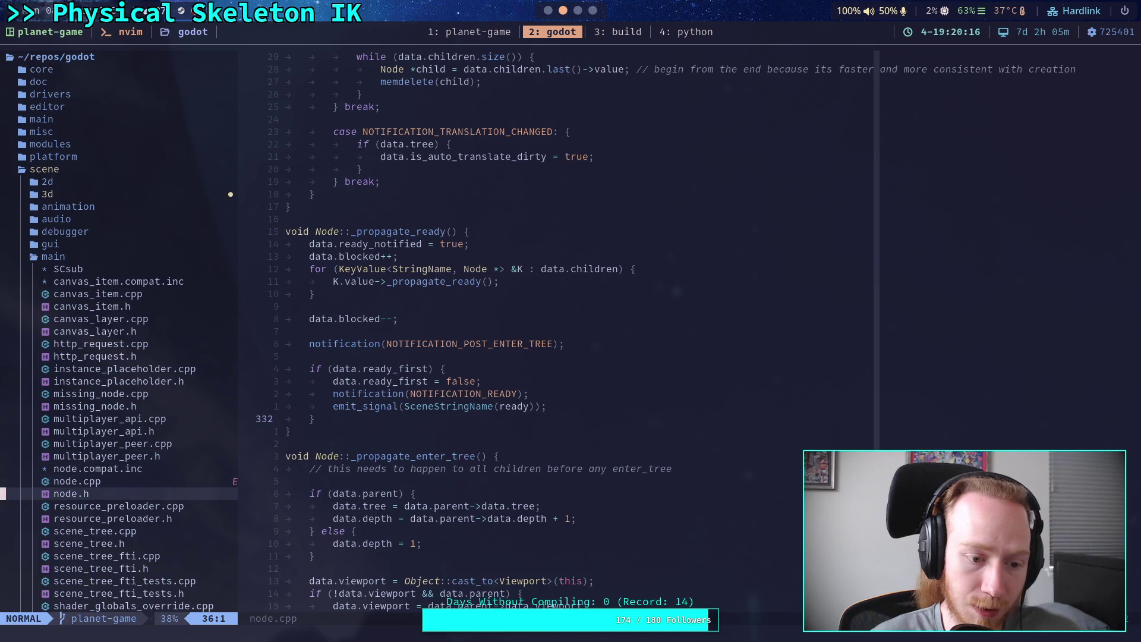
key(Return)
scroll(326, 198, down, 16)
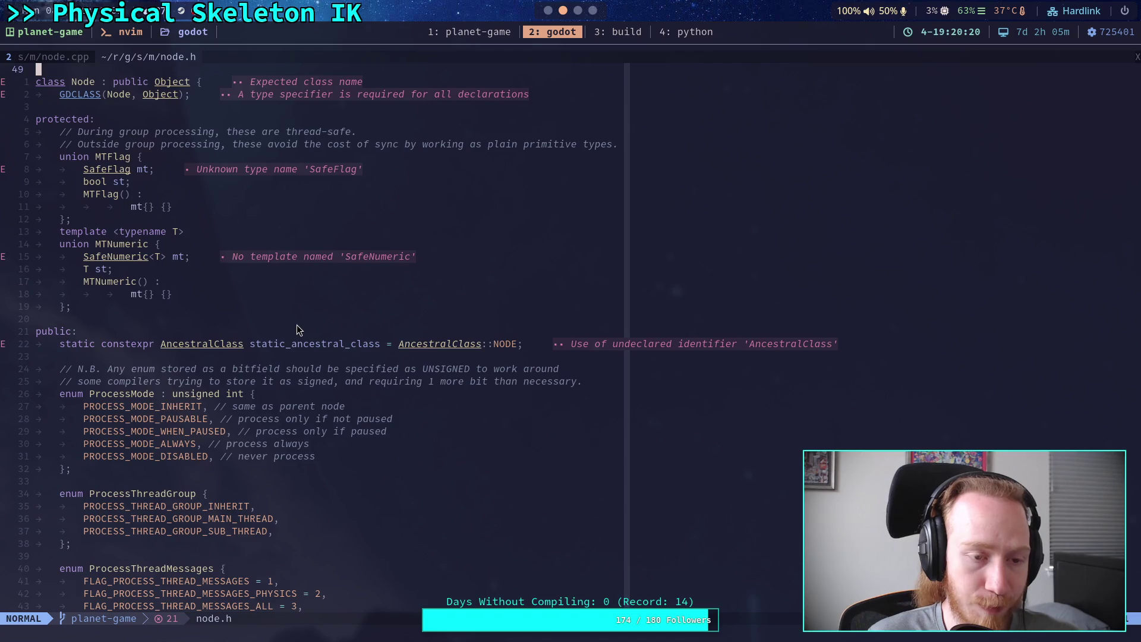
- Scroll node.h down past the MTFlag union to the Data struct
drag(93, 157, 129, 171)
click(167, 206)
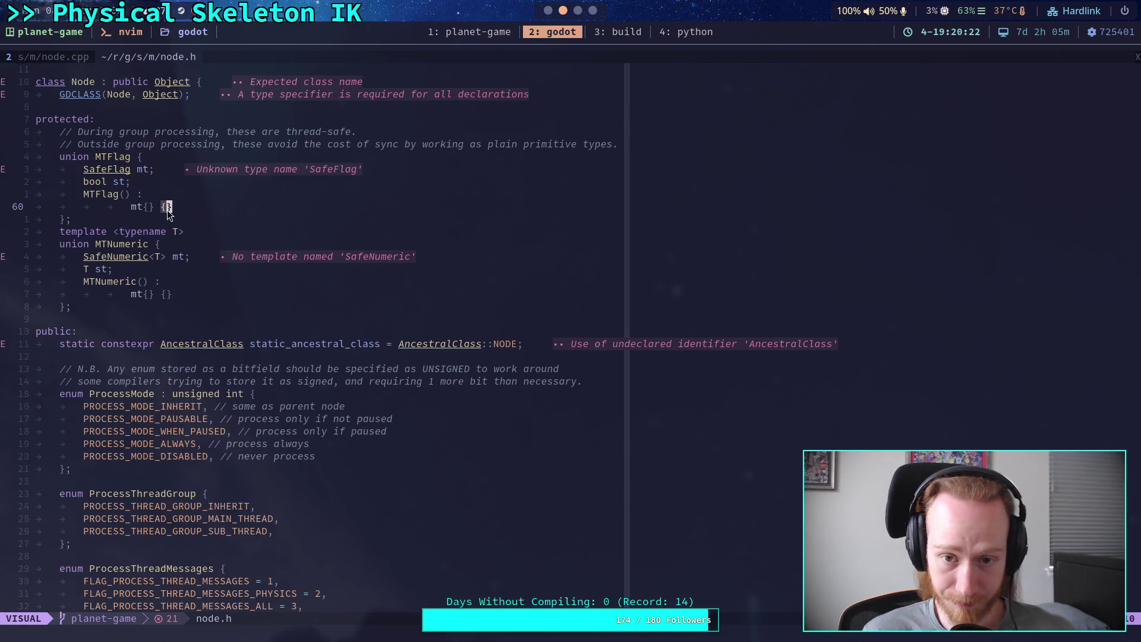
scroll(168, 214, down, 1)
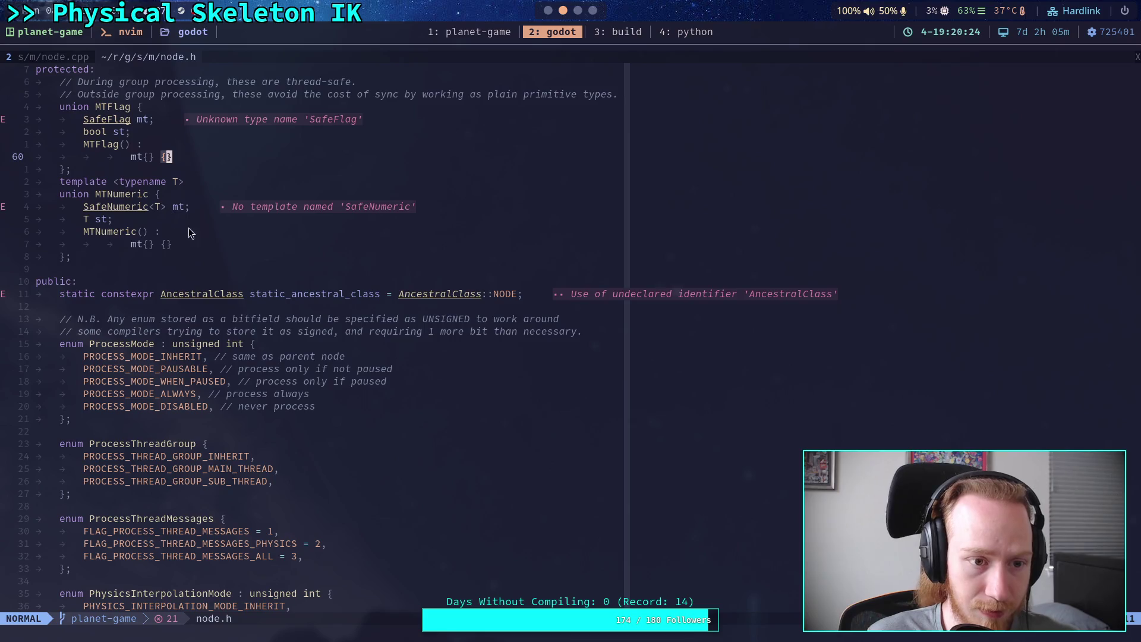
scroll(226, 255, down, 16)
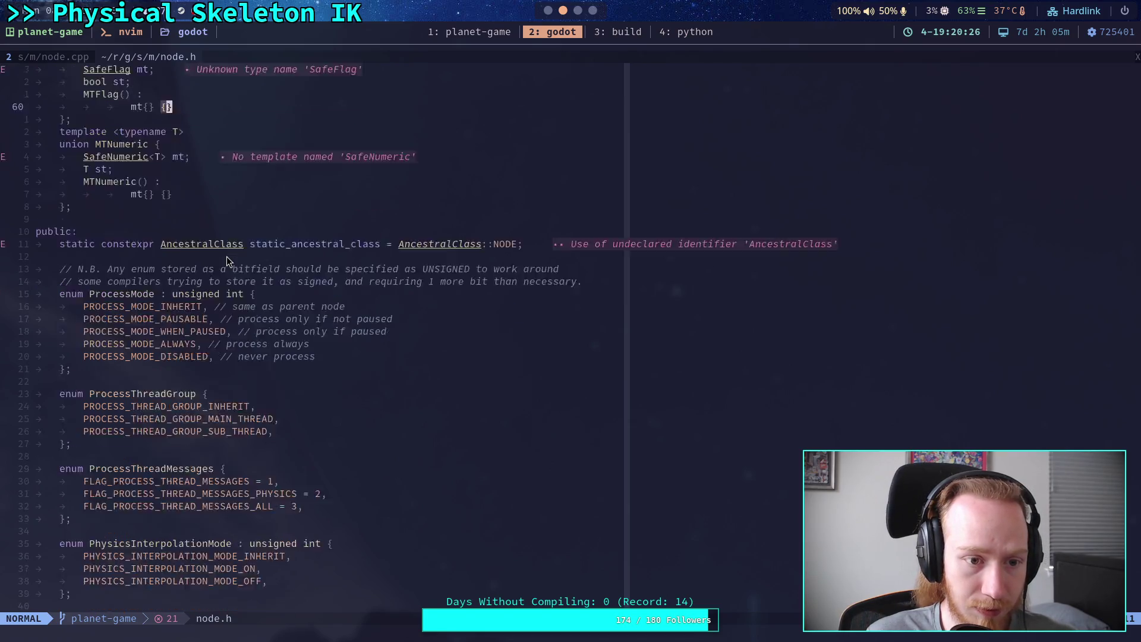
scroll(227, 256, down, 7)
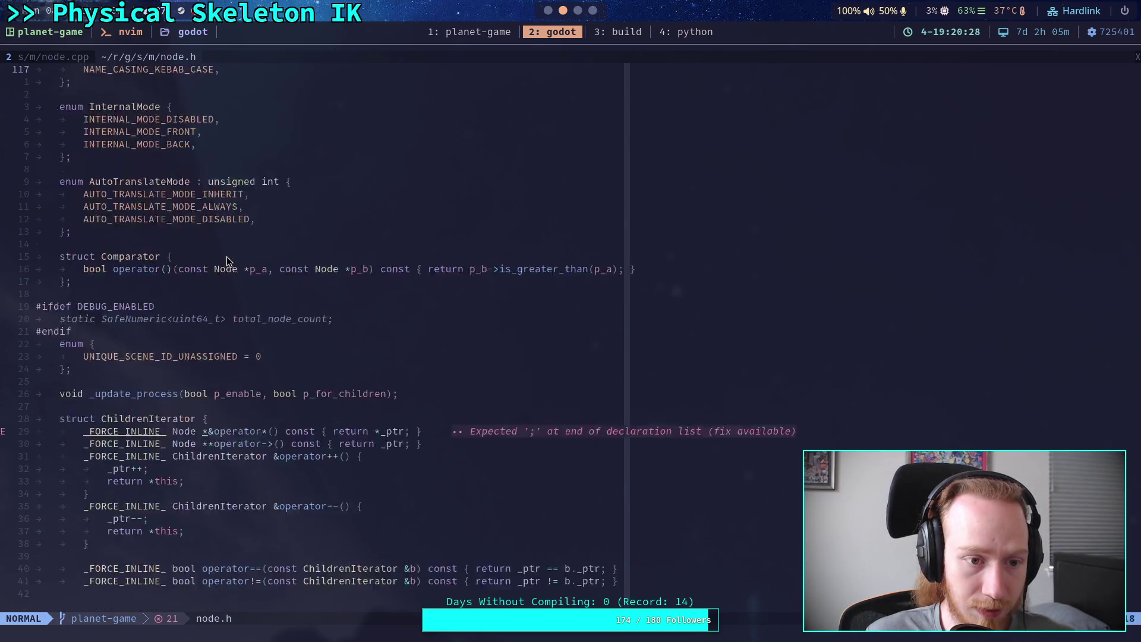
scroll(227, 257, down, 7)
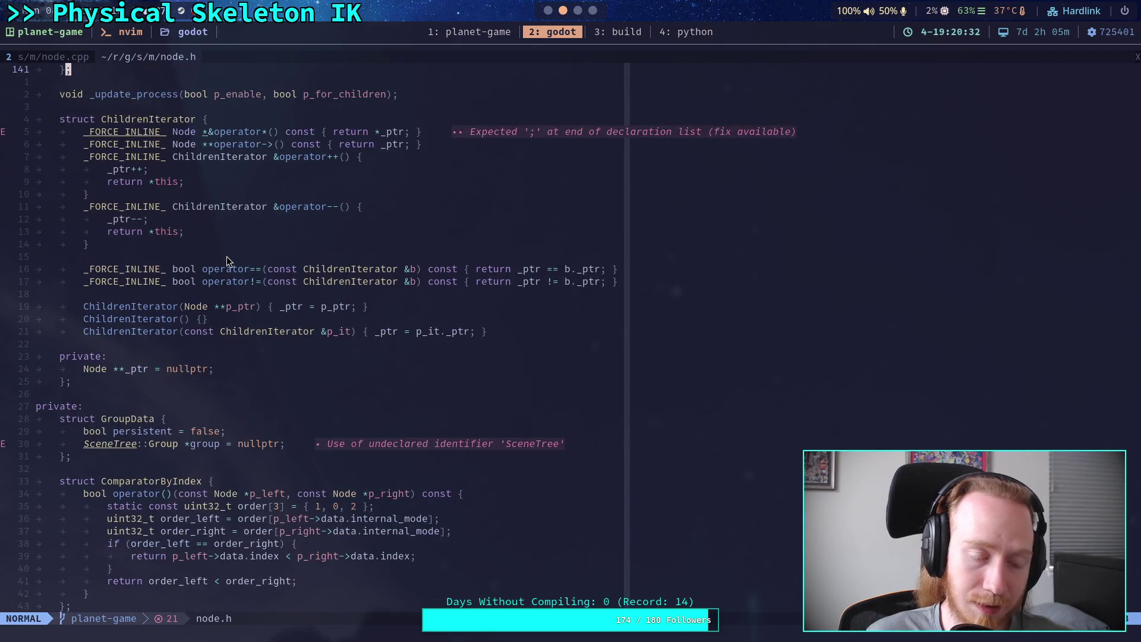
scroll(226, 259, down, 5)
scroll(226, 255, down, 10)
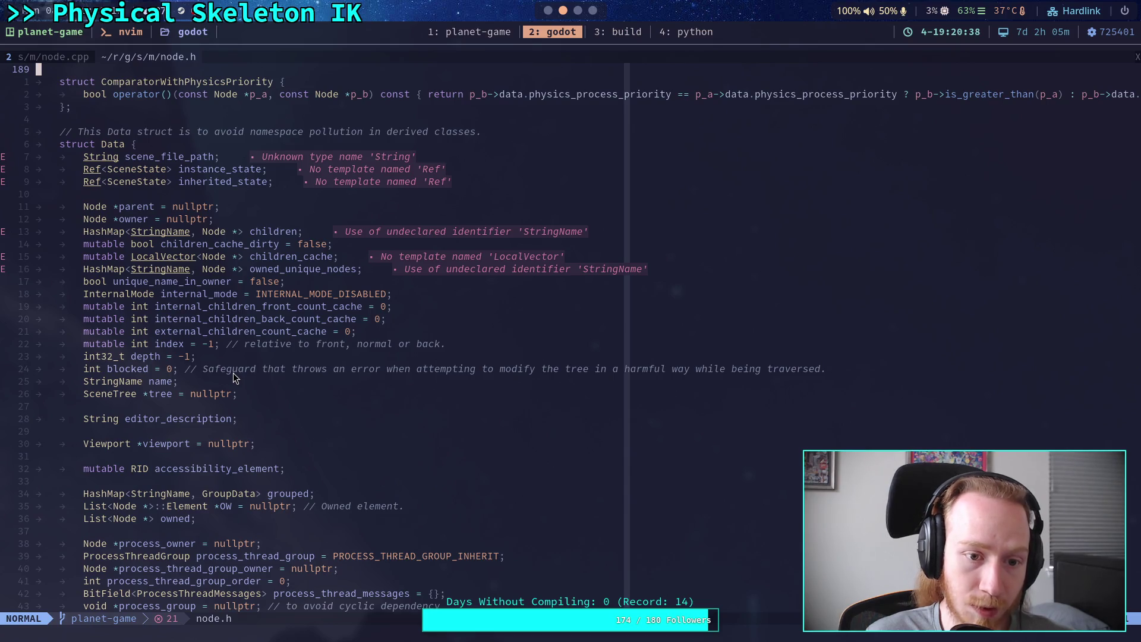
- Select the blocked member in the Data struct, then return to node.cpp
double_click(133, 369)
key(y)
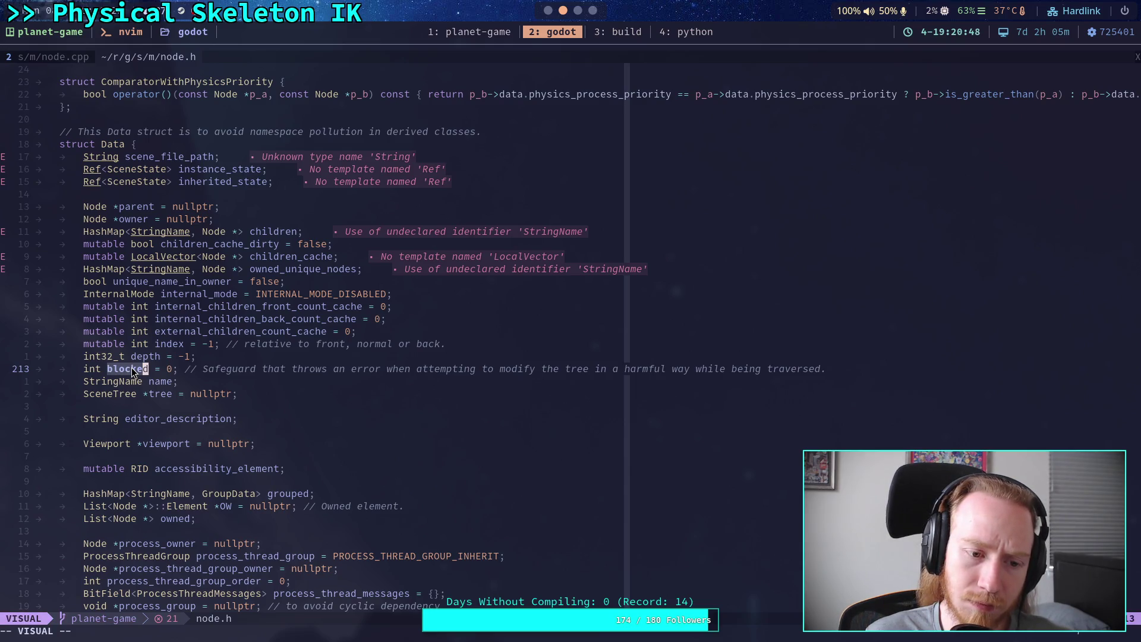
click(51, 59)
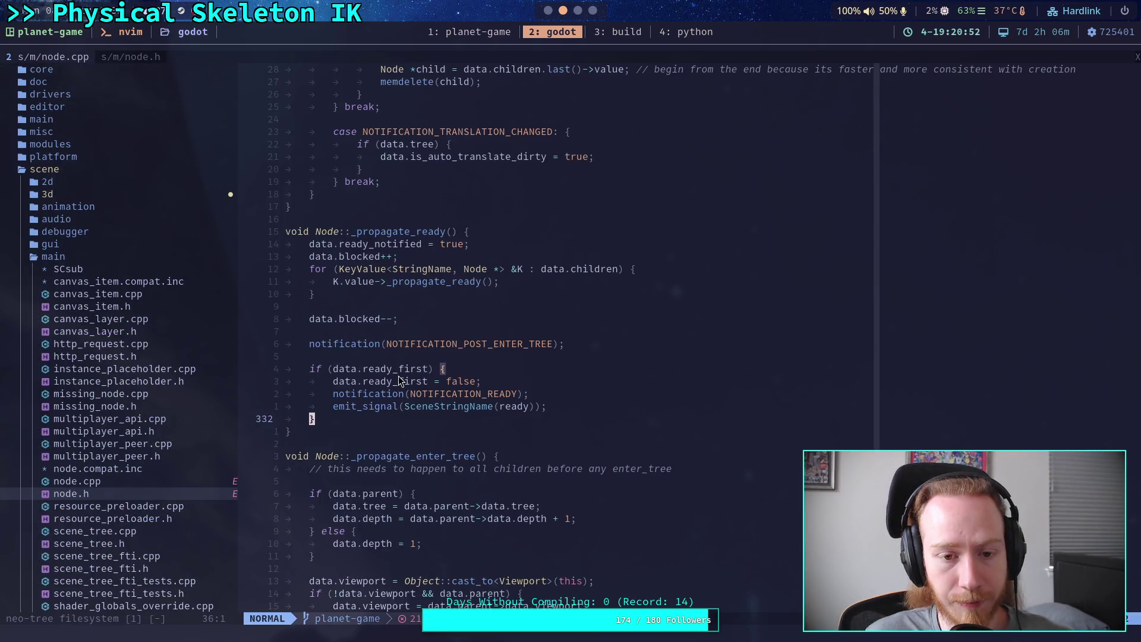
drag(394, 319, 396, 322)
double_click(357, 319)
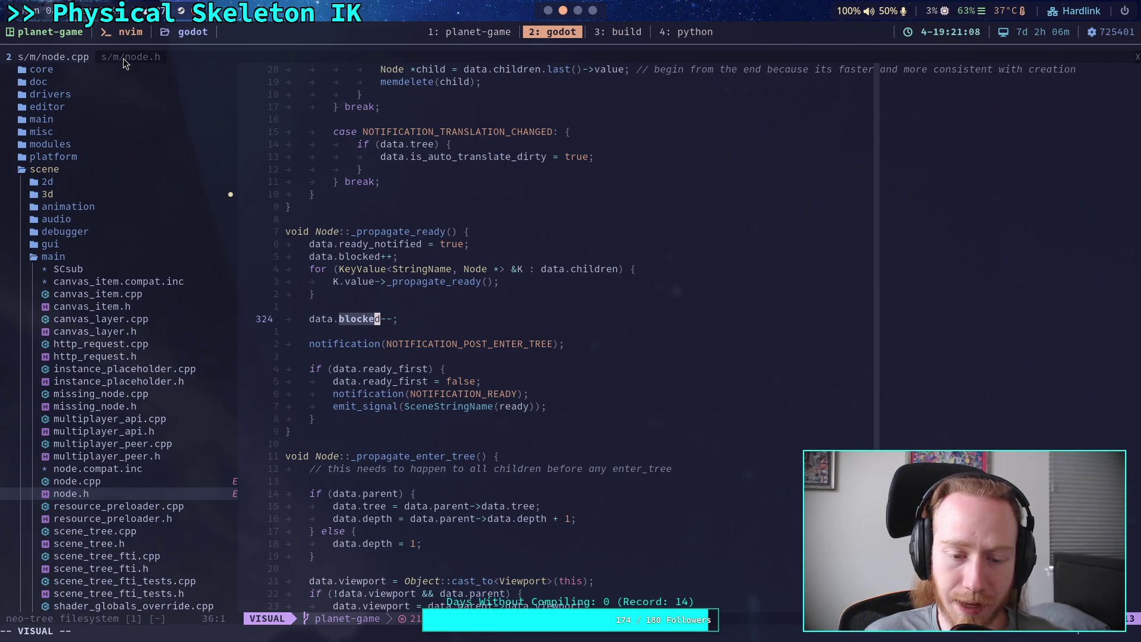
click(123, 58)
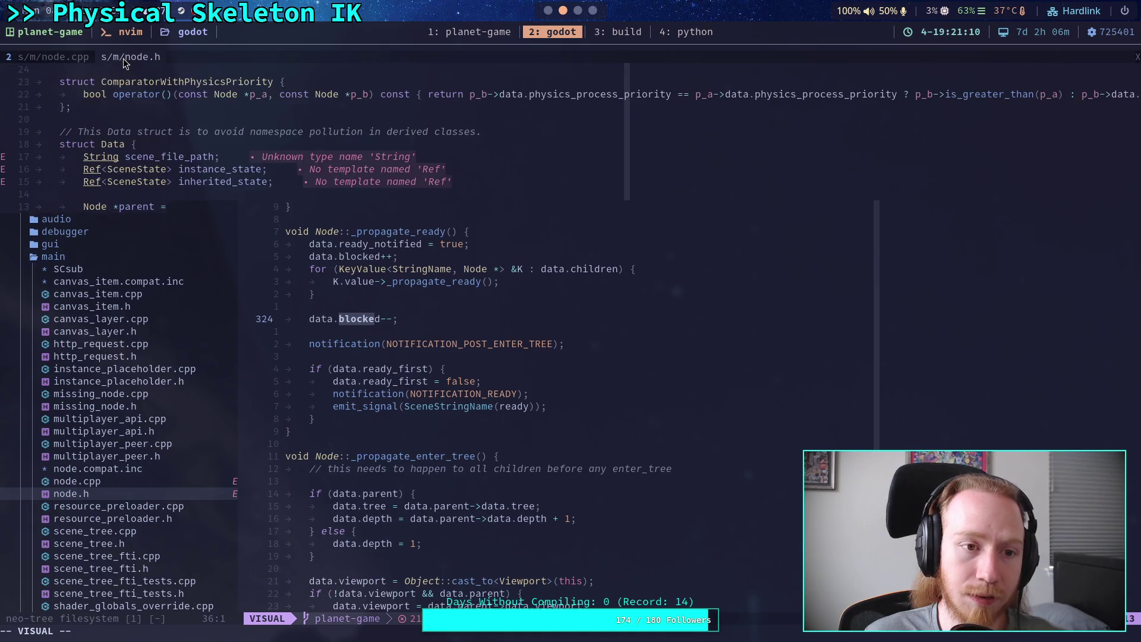
click(38, 56)
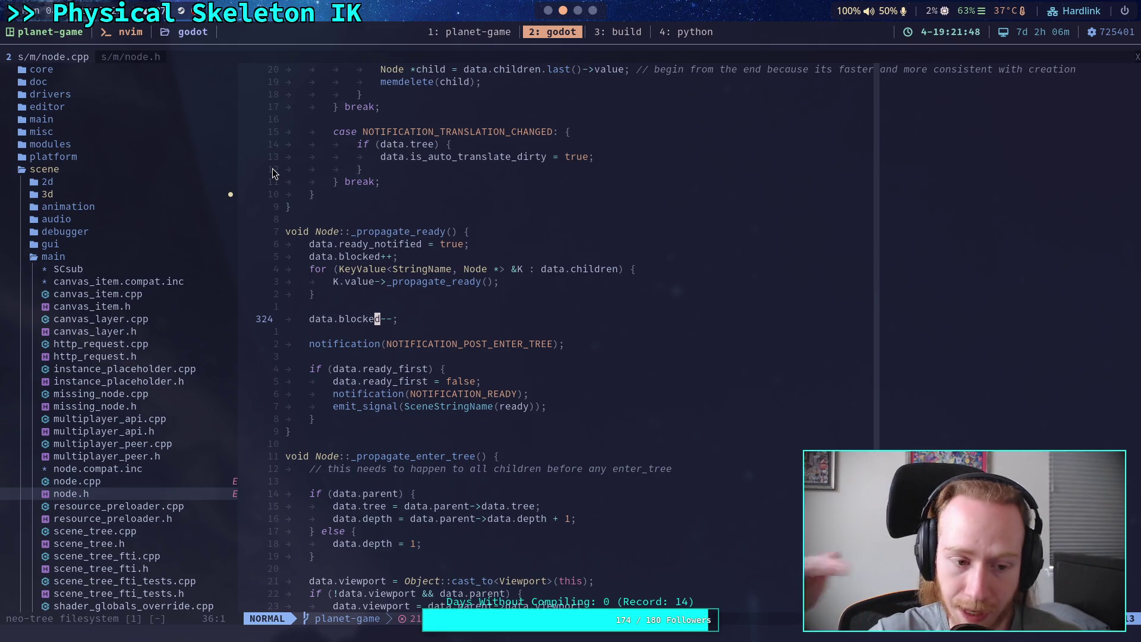
click(426, 331)
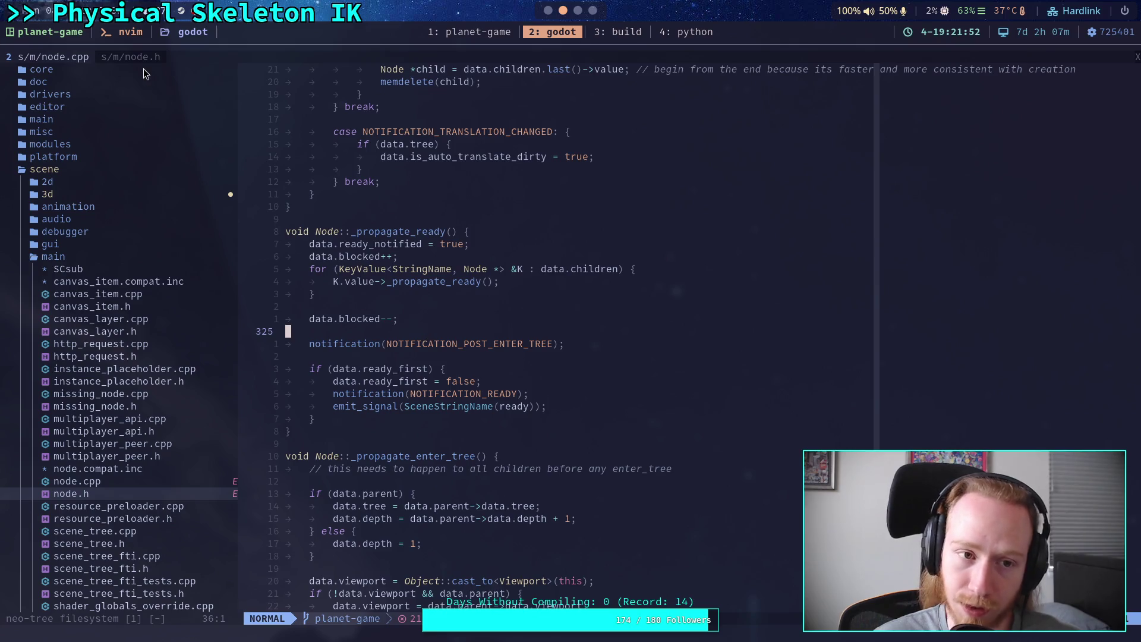
- Switch to node.h and scroll down to the GDVIRTUAL callback declarations
click(131, 56)
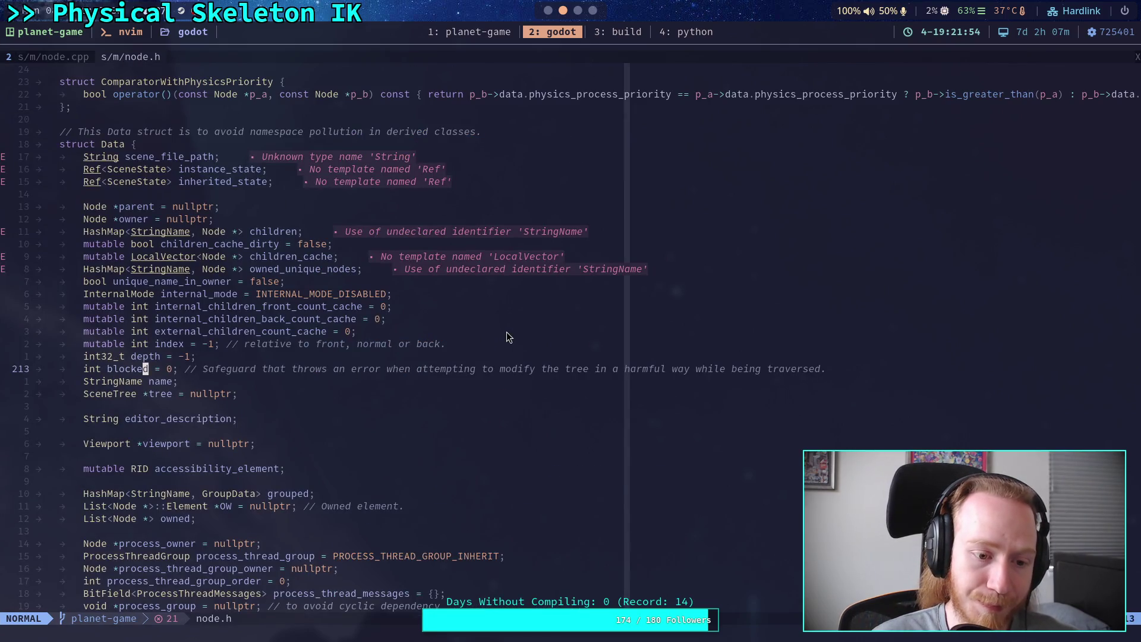
scroll(507, 333, down, 20)
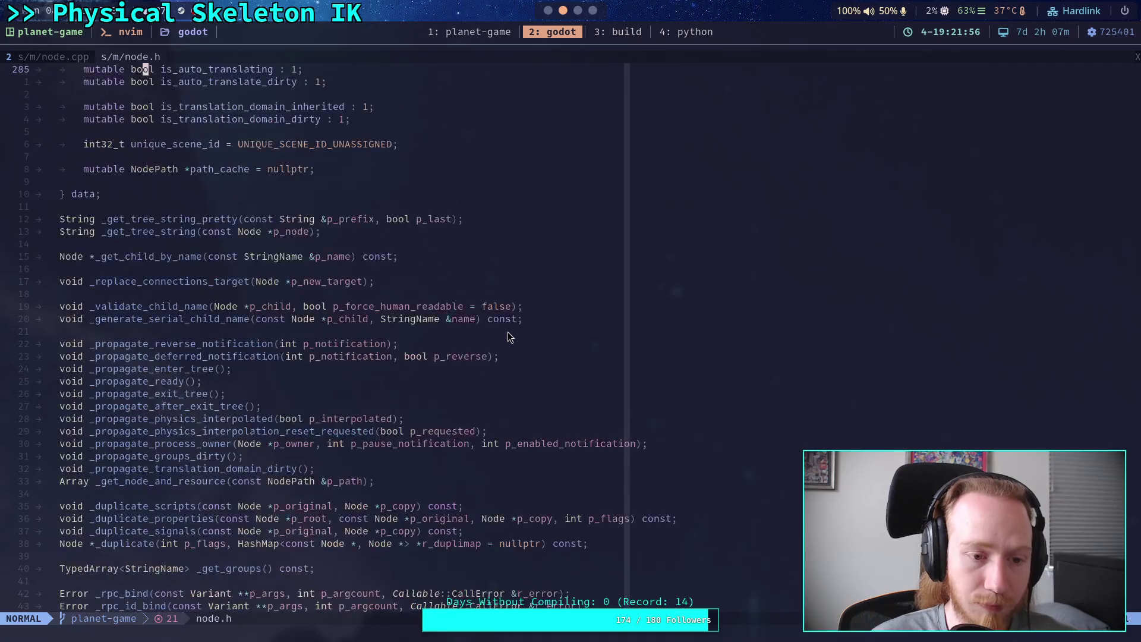
scroll(508, 332, down, 8)
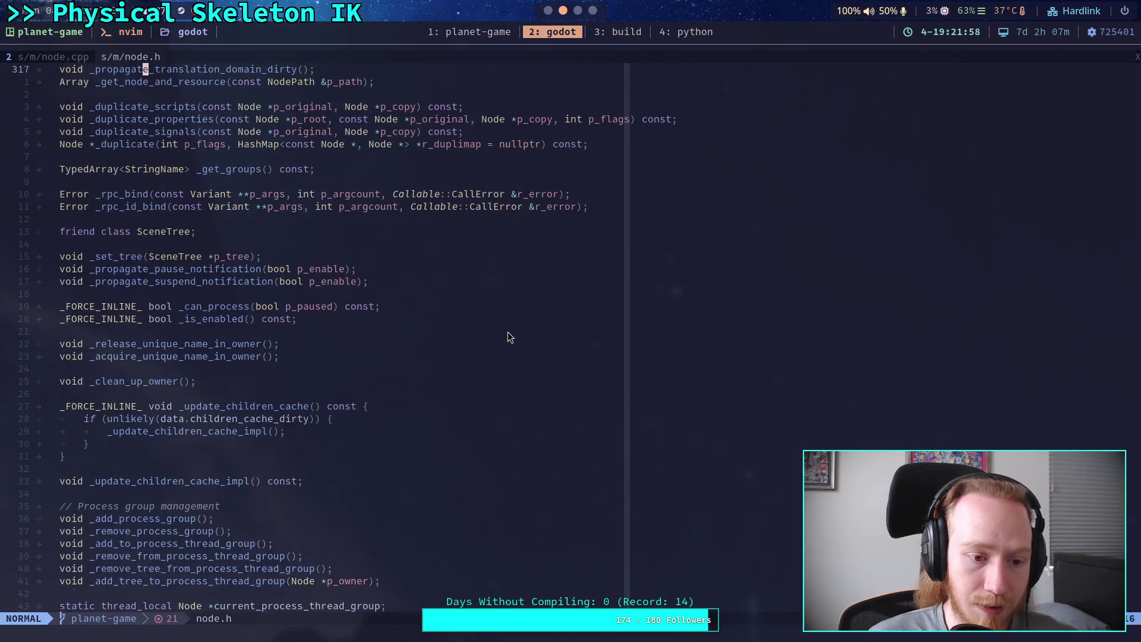
scroll(508, 333, down, 4)
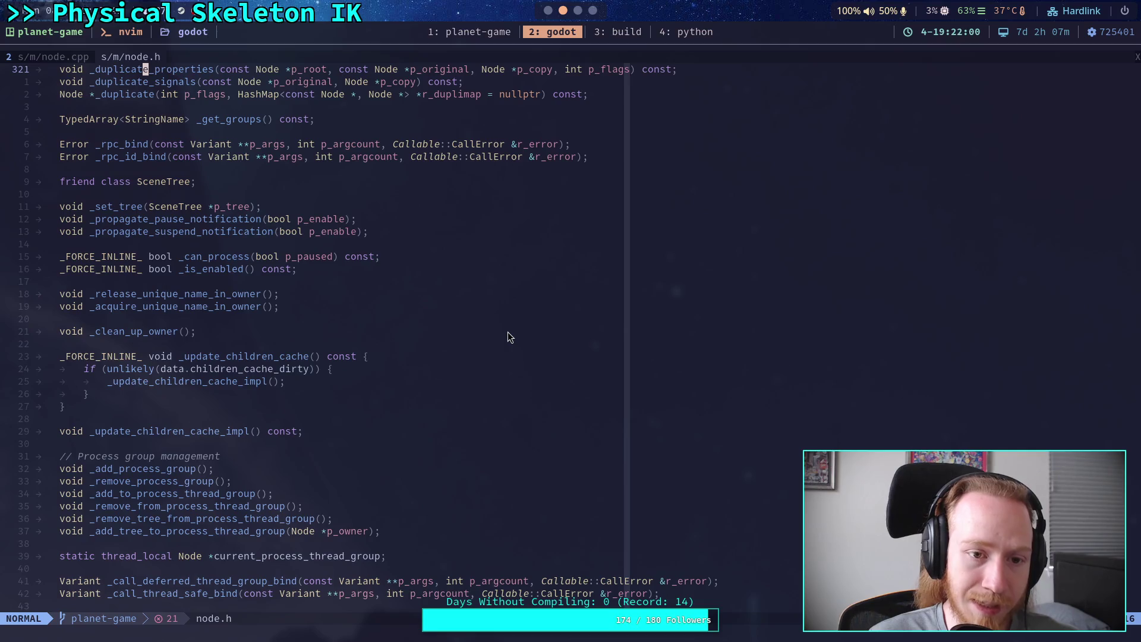
scroll(508, 333, down, 4)
scroll(508, 334, down, 5)
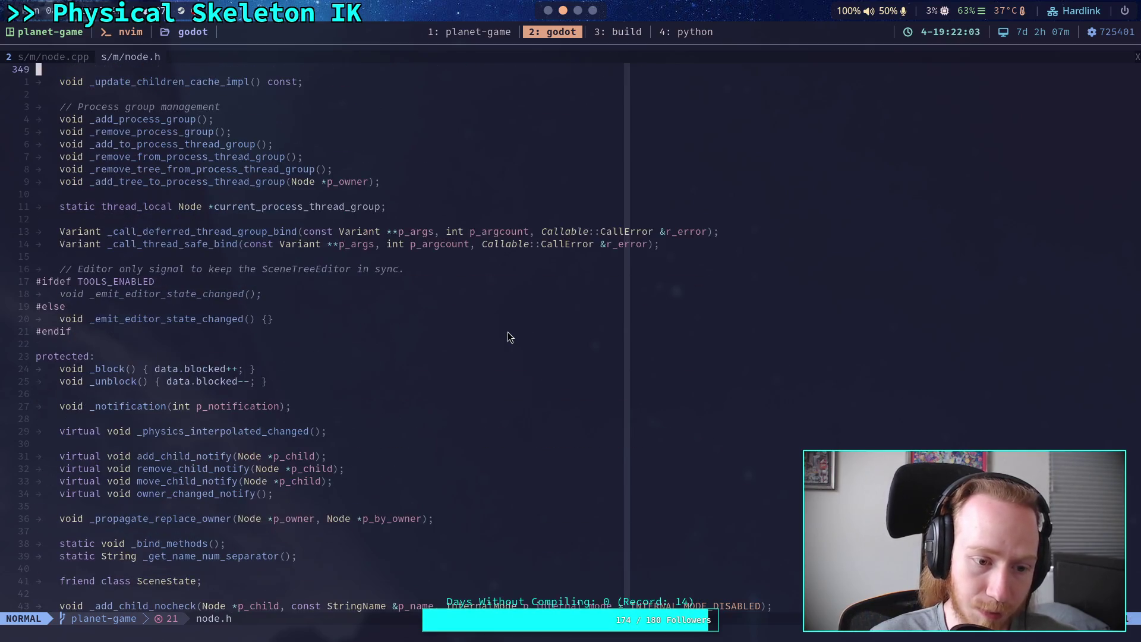
scroll(508, 333, down, 12)
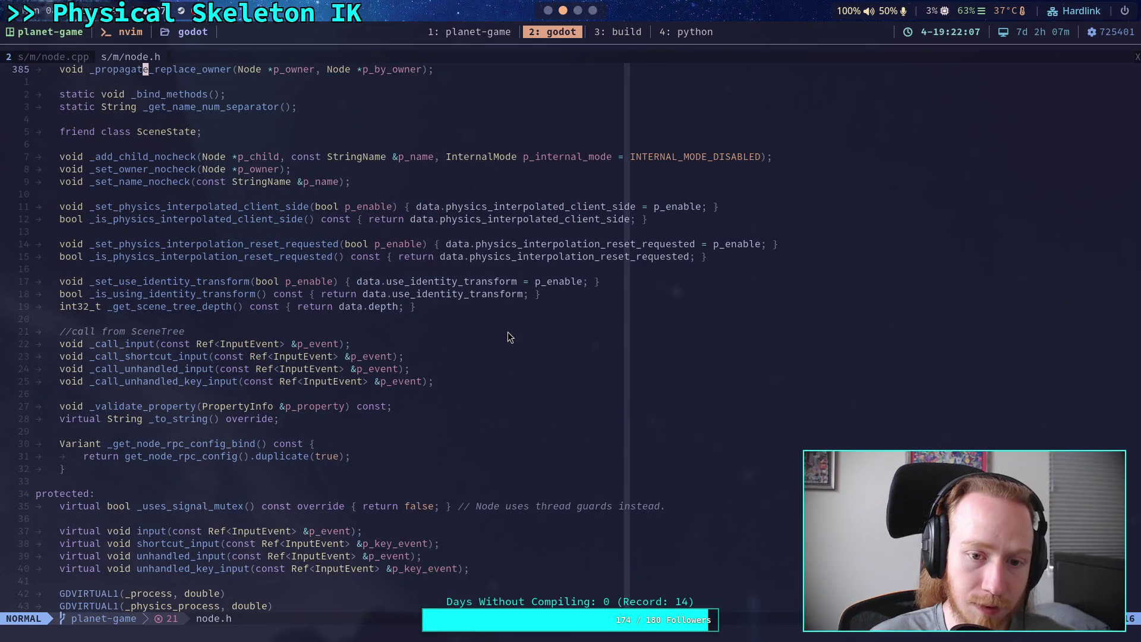
scroll(507, 332, down, 9)
click(508, 332)
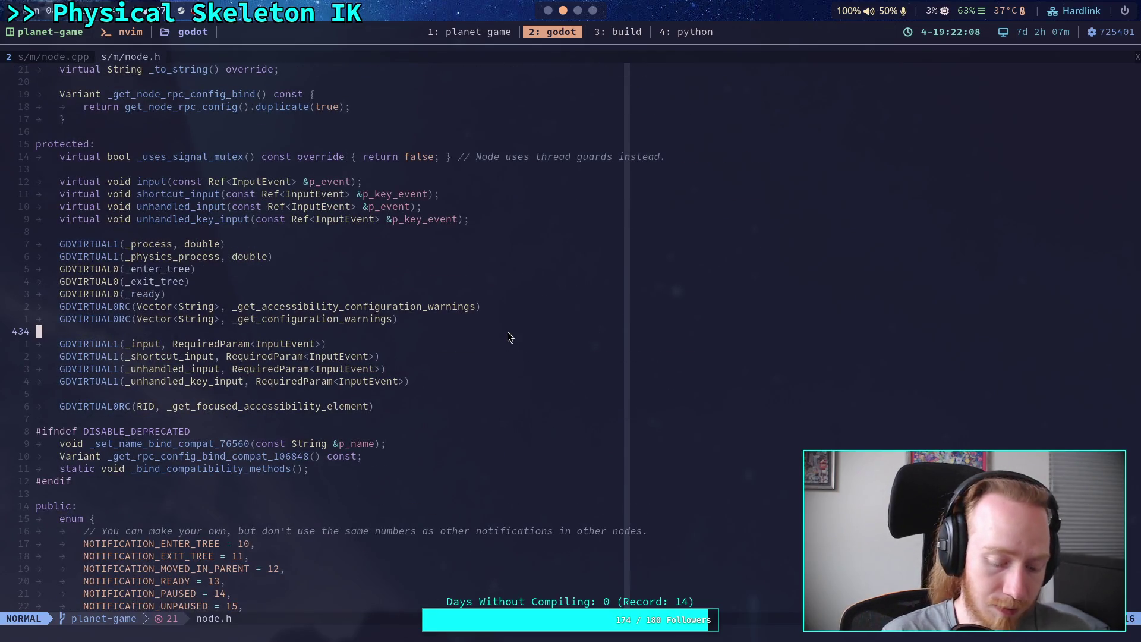
- Search node.h for 'blocked' to reach the _block() and _unblock() helpers, then switch to node.cpp
text(/blockt)
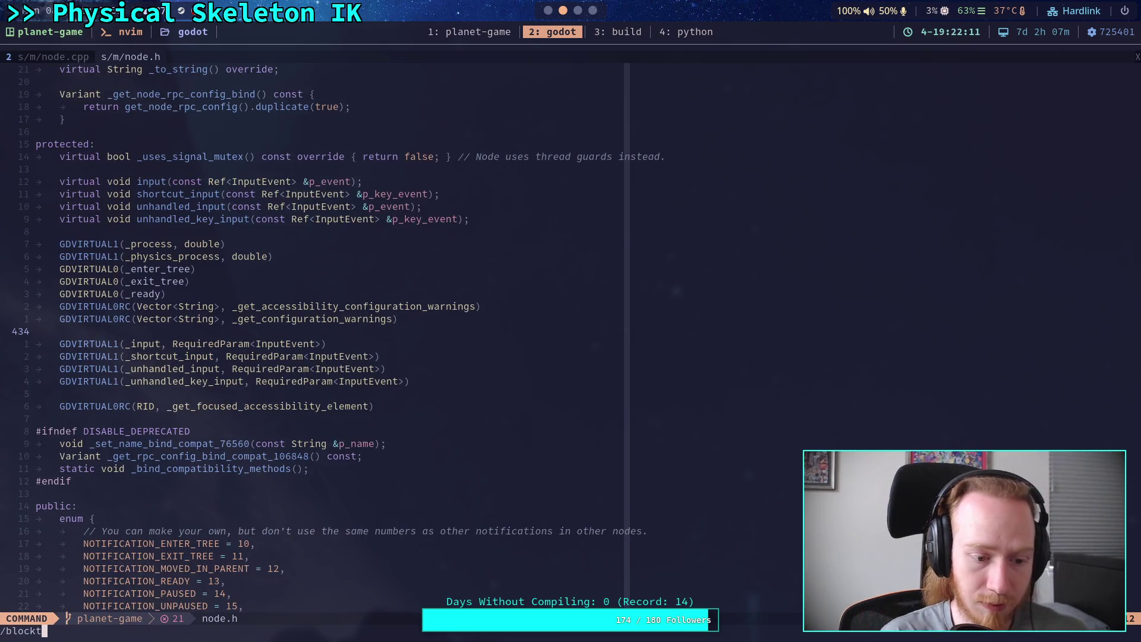
key(BackSpace)
text(ed)
key(Return)
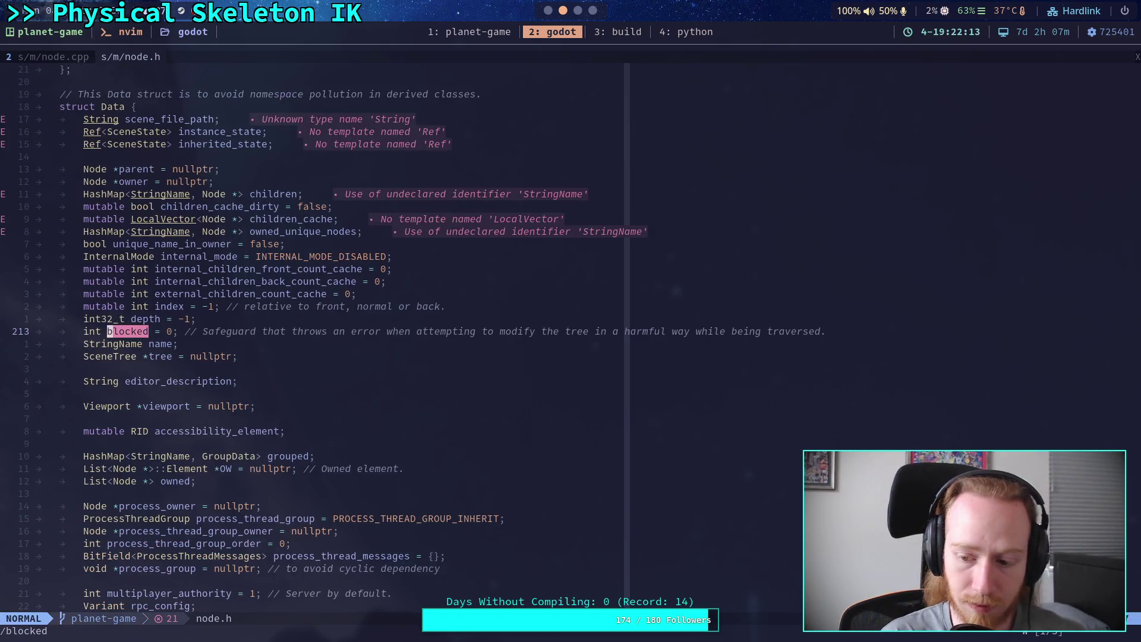
key(n)
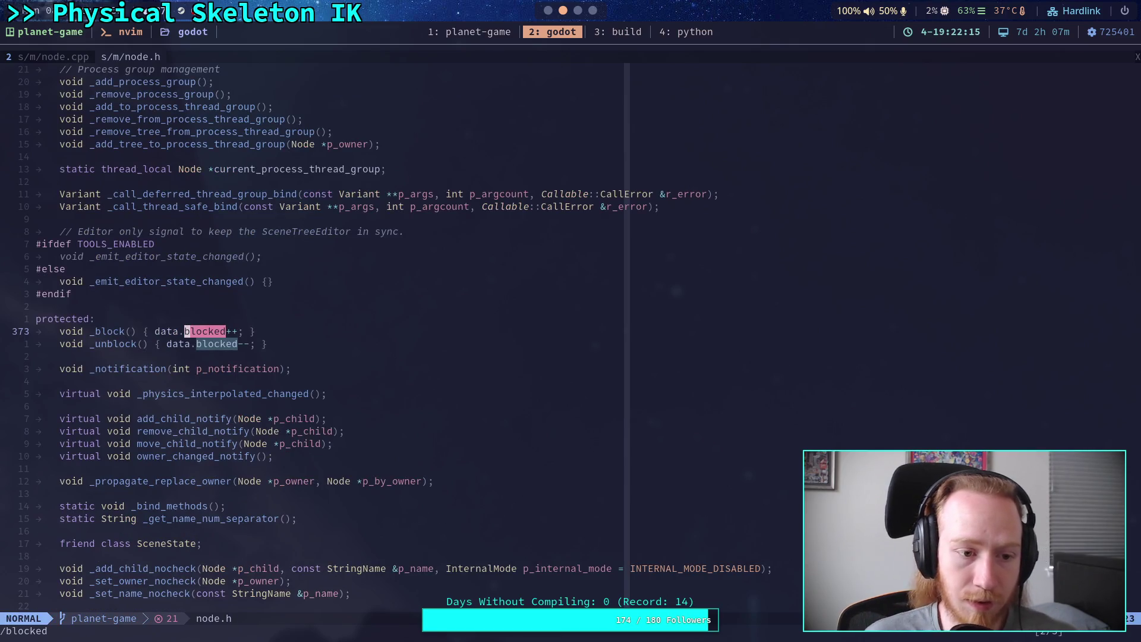
click(354, 345)
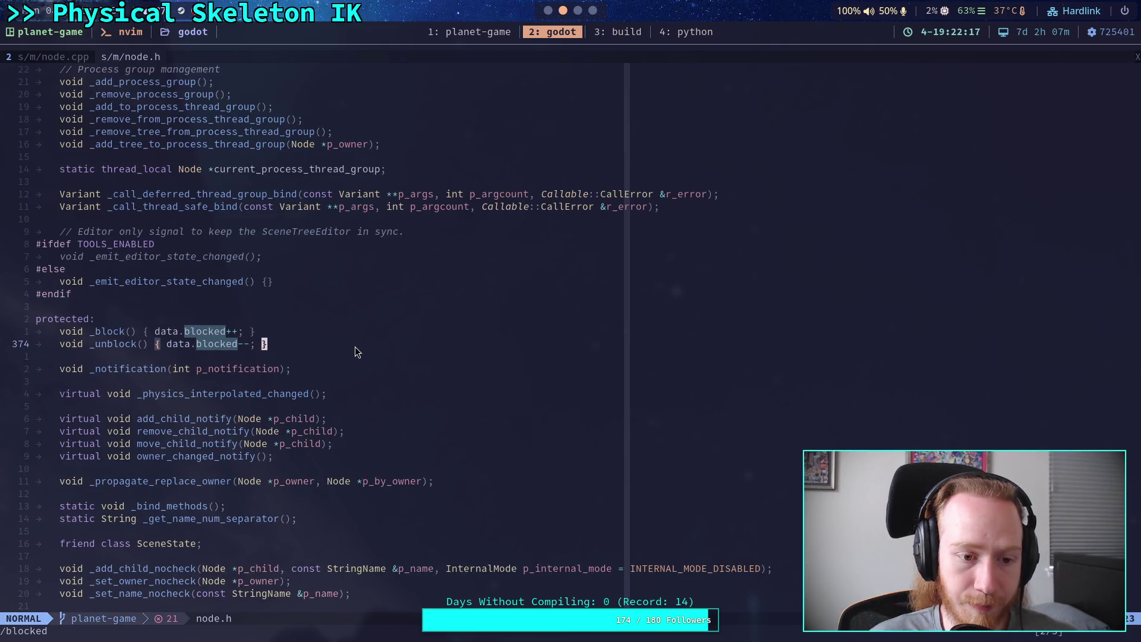
click(346, 350)
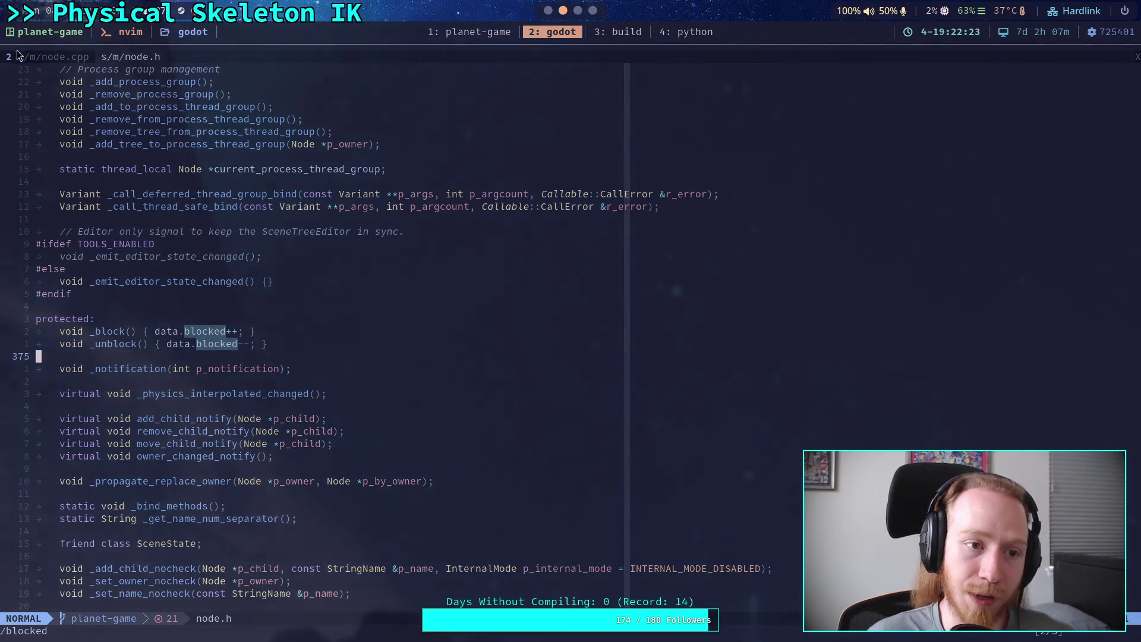
key(g)
key(shift+t)
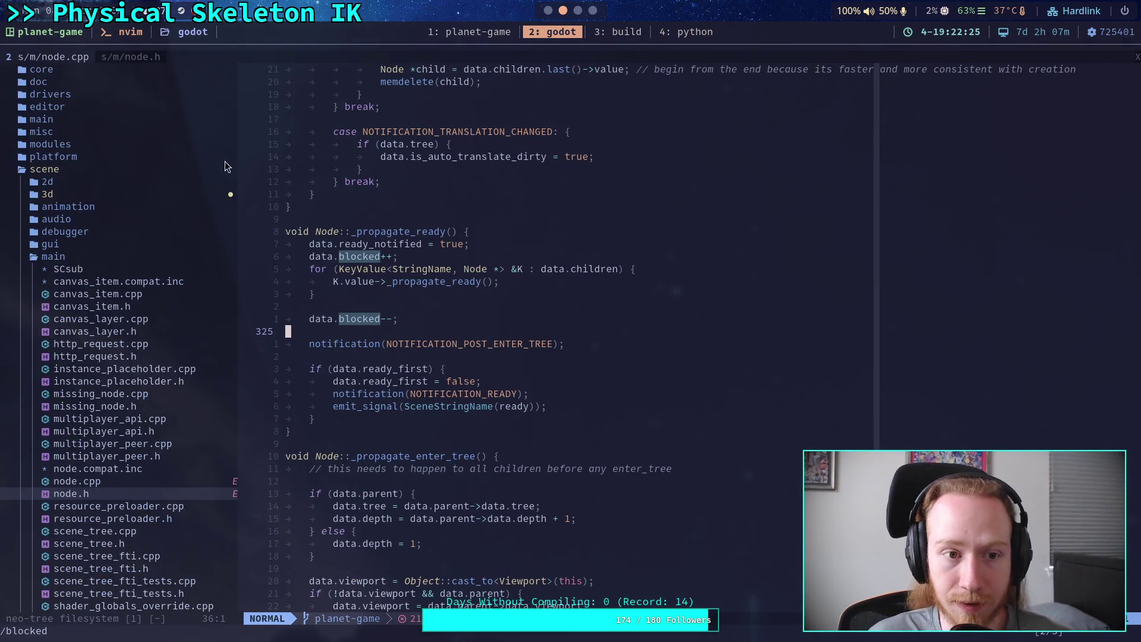
click(128, 57)
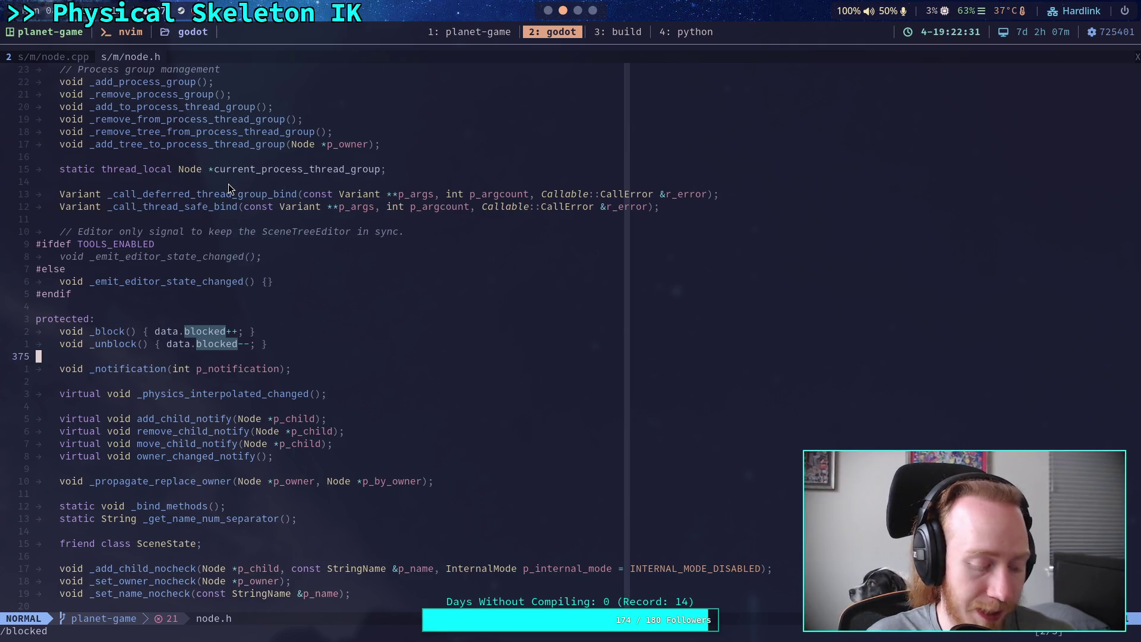
click(53, 57)
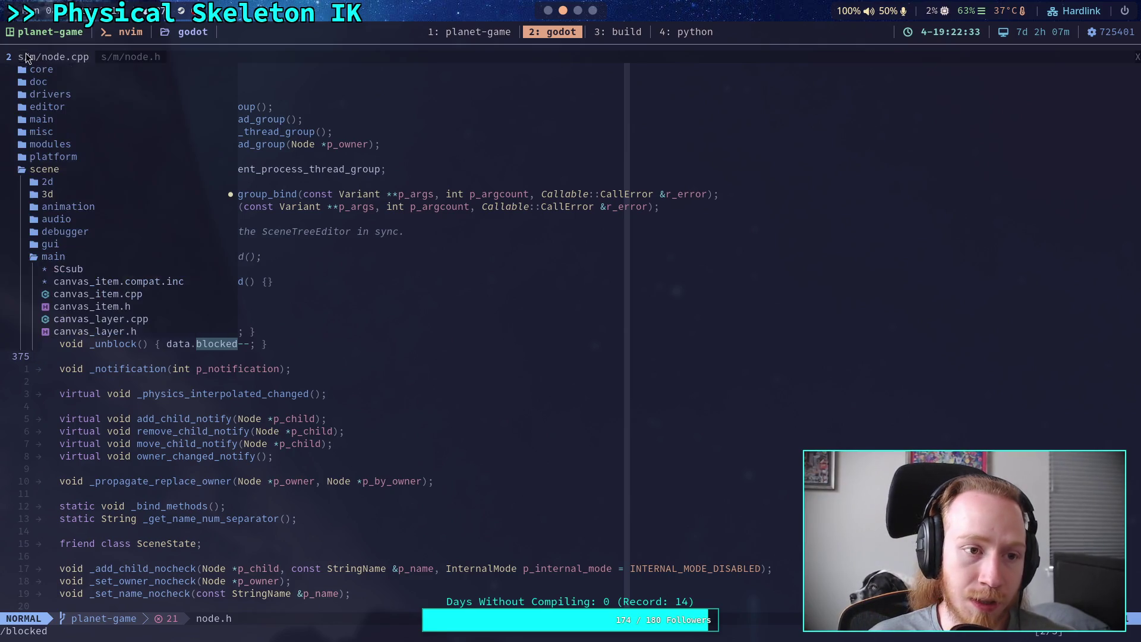
click(398, 321)
key(v)
key(k)
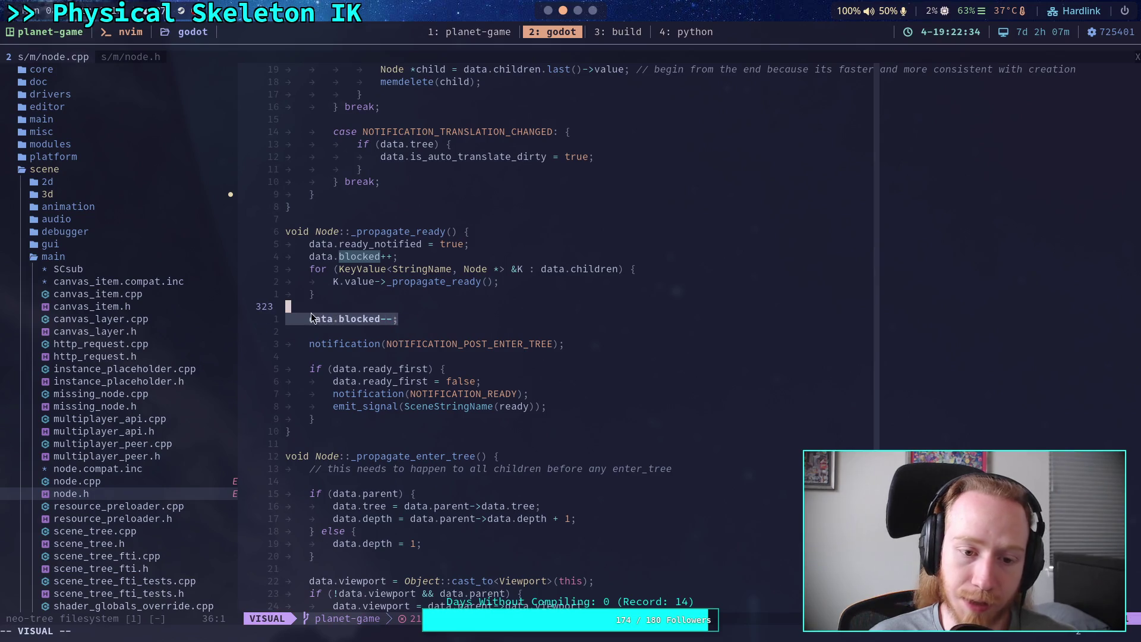
key(j)
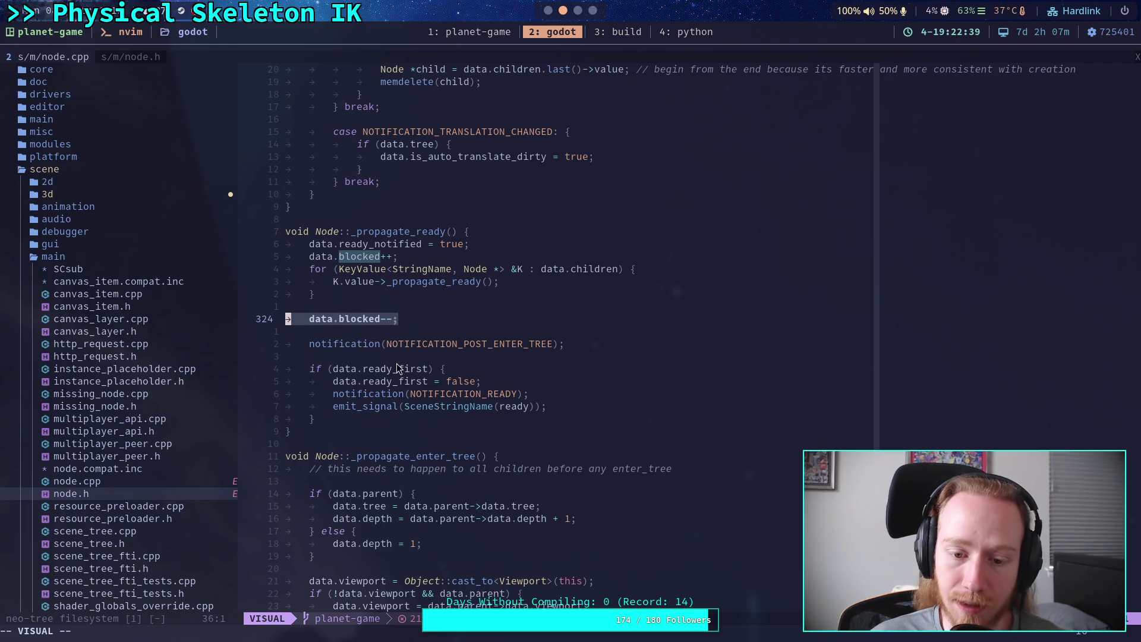
click(410, 334)
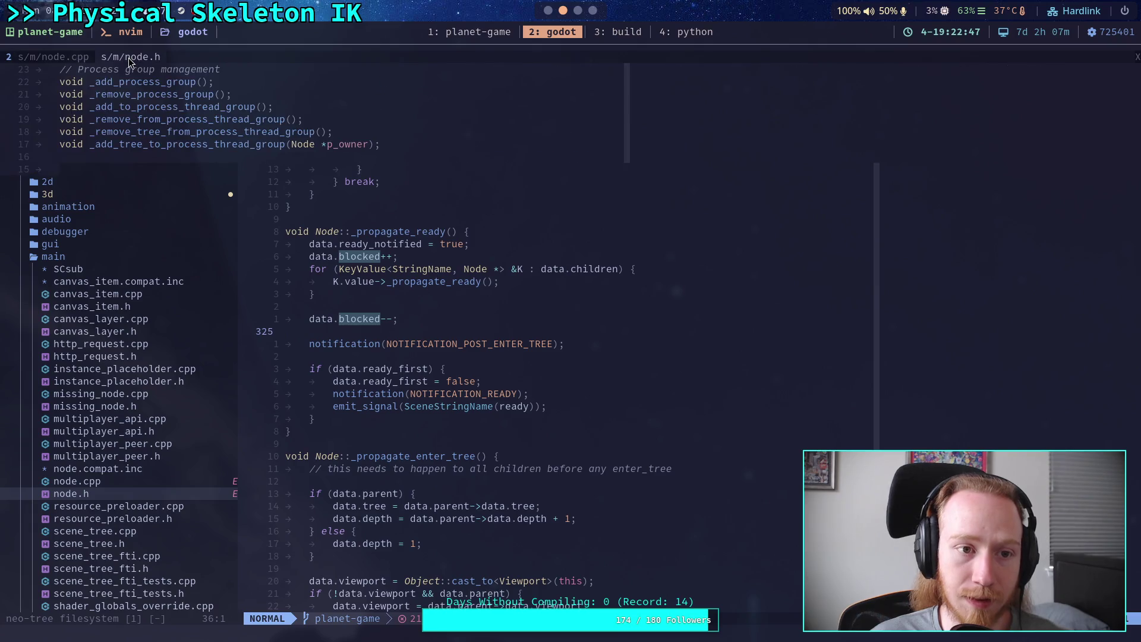
click(129, 60)
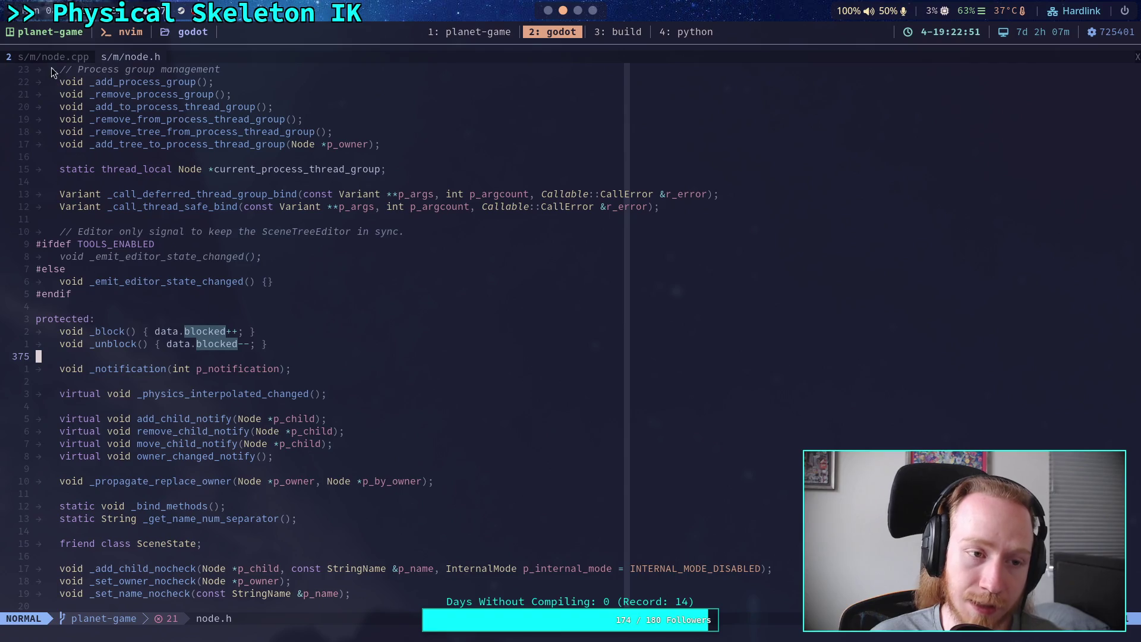
click(35, 56)
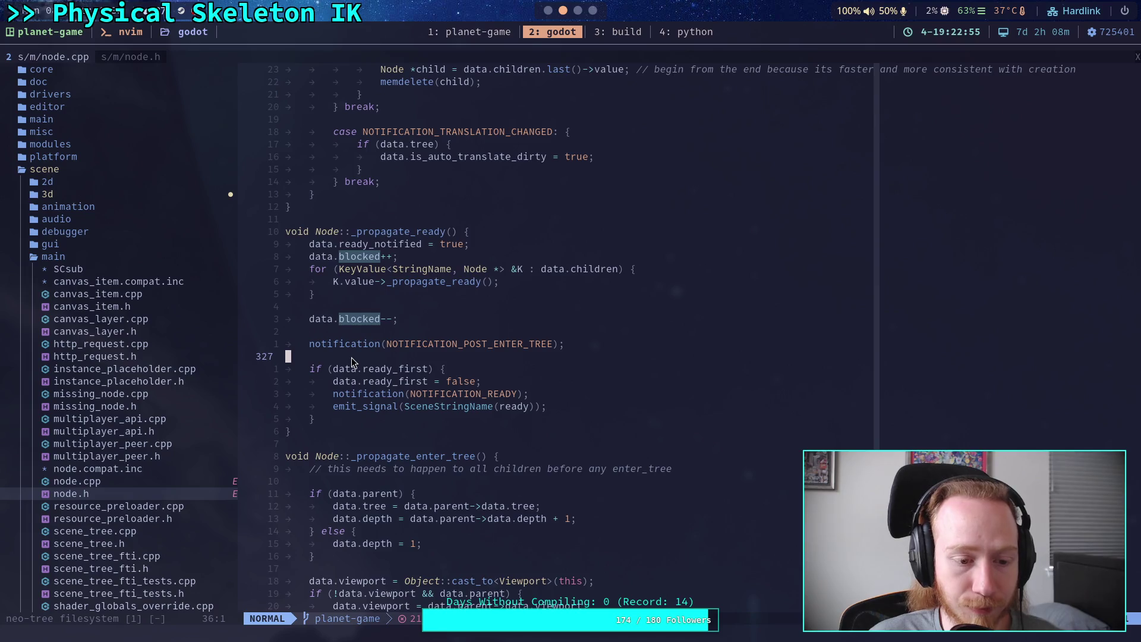
click(185, 369)
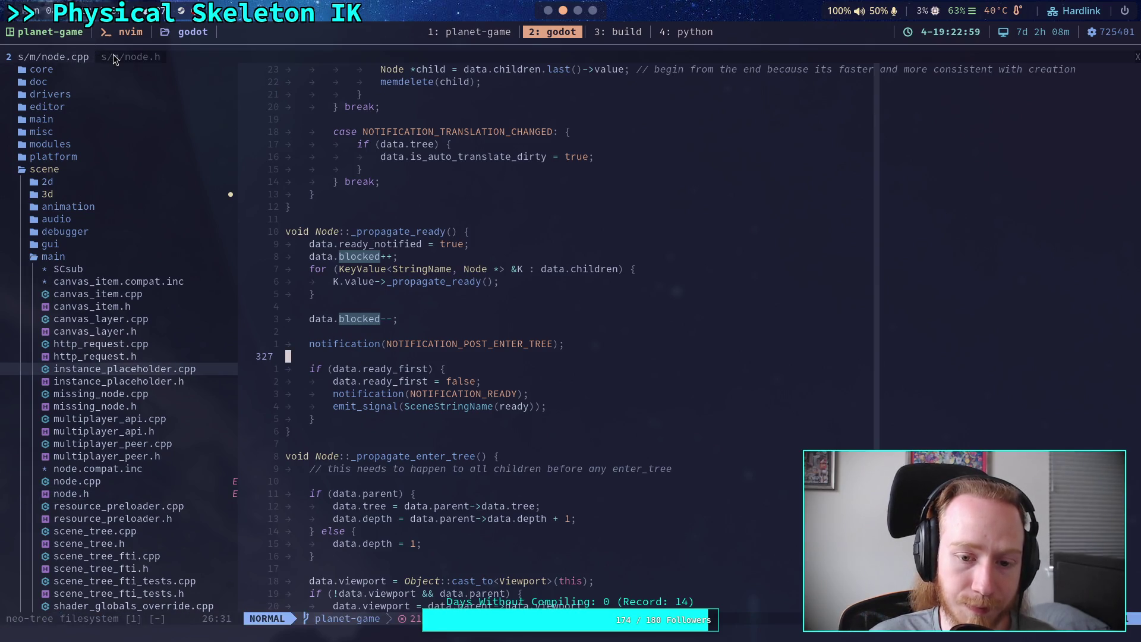
click(113, 55)
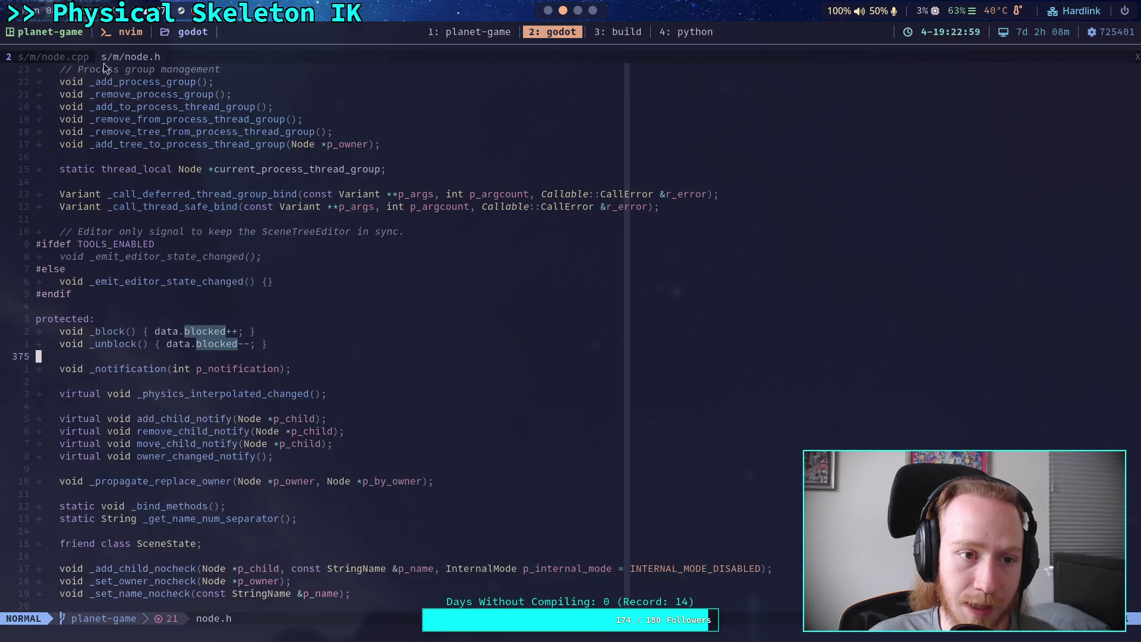
click(48, 55)
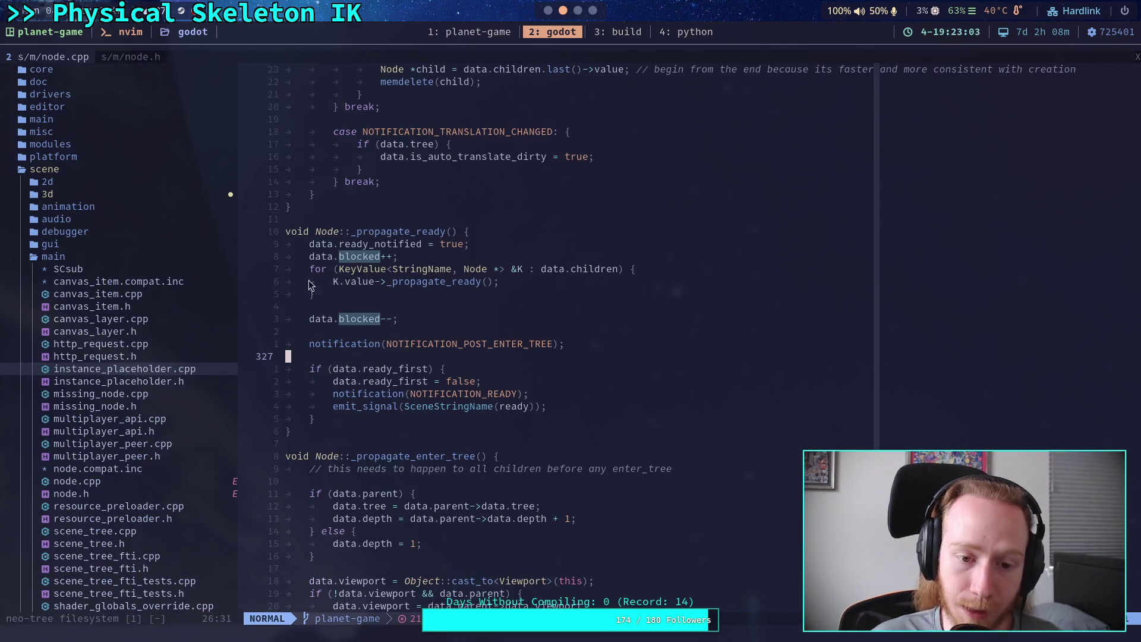
click(120, 56)
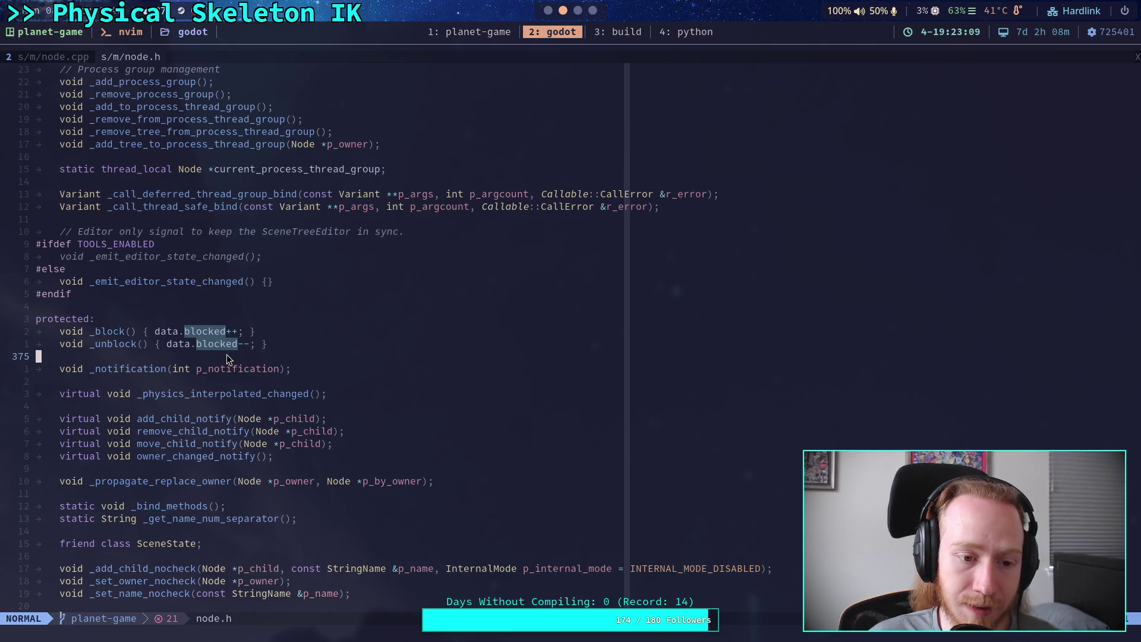
click(66, 57)
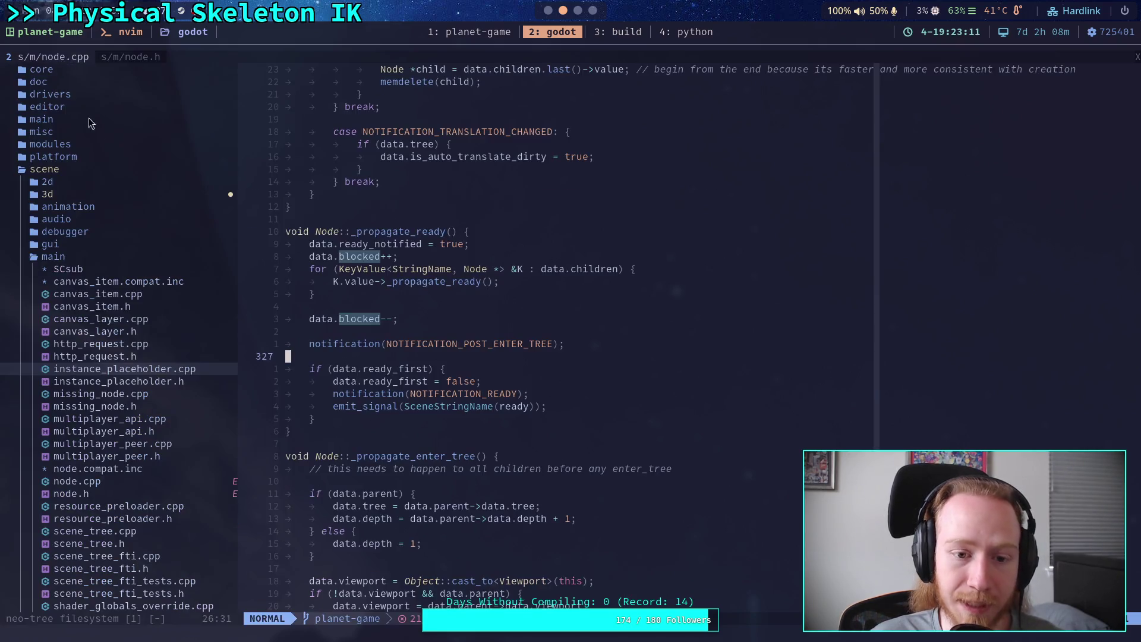
- Inspect the ready_notified and data.blocked-- lines in node.cpp, then glance at node.h
click(545, 240)
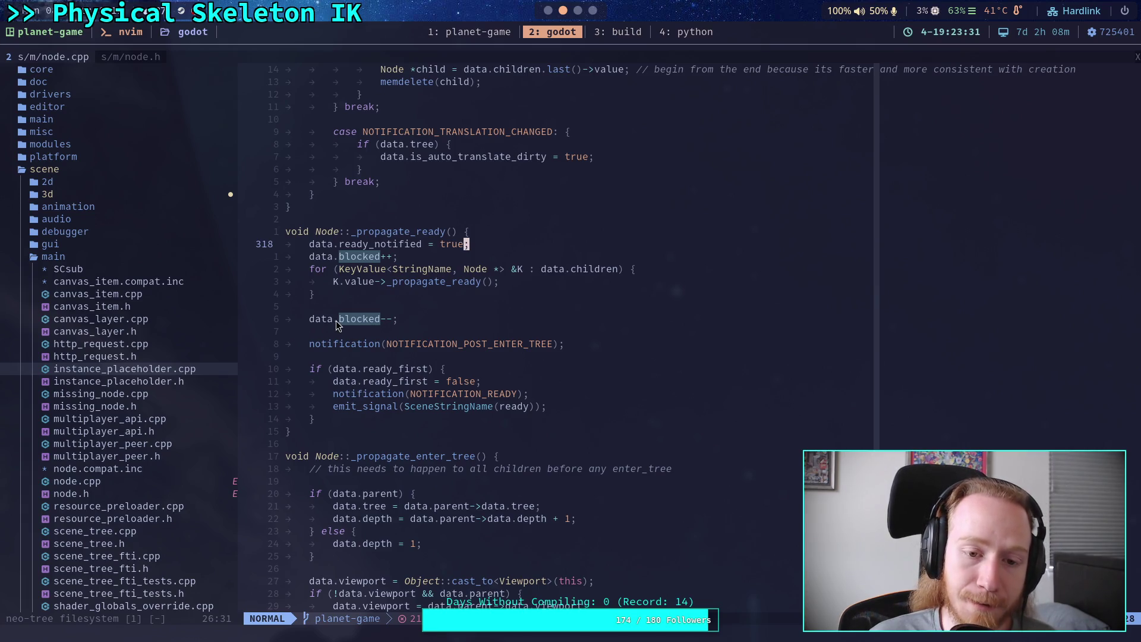
click(405, 323)
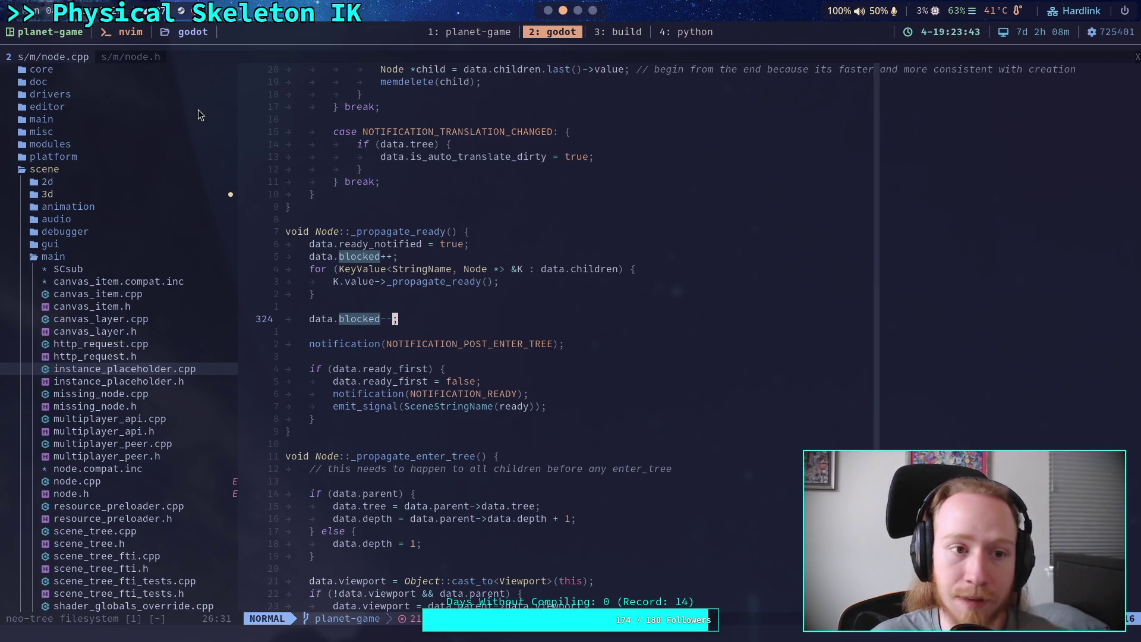
click(130, 58)
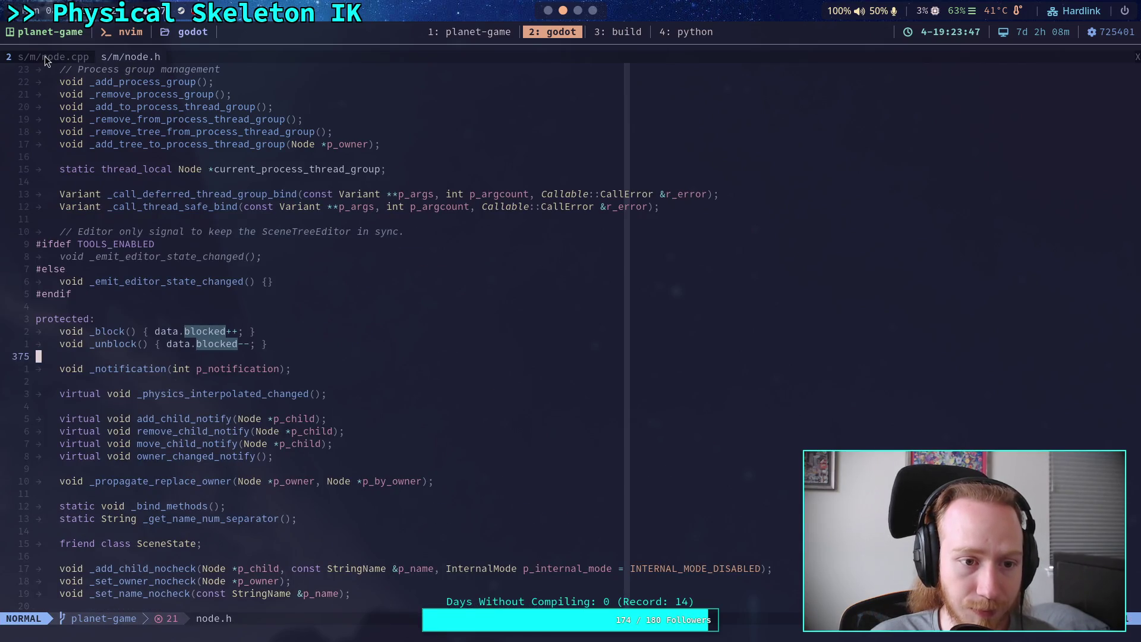
scroll(220, 297, up, 3)
scroll(255, 344, down, 3)
drag(267, 344, 37, 321)
click(98, 299)
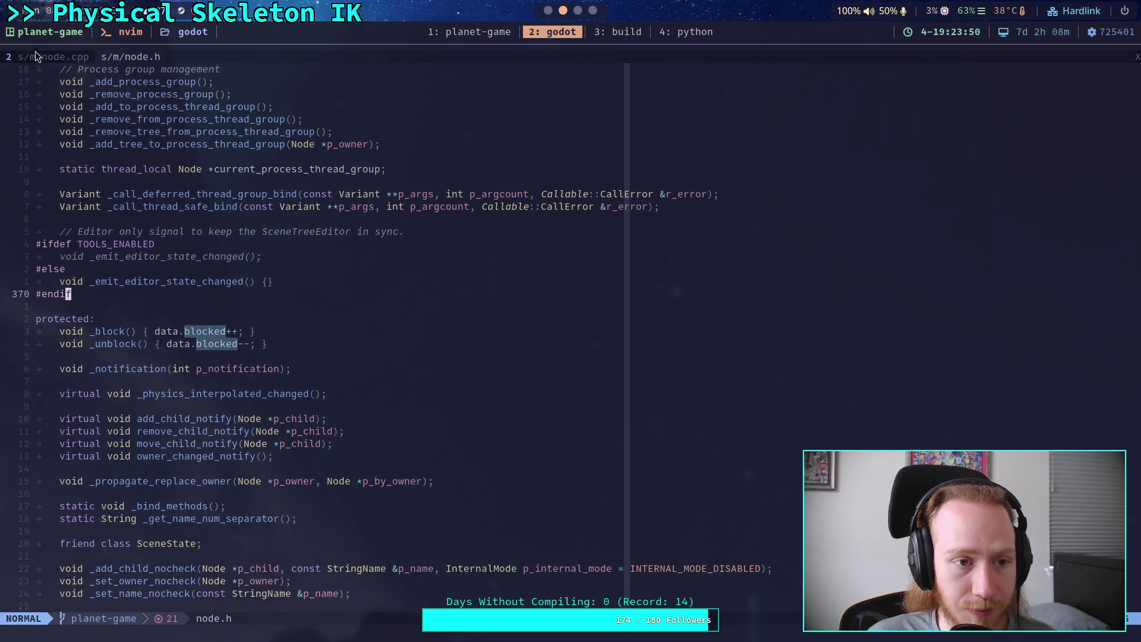
- Select data.blocked++ through data.blocked-- in node.cpp, then return to node.h
click(38, 56)
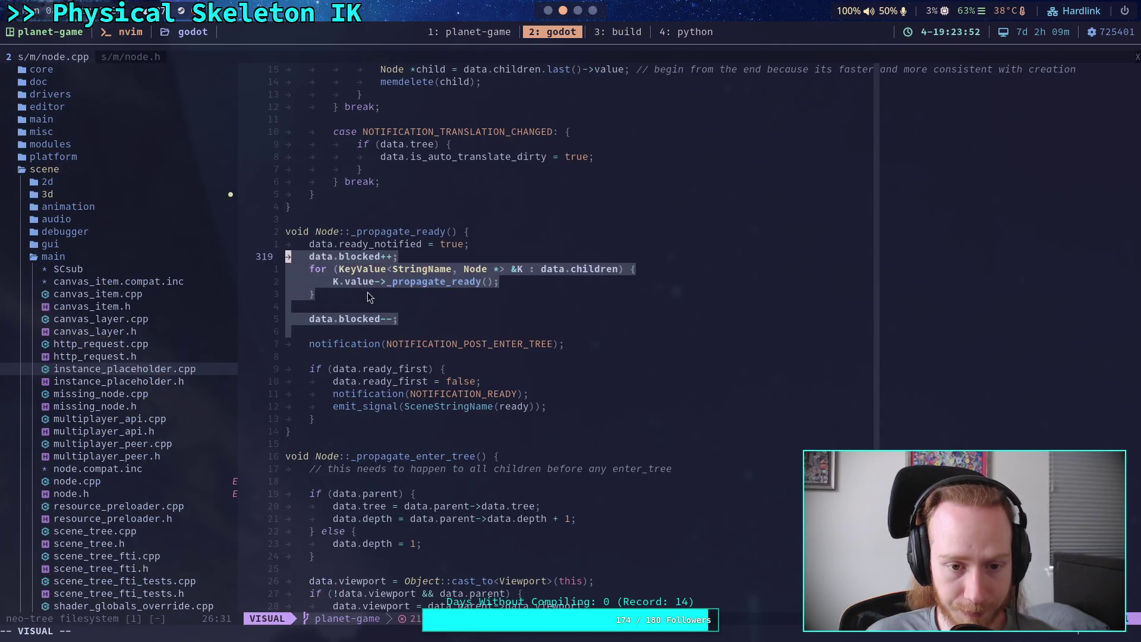
mouse_move(398, 319)
mouse_down()
mouse_move(291, 281)
mouse_move(278, 260)
mouse_up()
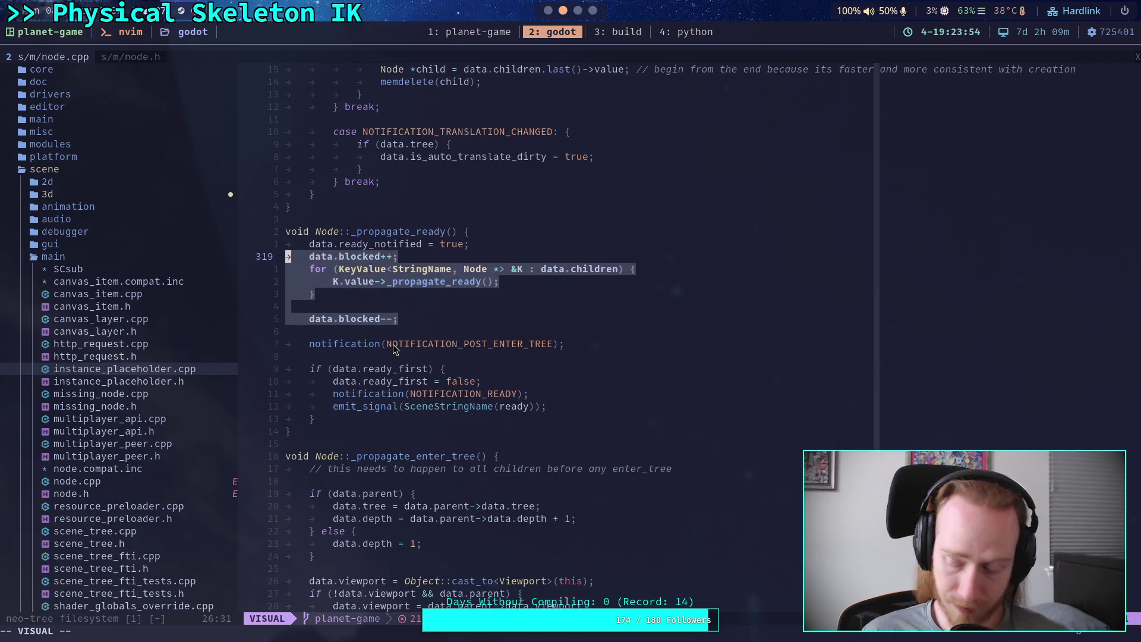
click(446, 333)
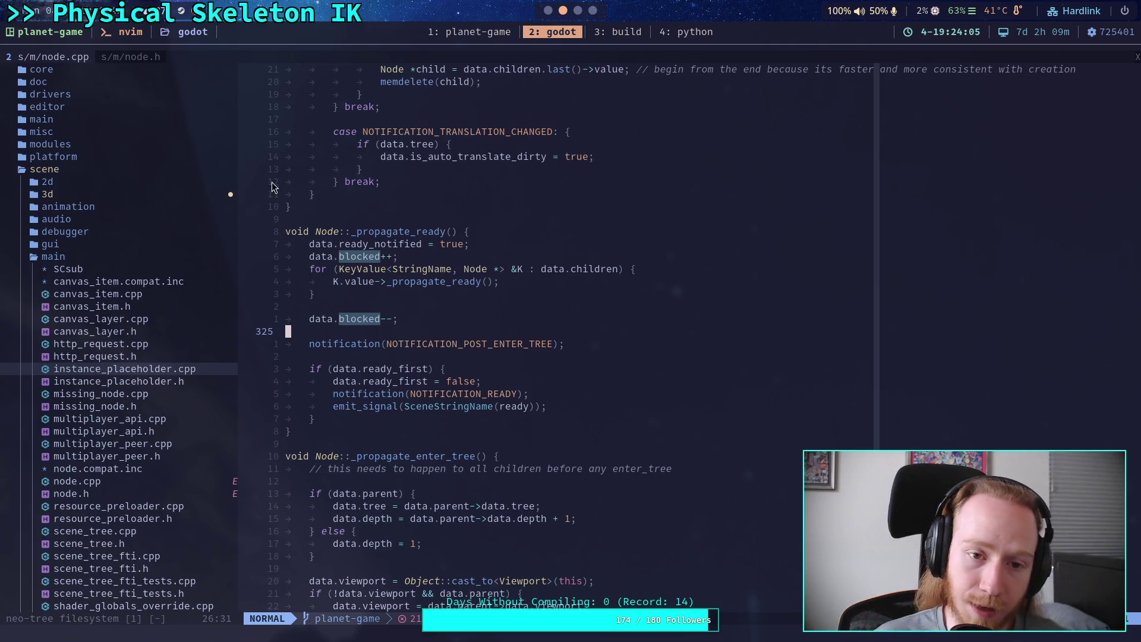
click(128, 56)
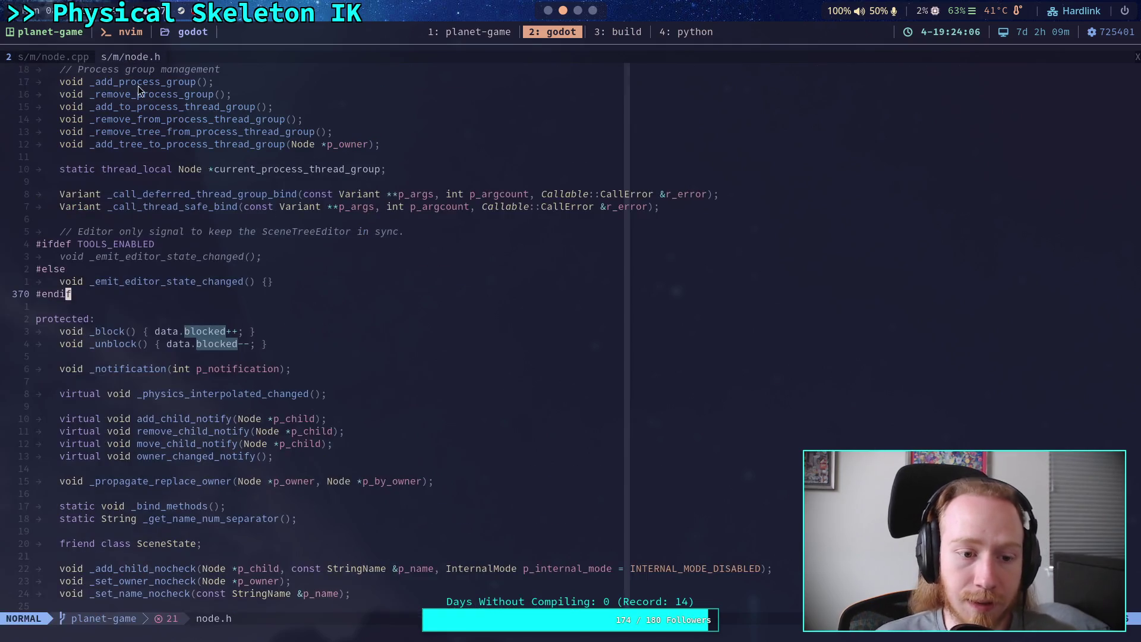
click(434, 356)
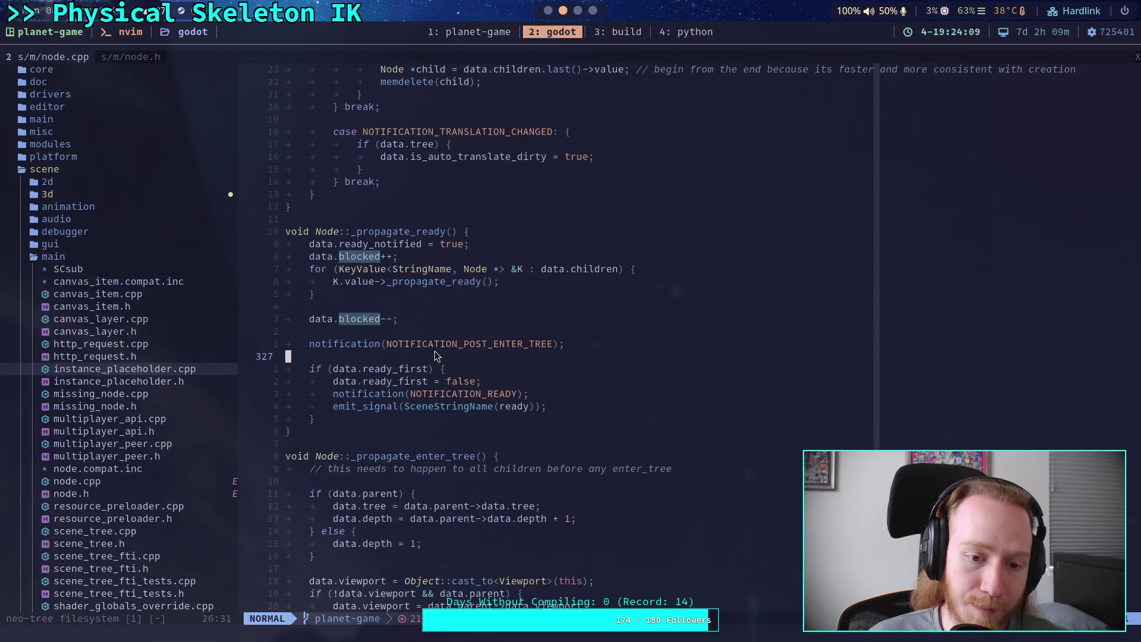
scroll(170, 407, down, 3)
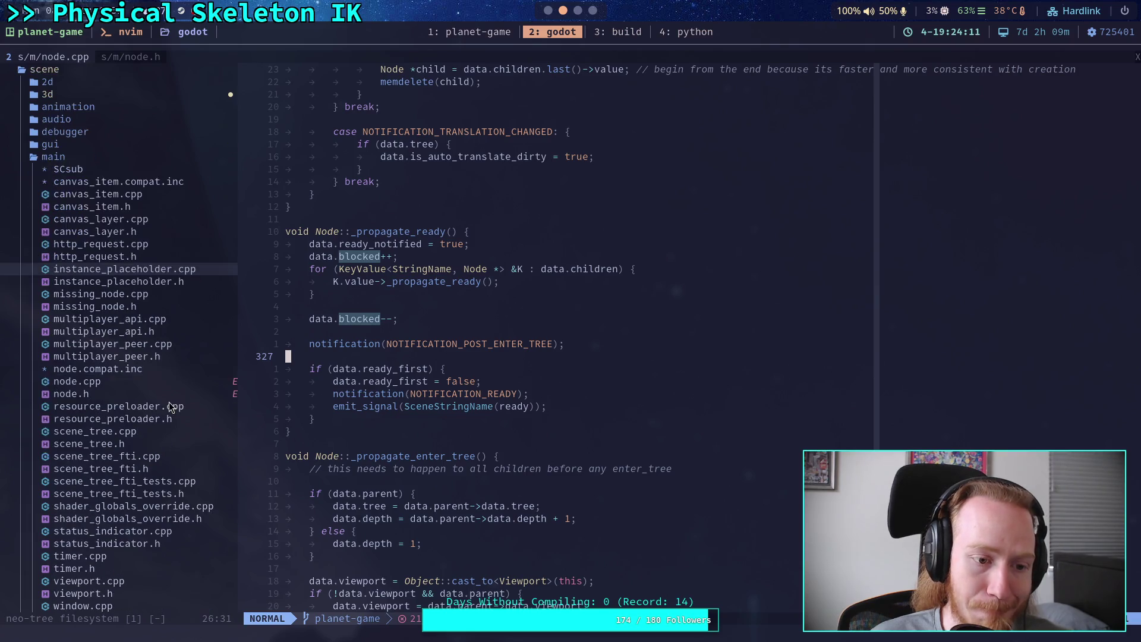
scroll(170, 406, down, 2)
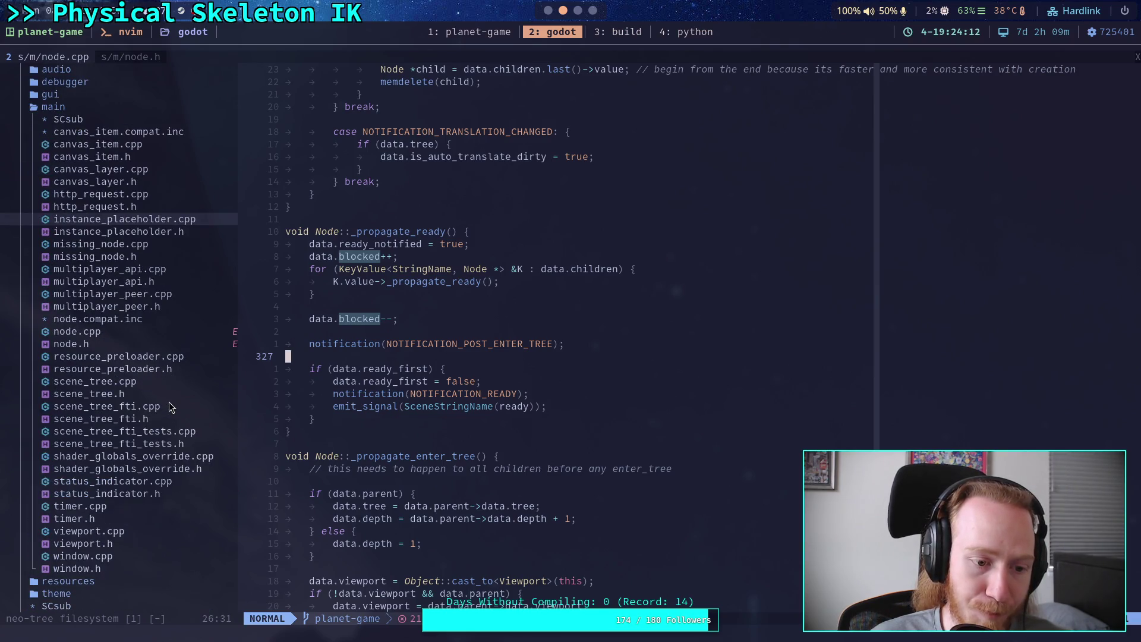
scroll(395, 372, up, 4)
click(375, 456)
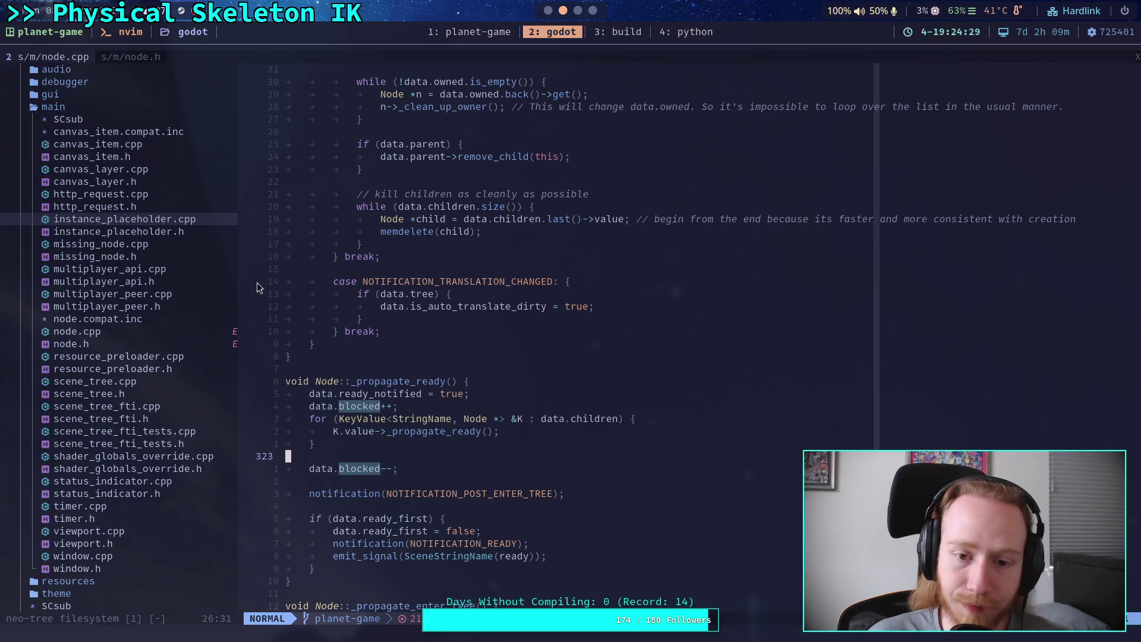
mouse_move(392, 458)
mouse_down()
mouse_move(314, 424)
mouse_move(413, 433)
mouse_up()
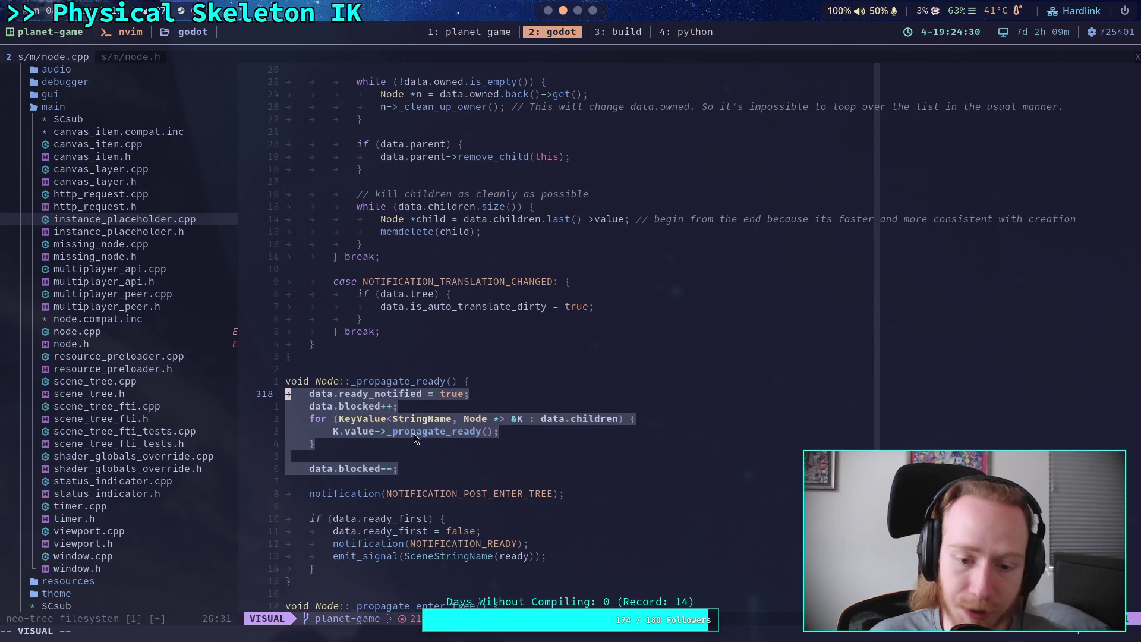
click(413, 433)
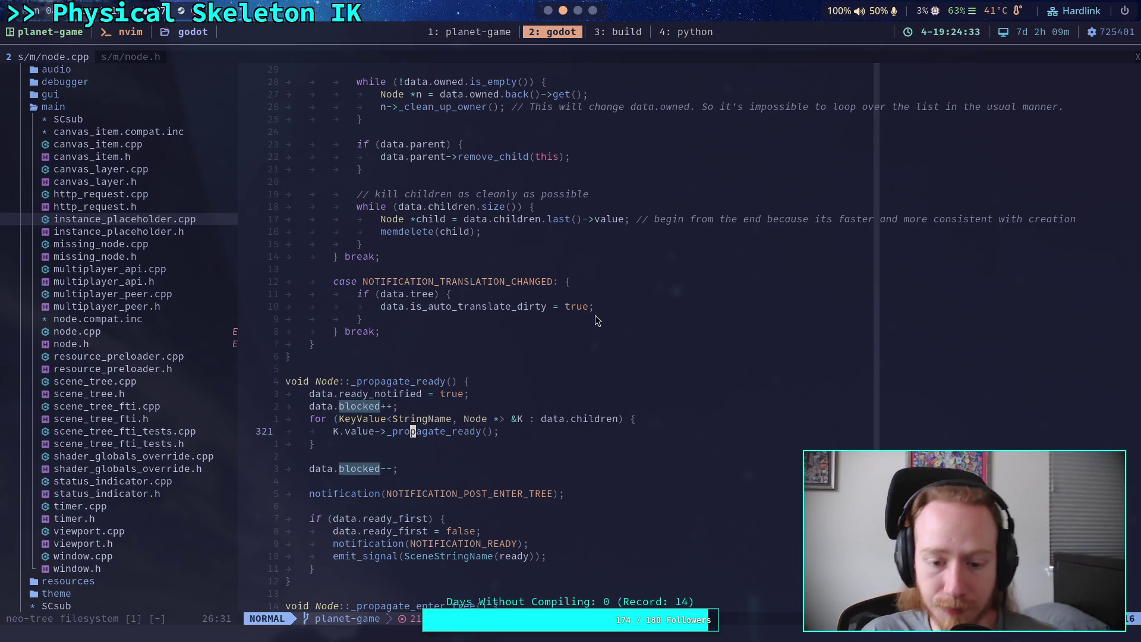
scroll(582, 245, up, 5)
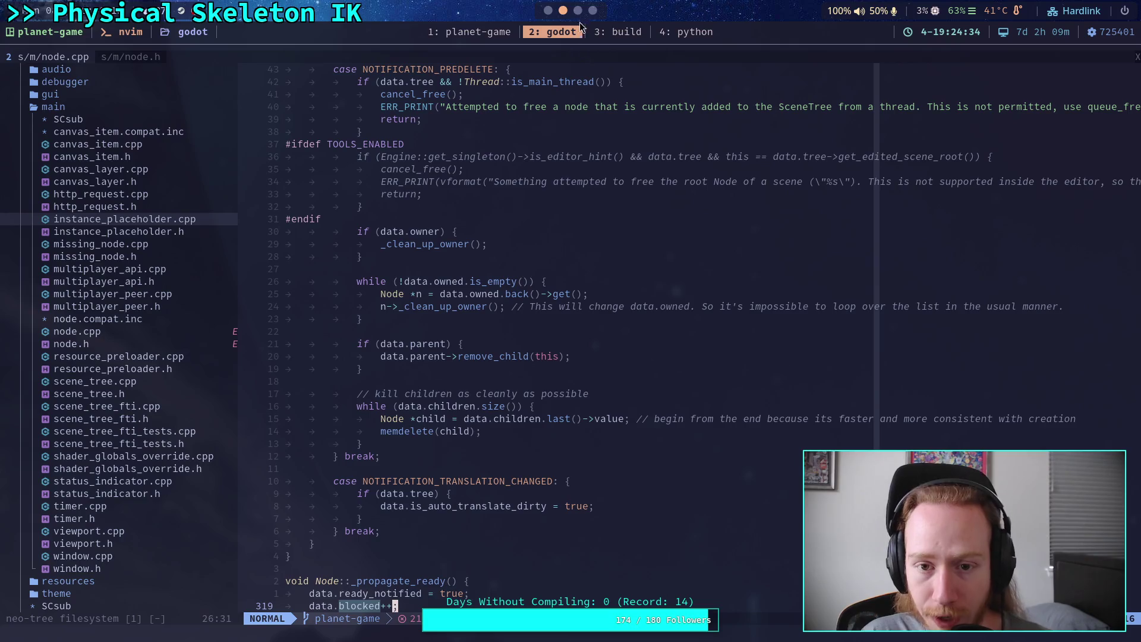
click(548, 11)
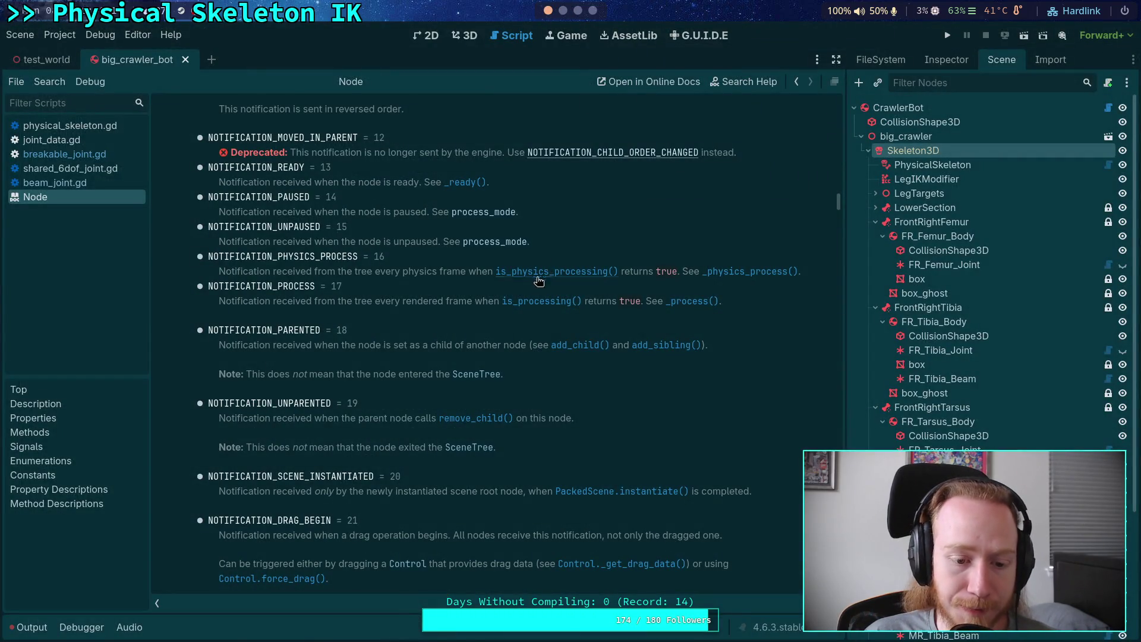
- Scroll the Node reference from its notifications back up through signals to the methods list
scroll(533, 295, down, 5)
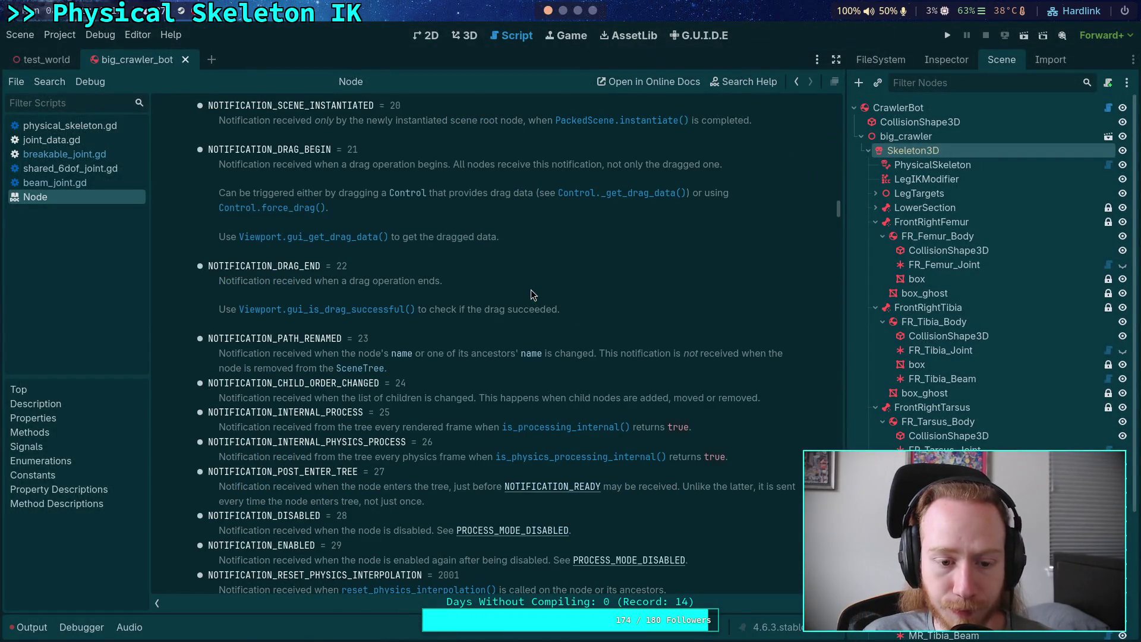
scroll(533, 295, down, 1)
scroll(548, 306, down, 1)
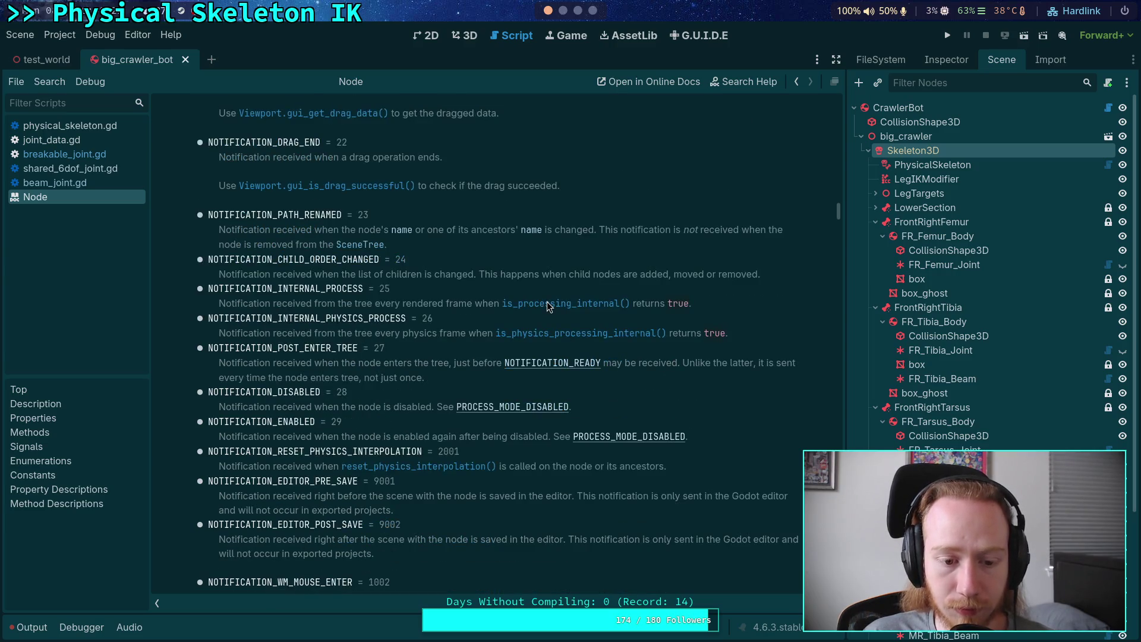
scroll(547, 306, down, 1)
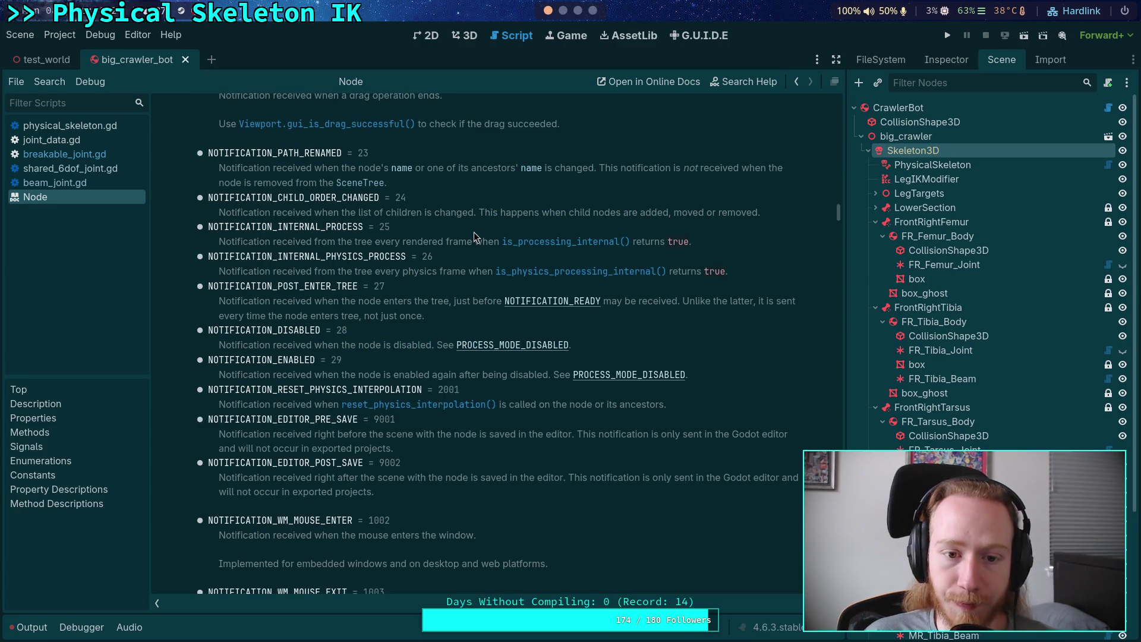
scroll(409, 284, up, 10)
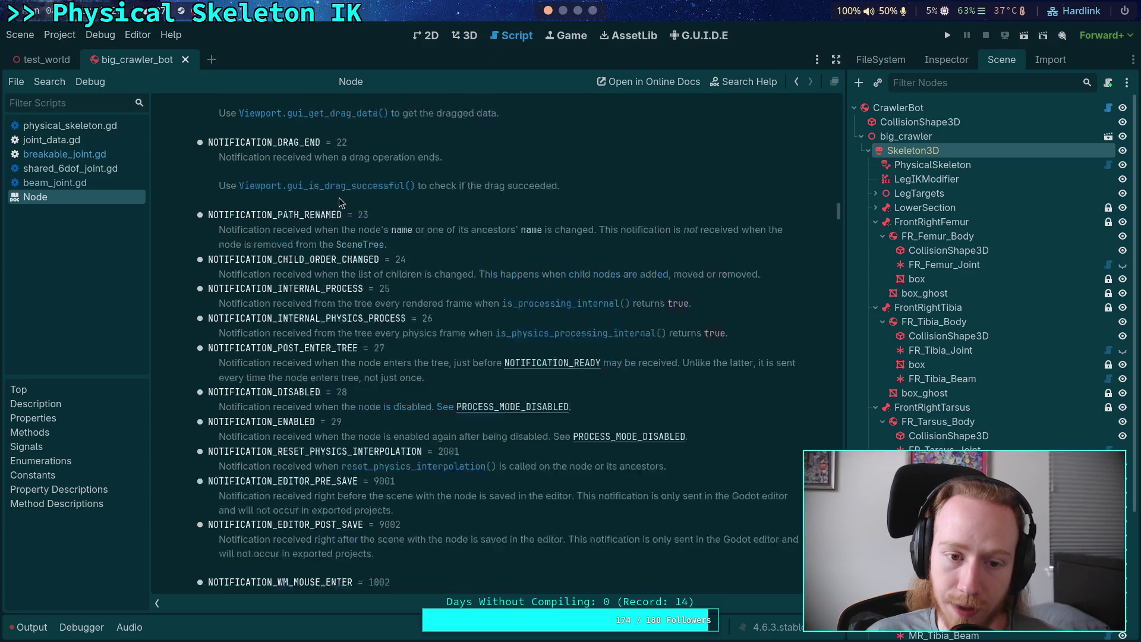
scroll(409, 284, up, 20)
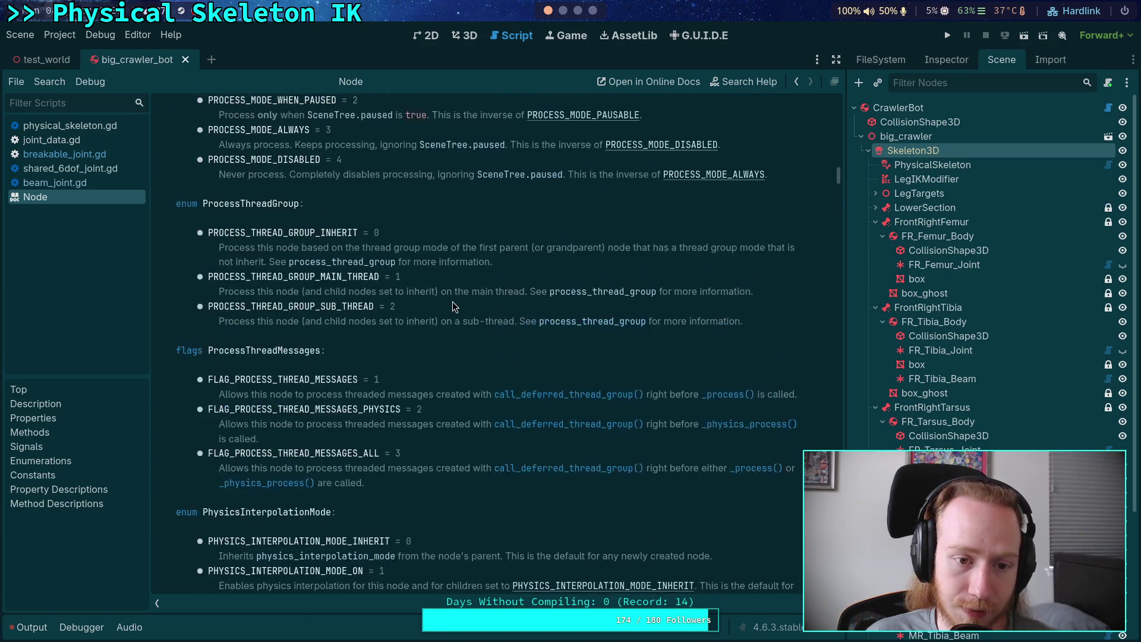
scroll(454, 306, up, 7)
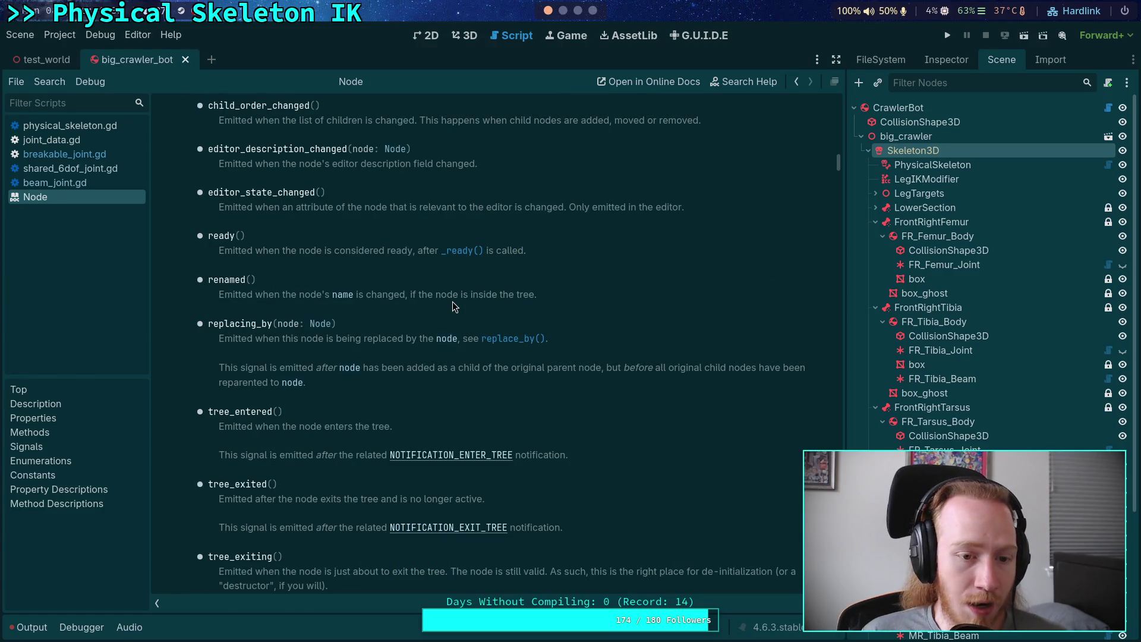
scroll(454, 307, up, 4)
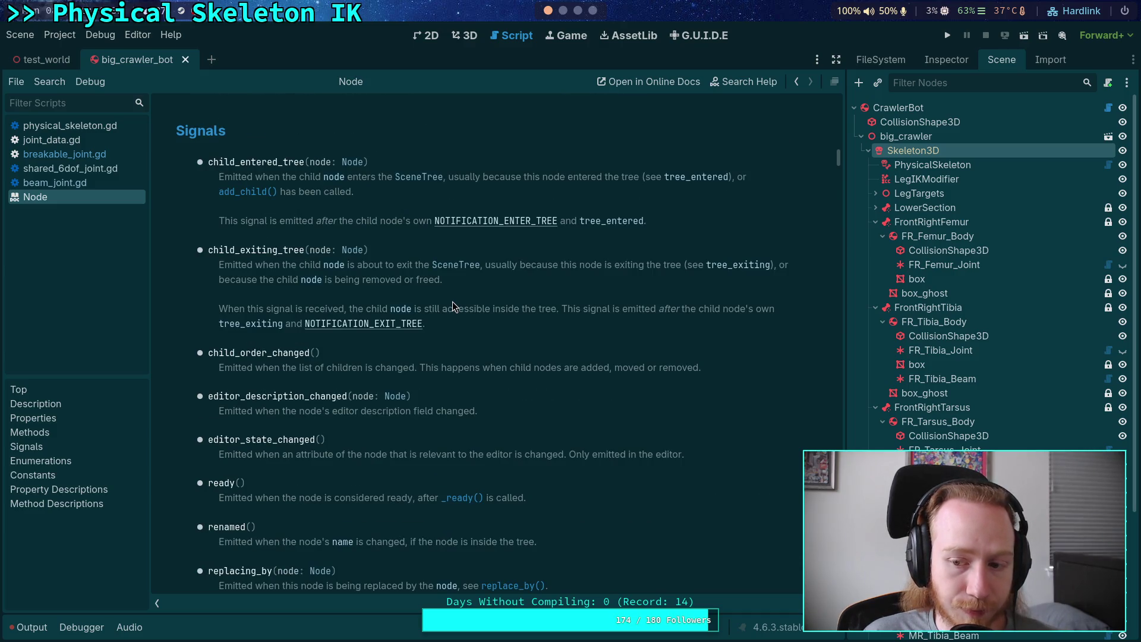
scroll(454, 306, up, 2)
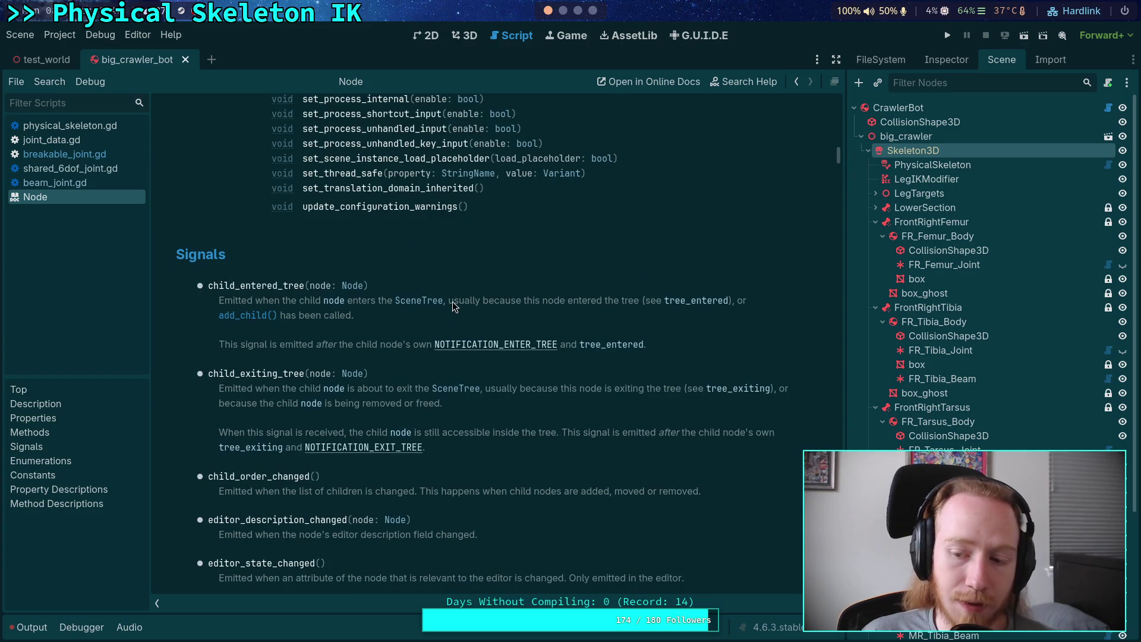
scroll(446, 268, up, 6)
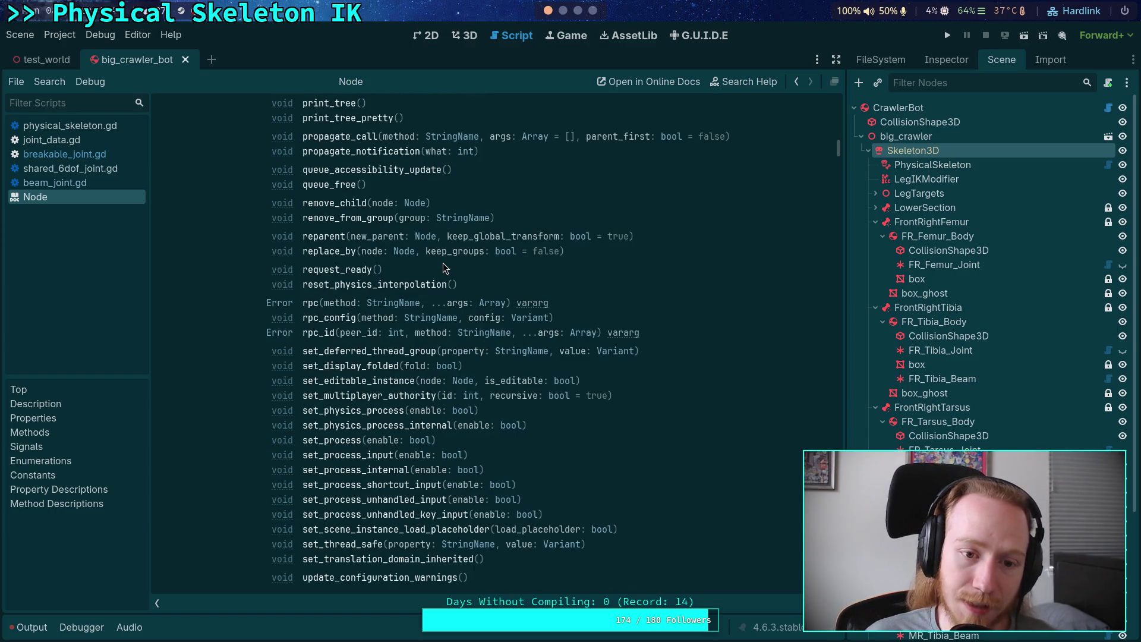
scroll(443, 267, up, 7)
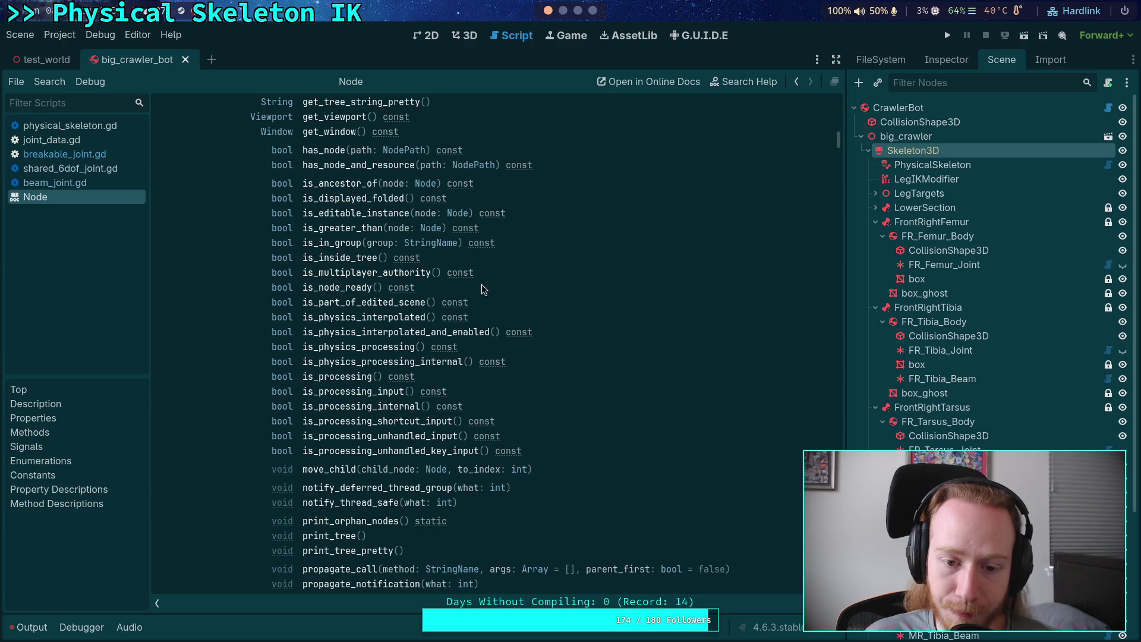
scroll(482, 289, up, 8)
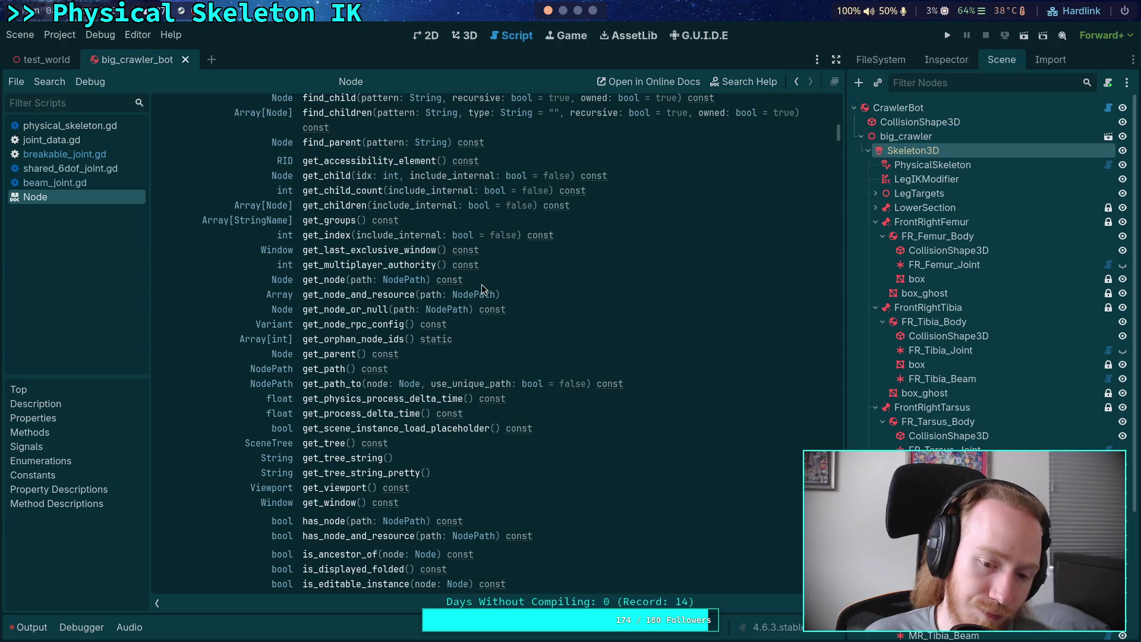
- Close the Node help page from its context menu
mouse_move(480, 261)
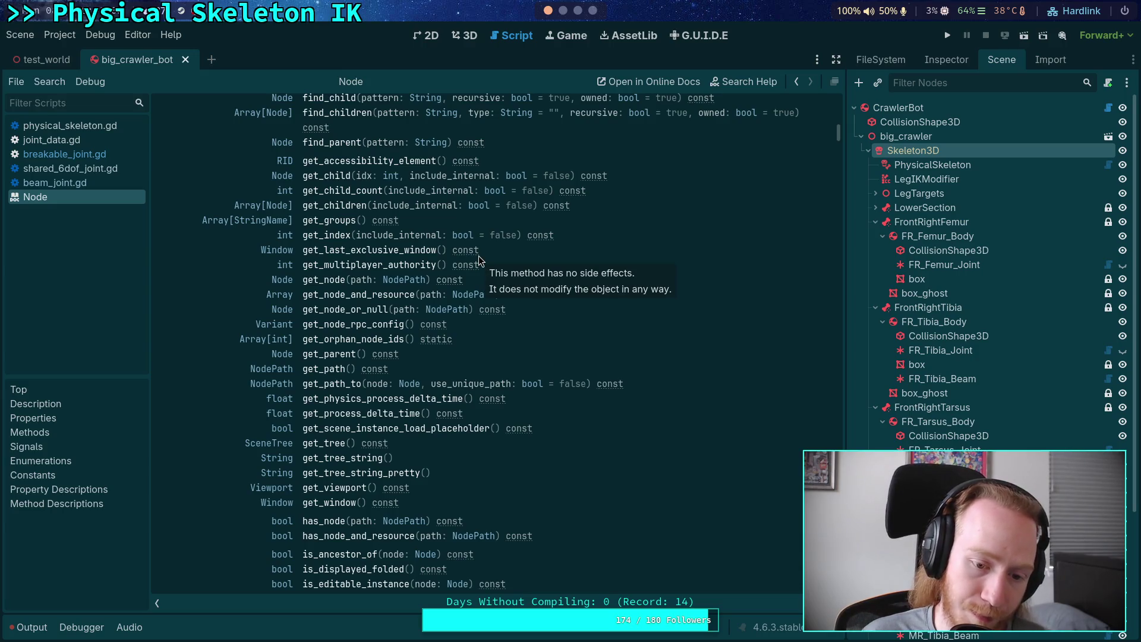
right_click(94, 195)
click(121, 210)
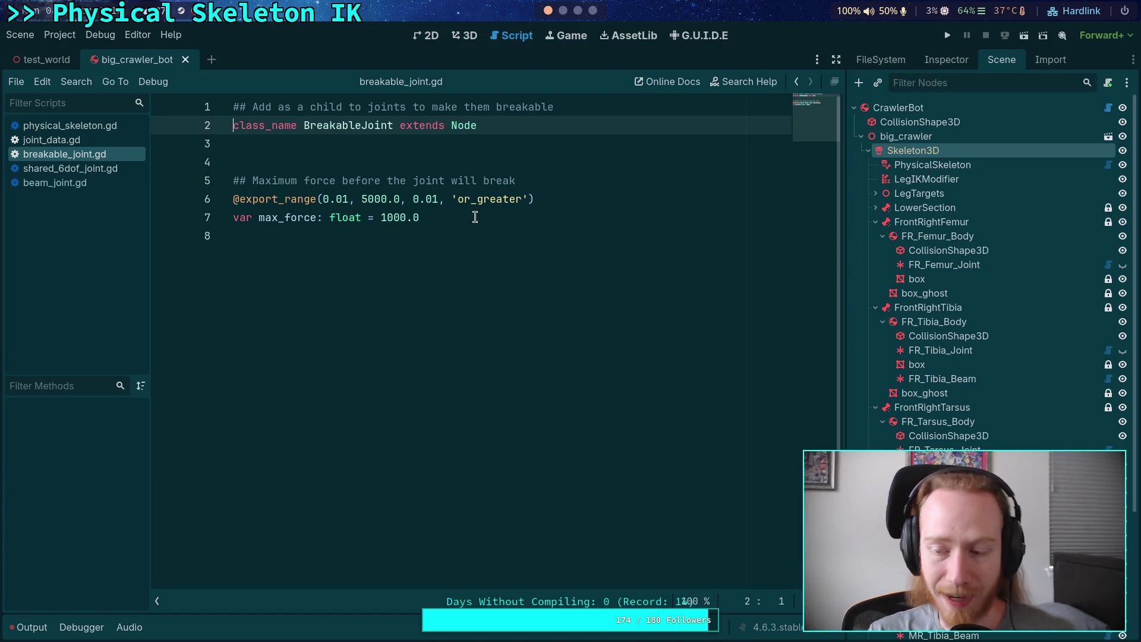
- Look over FR_Femur_Joint and FR_Tibia_Beam in the scene tree without changing anything
click(912, 265)
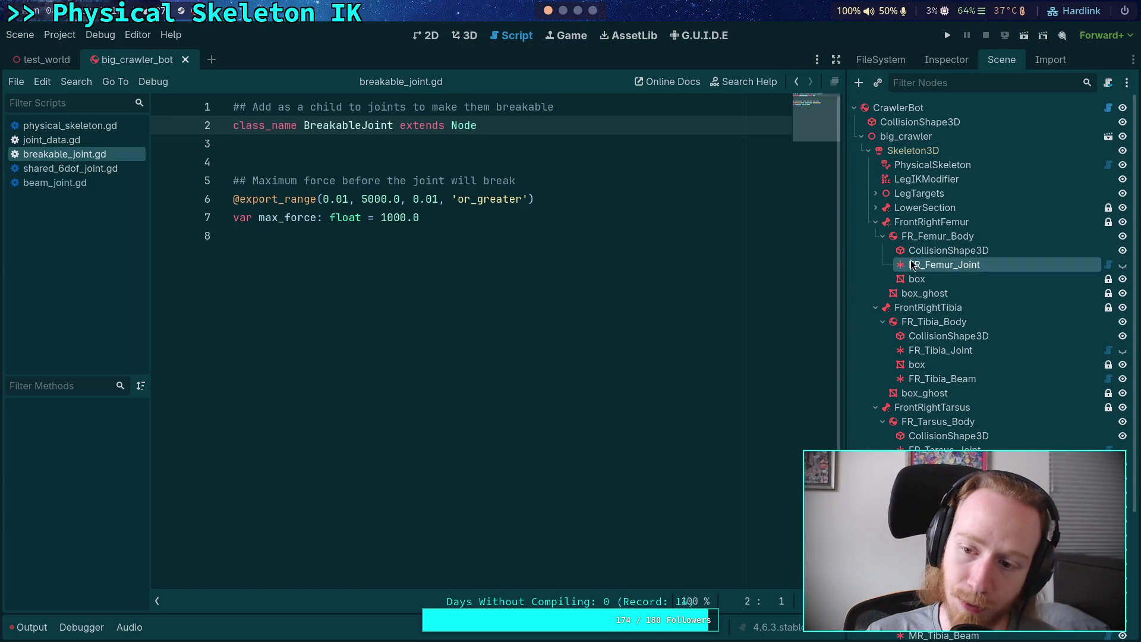
right_click(913, 267)
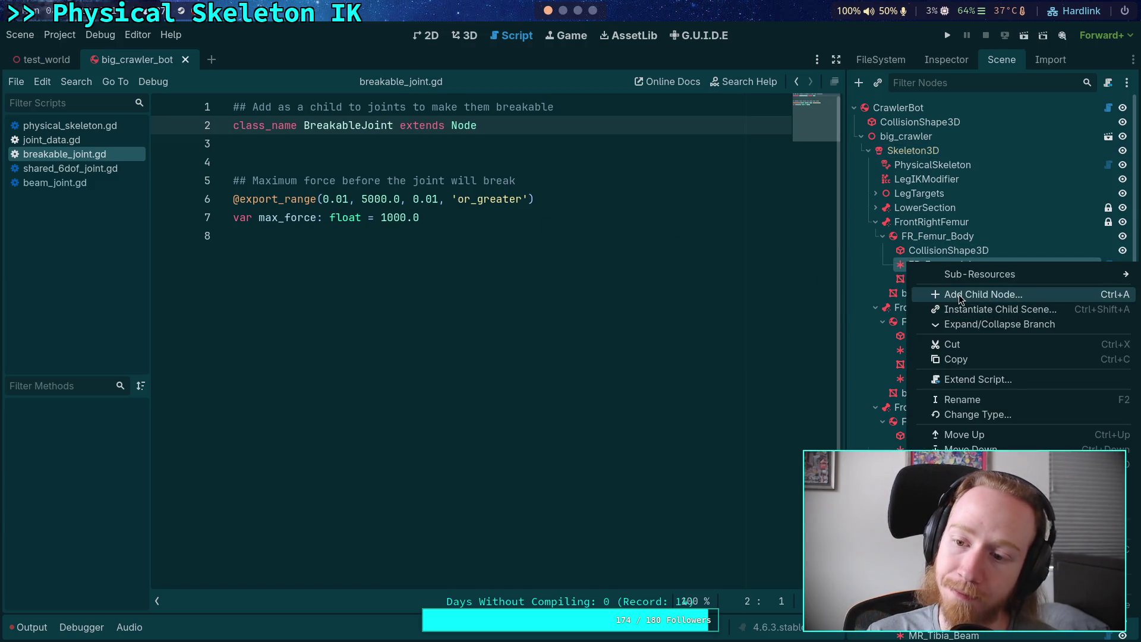
key(Escape)
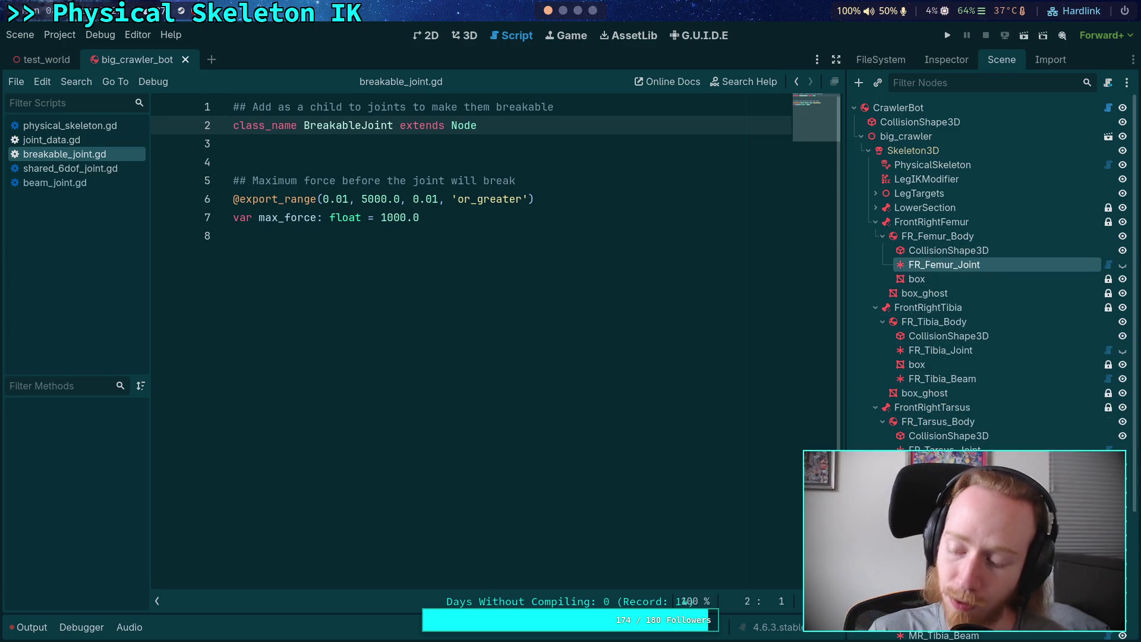
scroll(981, 297, down, 3)
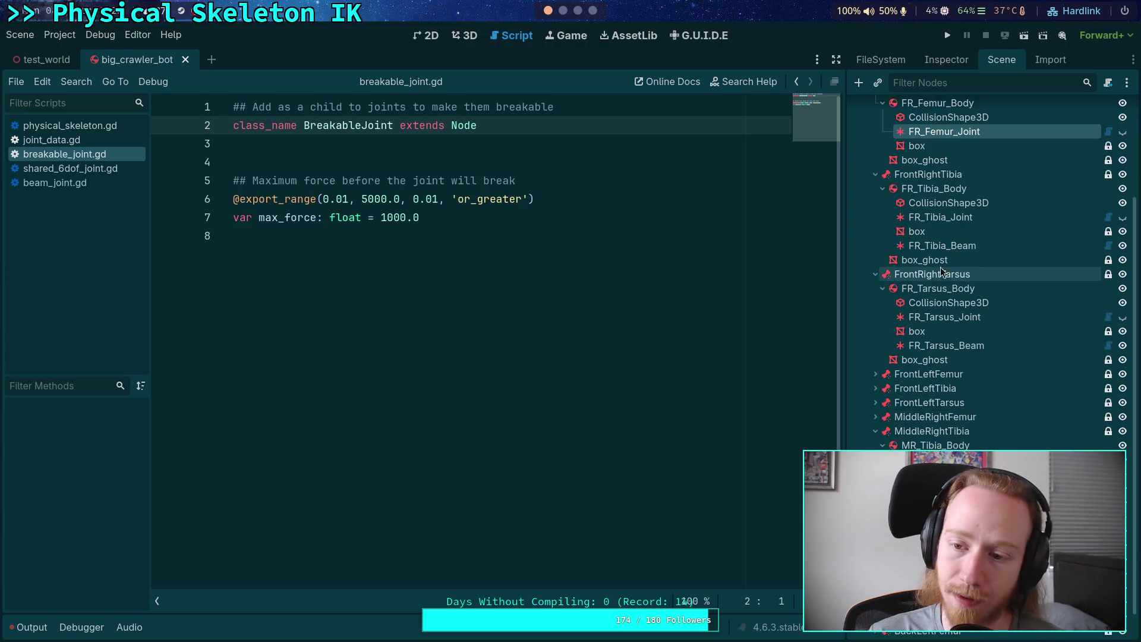
scroll(981, 356, up, 3)
click(982, 380)
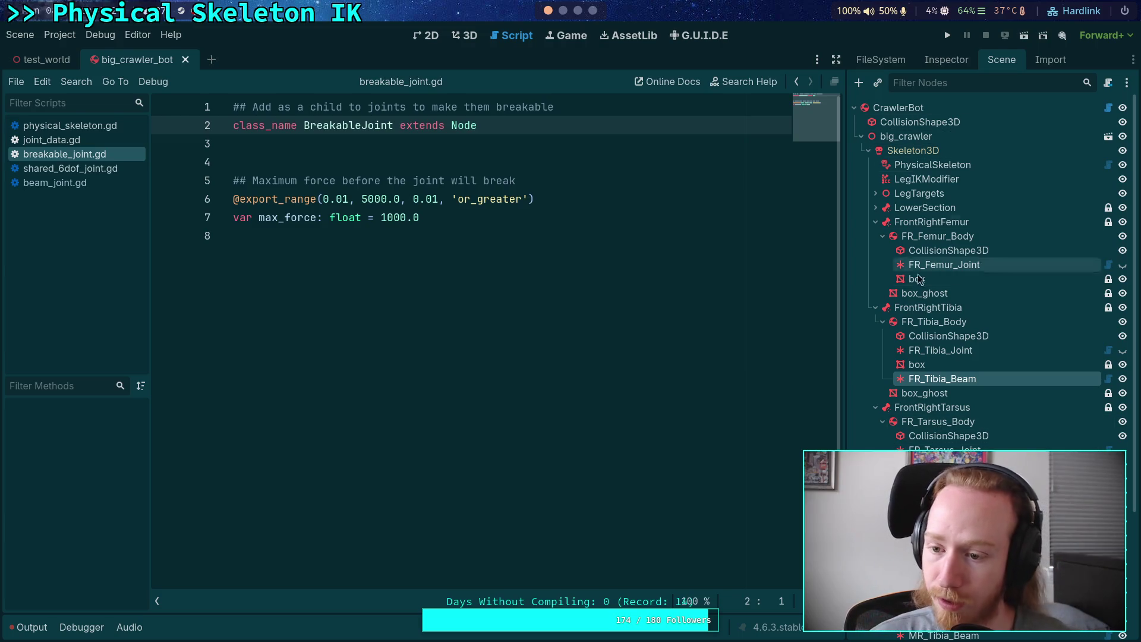
- Add a BreakableJoint child under FR_Femur_Joint by searching 'breakable' in Add Child Node
click(951, 264)
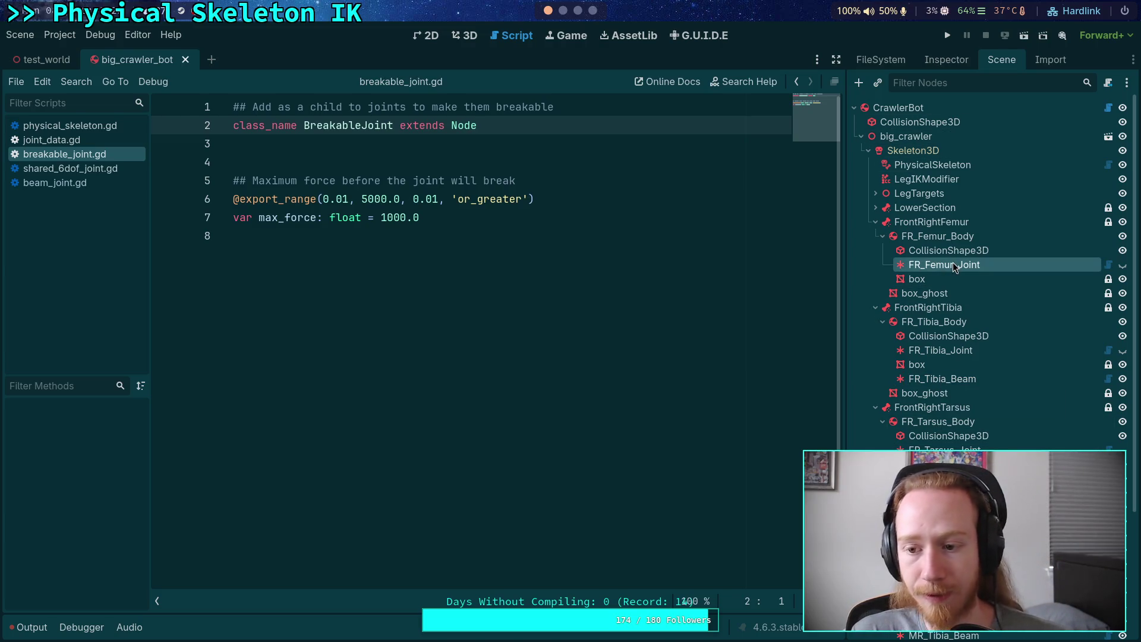
right_click(954, 266)
click(975, 294)
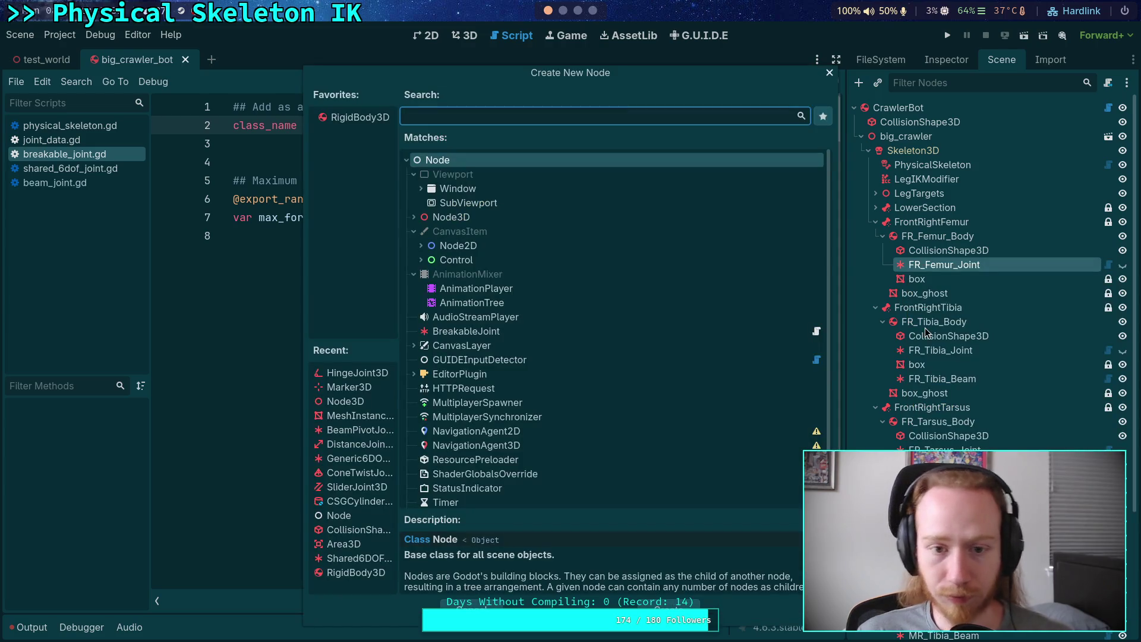
text(breakable)
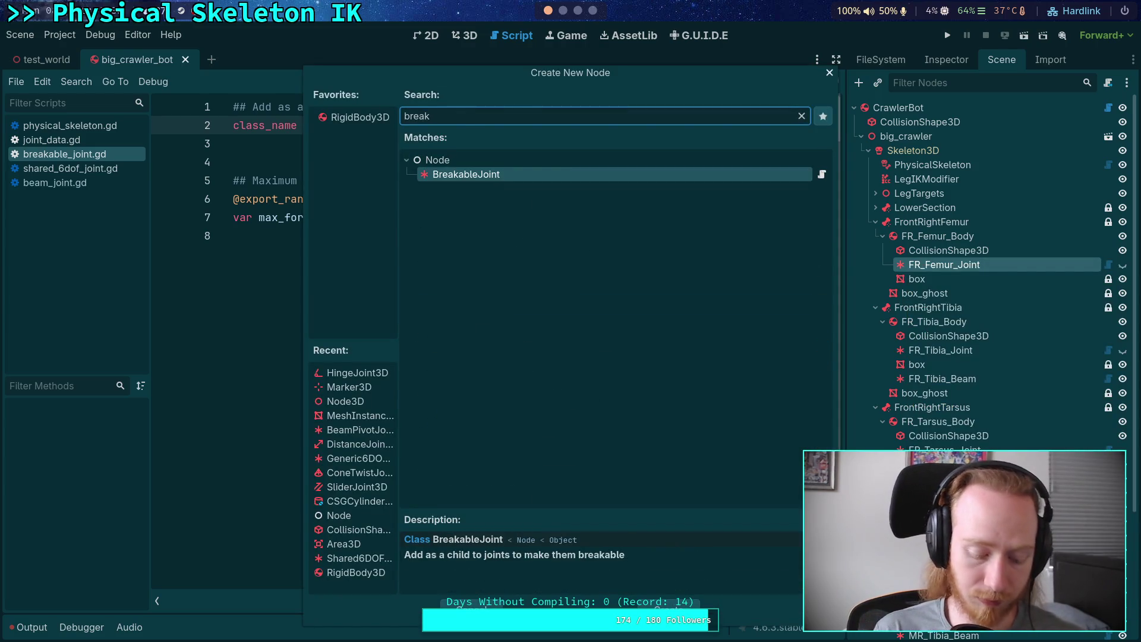
key(Return)
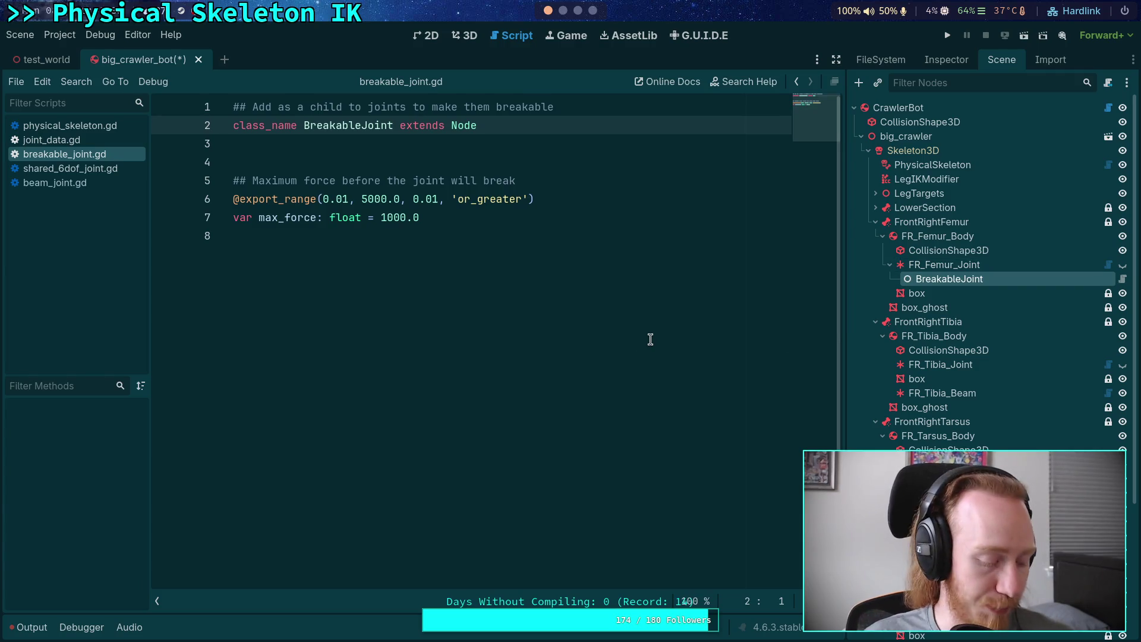
click(650, 340)
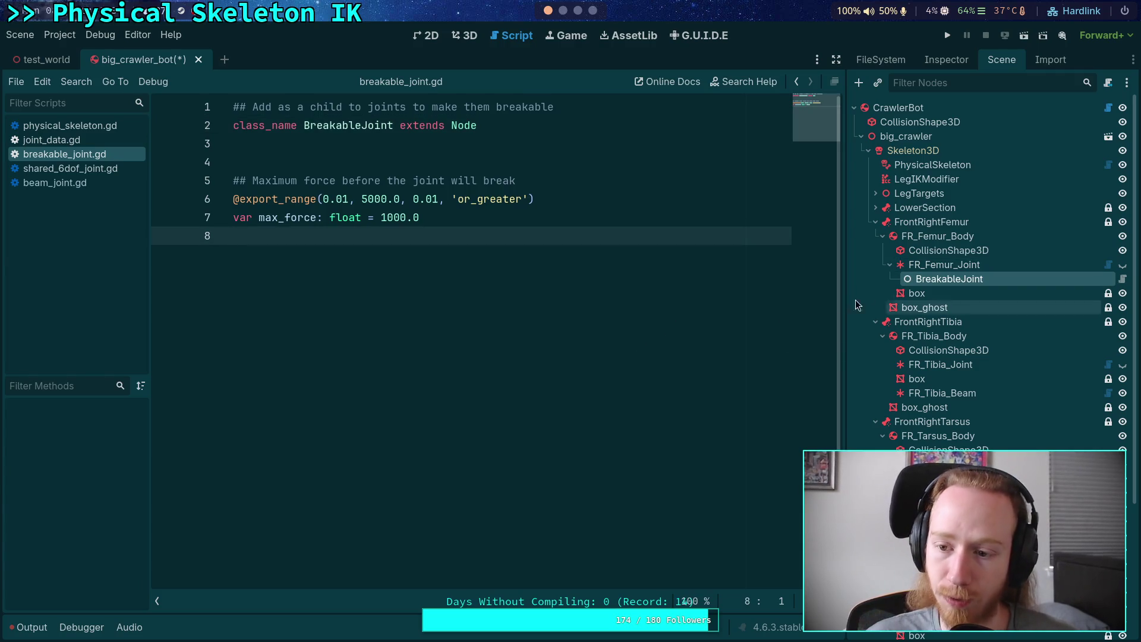
- Add a BreakableJoint child node under FR_Tibia_Joint
click(890, 265)
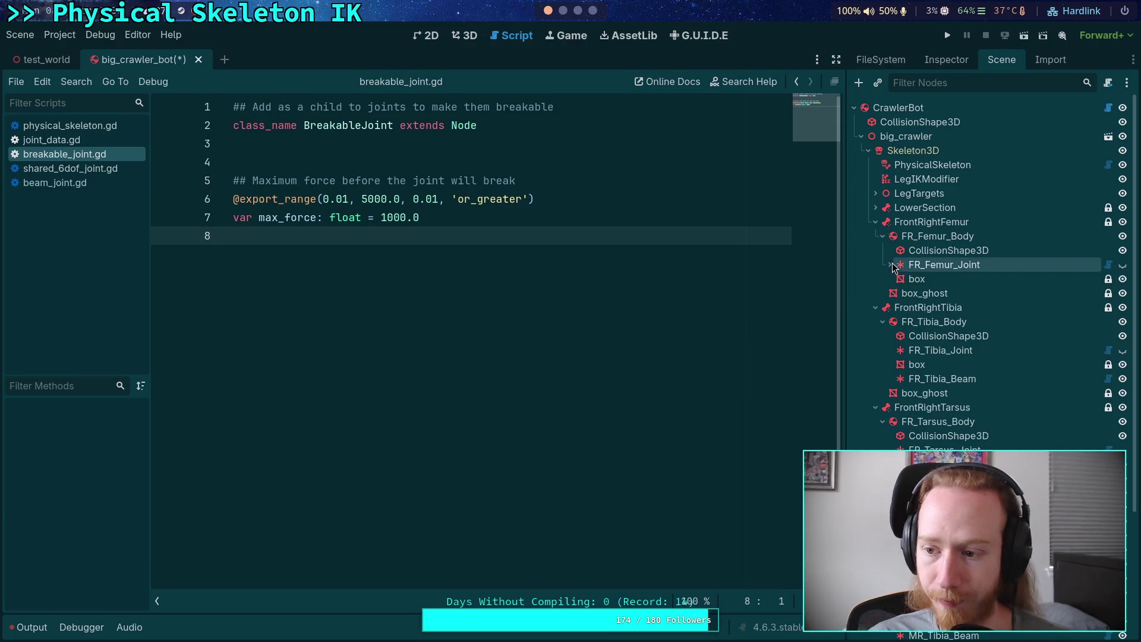
right_click(927, 350)
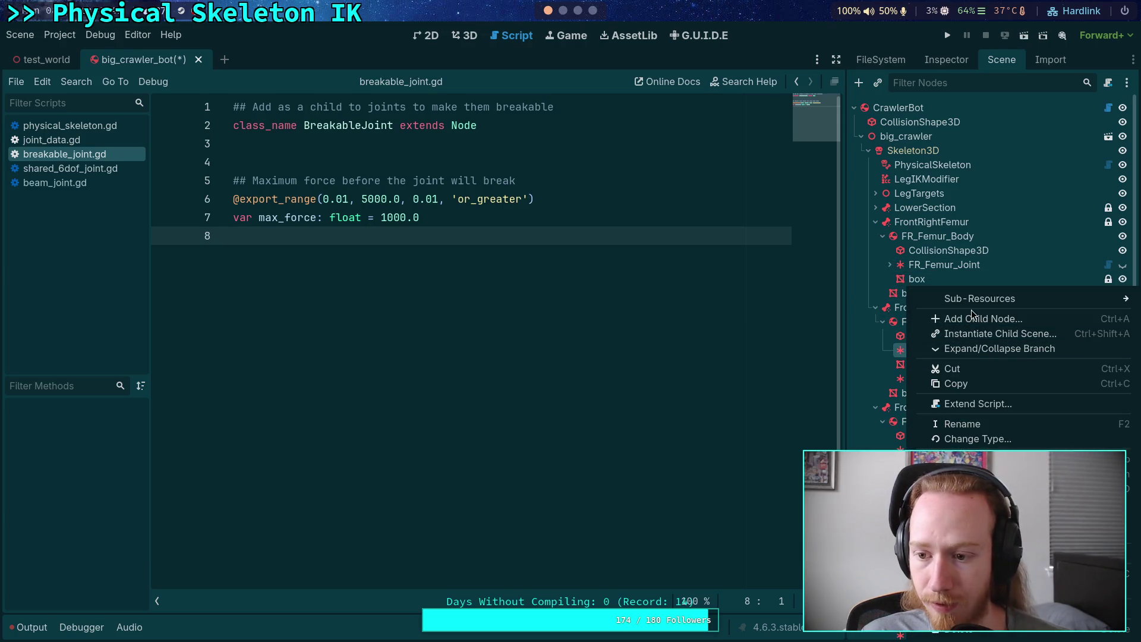
click(963, 322)
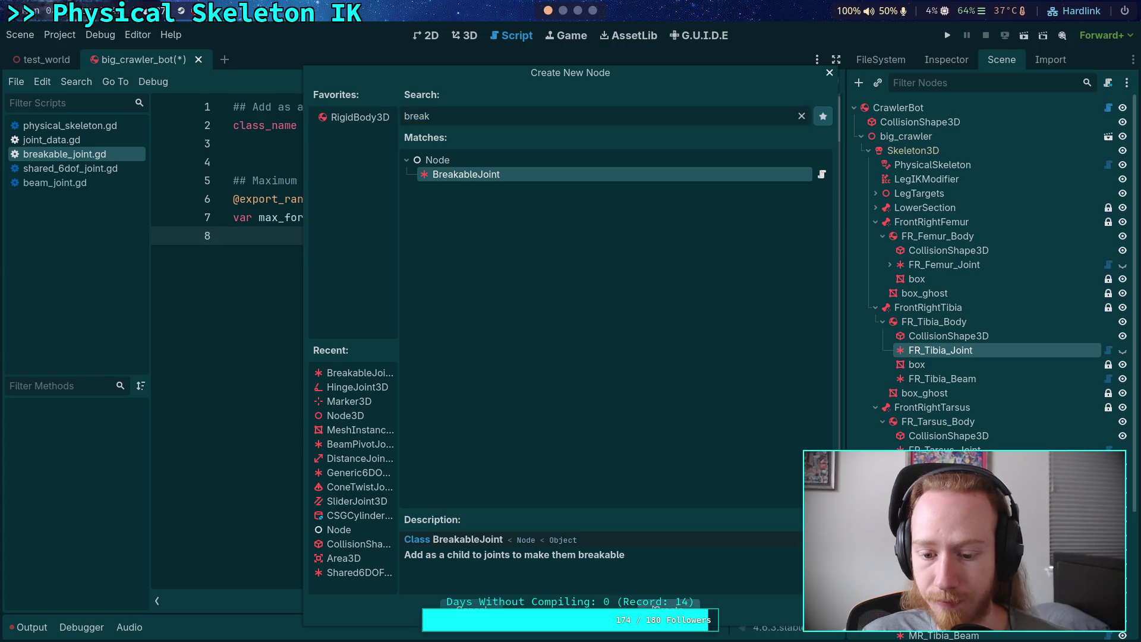
click(668, 605)
- Copy the BreakableJoint node under FR_Femur_Joint
click(890, 350)
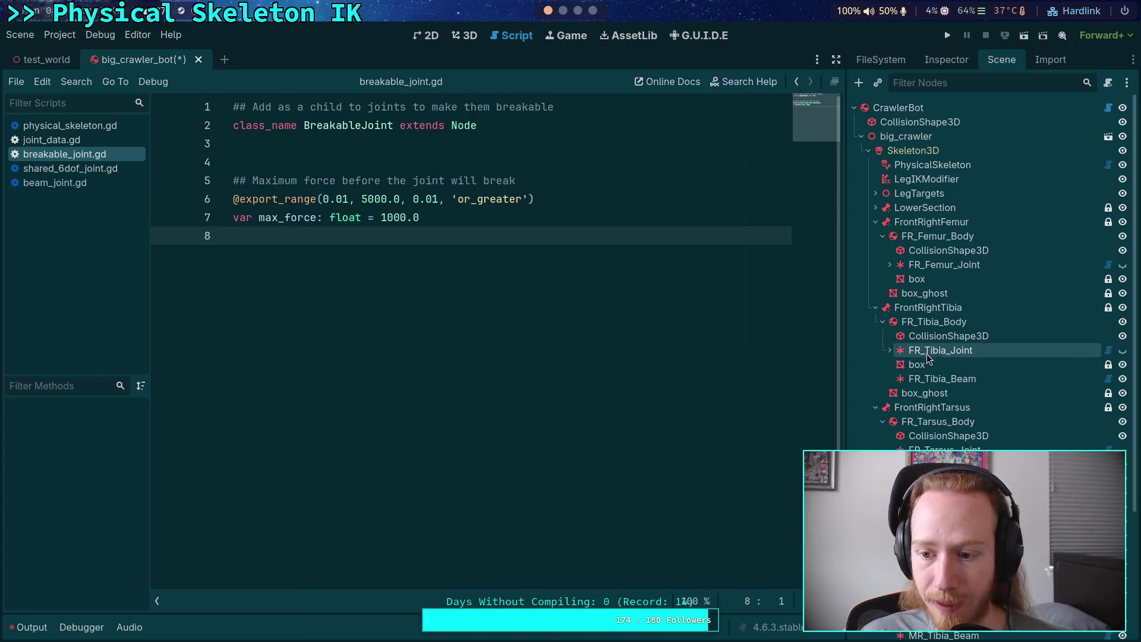
click(889, 264)
click(945, 279)
right_click(944, 279)
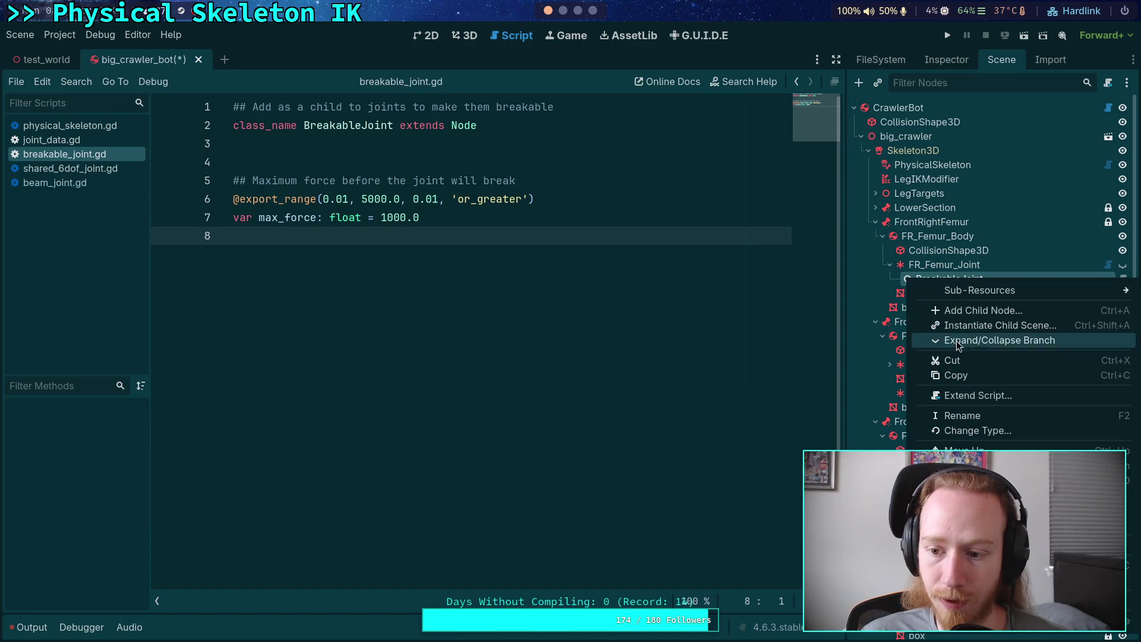
click(969, 378)
- Paste the copied BreakableJoint under FR_Tibia_Beam and expand FR_Tibia_Joint to check it
click(889, 265)
click(889, 350)
click(890, 350)
right_click(944, 378)
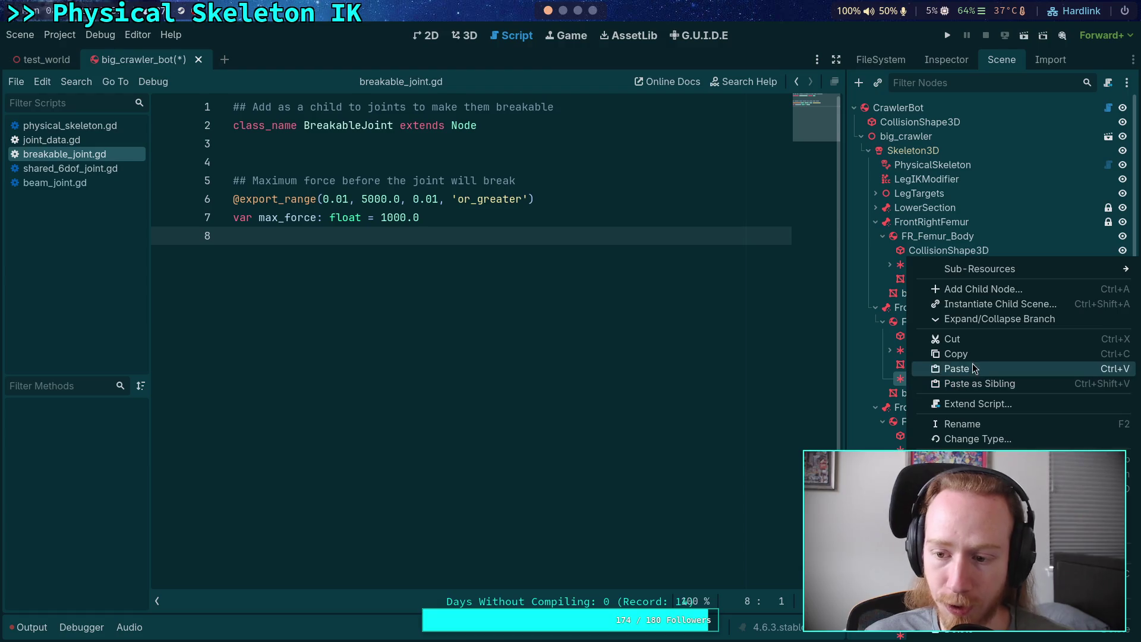
click(974, 370)
click(889, 378)
click(890, 350)
click(889, 350)
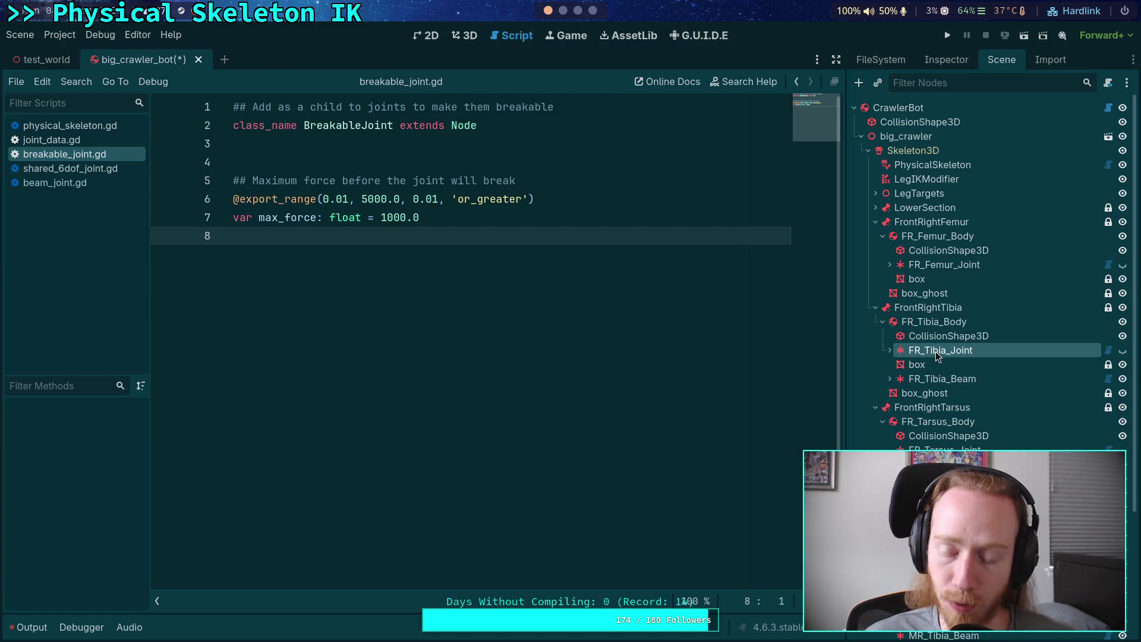
click(889, 350)
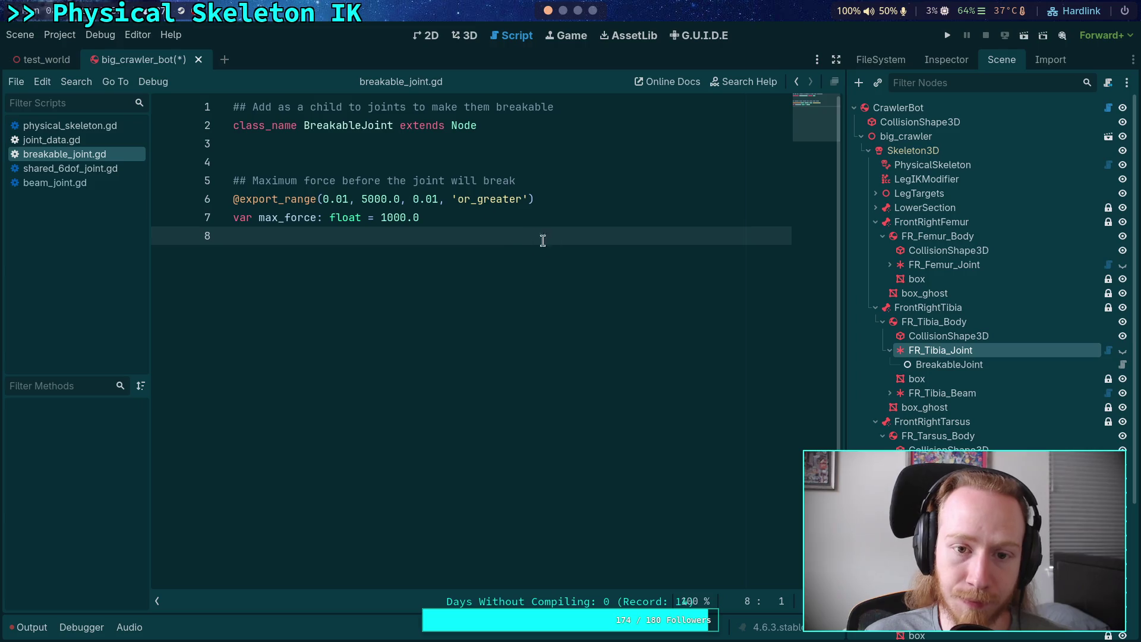
- Look up the Node base class documentation, then bring up the Create New Node list
click(487, 127)
click(454, 126)
mouse_move(454, 126)
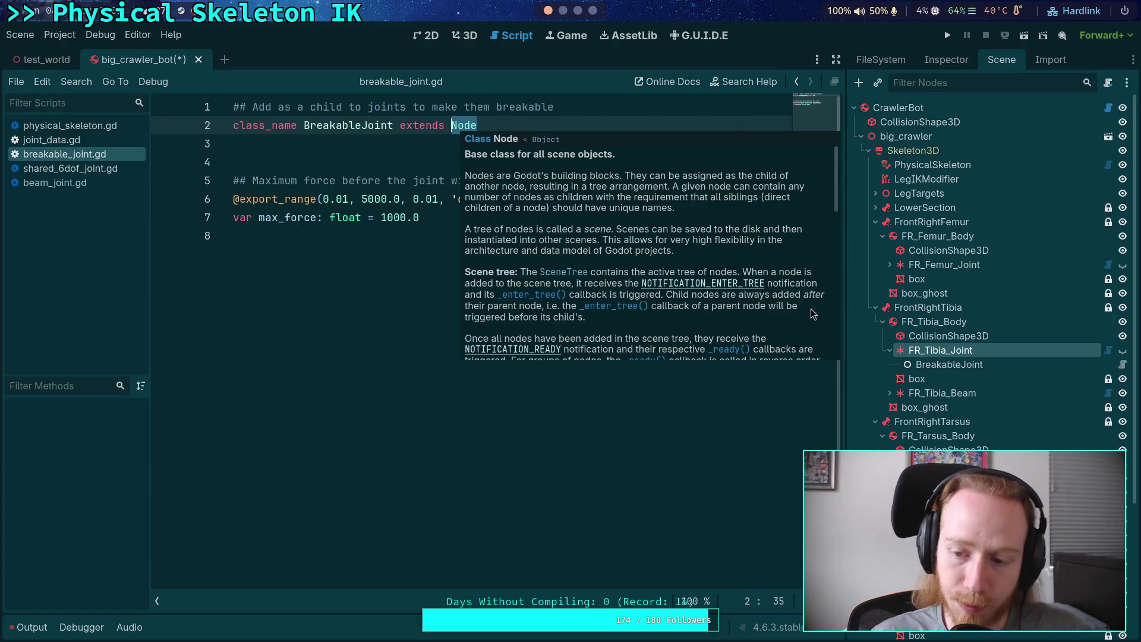
click(858, 82)
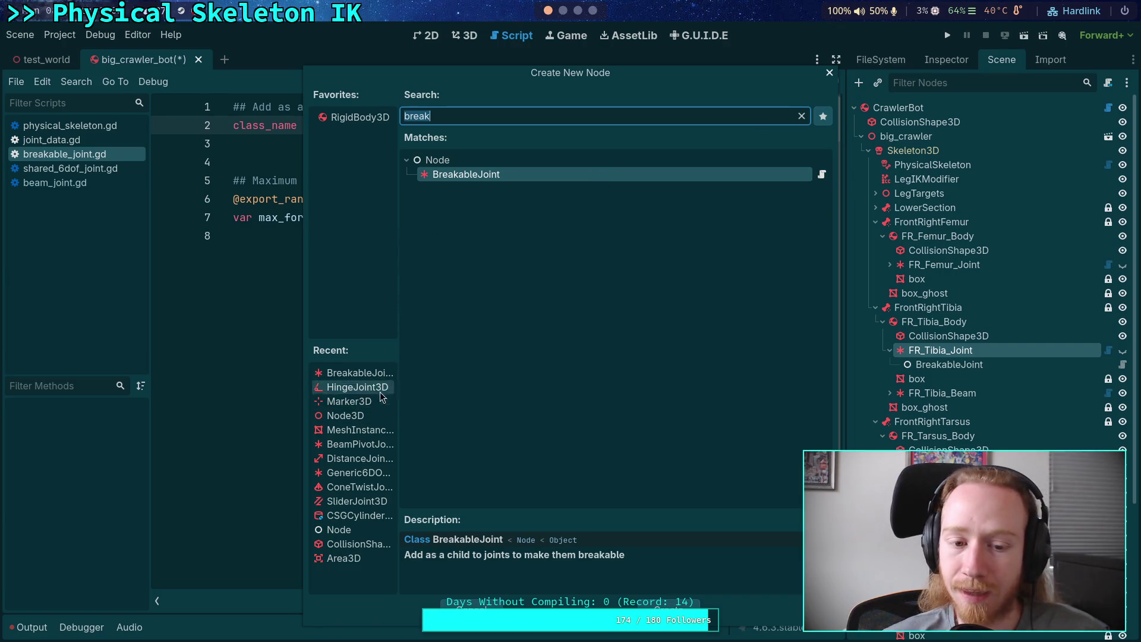
click(356, 387)
click(429, 190)
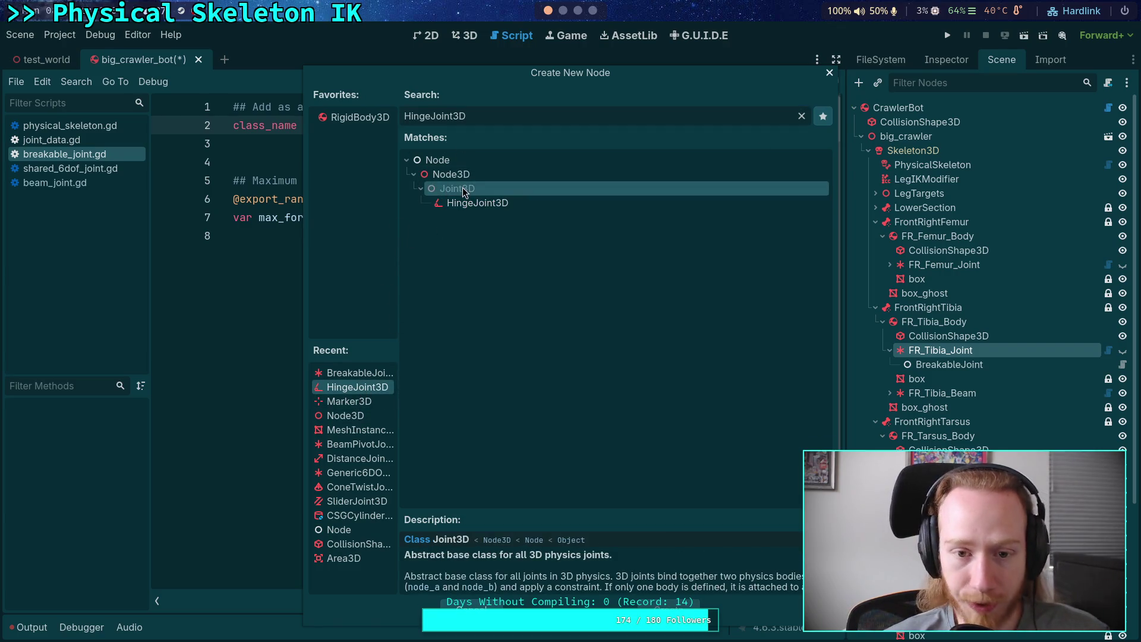
click(800, 117)
click(415, 217)
click(420, 303)
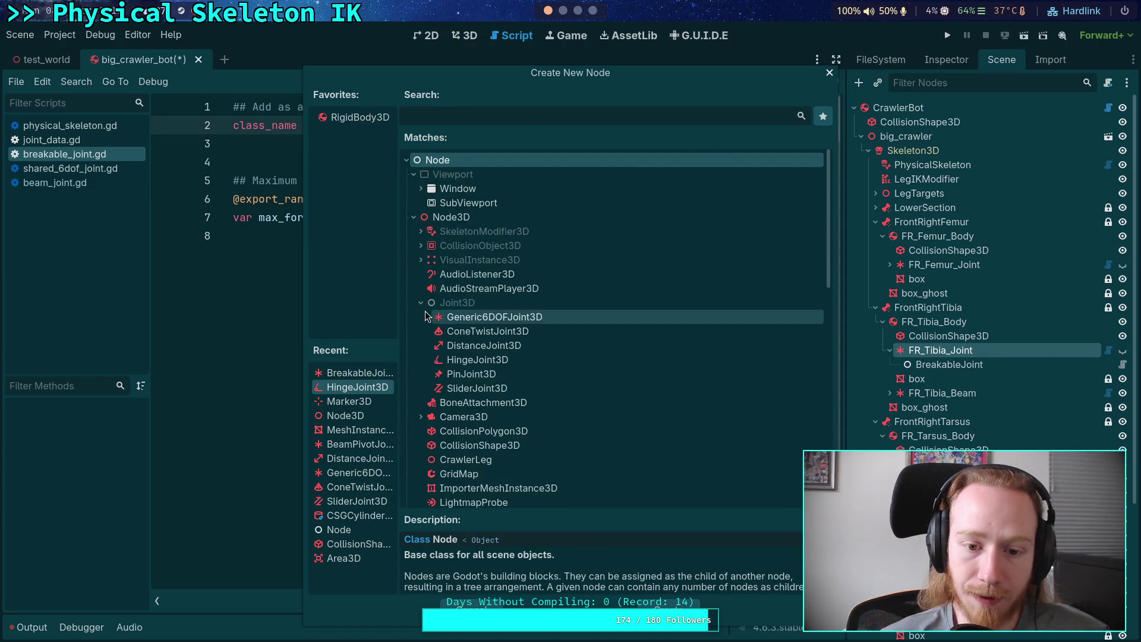
click(428, 317)
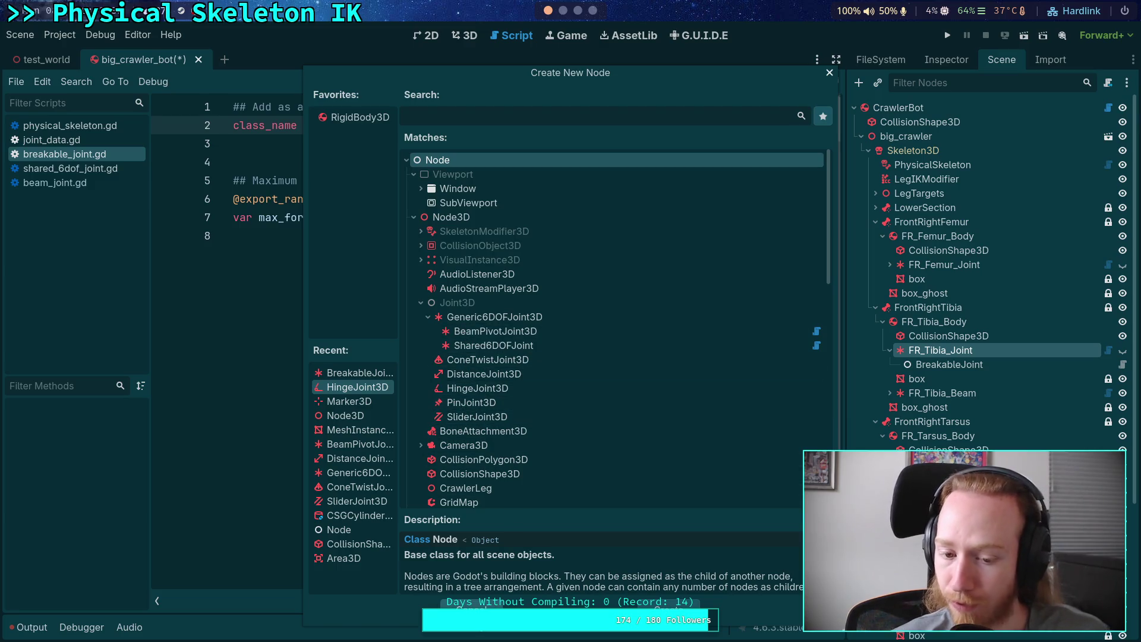
key(Escape)
click(890, 349)
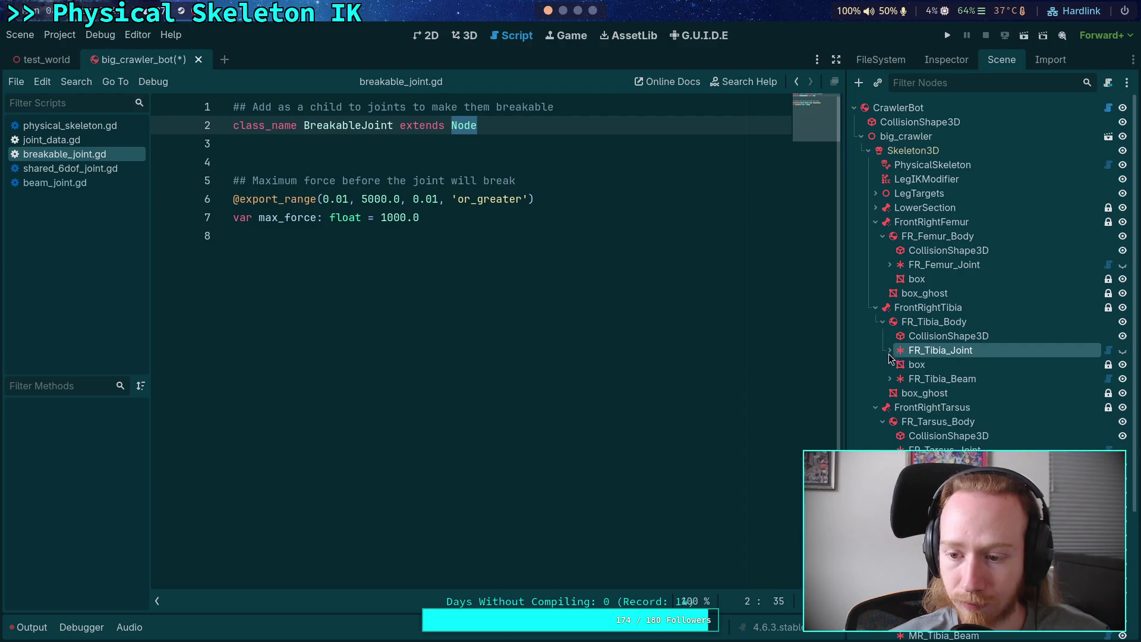
- Check FR_Tibia_Beam's BreakableJoint, then open shared_6dof_joint.gd from the script list
click(888, 380)
click(887, 382)
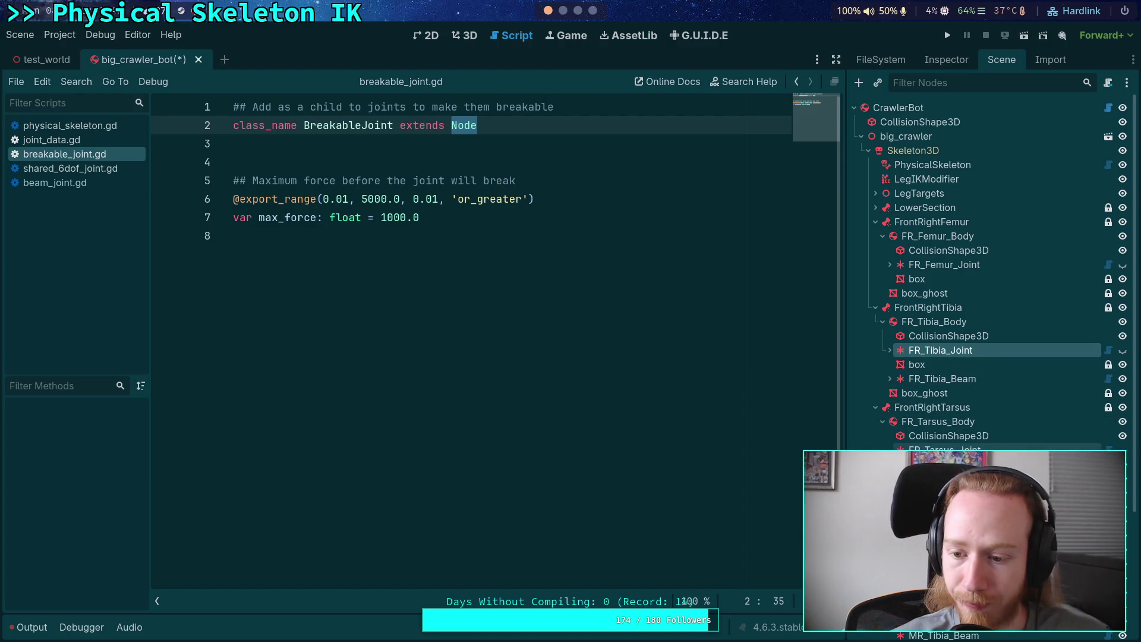
right_click(911, 448)
click(956, 368)
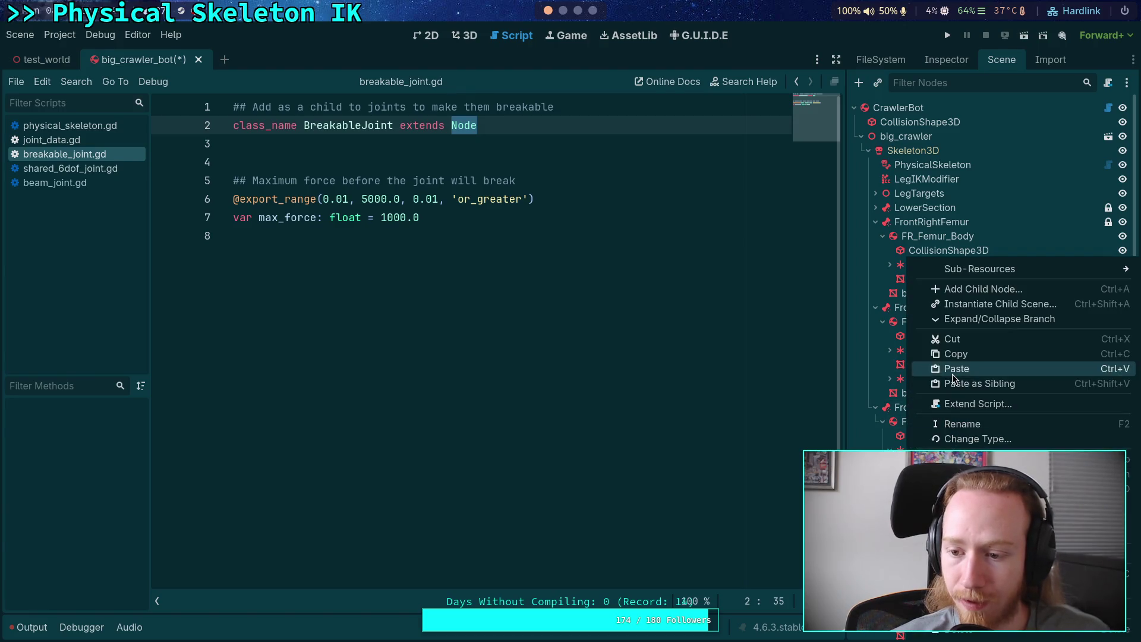
click(954, 368)
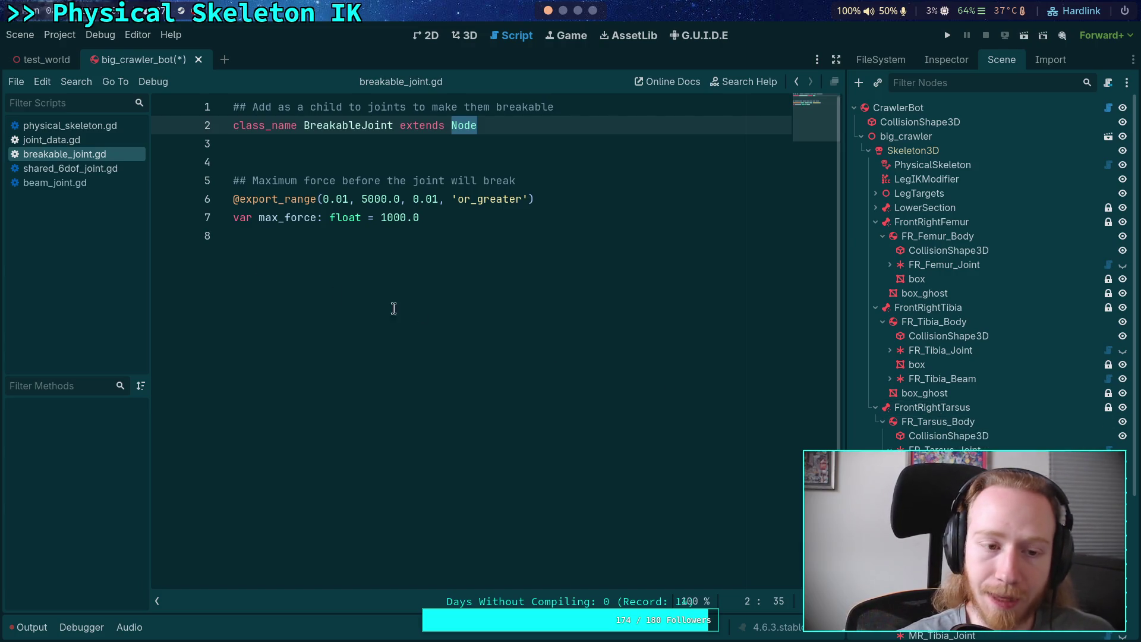
click(91, 173)
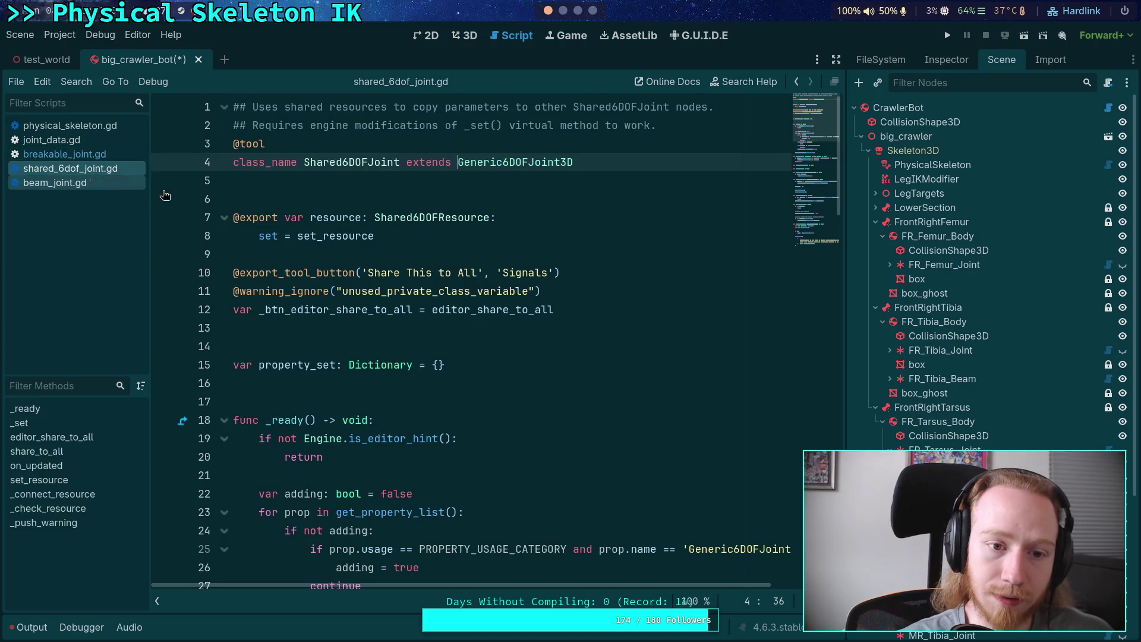
click(576, 308)
scroll(577, 307, down, 3)
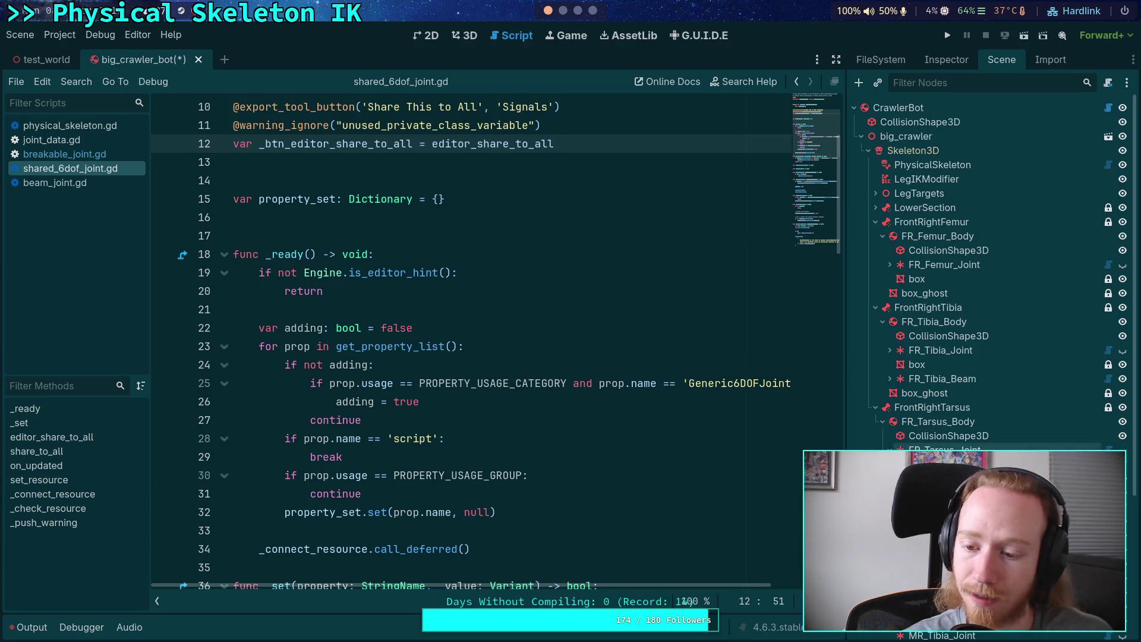
click(496, 308)
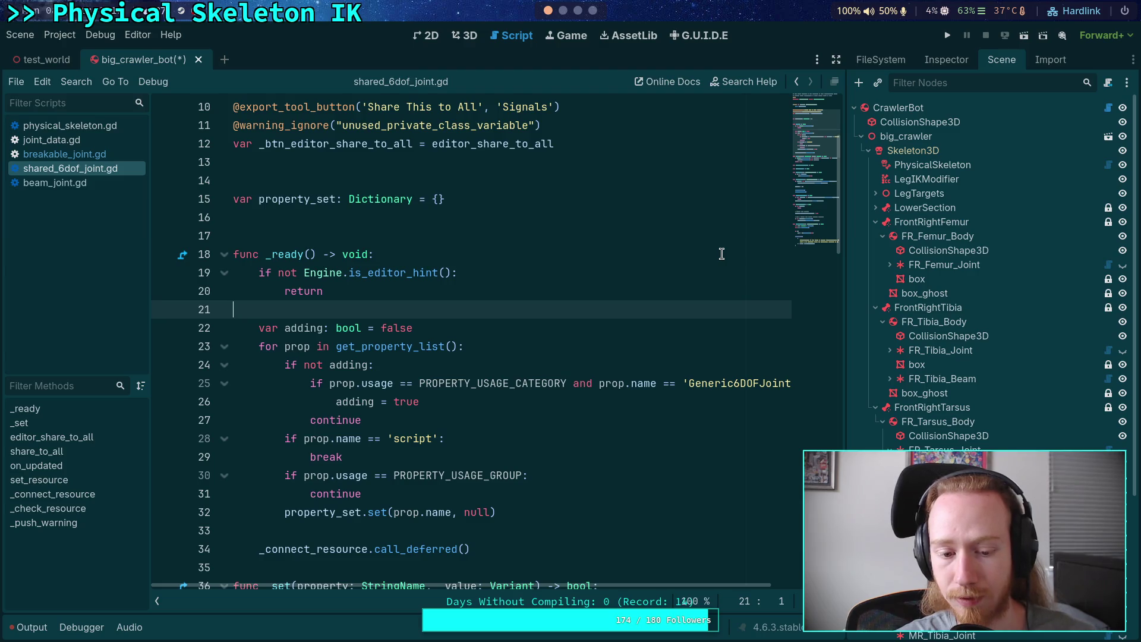
scroll(721, 254, down, 2)
scroll(701, 303, down, 3)
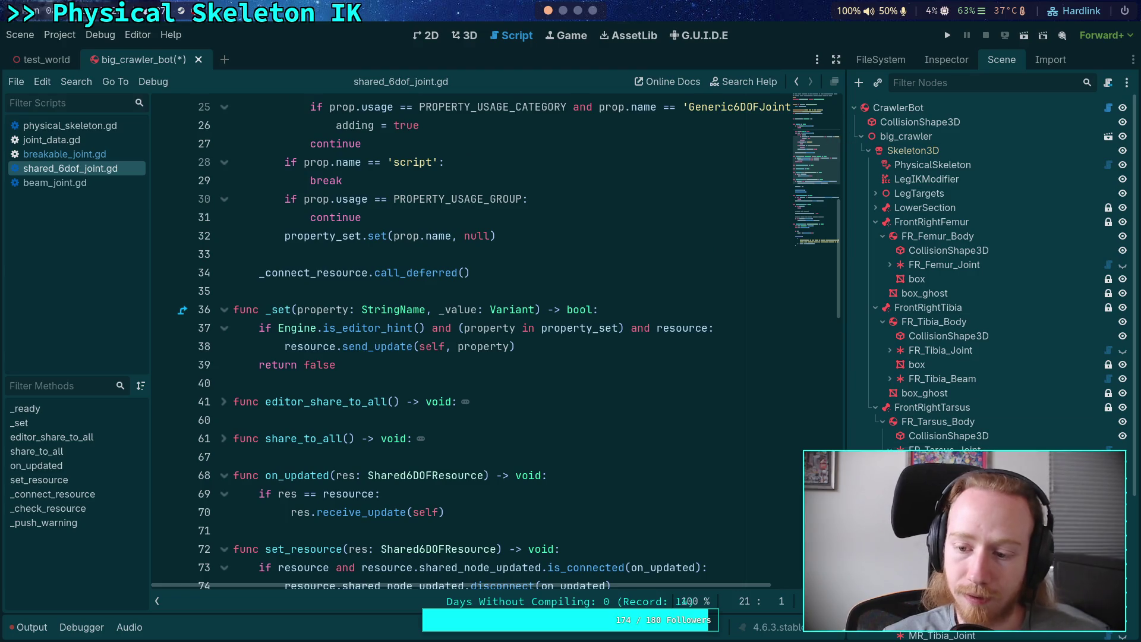
click(889, 350)
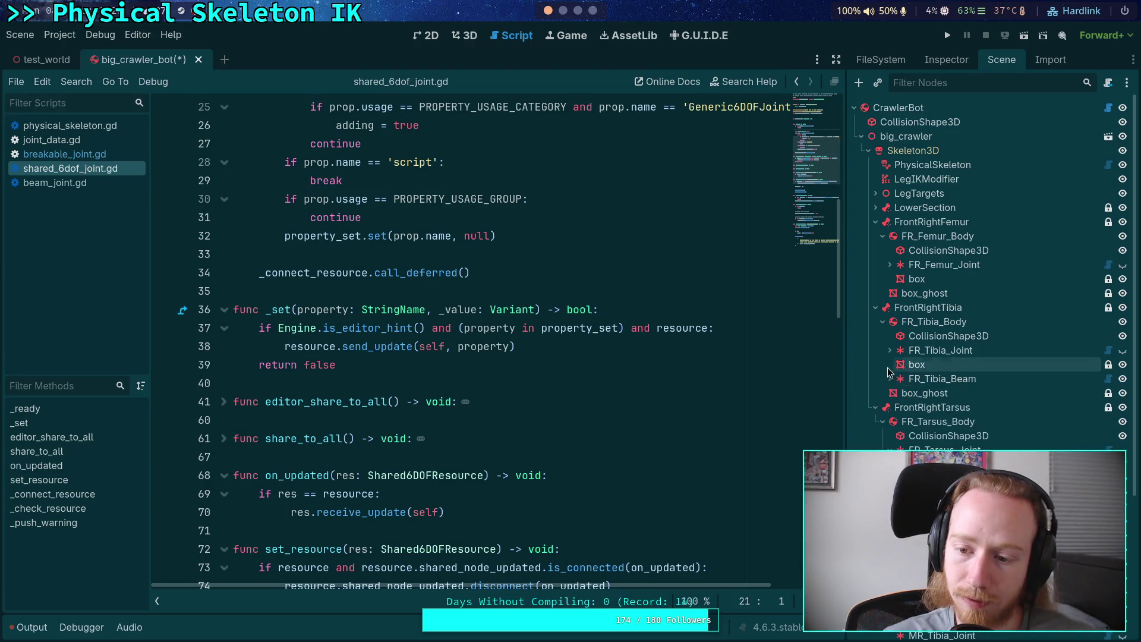
click(889, 352)
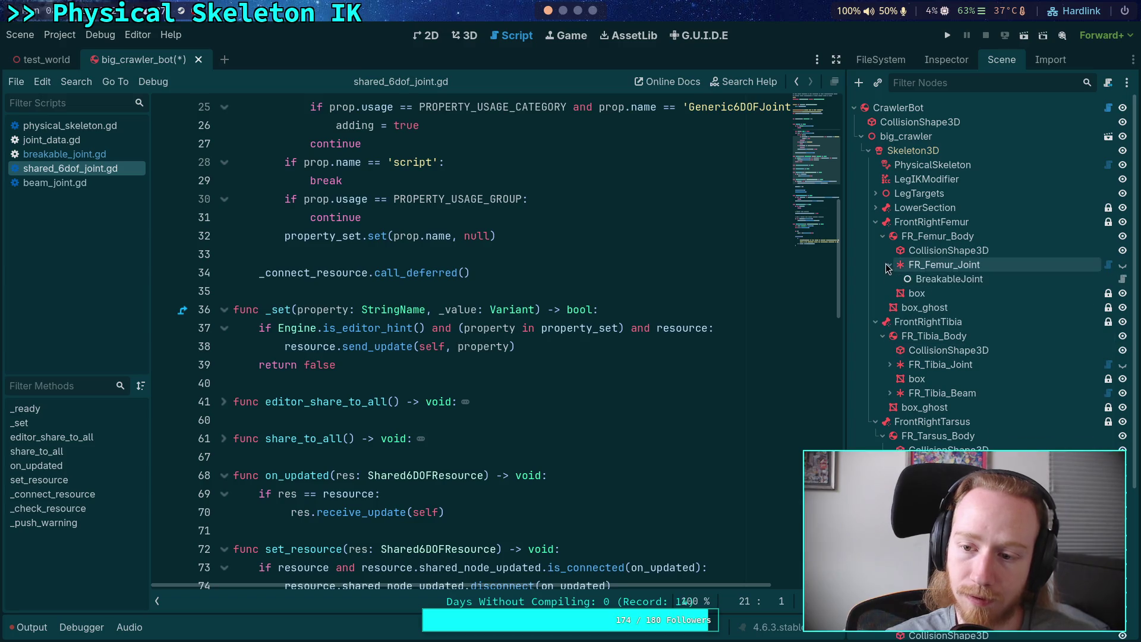
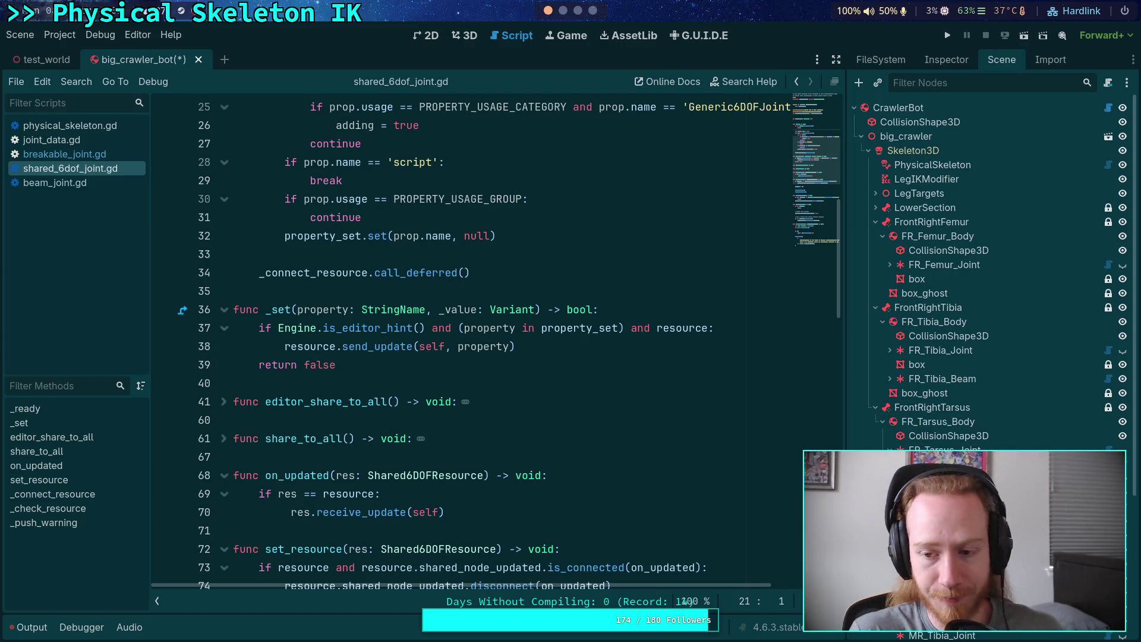
- Select BreakableJoint under FR_Tarsus_Joint, then switch from the script to the 3D view
click(949, 464)
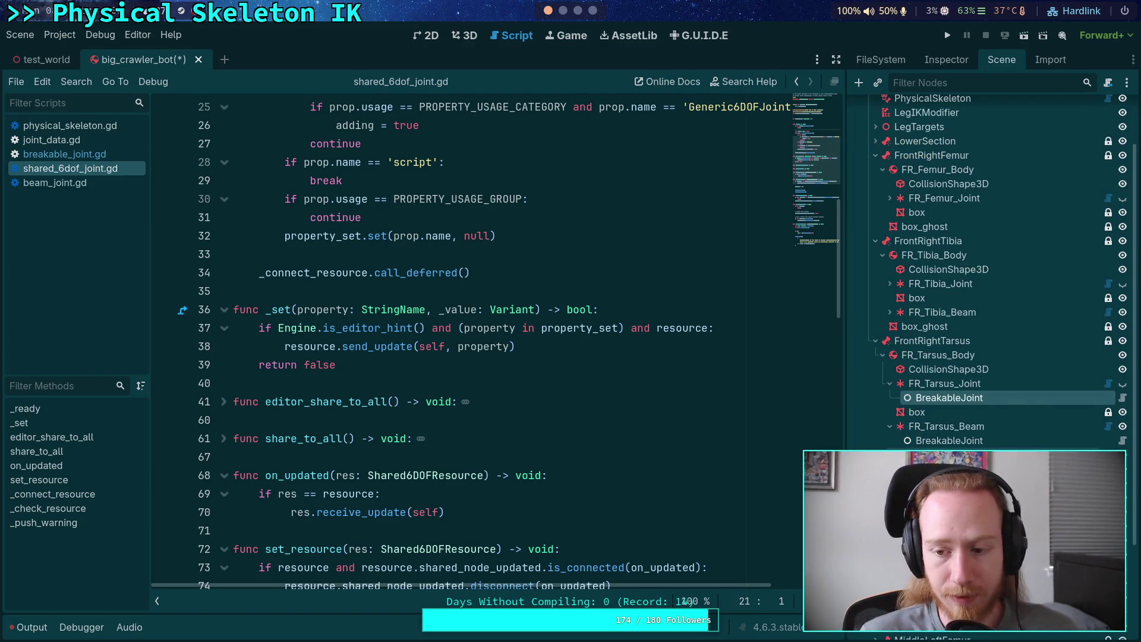
scroll(971, 419, down, 3)
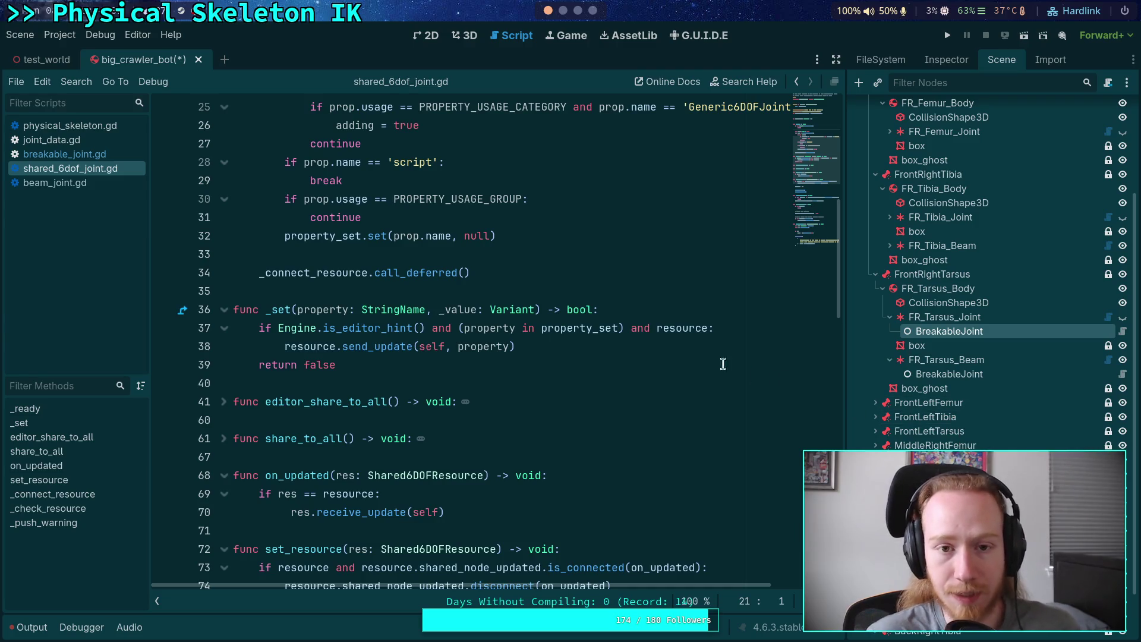
key(ctrl+F2)
scroll(562, 335, down, 5)
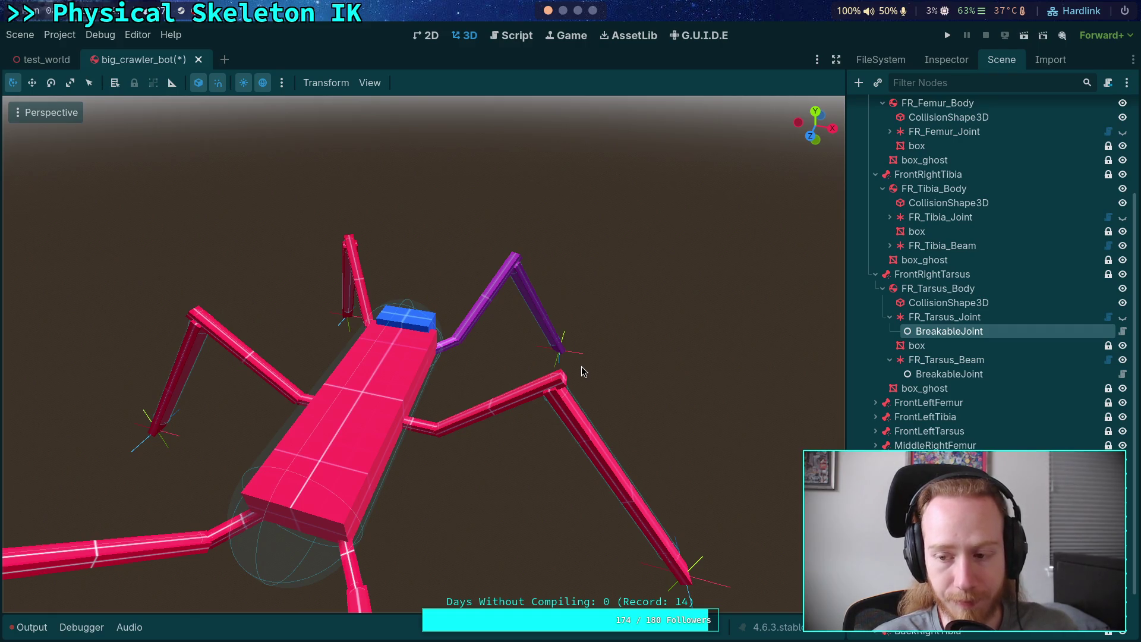
- Orbit and fly the camera to view the crawler front-on and from above
scroll(951, 363, up, 5)
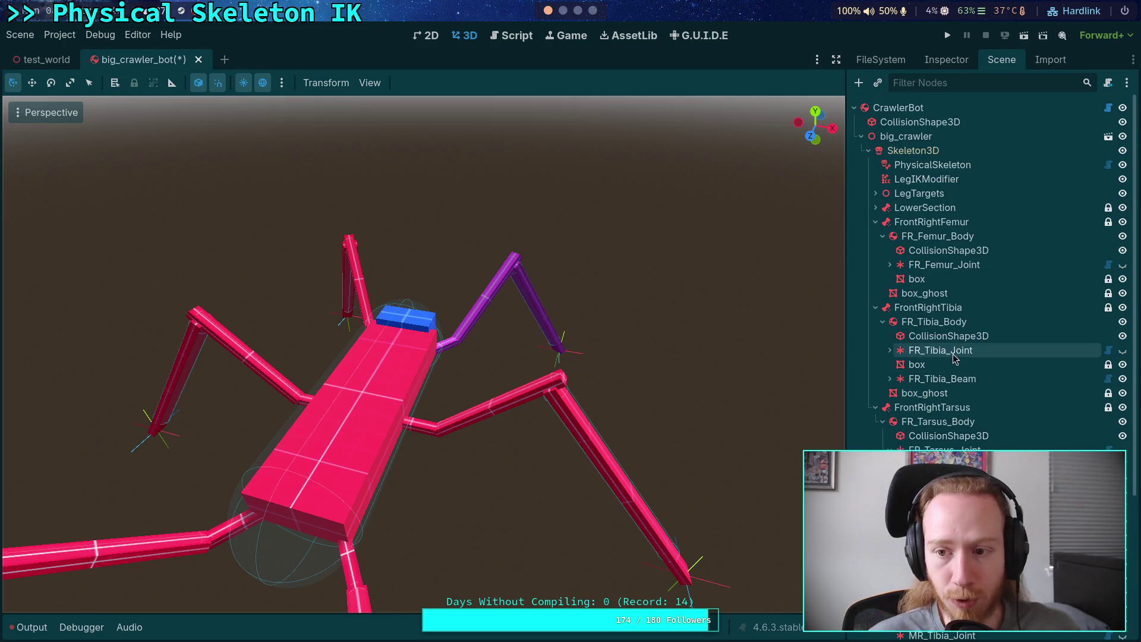
drag(538, 421, 374, 378)
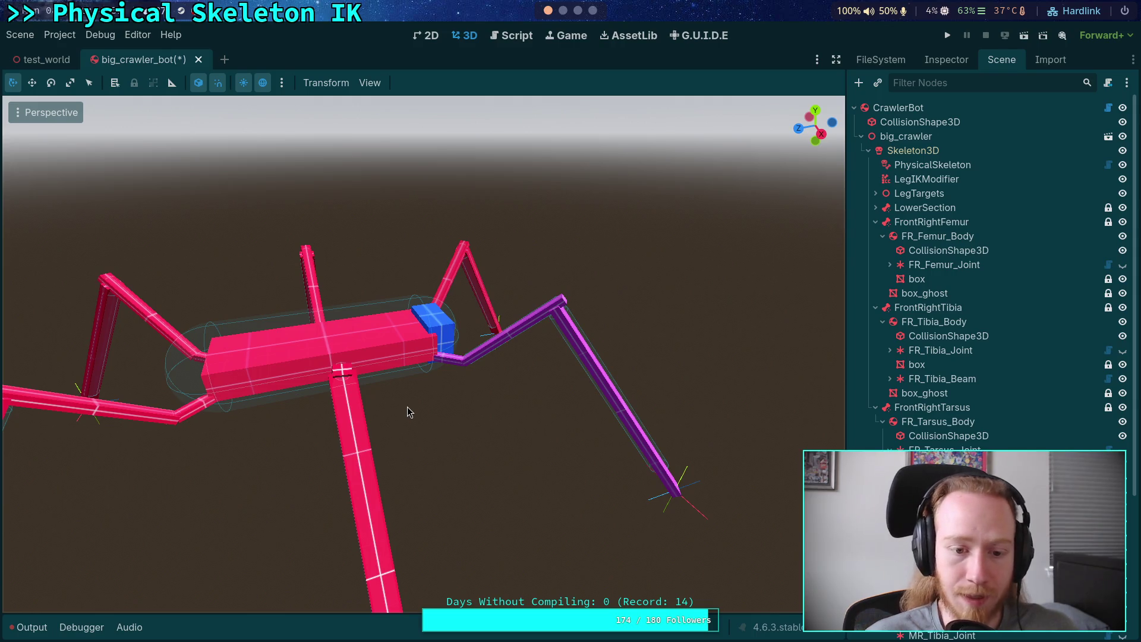
mouse_move(408, 402)
mouse_down()
mouse_move(397, 421)
mouse_move(386, 398)
mouse_up()
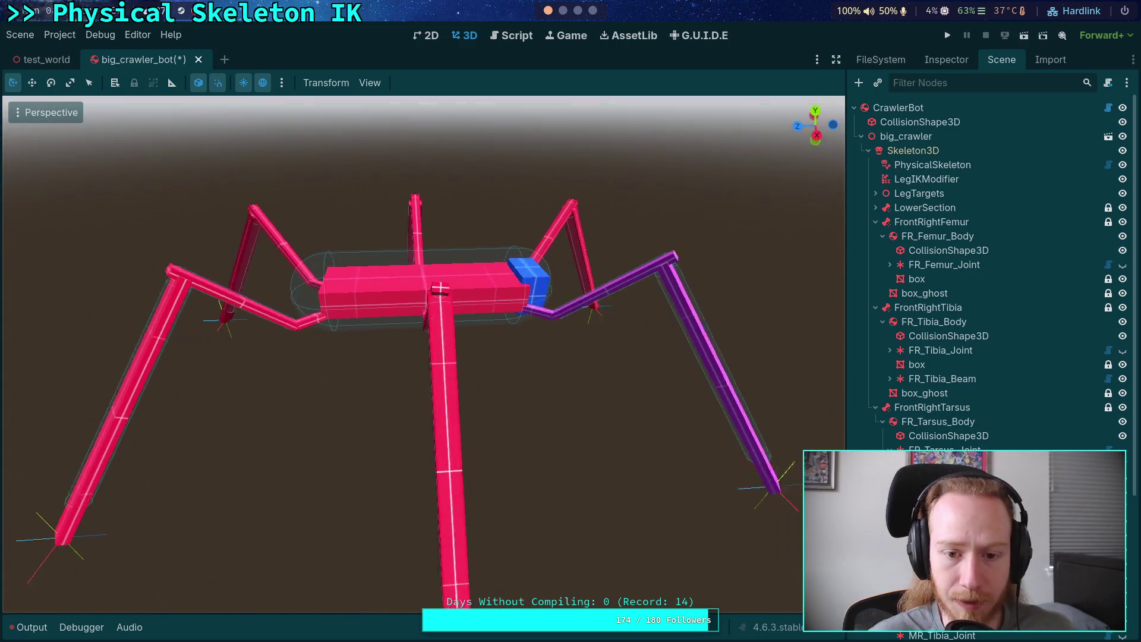
scroll(423, 354, up, 2)
key(w)
key(s)
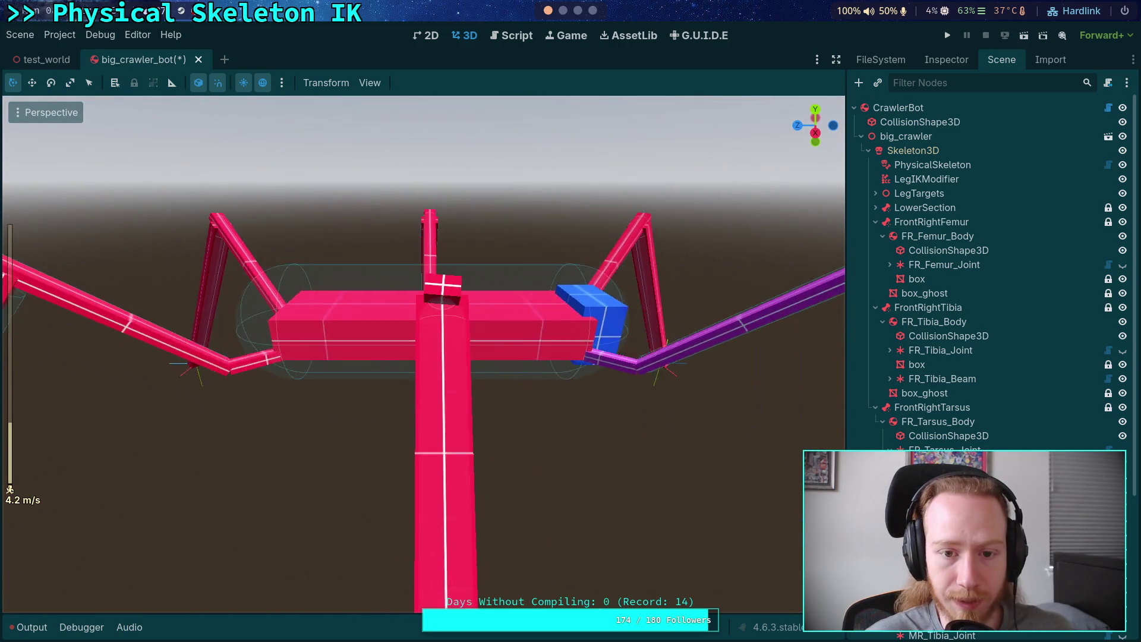
key(e)
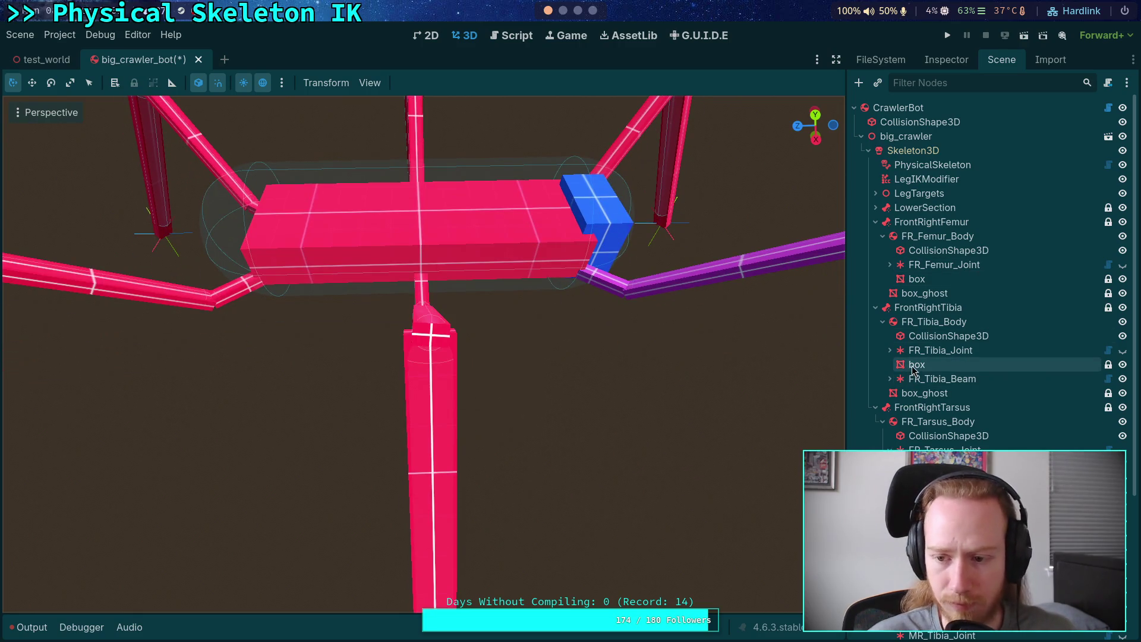
scroll(913, 366, down, 5)
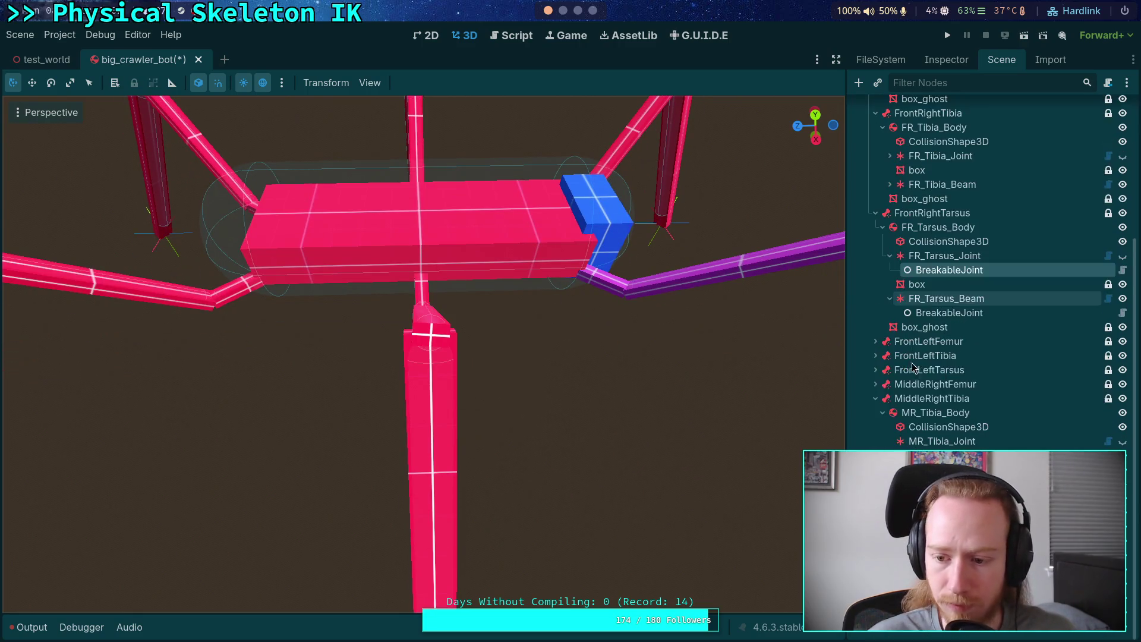
- Select MR_Tibia_Body under MiddleRightTibia and show its properties in the Inspector
click(921, 401)
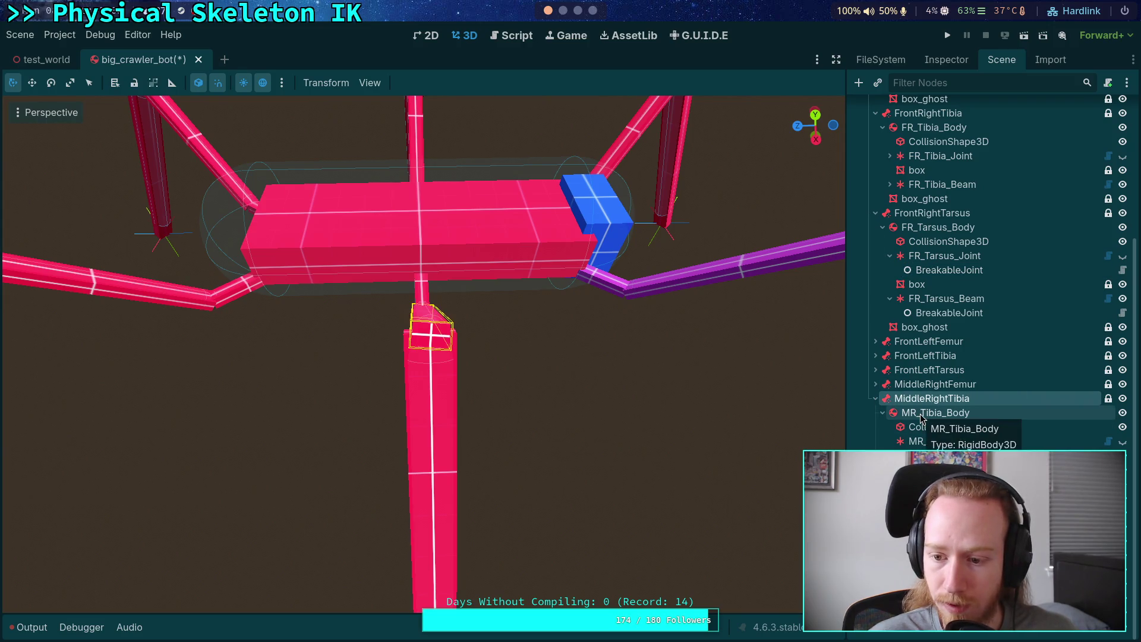
click(921, 414)
click(946, 59)
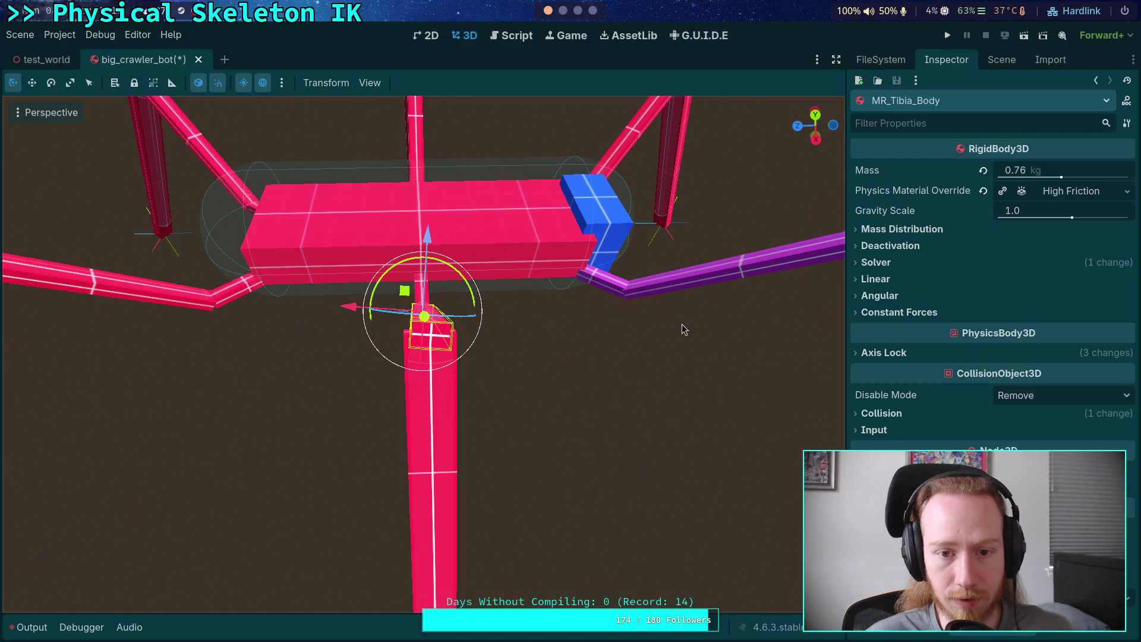
- Switch to Top Orthogonal view and pan around the crawler's body and legs
click(816, 116)
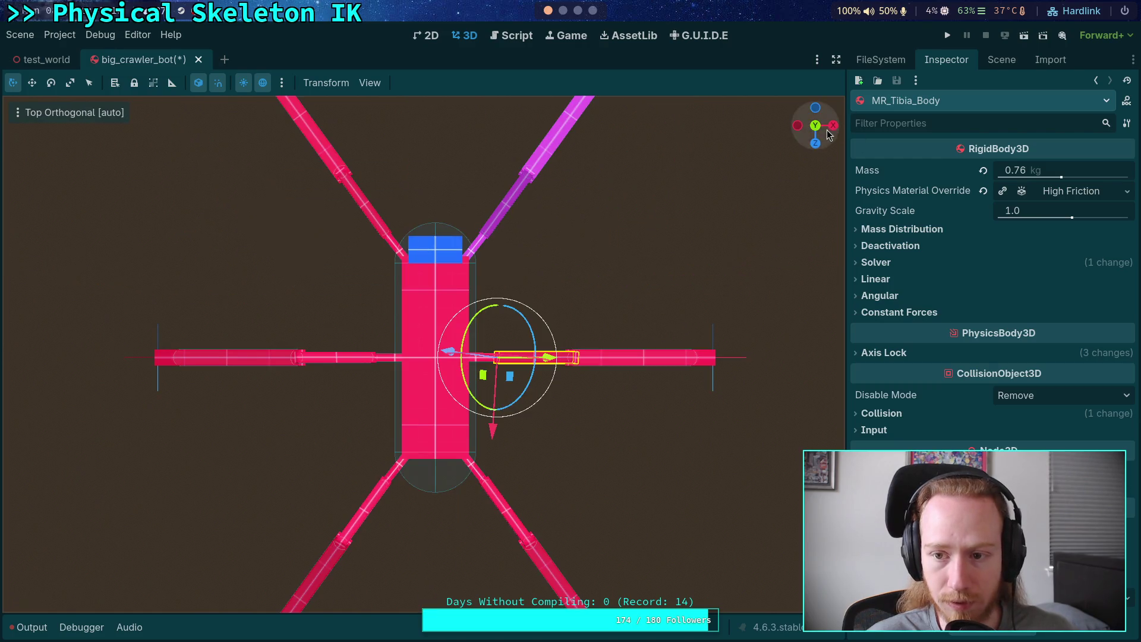
scroll(683, 327, up, 8)
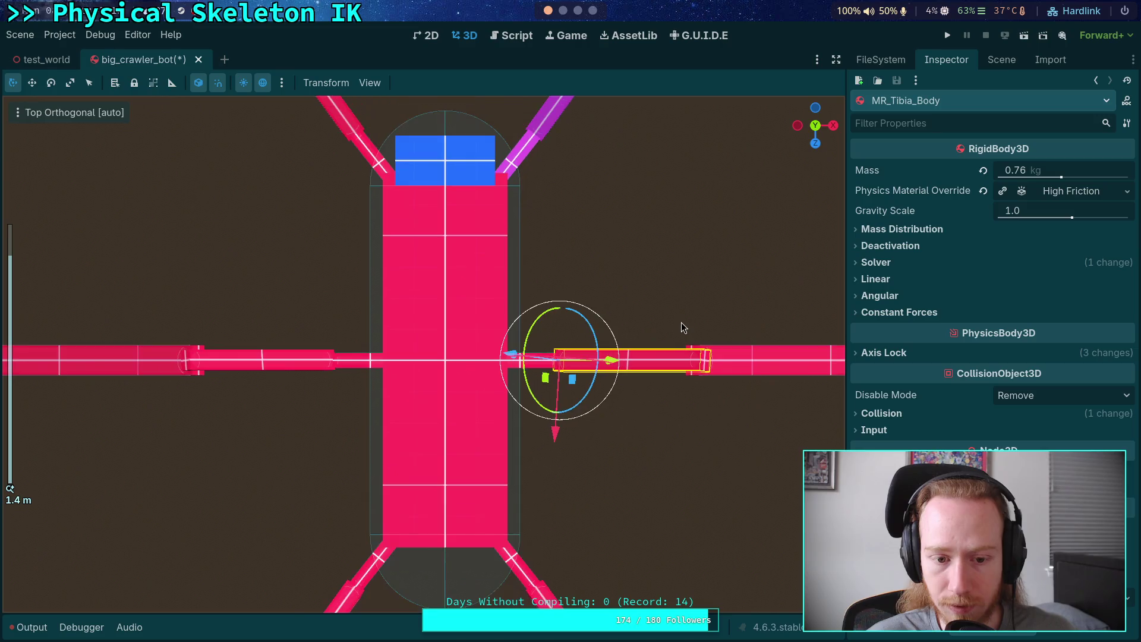
drag(649, 408, 644, 184)
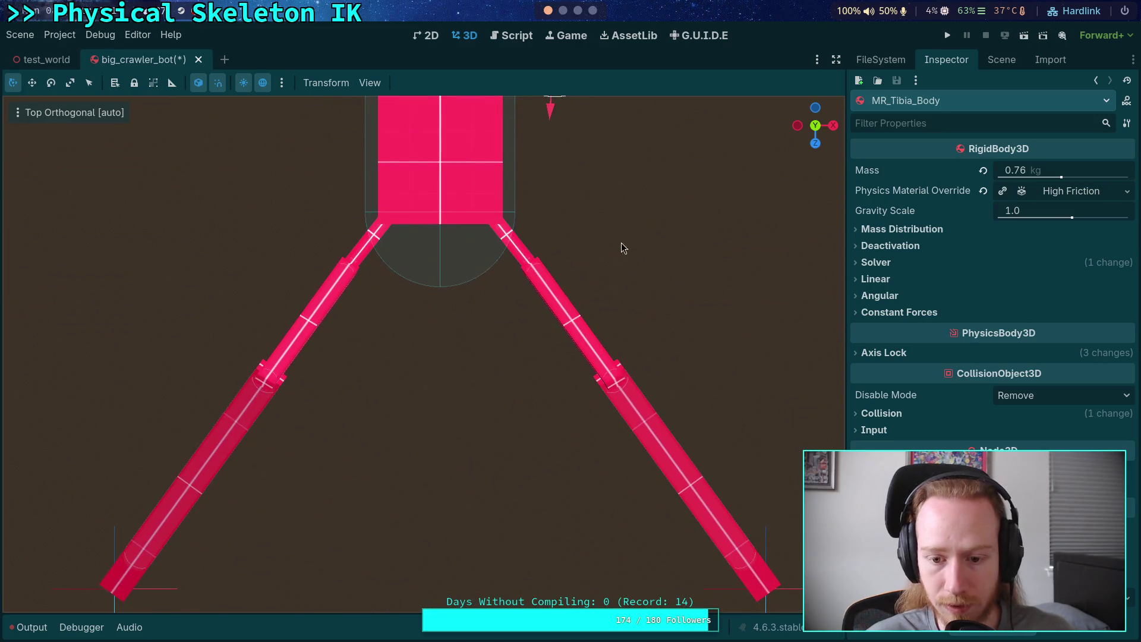
scroll(467, 344, up, 10)
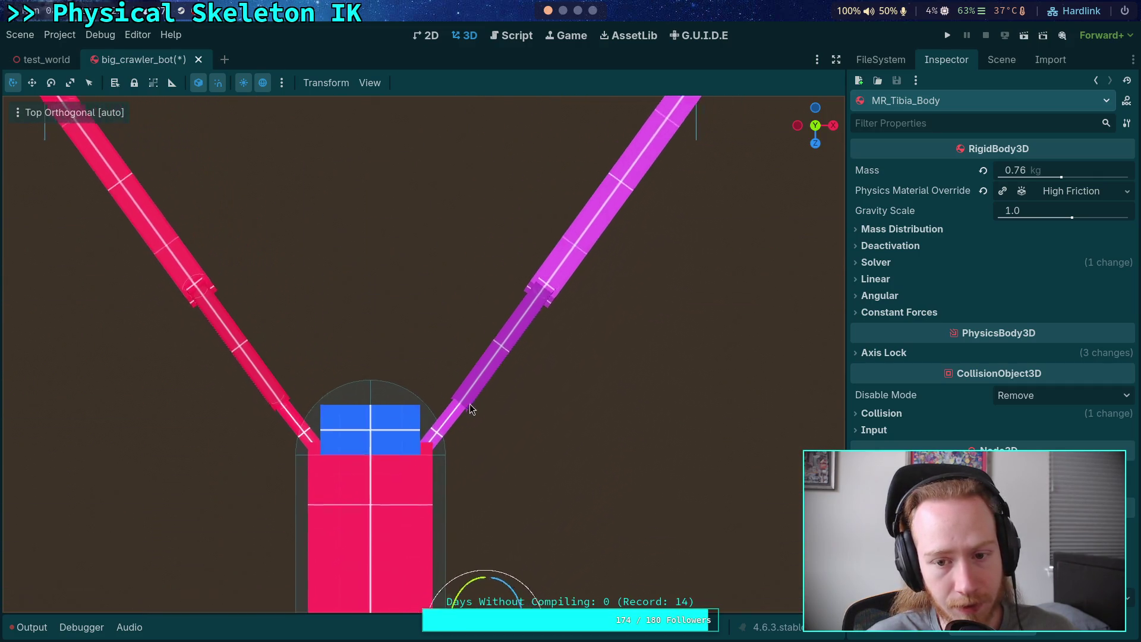
scroll(573, 322, up, 4)
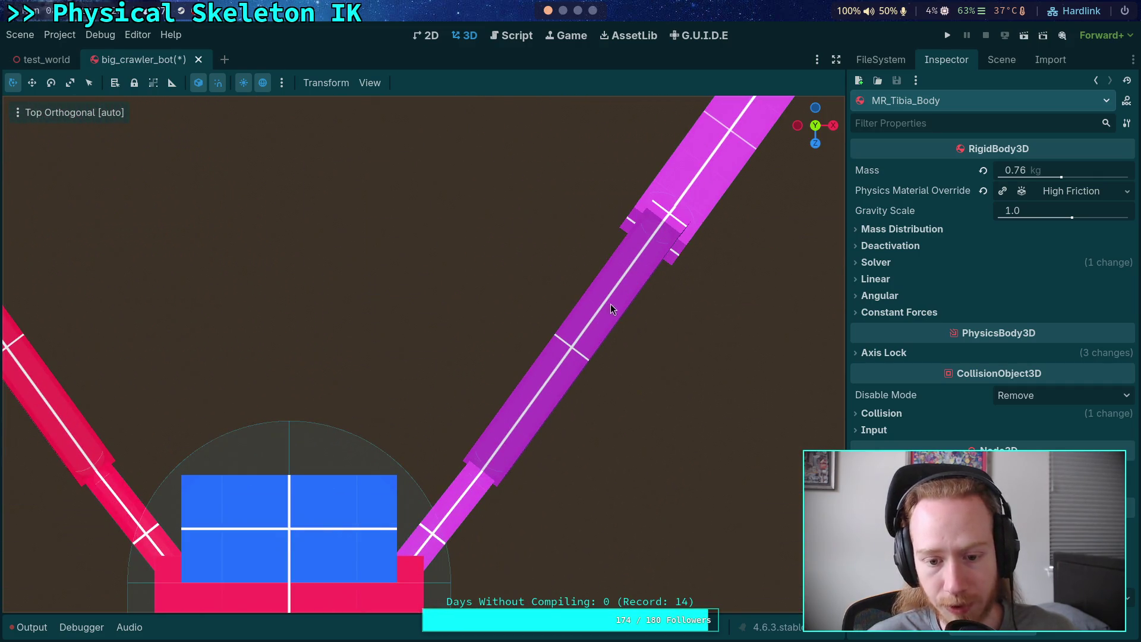
scroll(531, 294, left, 5)
scroll(474, 306, down, 10)
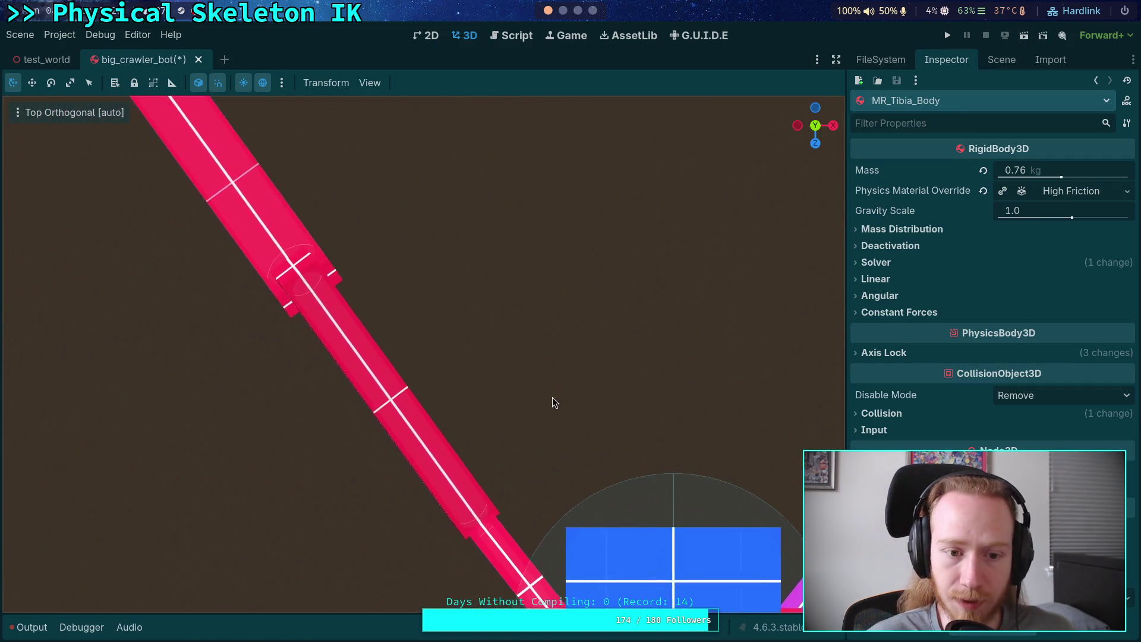
scroll(485, 420, right, 5)
scroll(567, 398, down, 4)
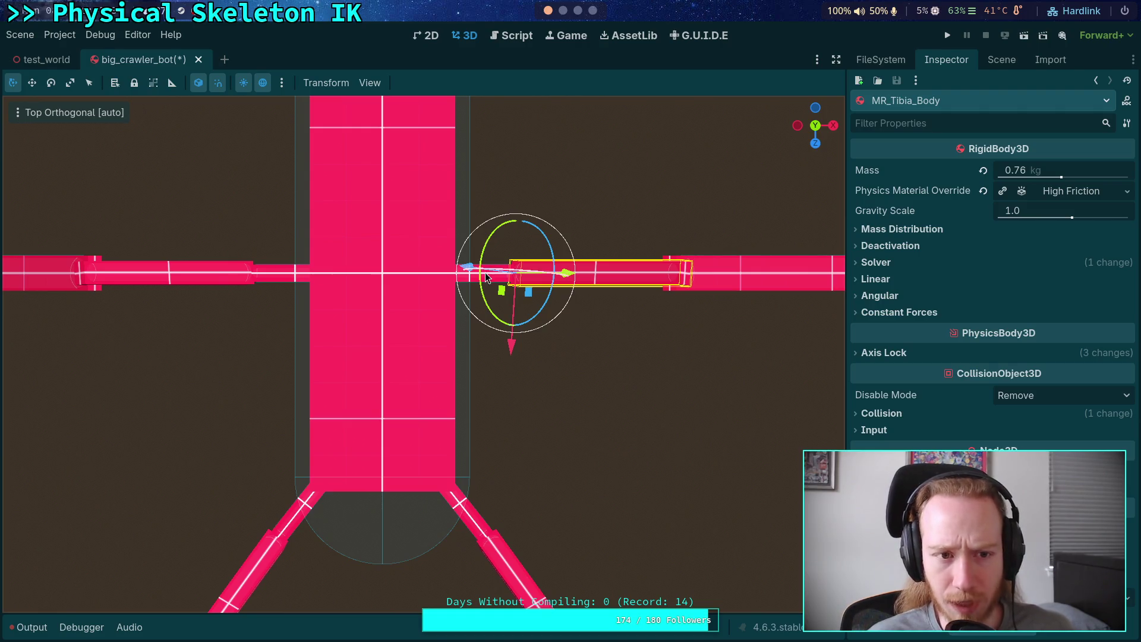
- Save the big_crawler_bot scene and quit Godot from the Scene menu
key(ctrl+s)
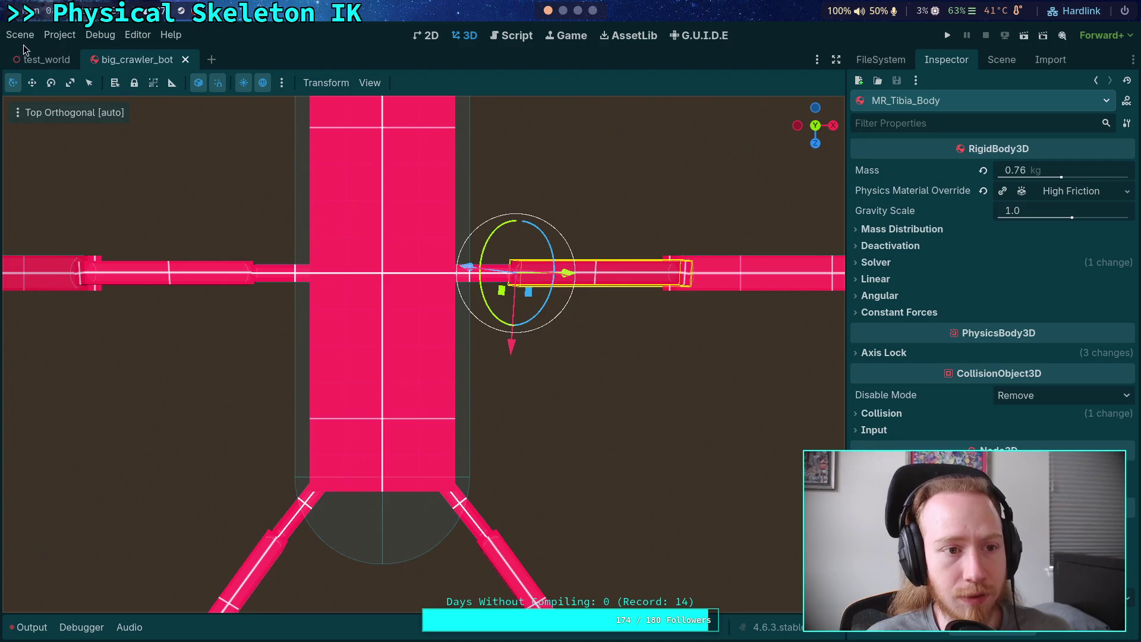
click(20, 34)
click(98, 339)
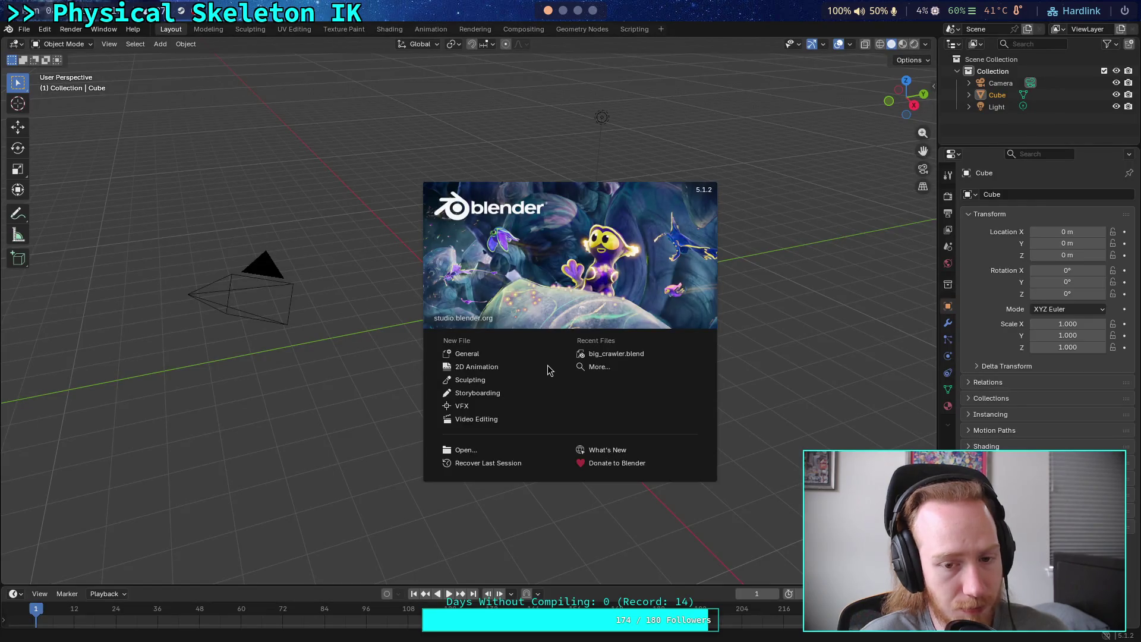
- Open big_crawler.blend from Blender's Recent Files list
click(623, 351)
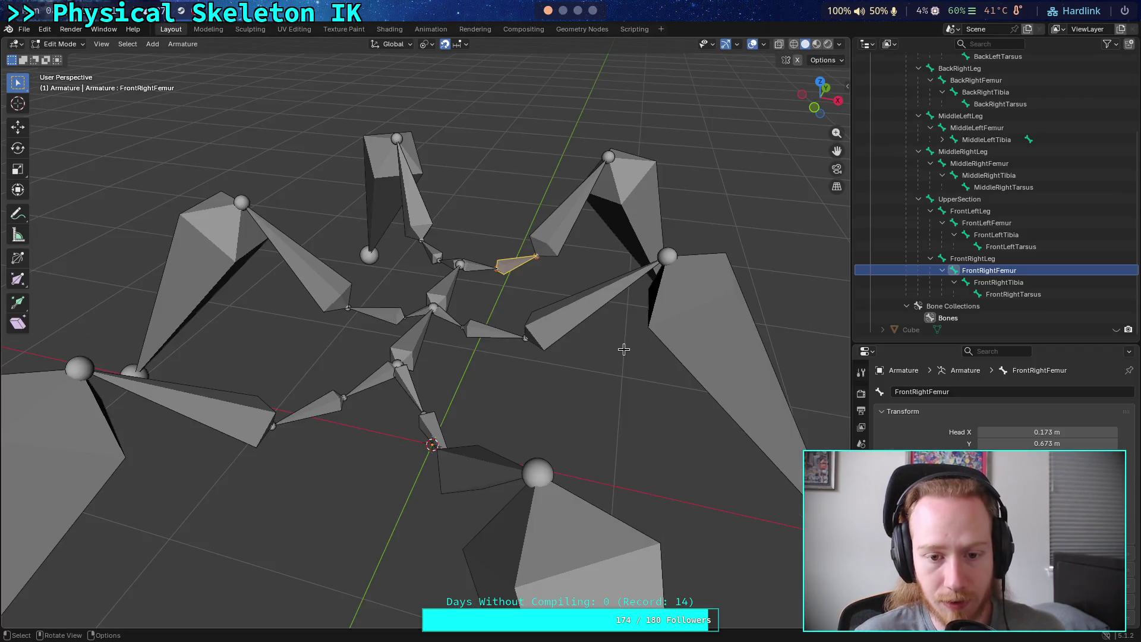
- Select FrontLeftTibia and add four more tibia bones, including MiddleRightTibia
scroll(499, 389, down, 2)
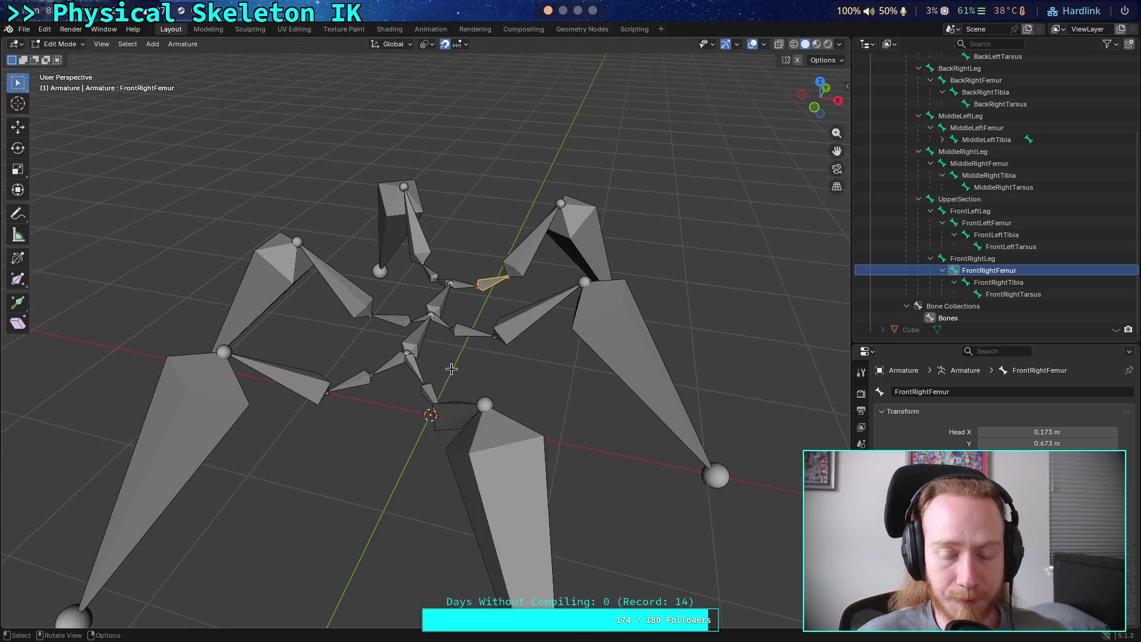
drag(817, 95, 833, 103)
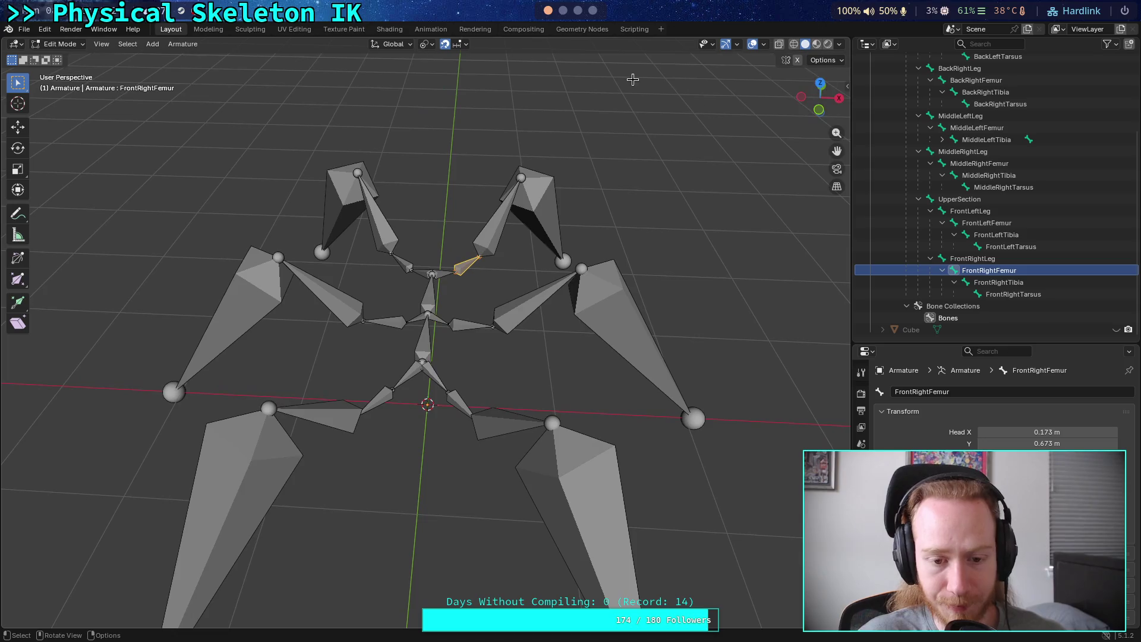
click(382, 230)
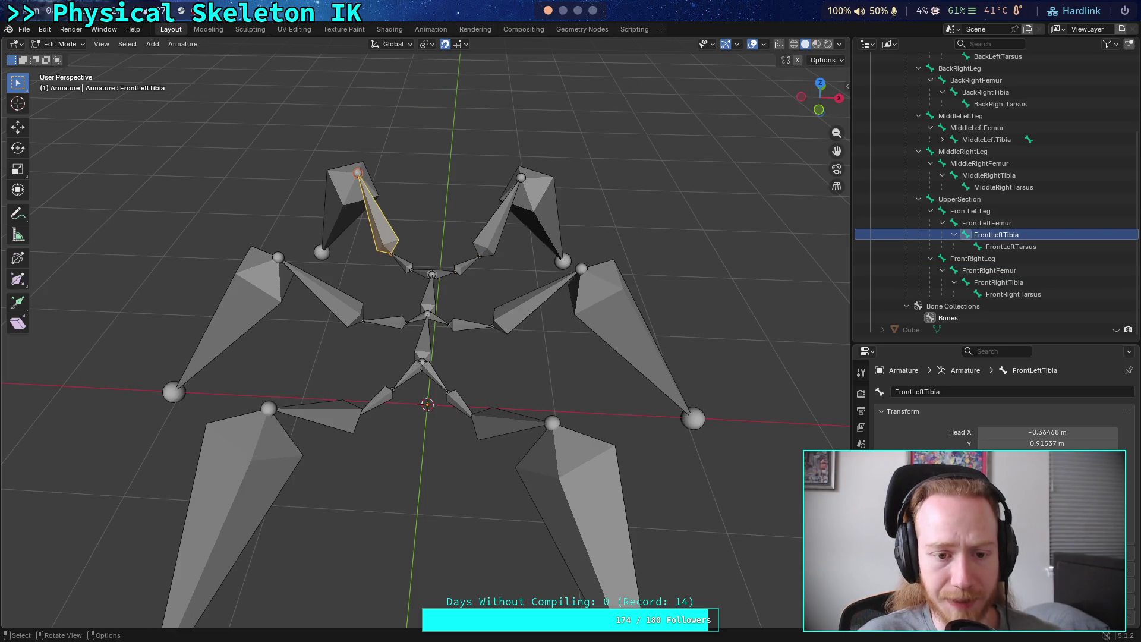
shift+click(325, 294)
shift+click(329, 418)
shift+click(512, 428)
shift+click(519, 323)
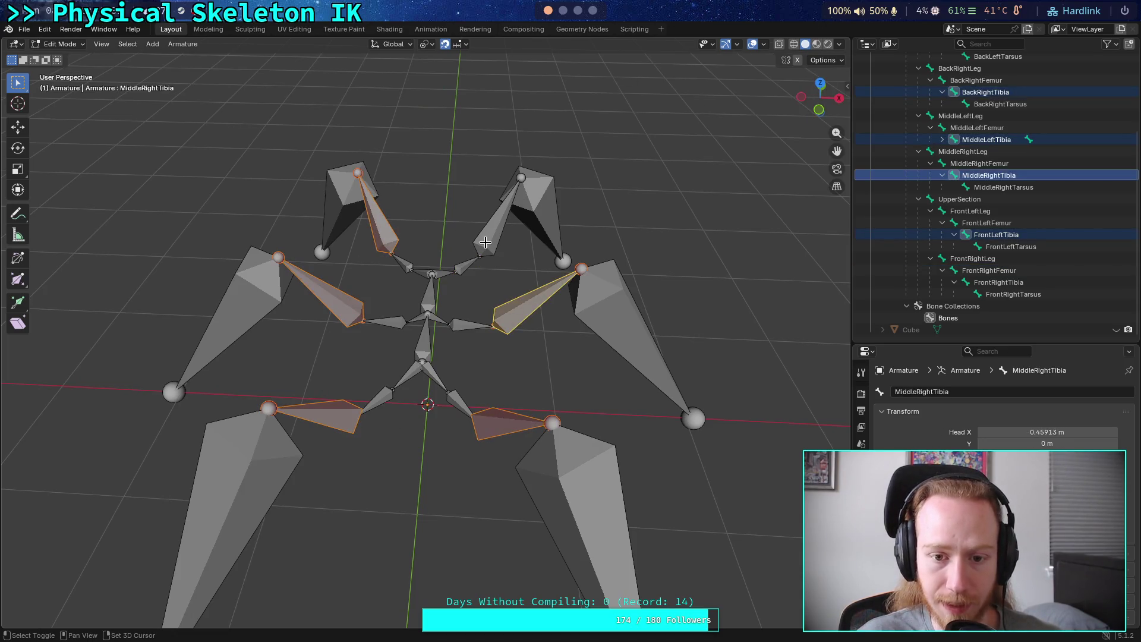
- Add all six femur bones, front, middle and back on both sides, to the selection
shift+click(464, 265)
shift+click(405, 262)
shift+click(378, 317)
shift+click(469, 324)
shift+click(453, 394)
shift+click(387, 397)
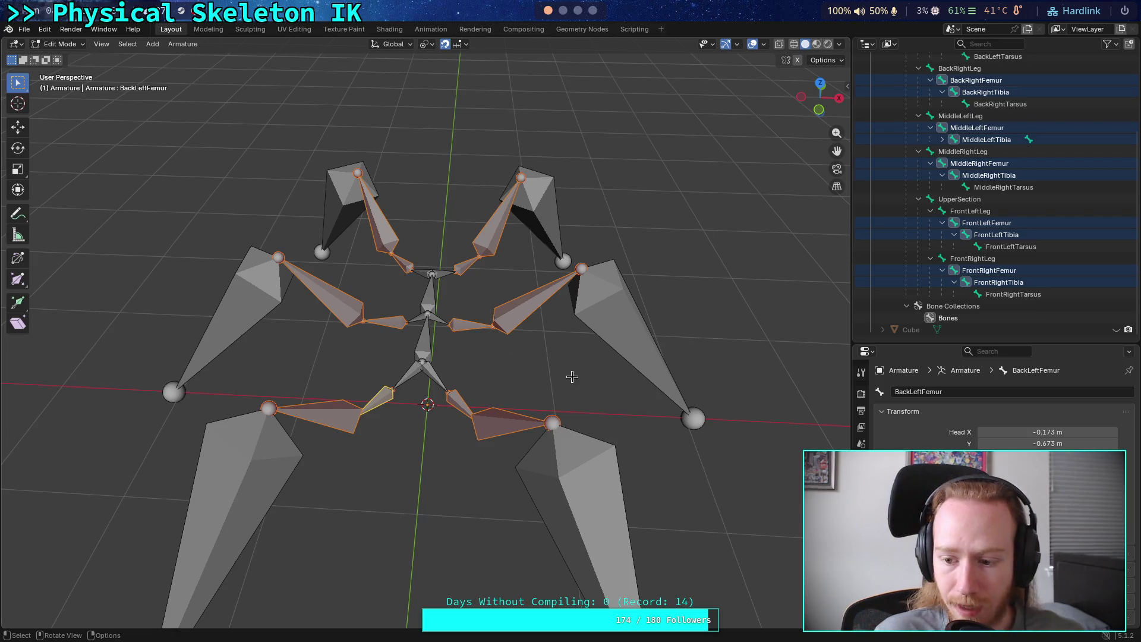
- Recalculate the selected bones' roll to Global +Z Axis
right_click(266, 172)
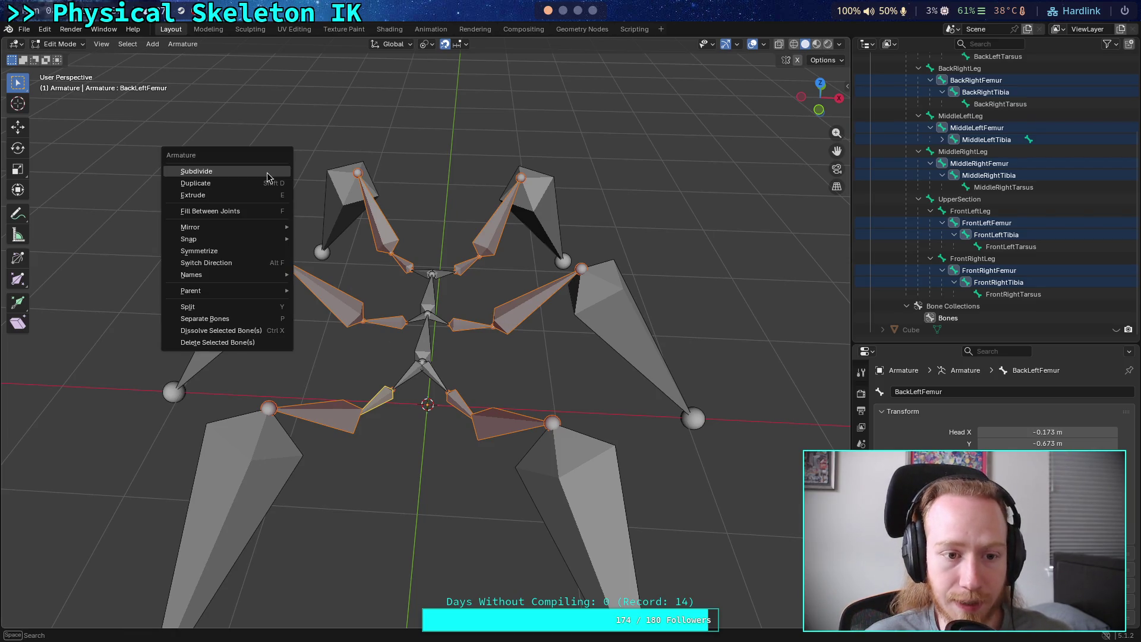
mouse_move(263, 276)
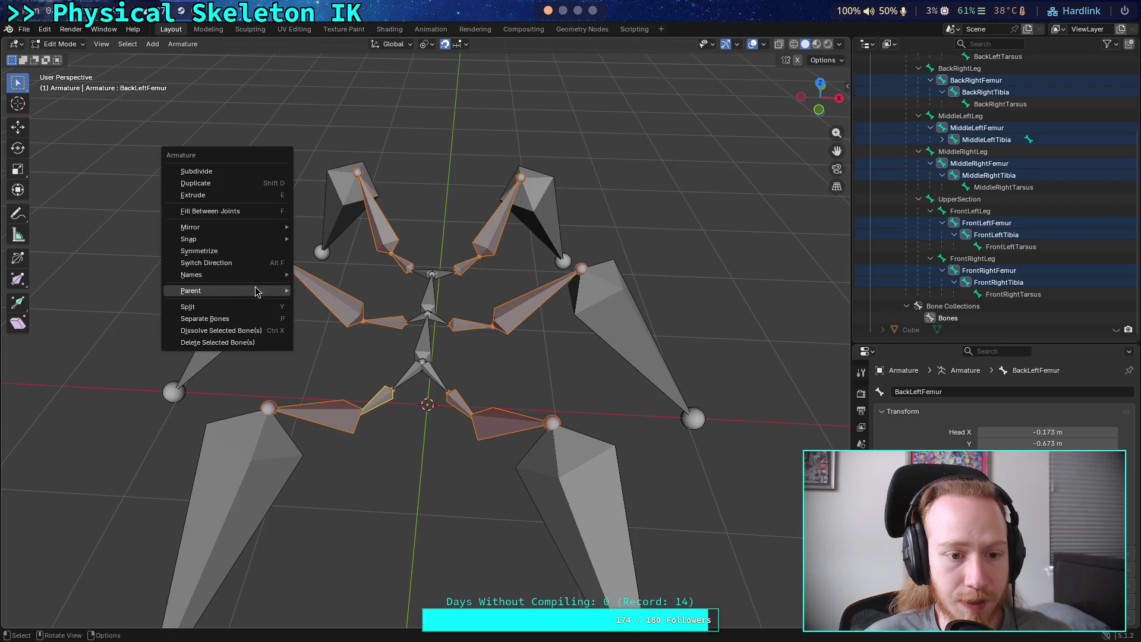
mouse_move(244, 227)
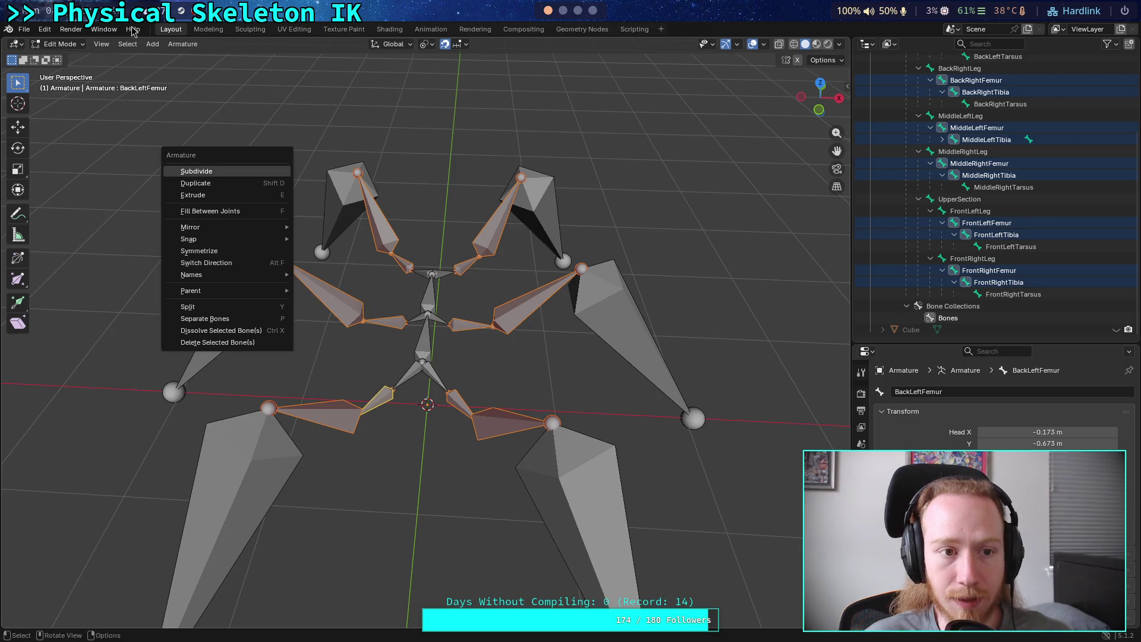
click(126, 45)
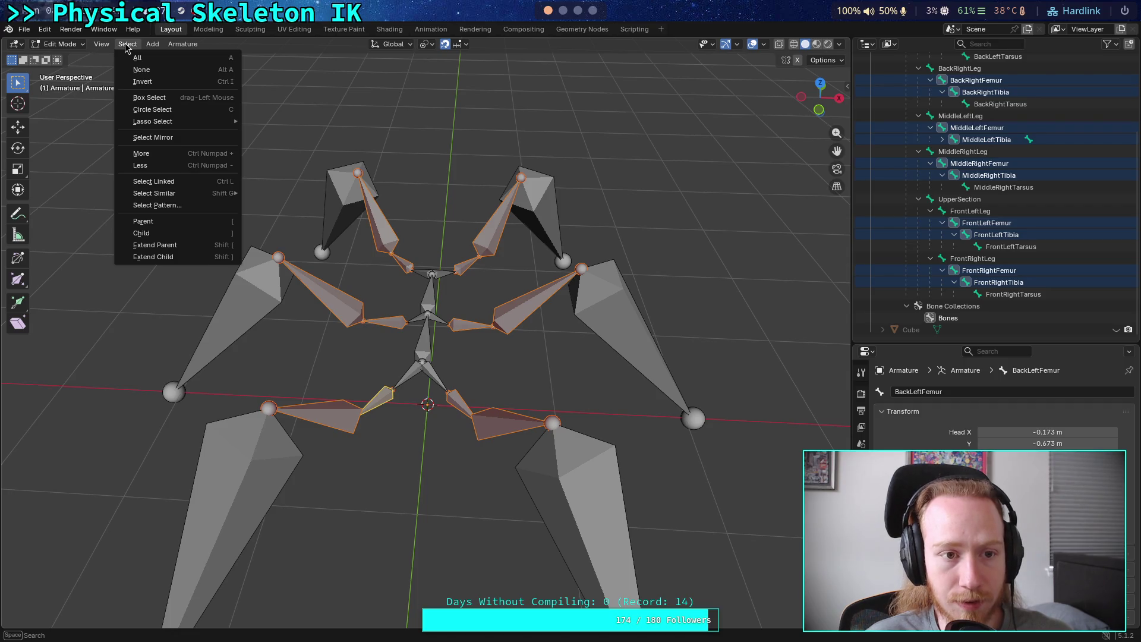
mouse_move(180, 46)
mouse_move(230, 58)
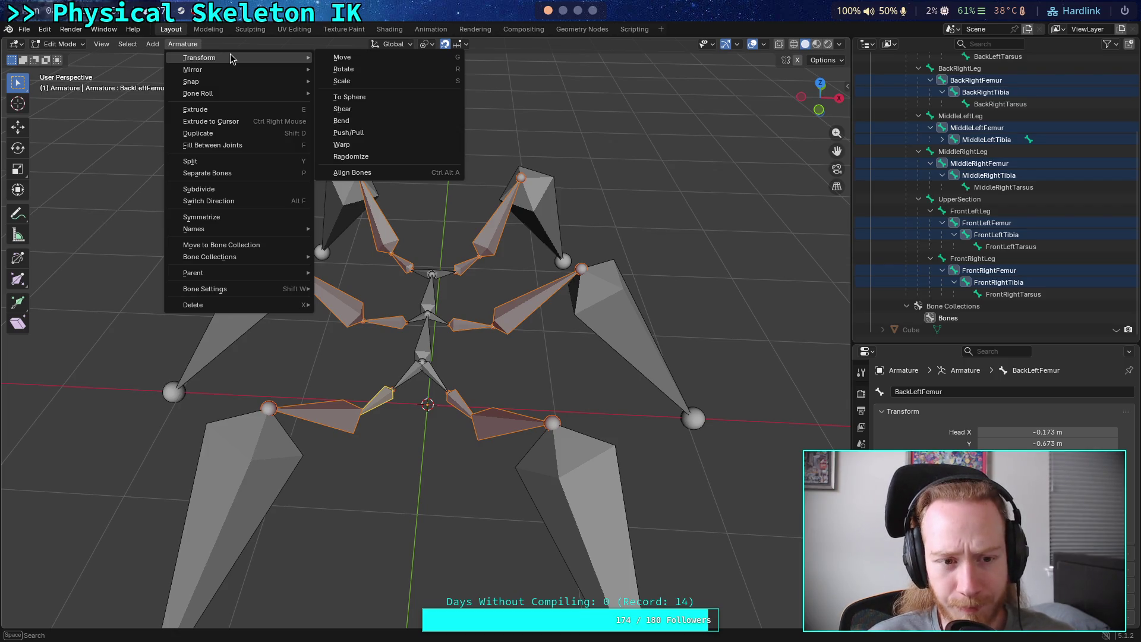
mouse_move(243, 94)
mouse_move(361, 96)
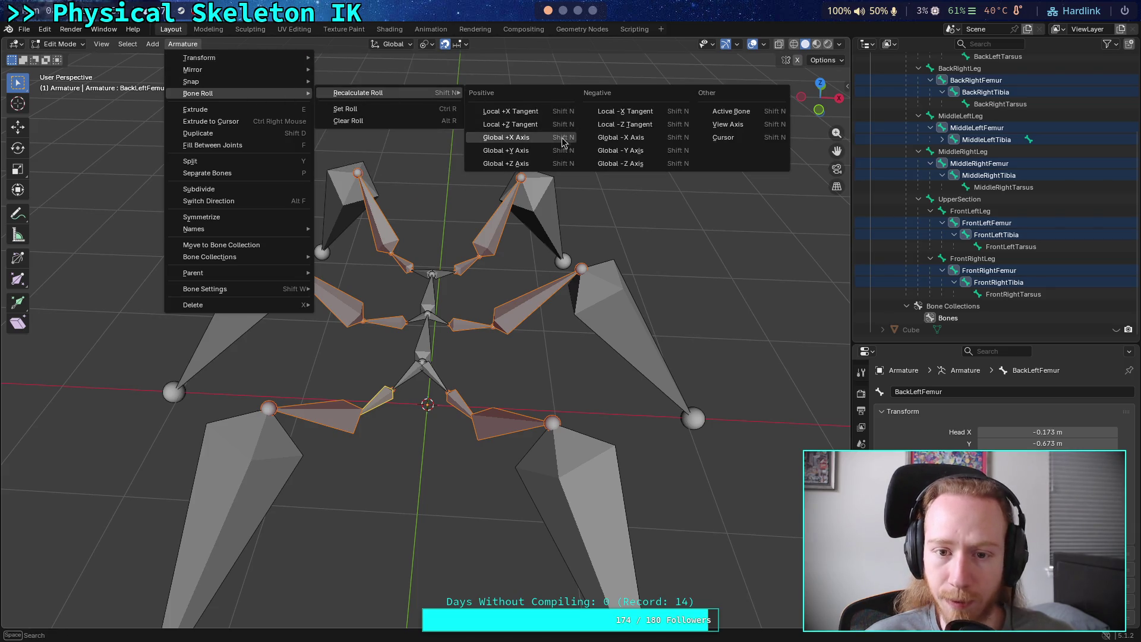
click(521, 164)
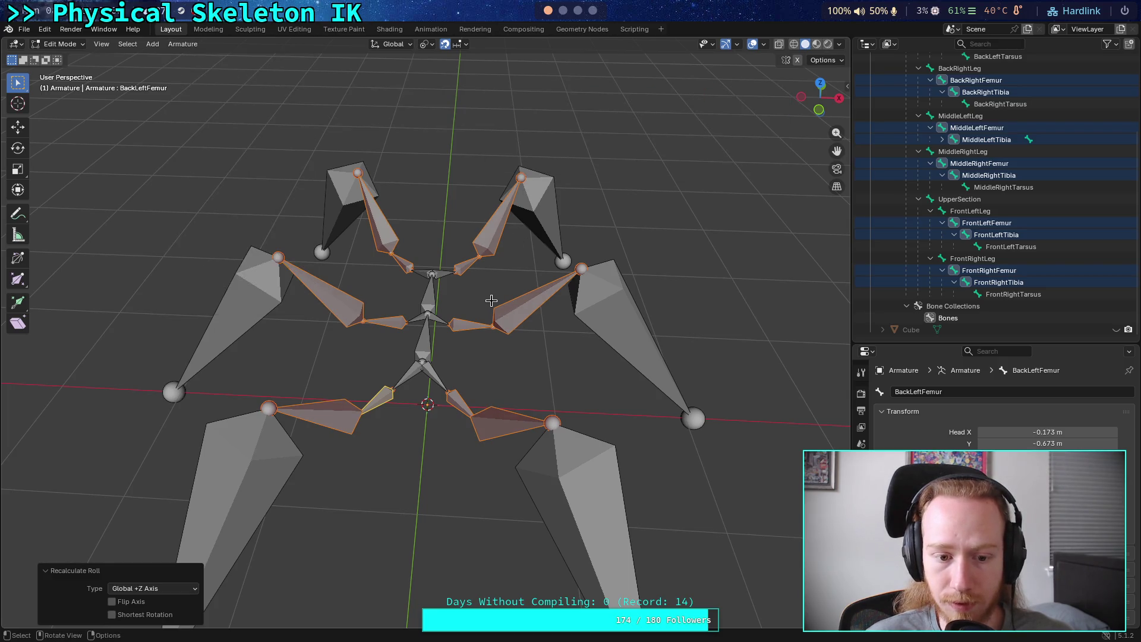
- Select six leg bones across the left and right sides of the armature
click(258, 441)
shift+click(268, 297)
shift+click(339, 202)
shift+click(538, 210)
shift+click(623, 292)
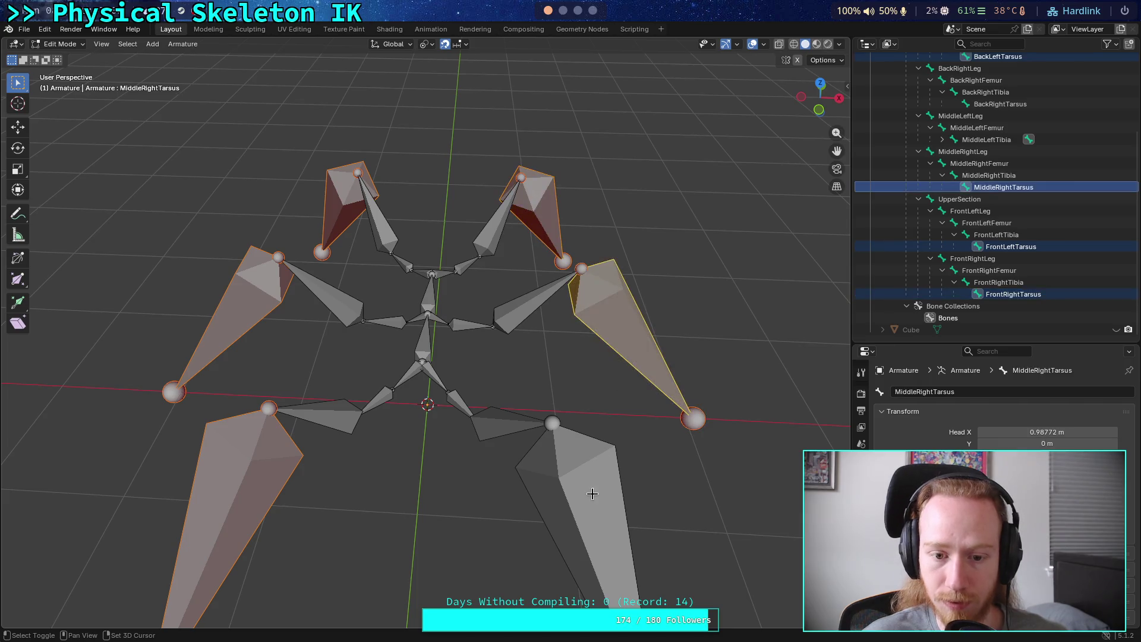
shift+click(590, 489)
- Select all bones, recalculate their roll to Global +Z, deselect, and save big_crawler.blend
key(a)
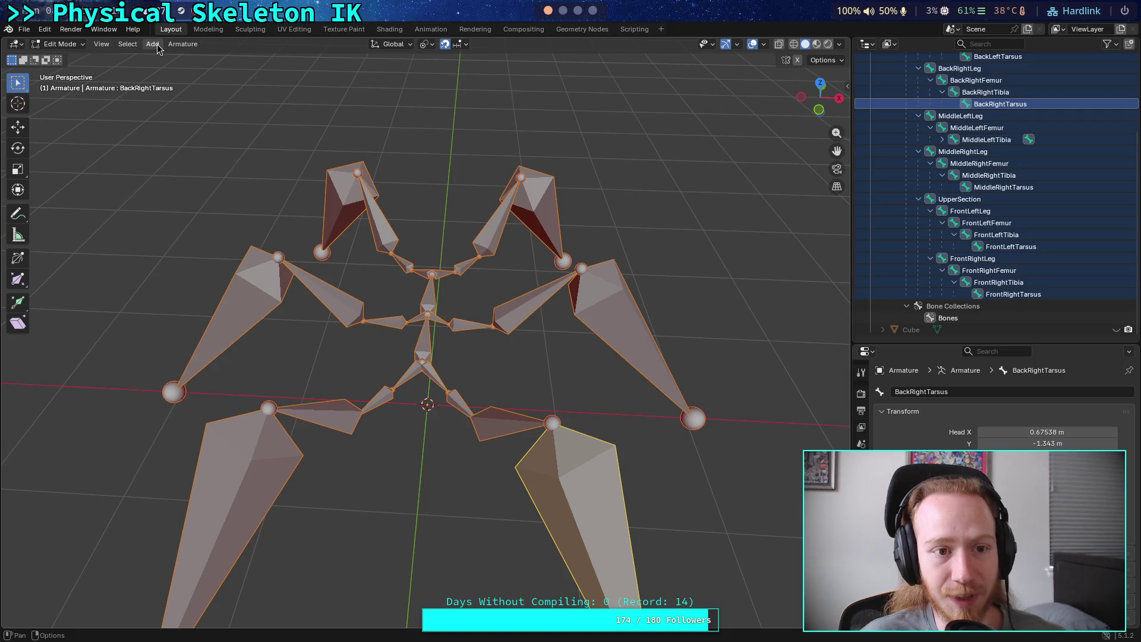
click(182, 45)
mouse_move(279, 93)
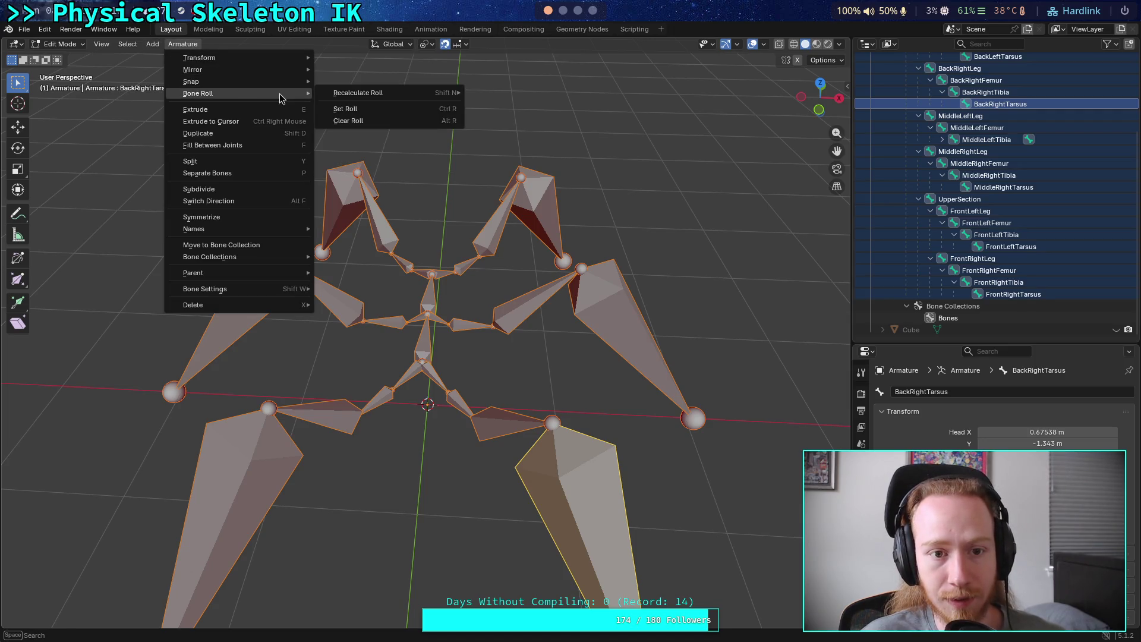
mouse_move(382, 97)
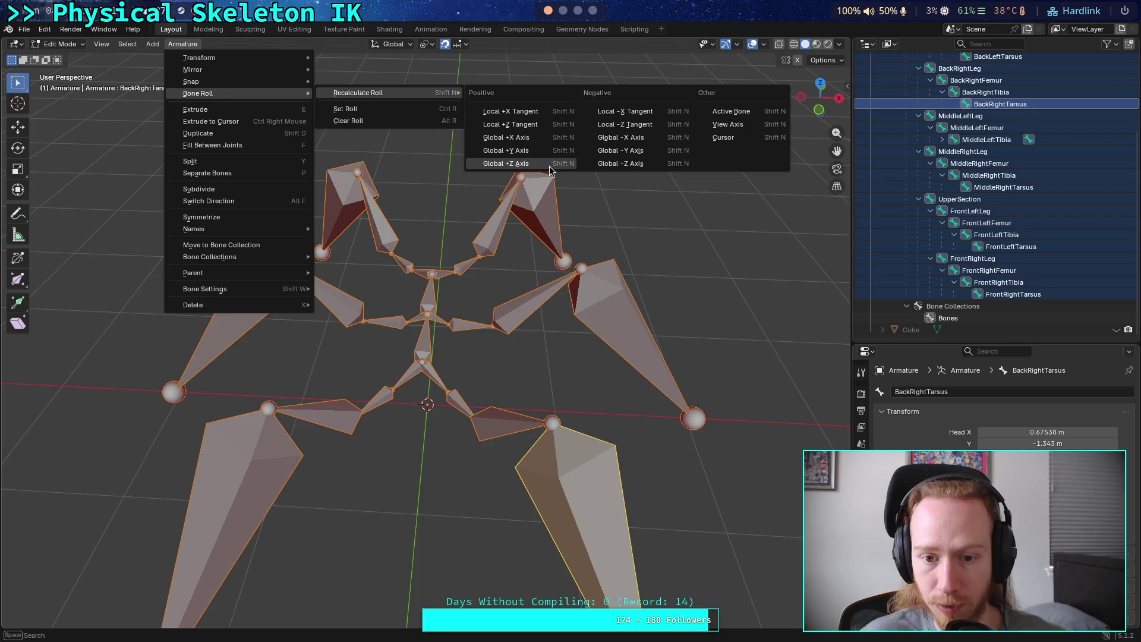
click(551, 169)
key(alt+a)
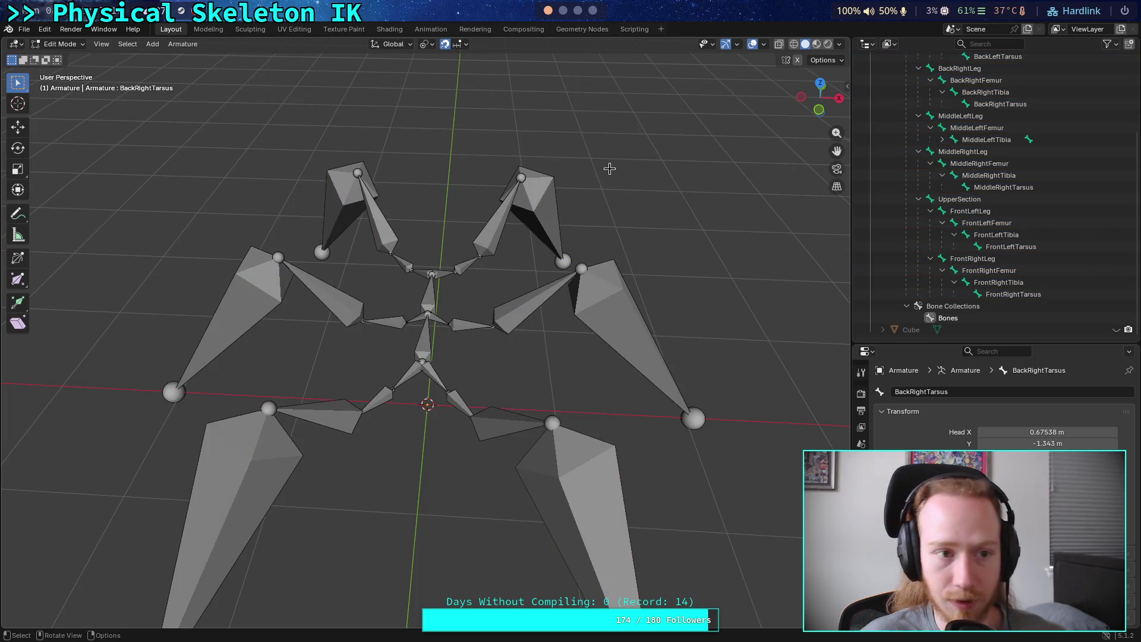
key(ctrl+s)
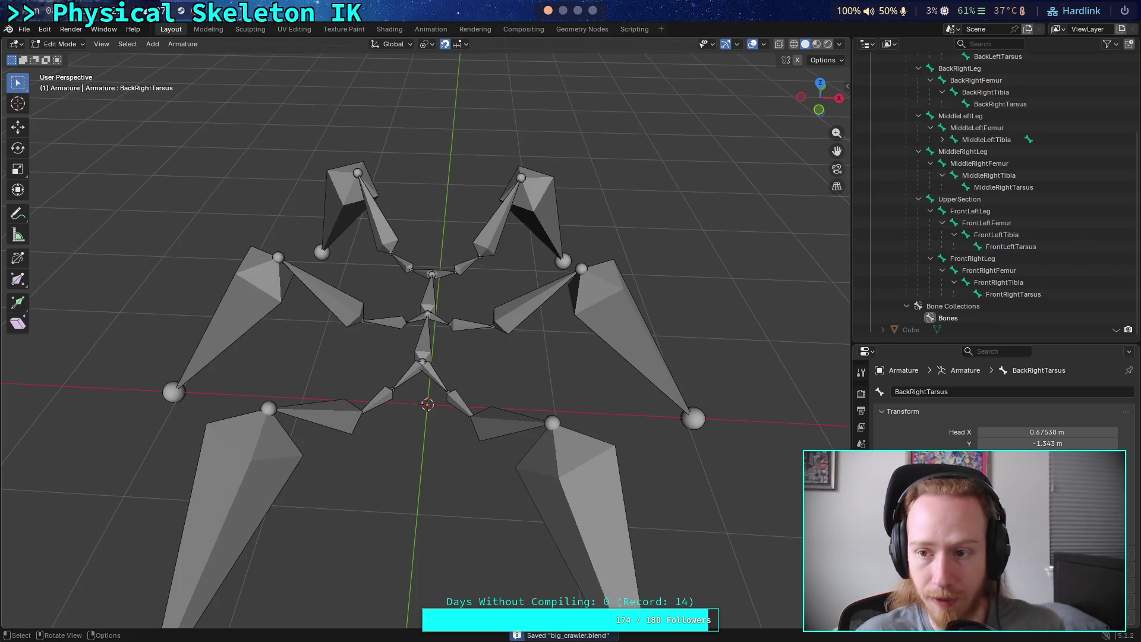
- Start a glTF 2.0 export targeting big_crawler.glb in godot-game/character/crawler_bot
click(24, 29)
mouse_move(110, 213)
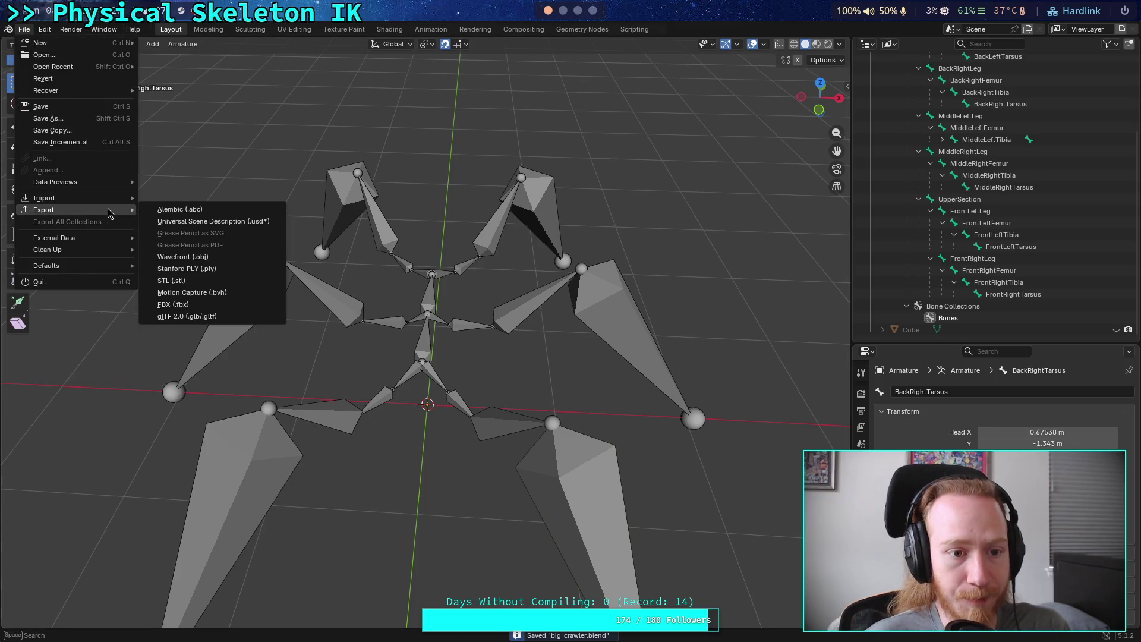
click(205, 316)
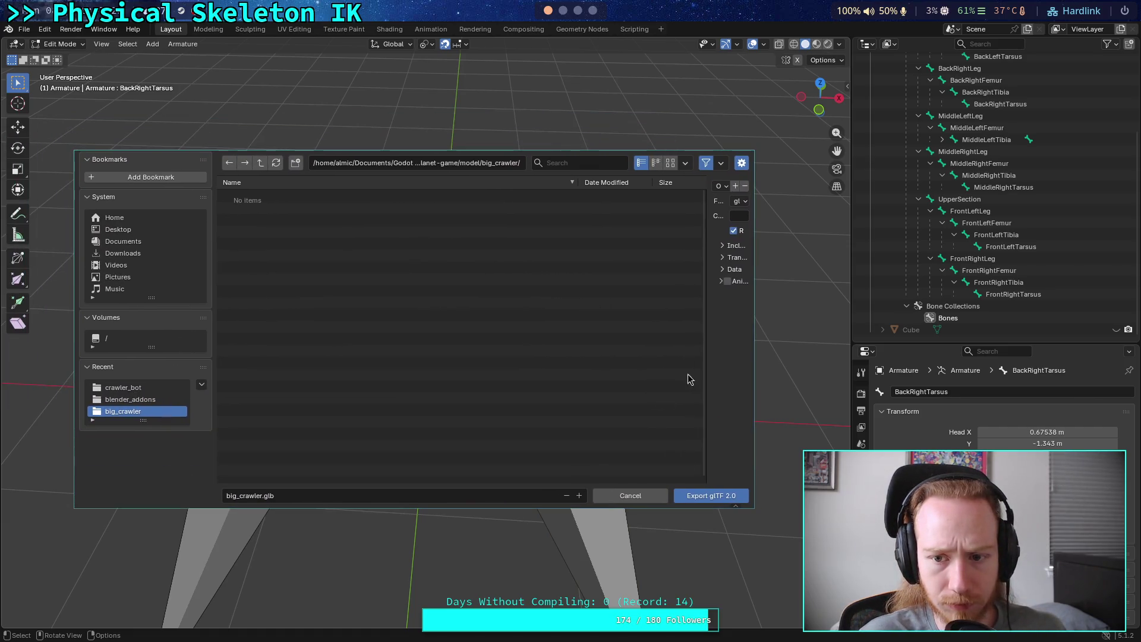
drag(705, 292, 590, 301)
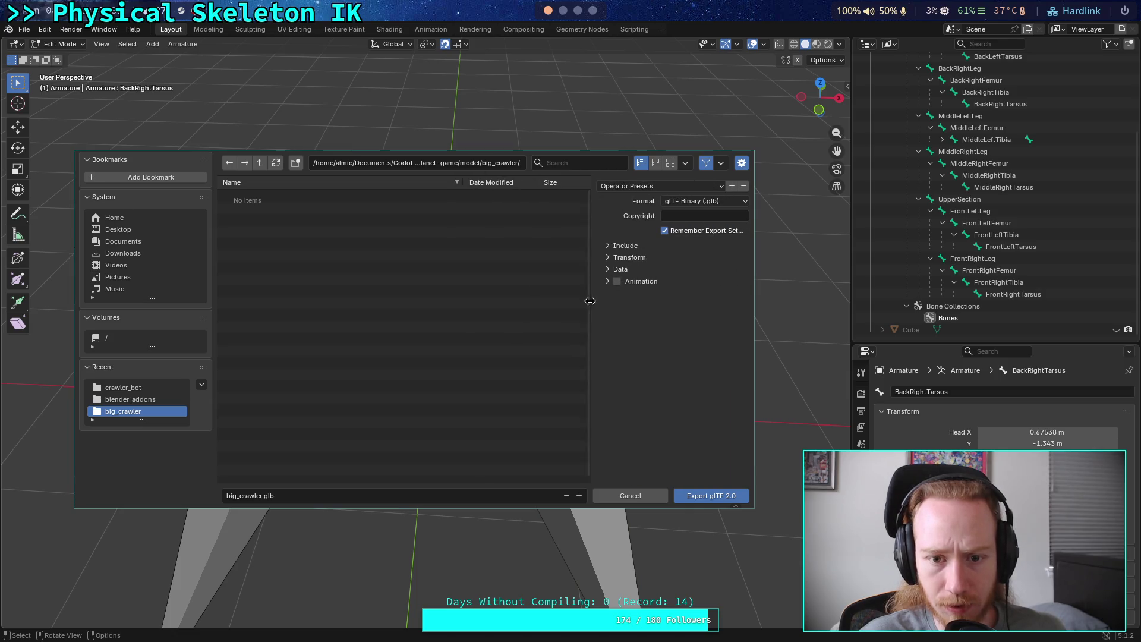
click(261, 163)
click(262, 164)
click(279, 209)
double_click(280, 212)
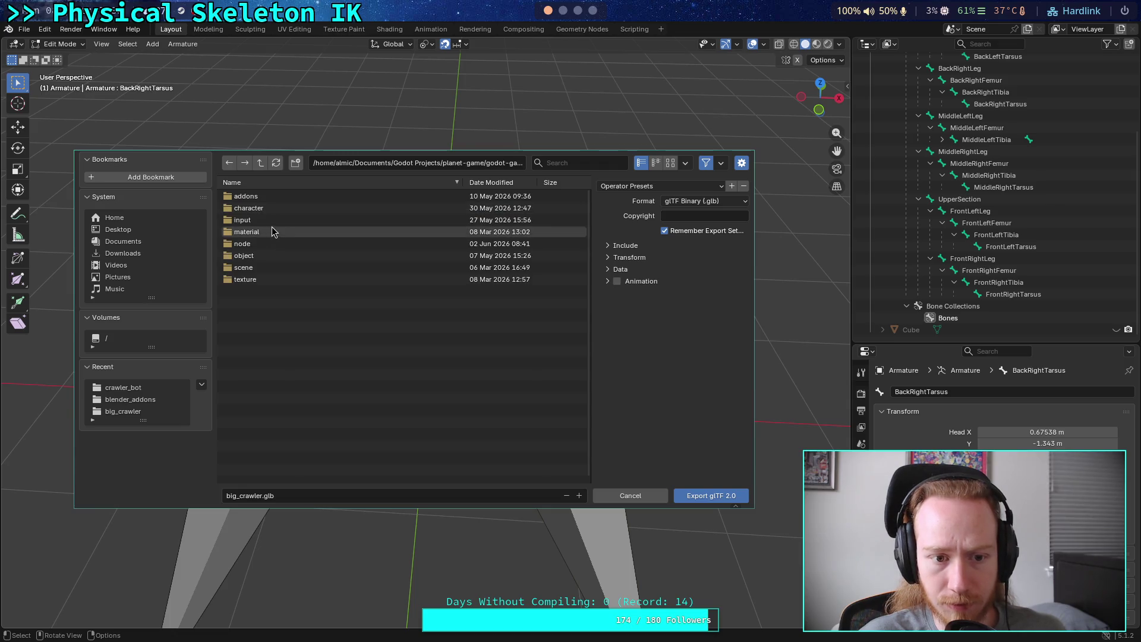
double_click(272, 210)
double_click(270, 197)
click(282, 196)
- Review the animation, data, transform and include options, then overwrite big_crawler.glb
click(608, 281)
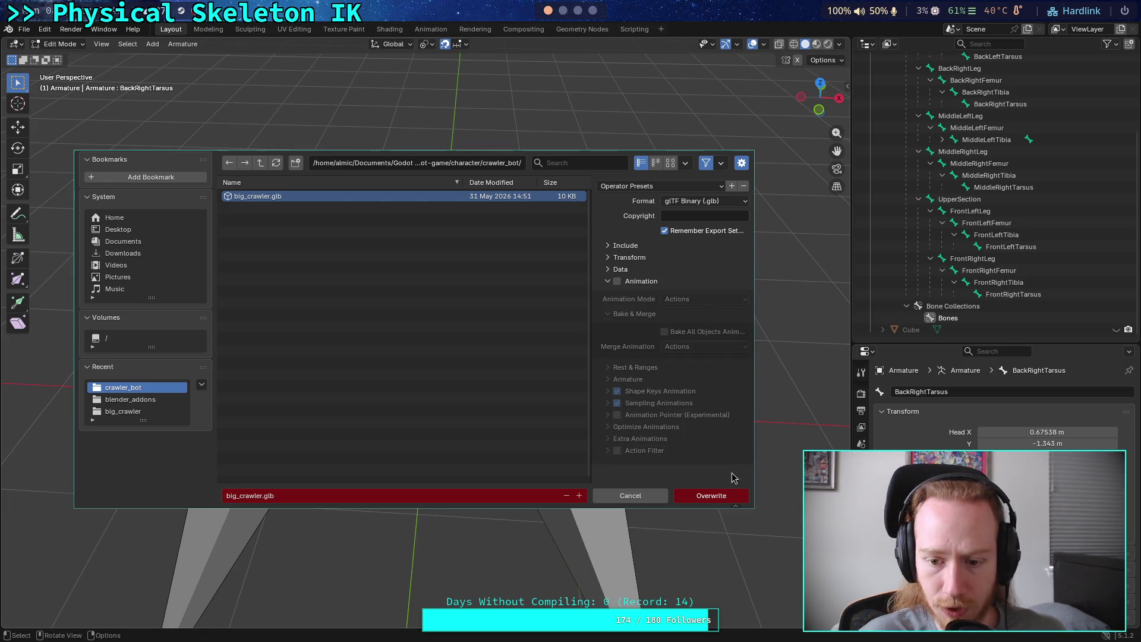
drag(753, 506, 850, 575)
drag(684, 343, 583, 349)
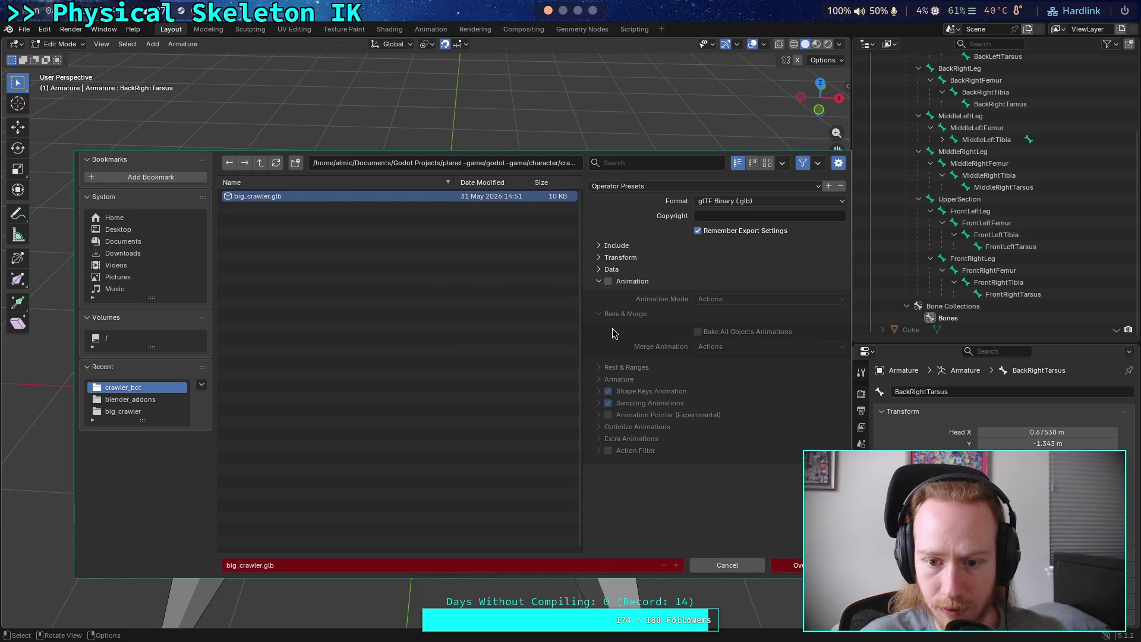
click(600, 269)
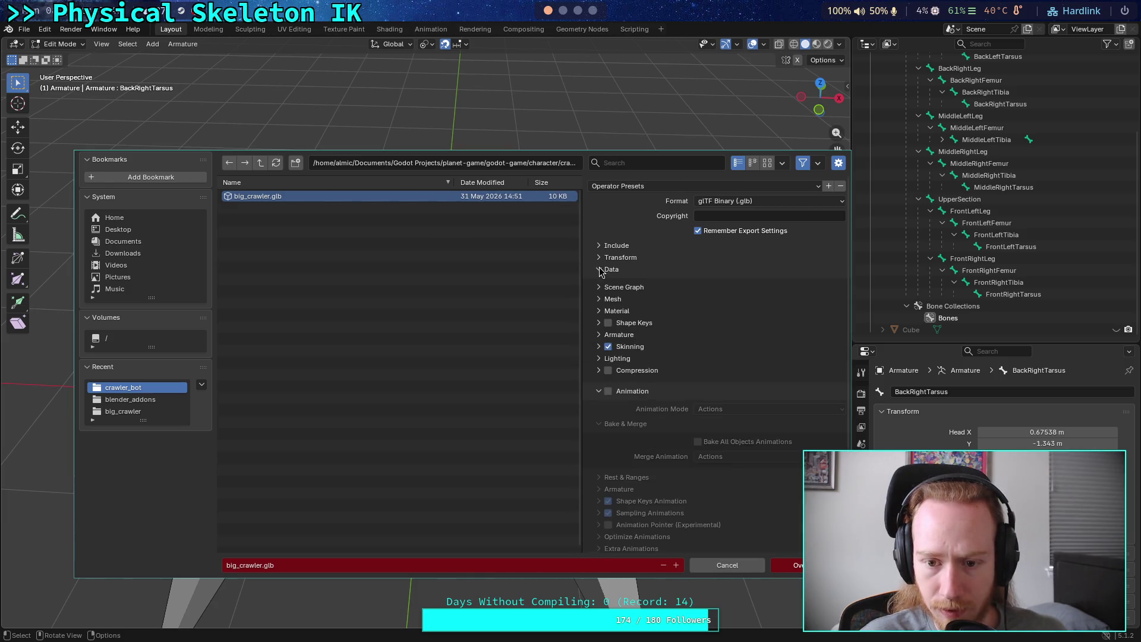
click(600, 269)
click(599, 259)
click(599, 257)
click(600, 246)
key(Return)
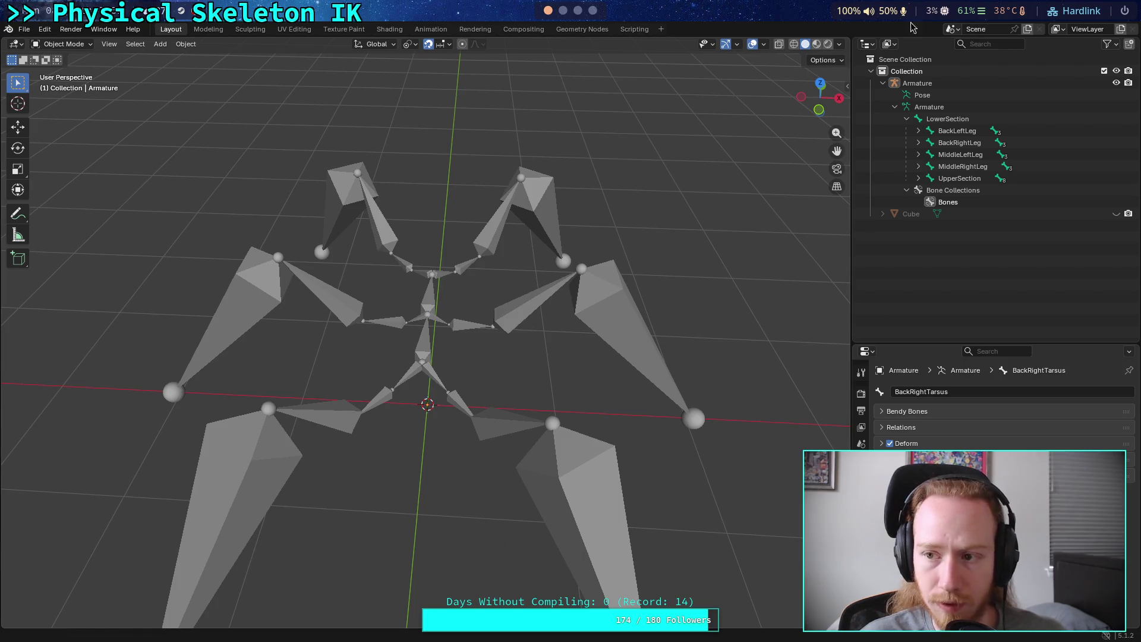
click(23, 29)
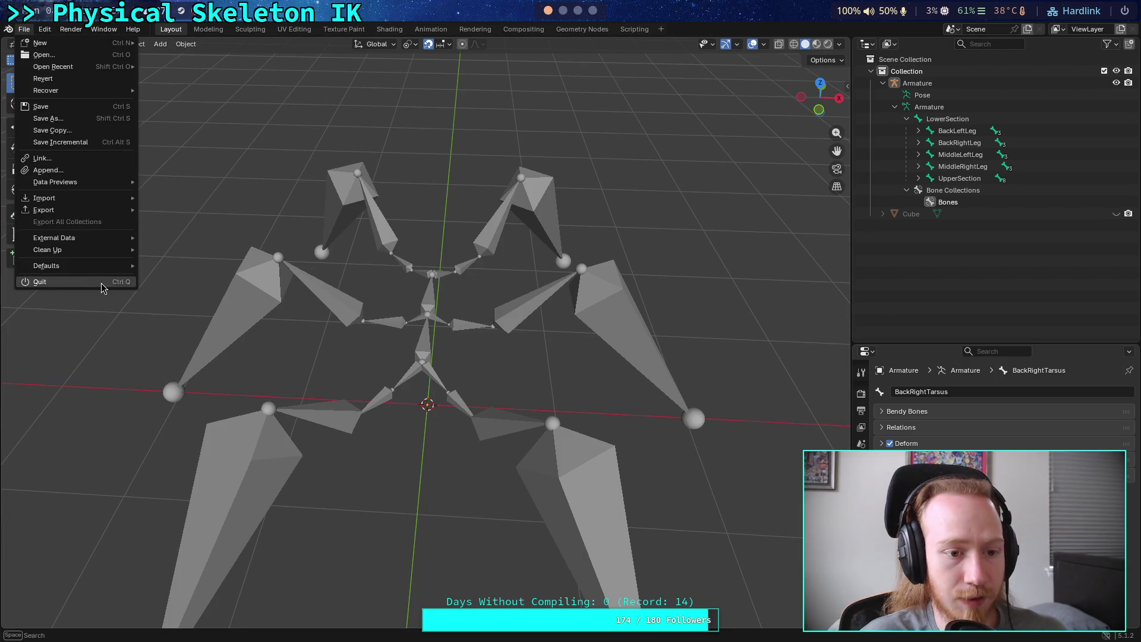
- Quit Blender from the File menu
click(101, 284)
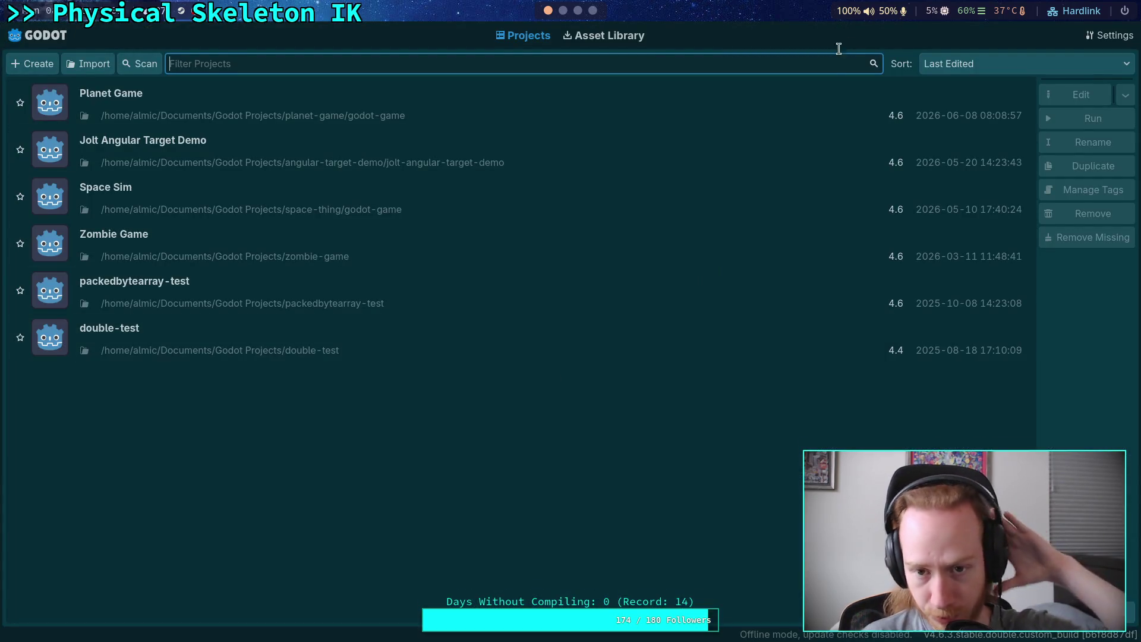
- Open the Planet Game project, clear the selection, and orbit and zoom around the crawler
click(1078, 98)
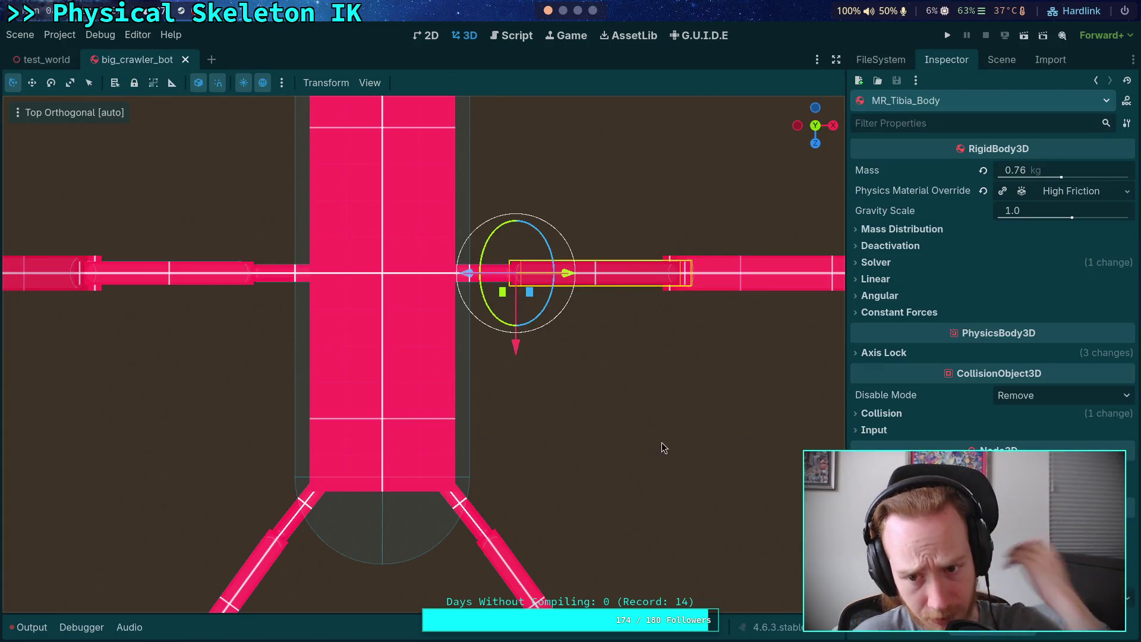
click(662, 442)
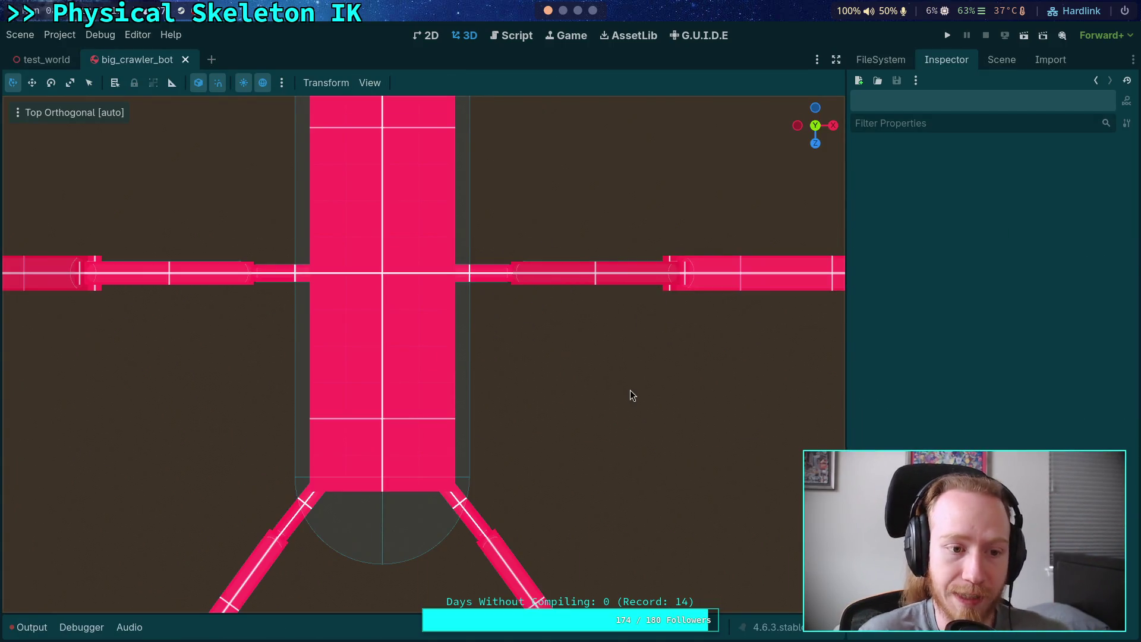
scroll(627, 380, down, 5)
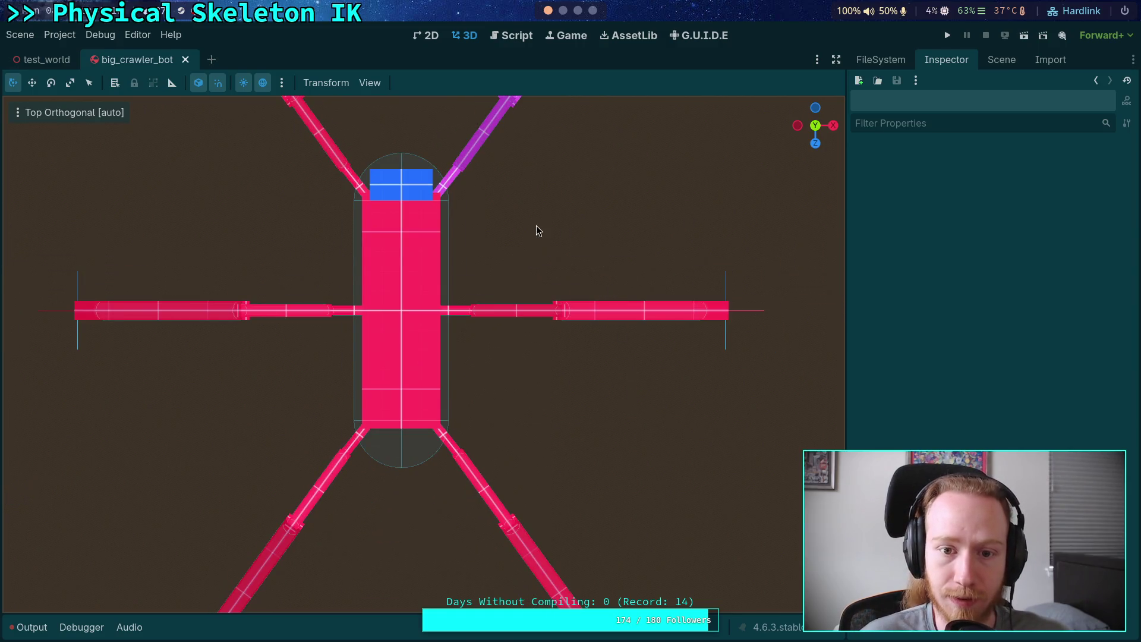
scroll(534, 229, up, 9)
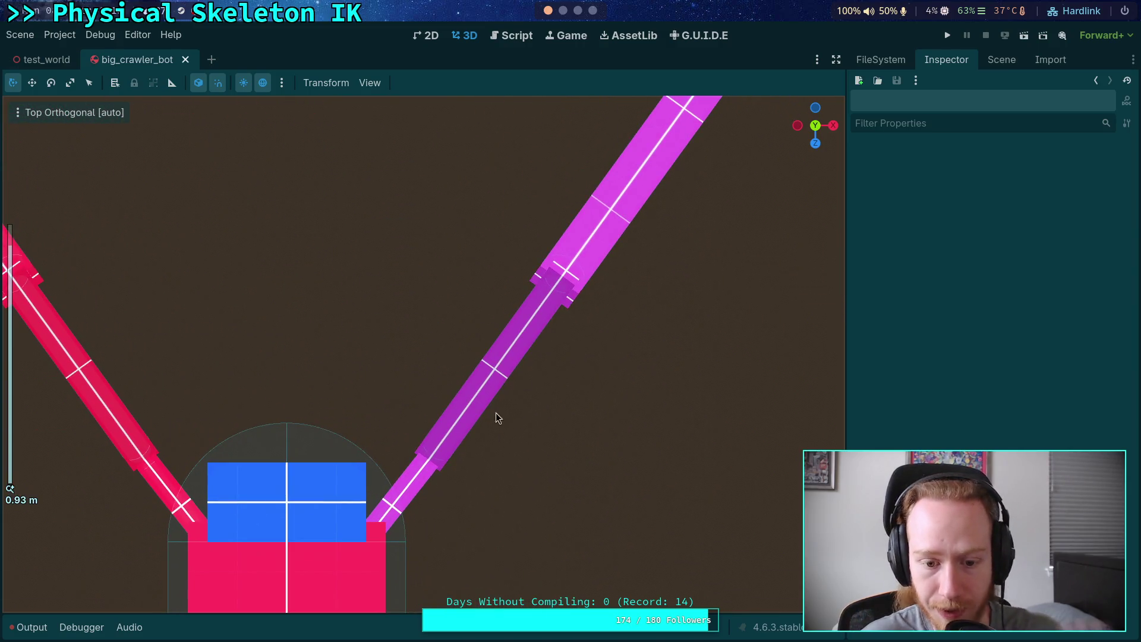
scroll(496, 412, down, 10)
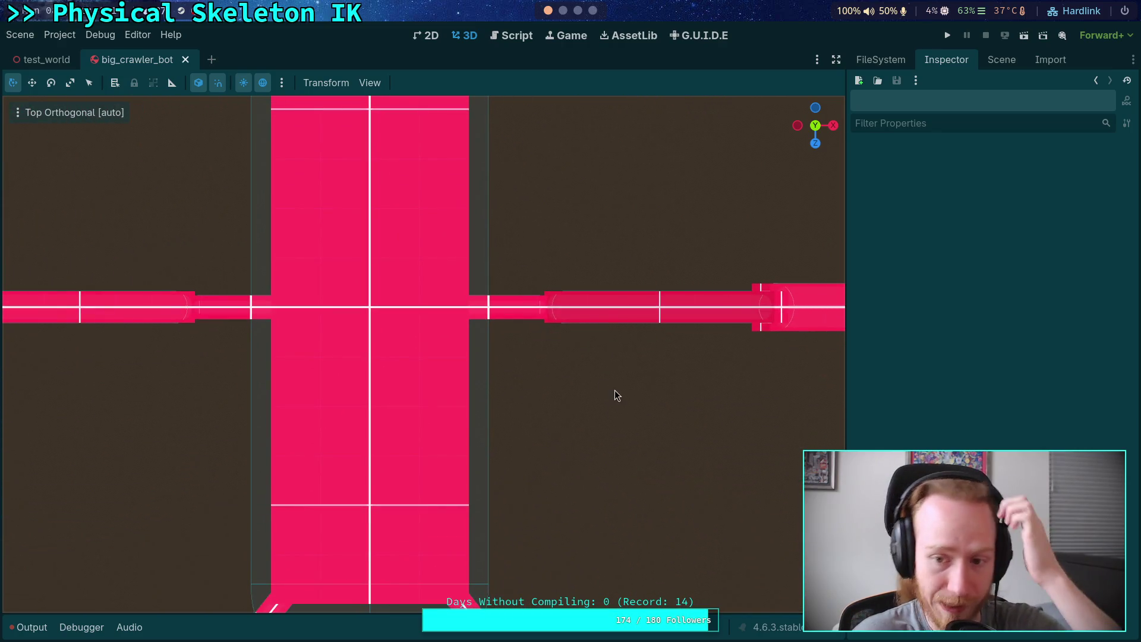
scroll(614, 389, down, 6)
mouse_move(458, 309)
mouse_down()
mouse_move(425, 308)
mouse_move(369, 257)
mouse_move(452, 321)
mouse_up()
scroll(574, 262, down, 4)
drag(523, 262, 574, 261)
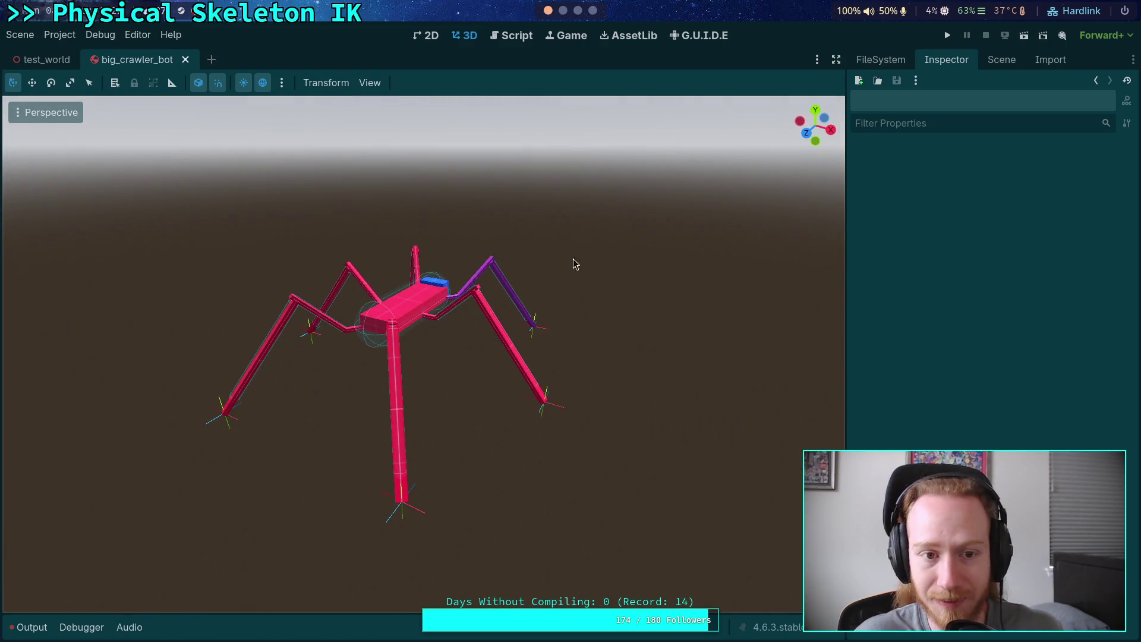
- Browse the Scene tree, expanding FR_Tibia_Joint and selecting the front-right lower leg
click(1001, 59)
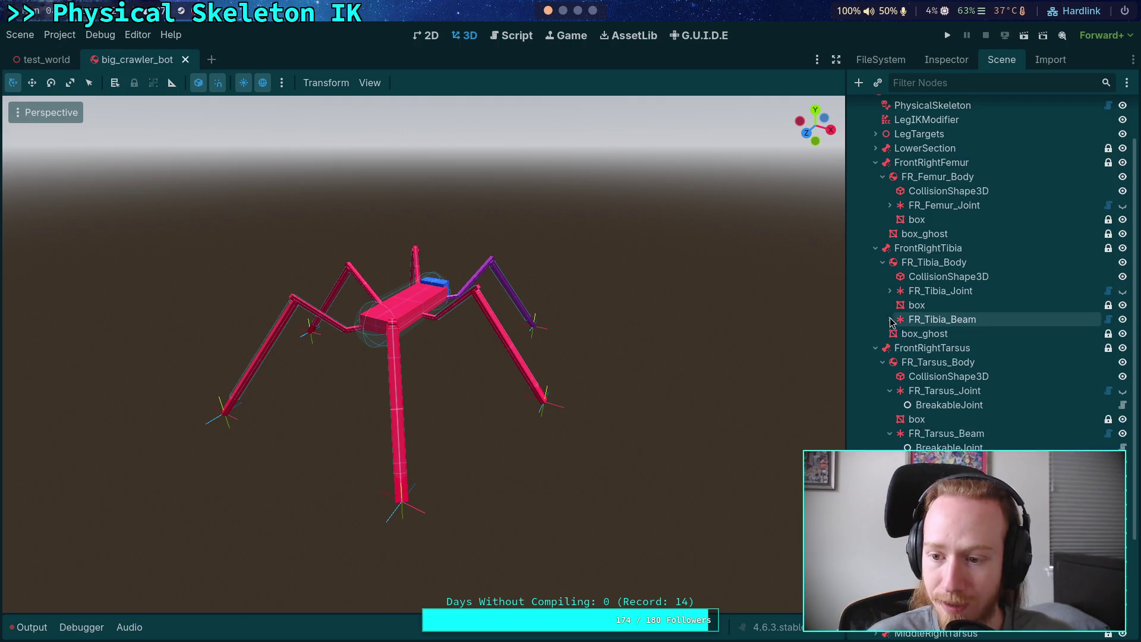
click(889, 291)
click(889, 292)
scroll(889, 288, down, 5)
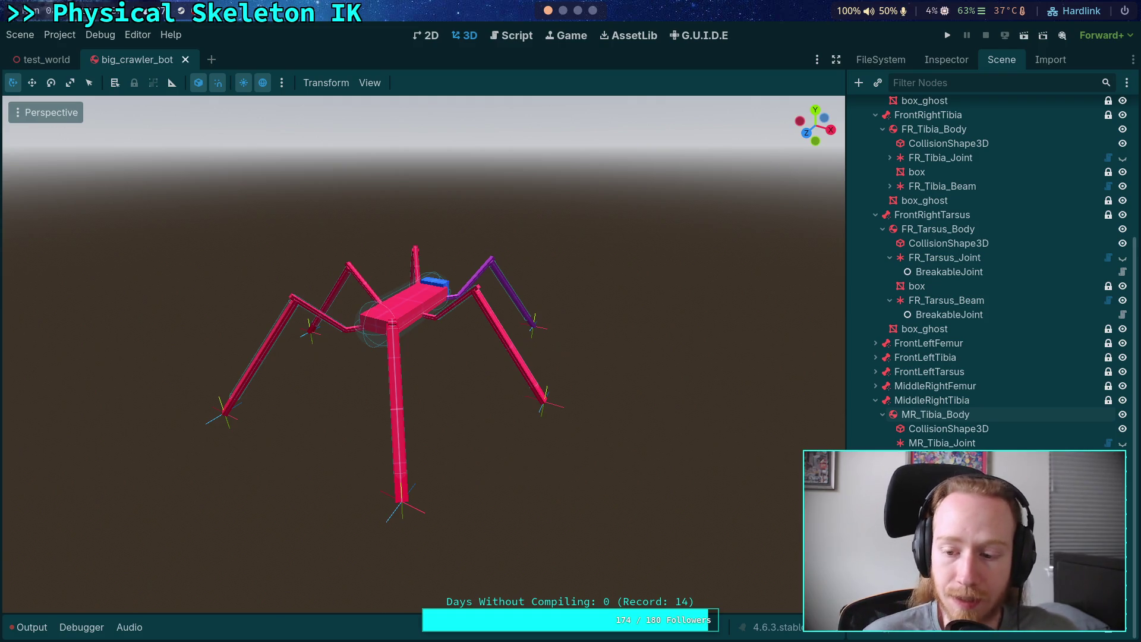
click(508, 345)
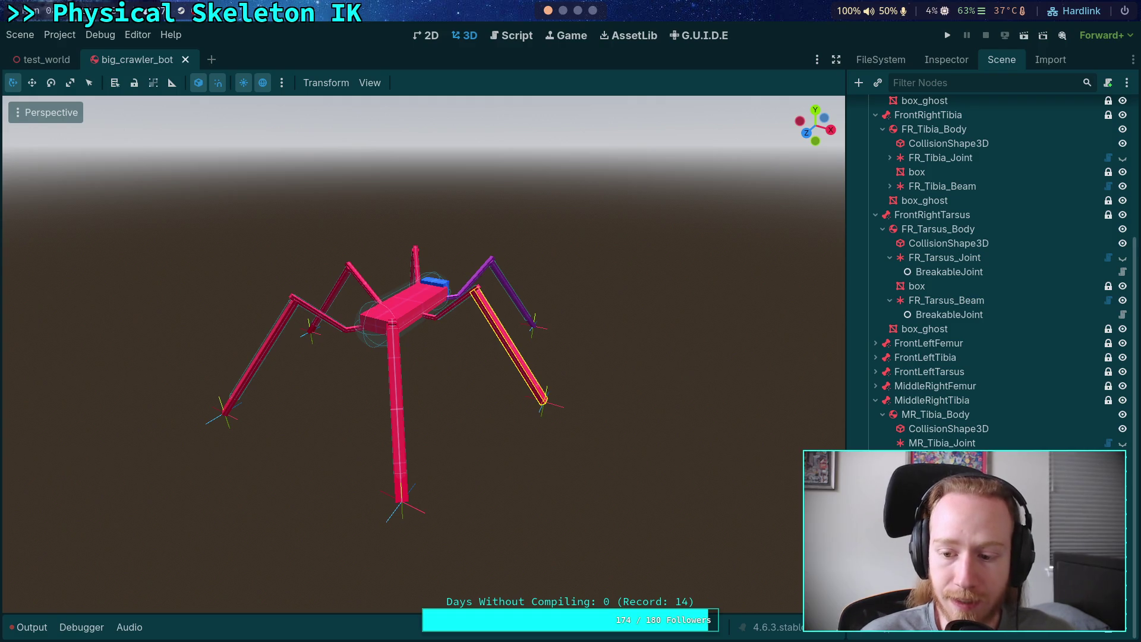
scroll(950, 237, up, 7)
- Inspect LegIKModifier's IK target and bone settings, then widen the Scene dock
click(926, 178)
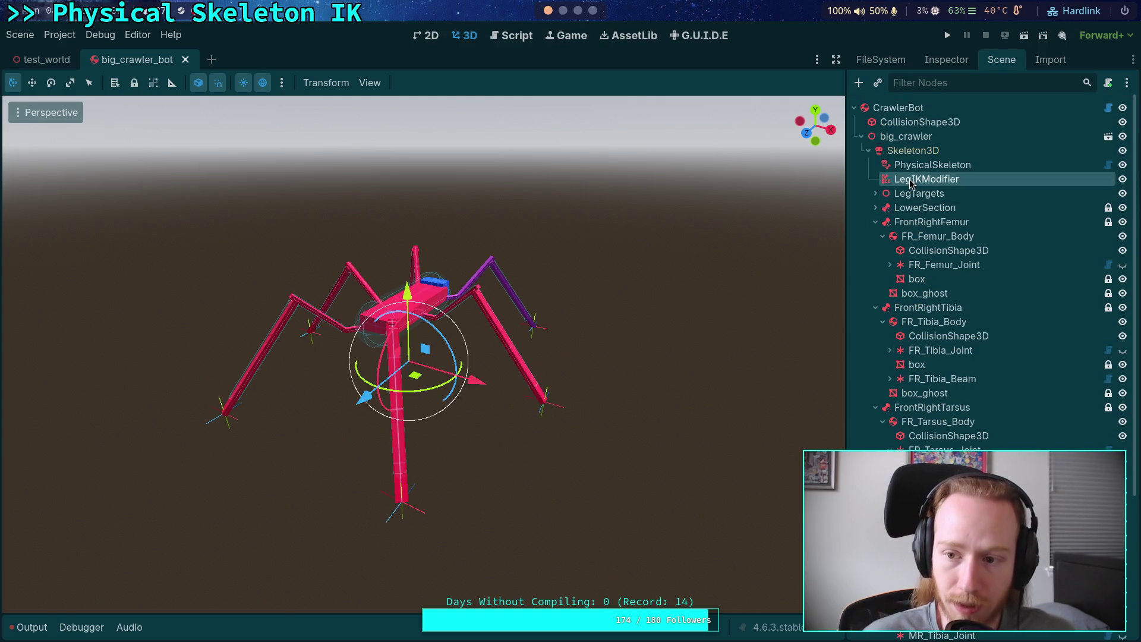
click(958, 58)
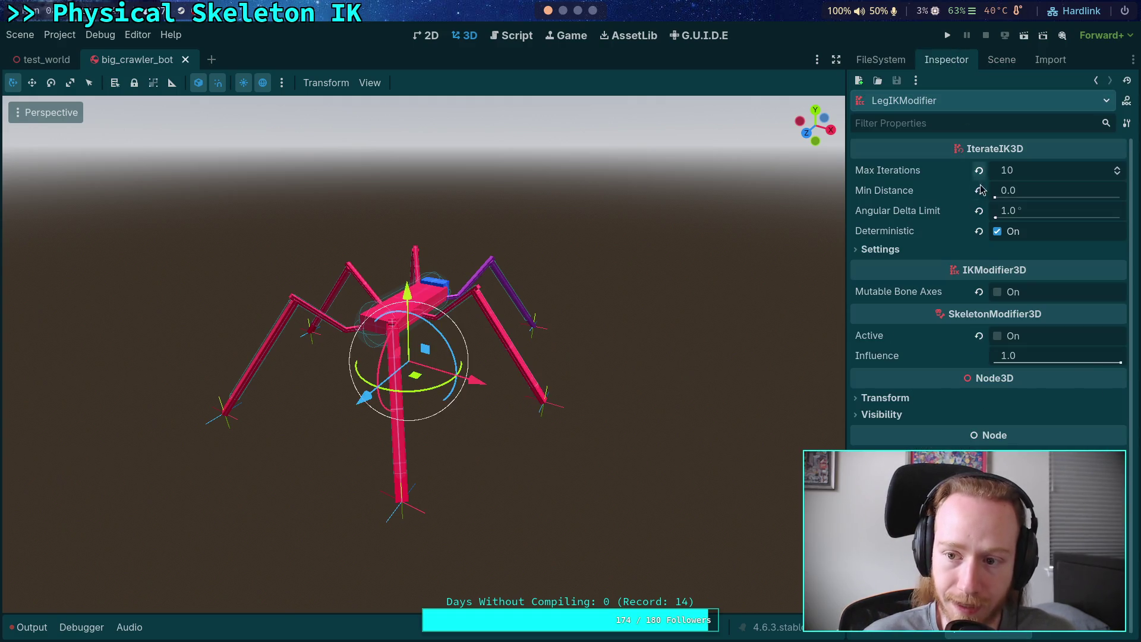
click(879, 250)
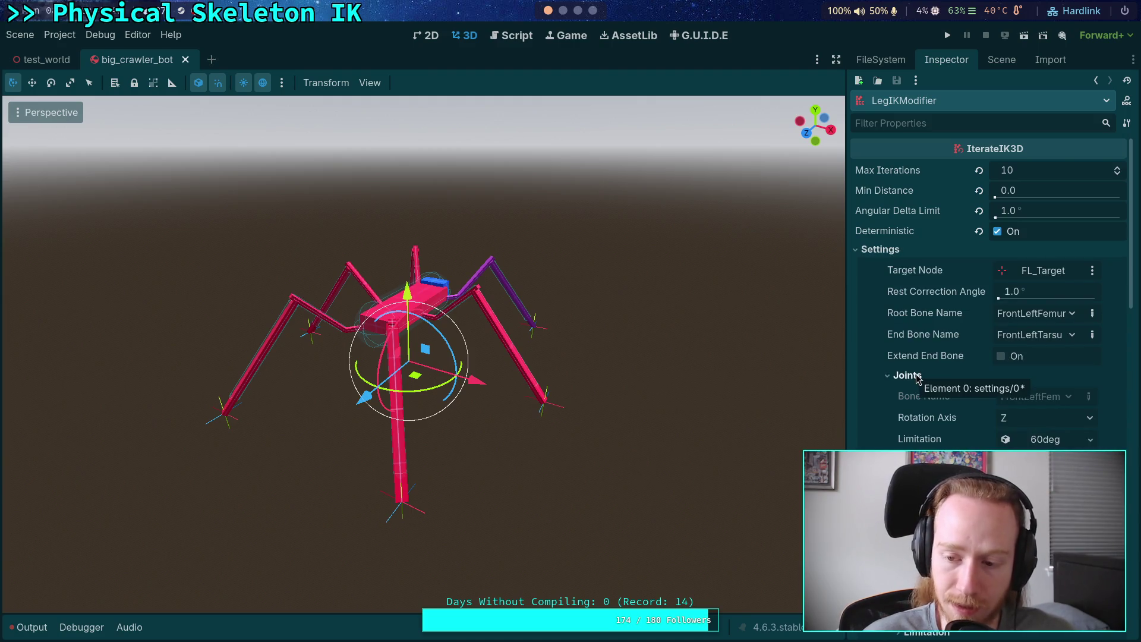
click(918, 378)
click(1002, 59)
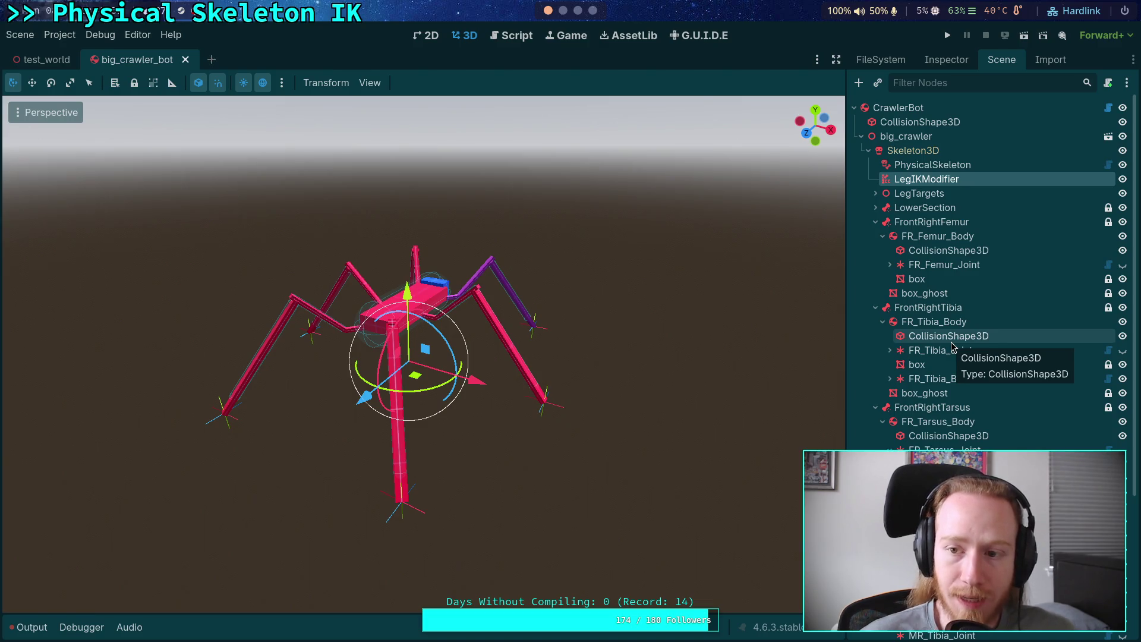
drag(848, 357, 750, 338)
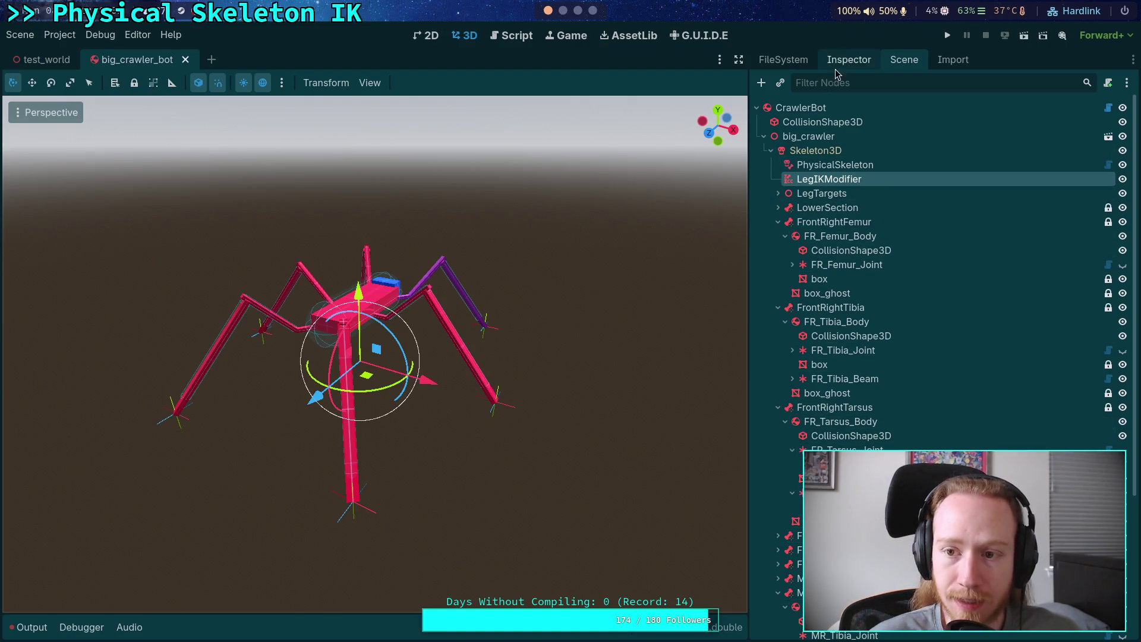
click(850, 436)
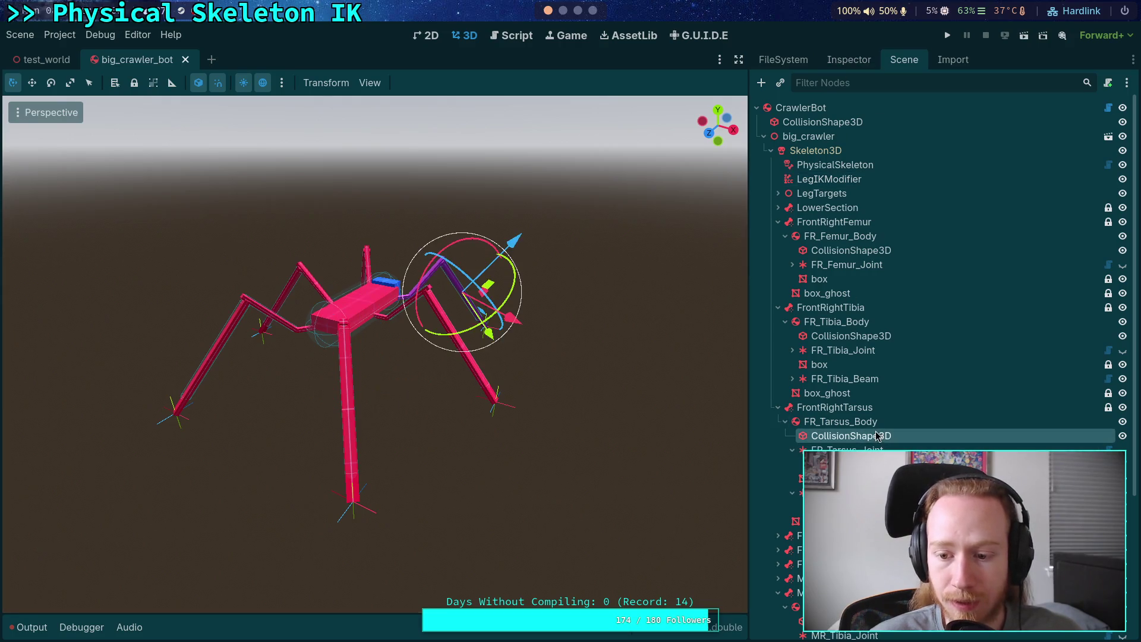
click(855, 61)
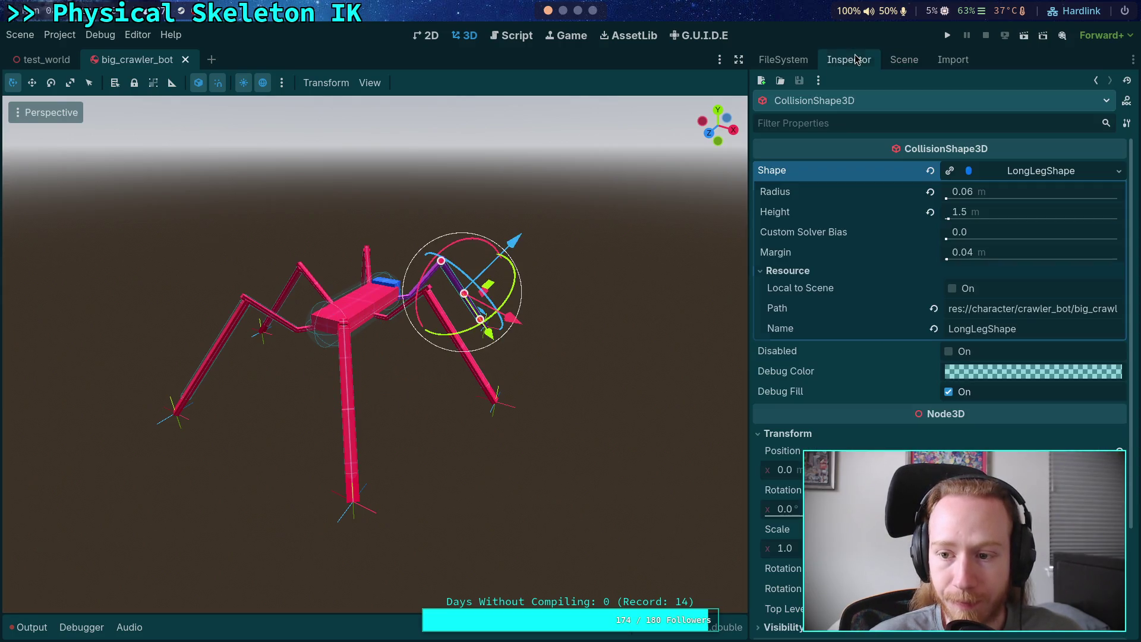
click(1031, 169)
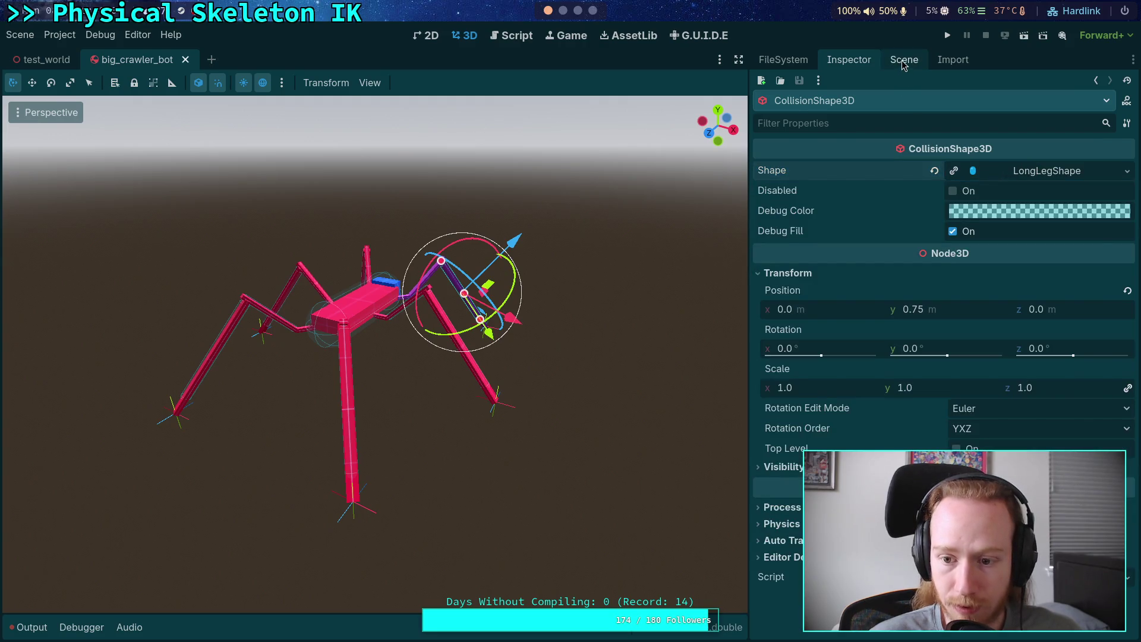
click(903, 62)
click(866, 60)
click(903, 60)
key(Up)
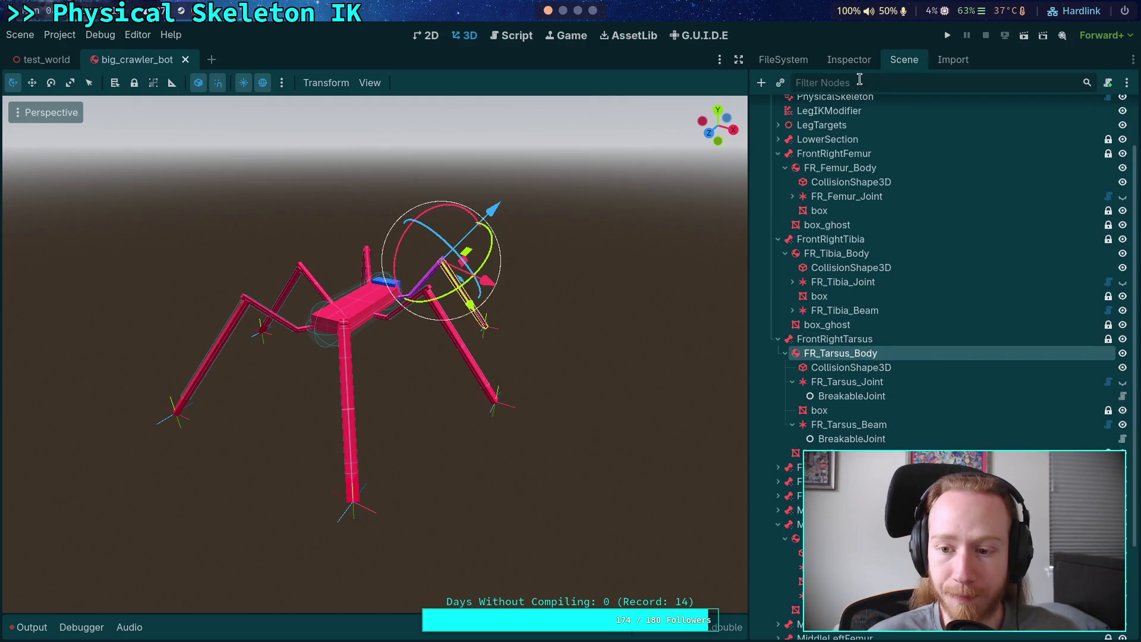
click(860, 63)
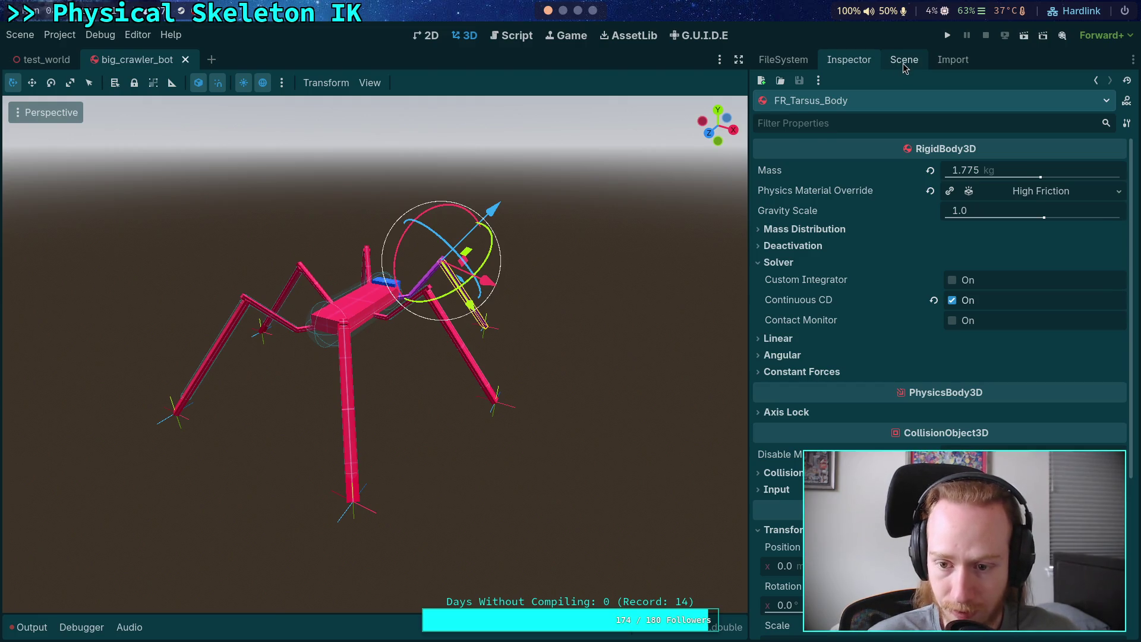
click(903, 63)
click(850, 439)
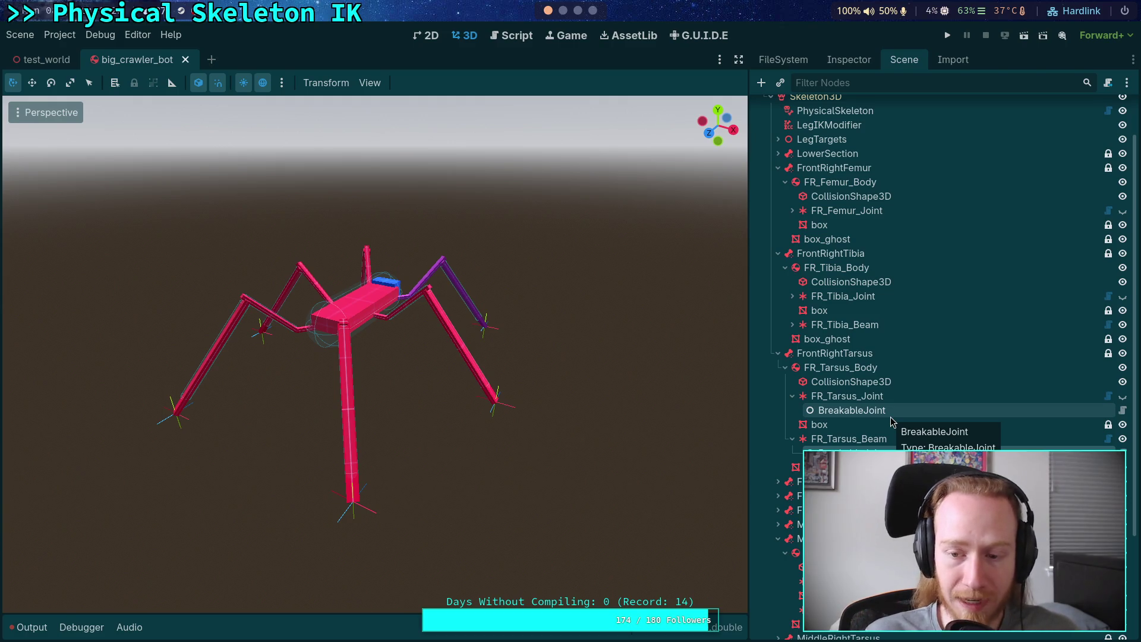
scroll(911, 412, up, 2)
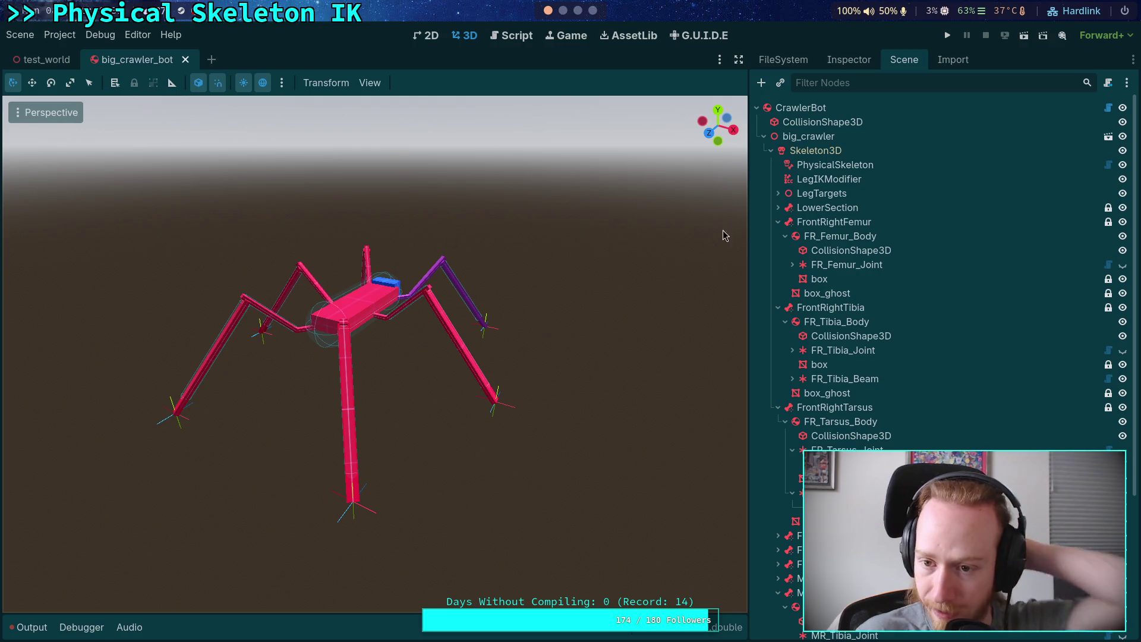
- Expand LegTargets and FL_Leg to list FL_Leg's Cast and Target, and select FL_Leg
click(777, 193)
click(793, 222)
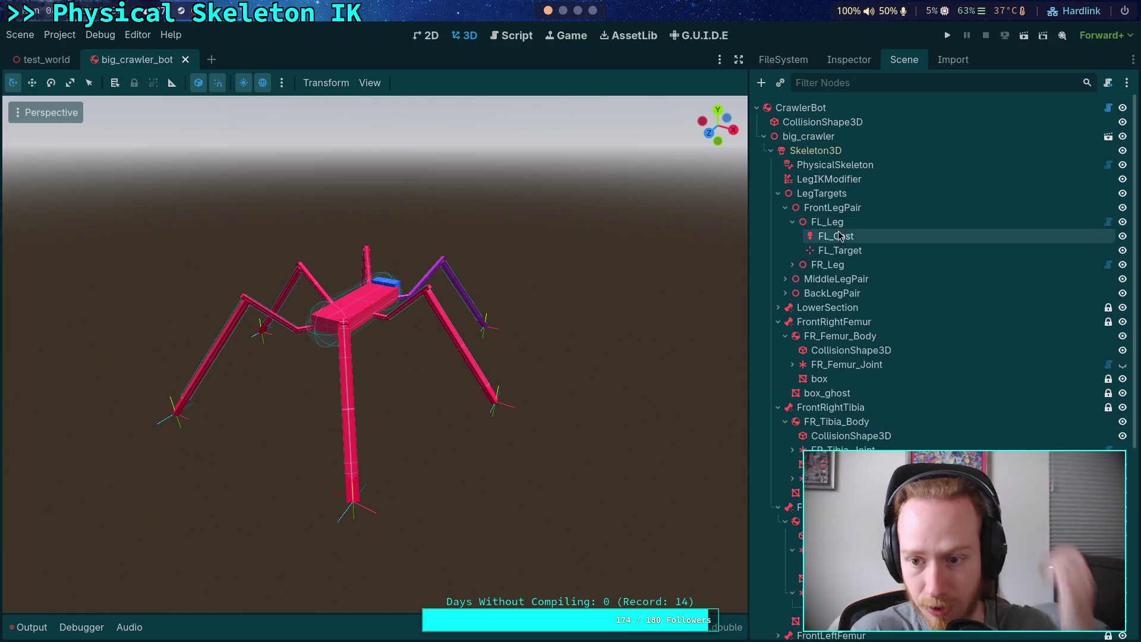
click(847, 225)
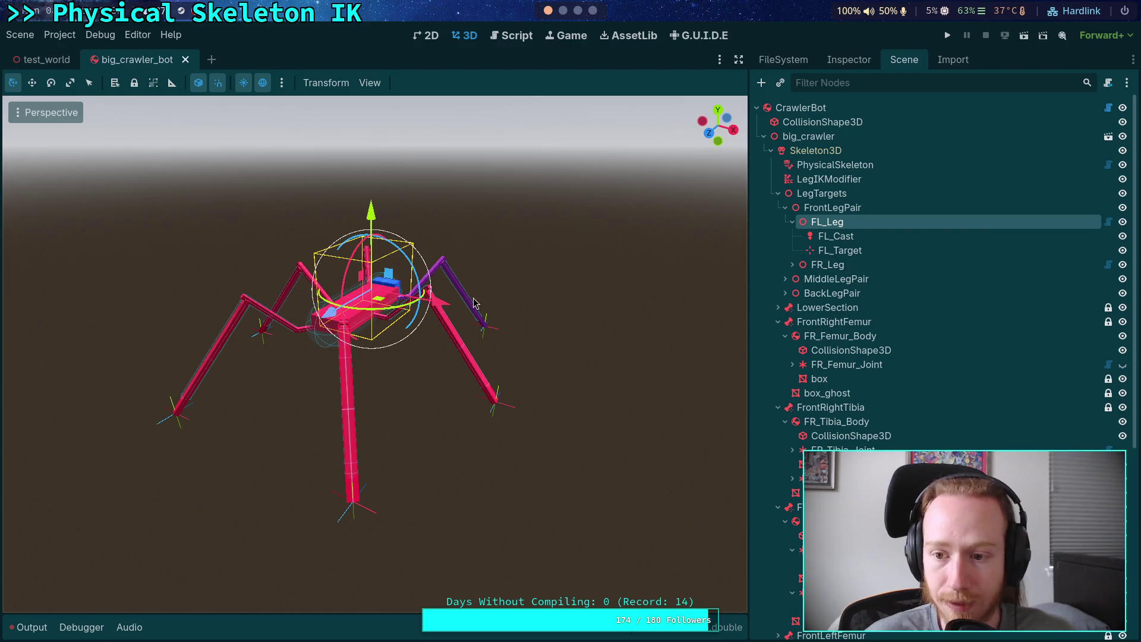
mouse_move(550, 333)
mouse_down()
mouse_move(518, 334)
mouse_move(482, 402)
mouse_up()
- Frame Skeleton3D in the viewport, then expand FR_Leg under FrontLegPair to show its Cast and Target
click(815, 150)
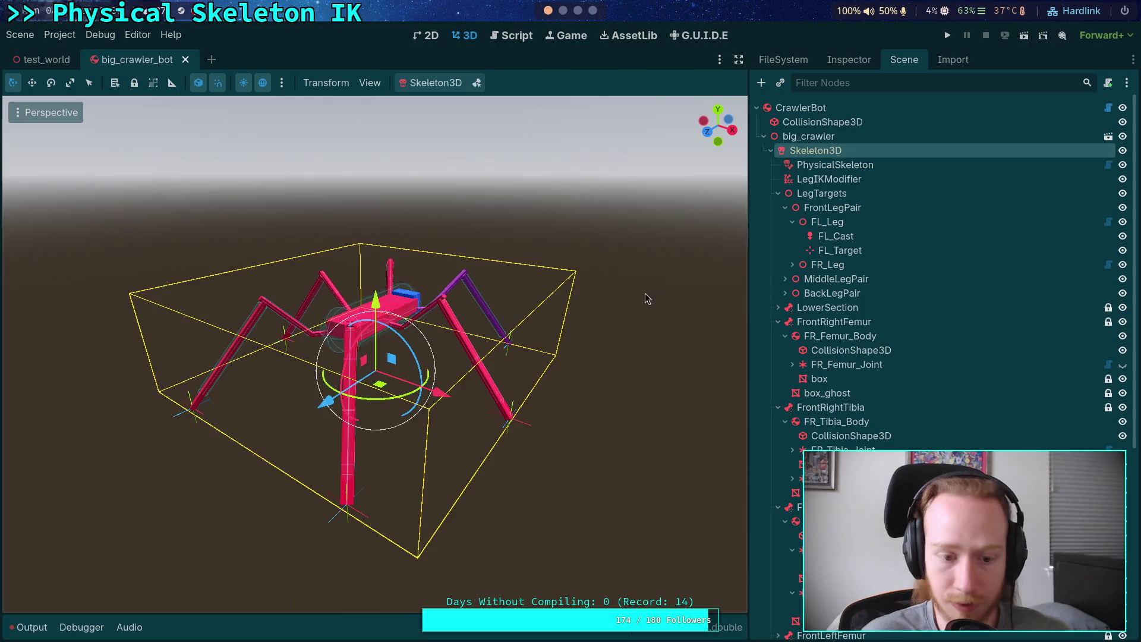
key(f)
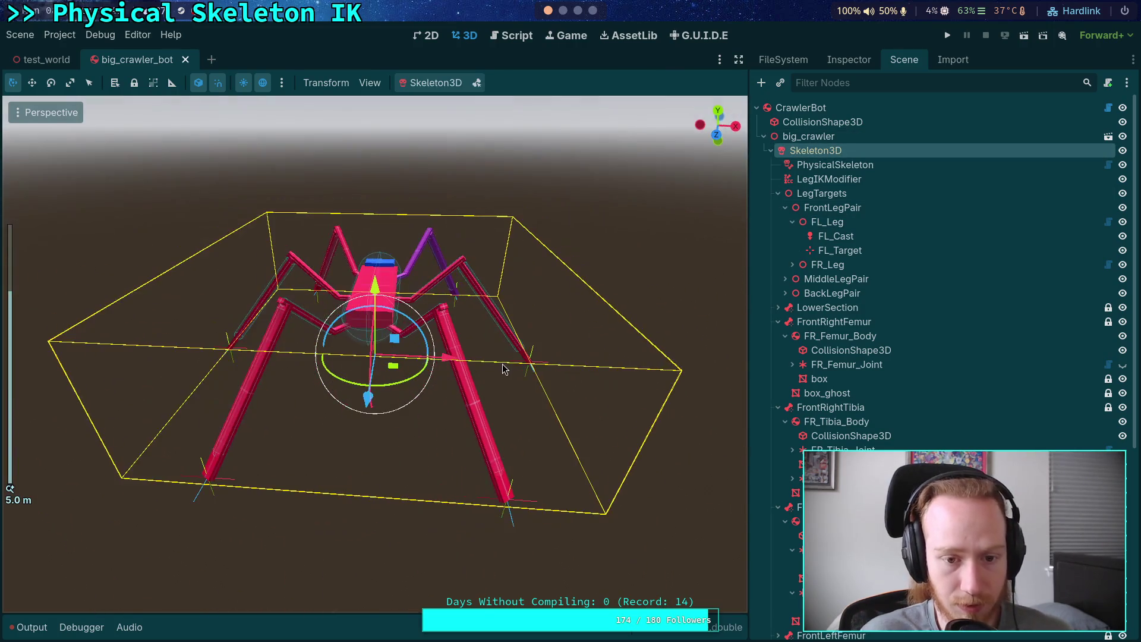
click(832, 208)
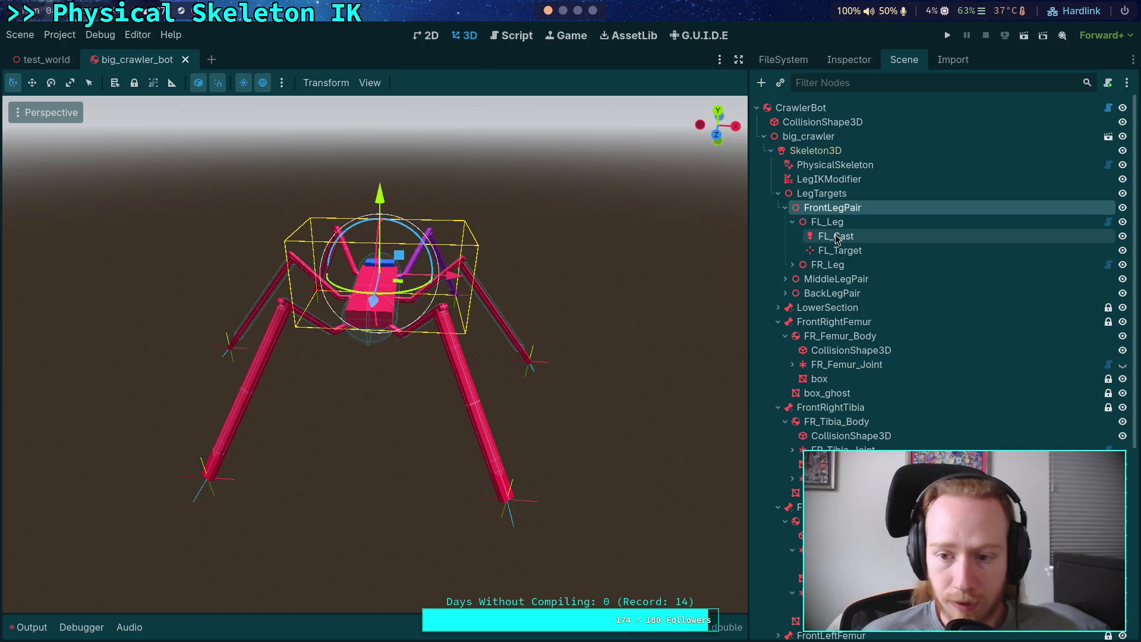
click(832, 265)
click(793, 265)
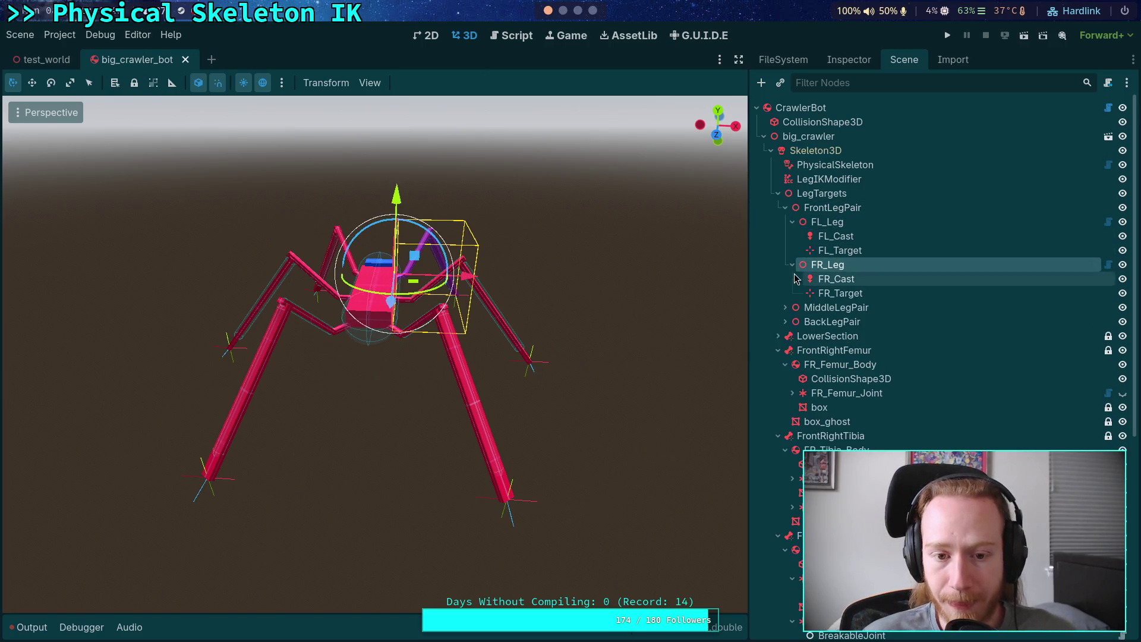
click(633, 386)
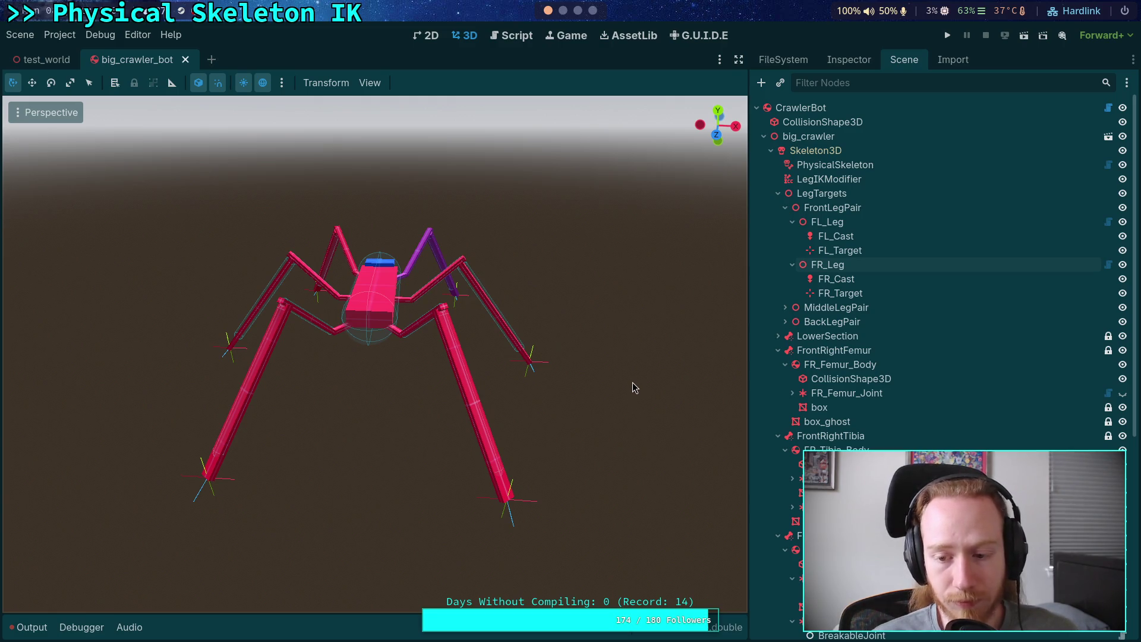
- Expand FR_Femur_Joint to show its BreakableJoint and review its joint properties in the Inspector
click(792, 393)
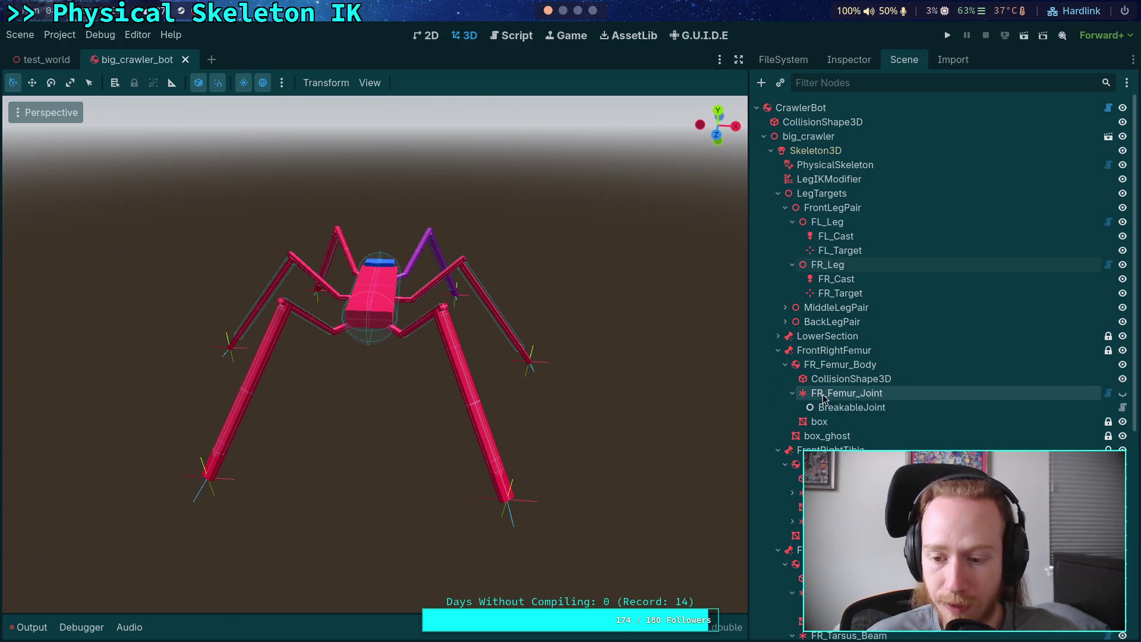
click(823, 397)
click(847, 59)
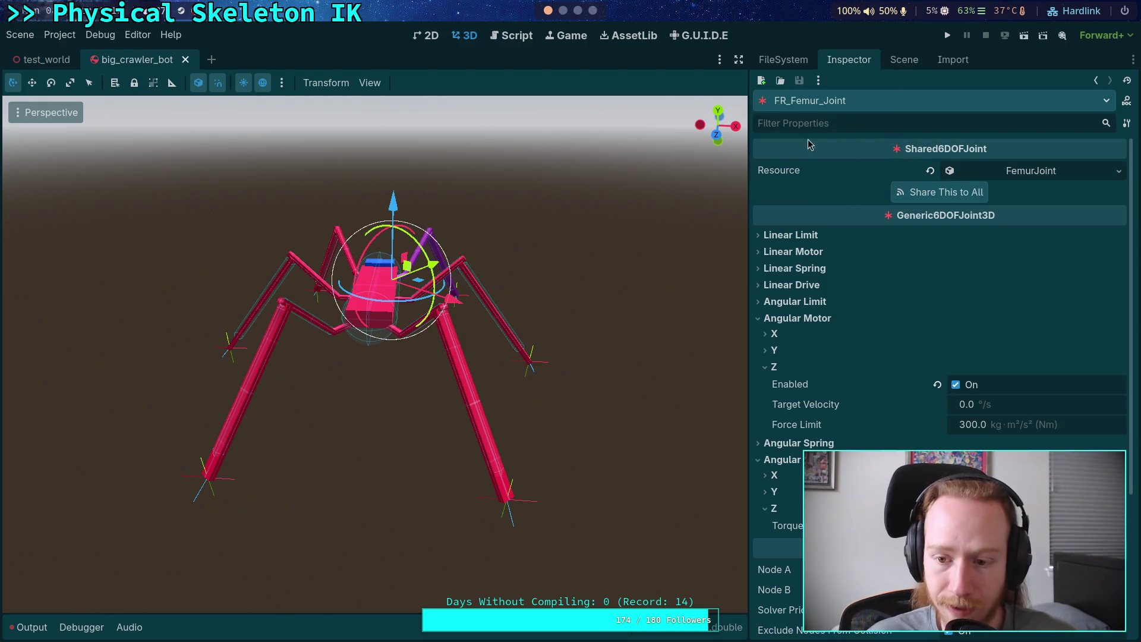
click(903, 59)
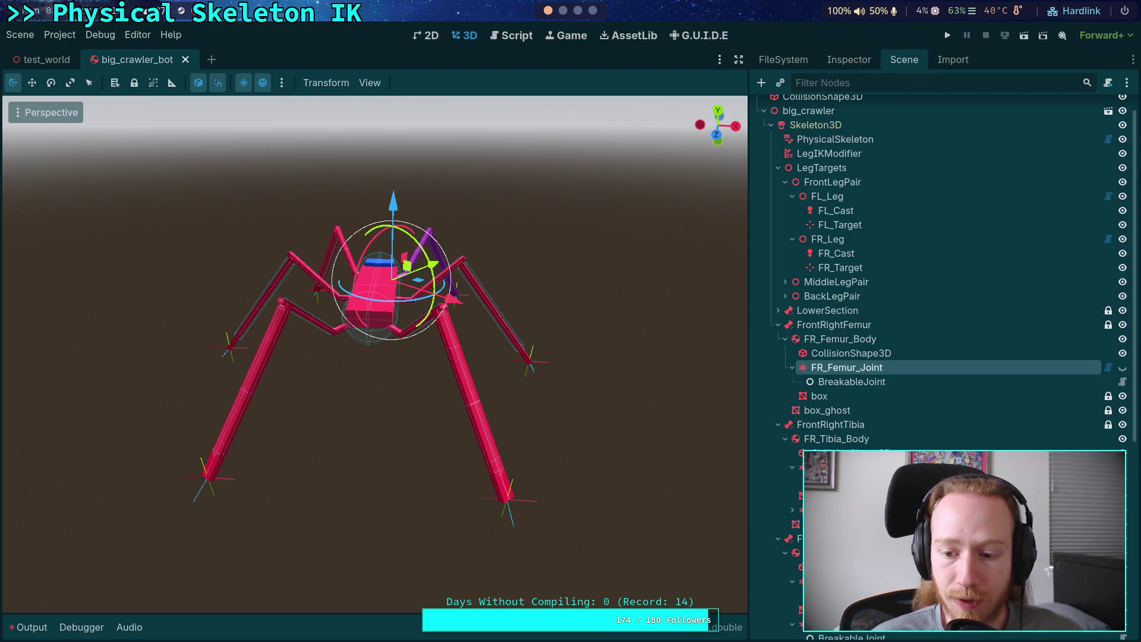
ctrl+click(843, 367)
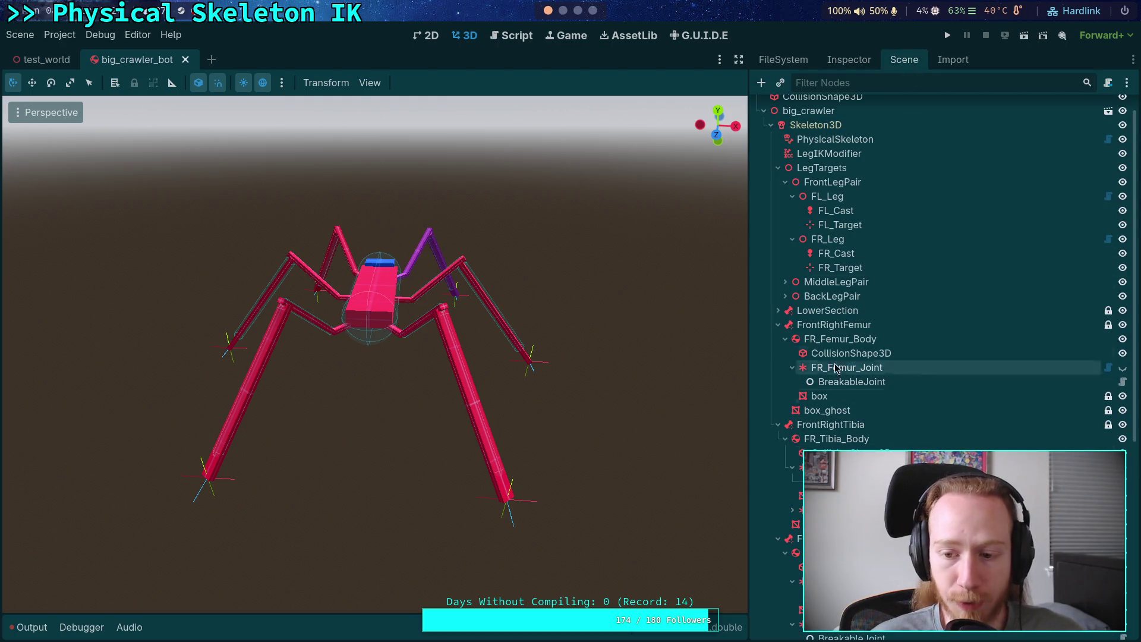
- Review PhysicalSkeleton's properties in the Inspector, then select the CrawlerBot root node
click(834, 140)
click(849, 60)
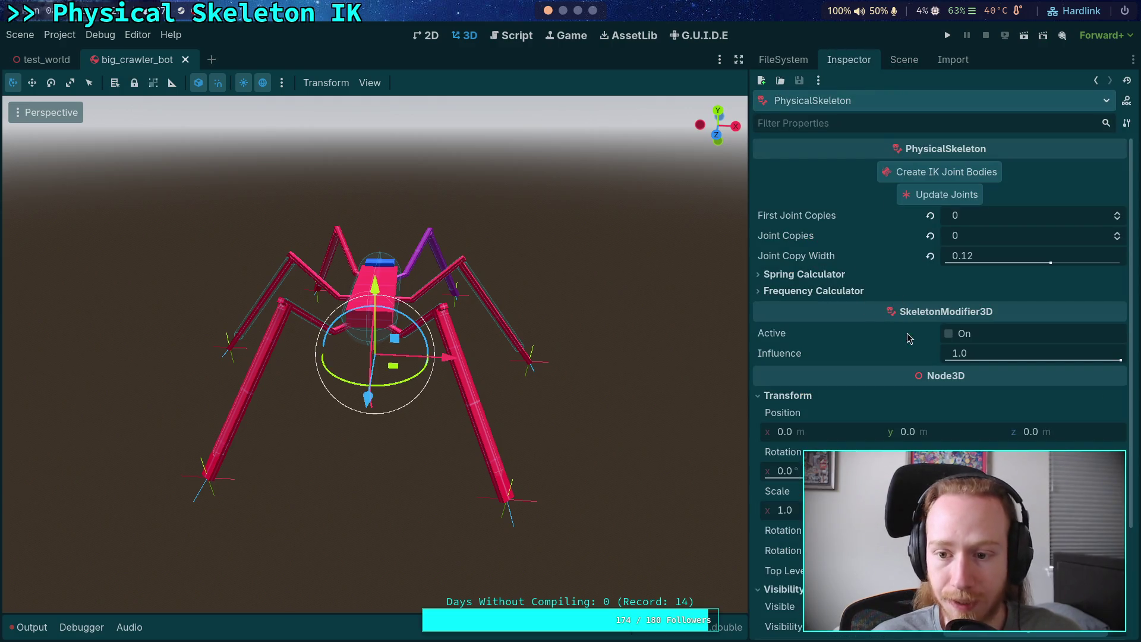
mouse_move(800, 378)
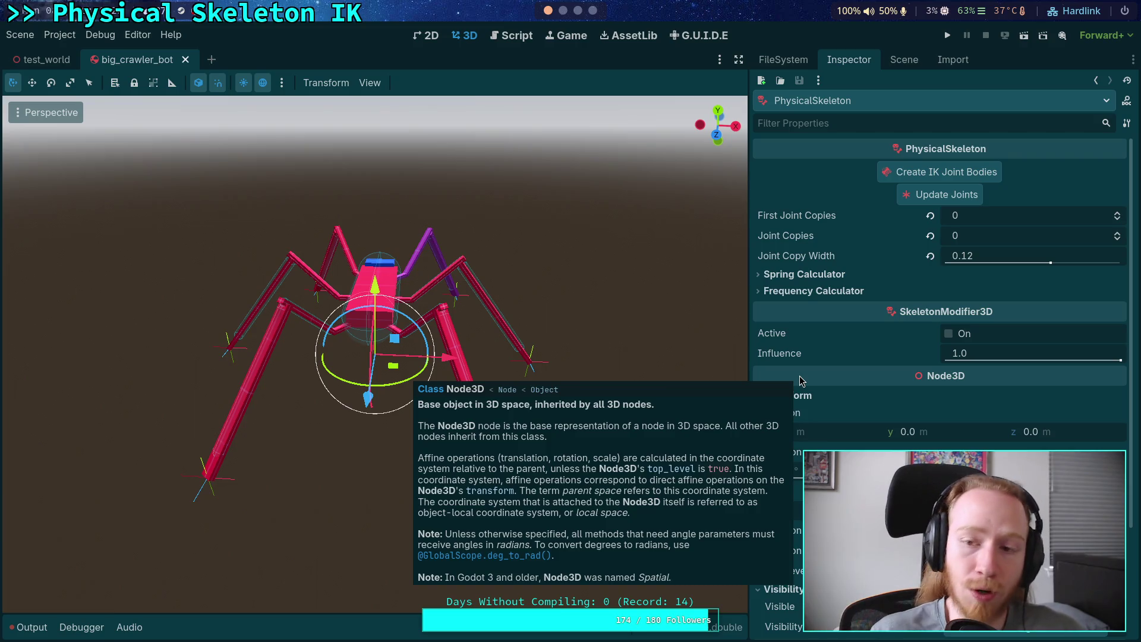
click(904, 59)
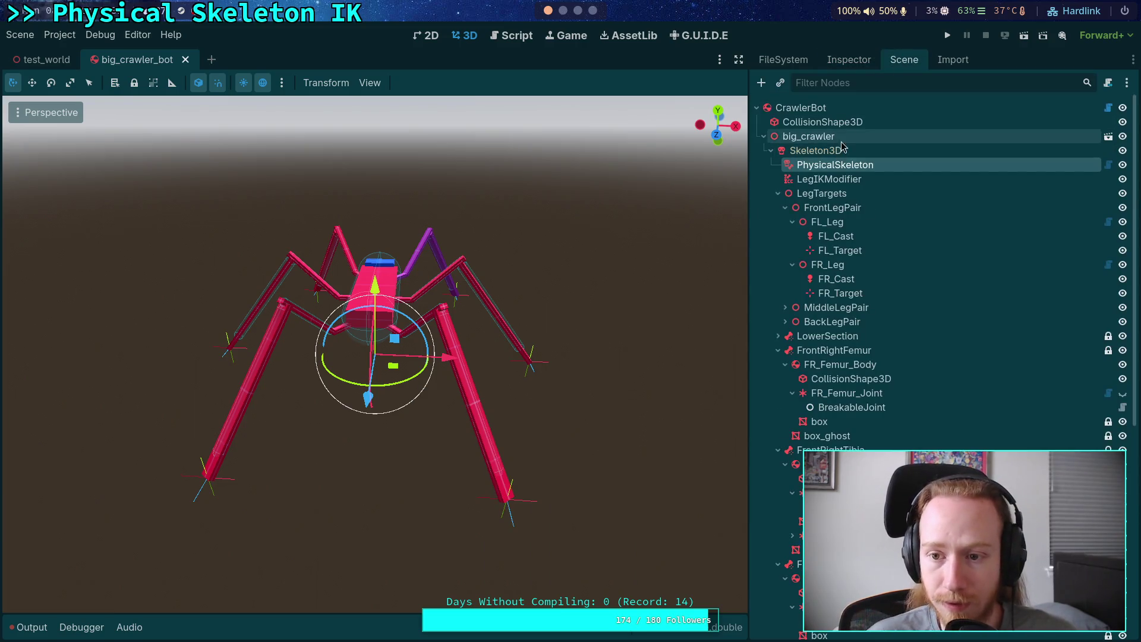
click(843, 138)
click(854, 110)
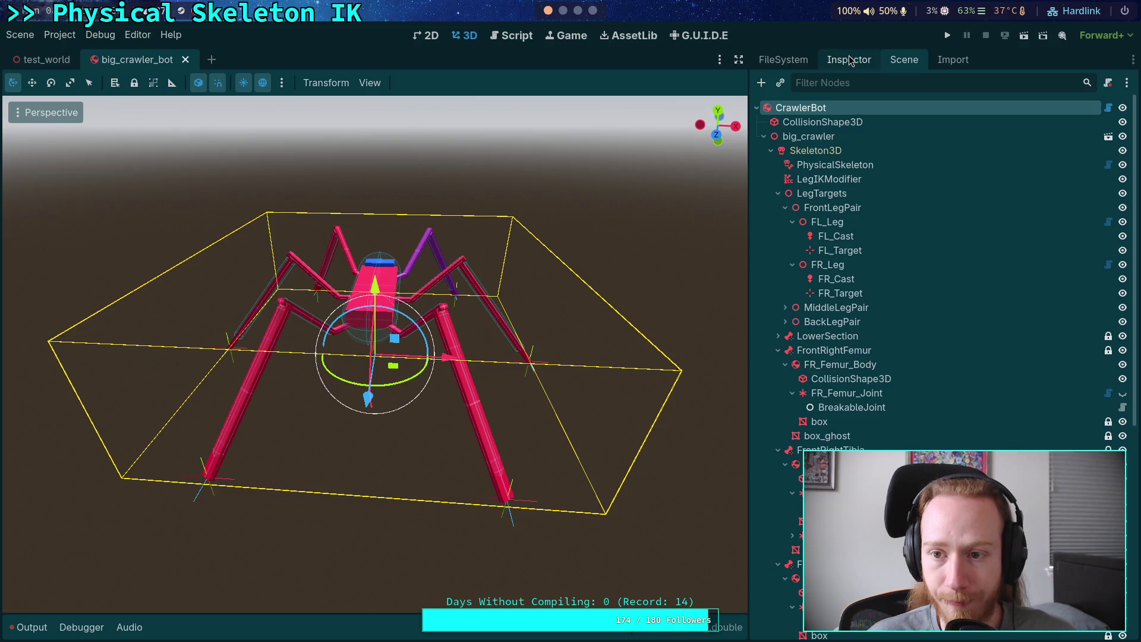
- Look over CrawlerBot's Leg Parameters section in the Inspector, leaving it collapsed
click(849, 59)
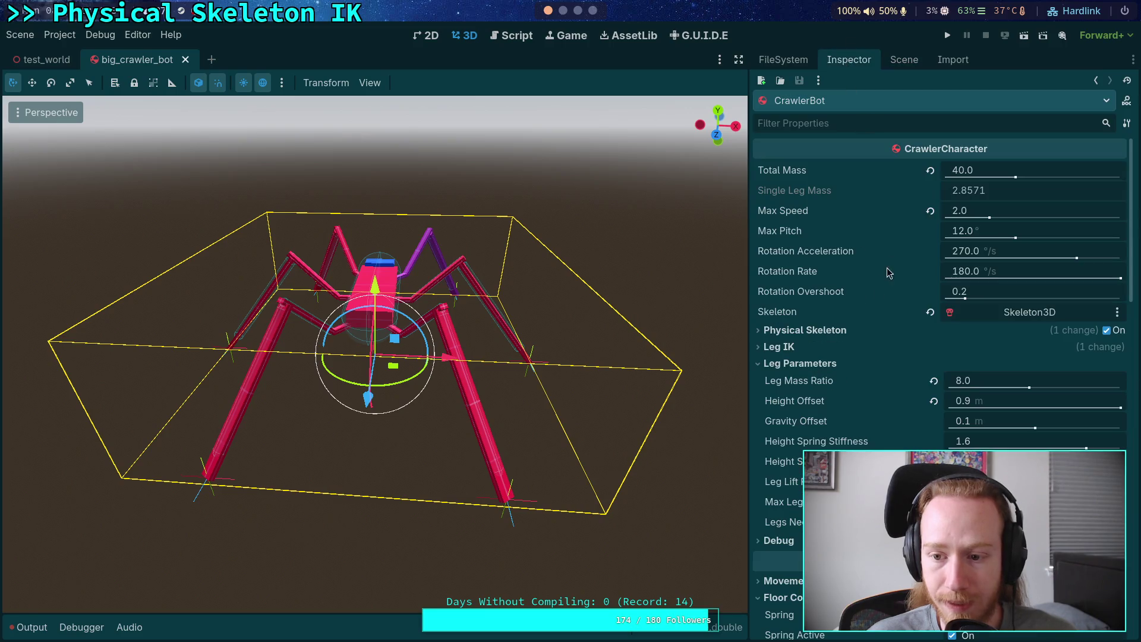
click(804, 364)
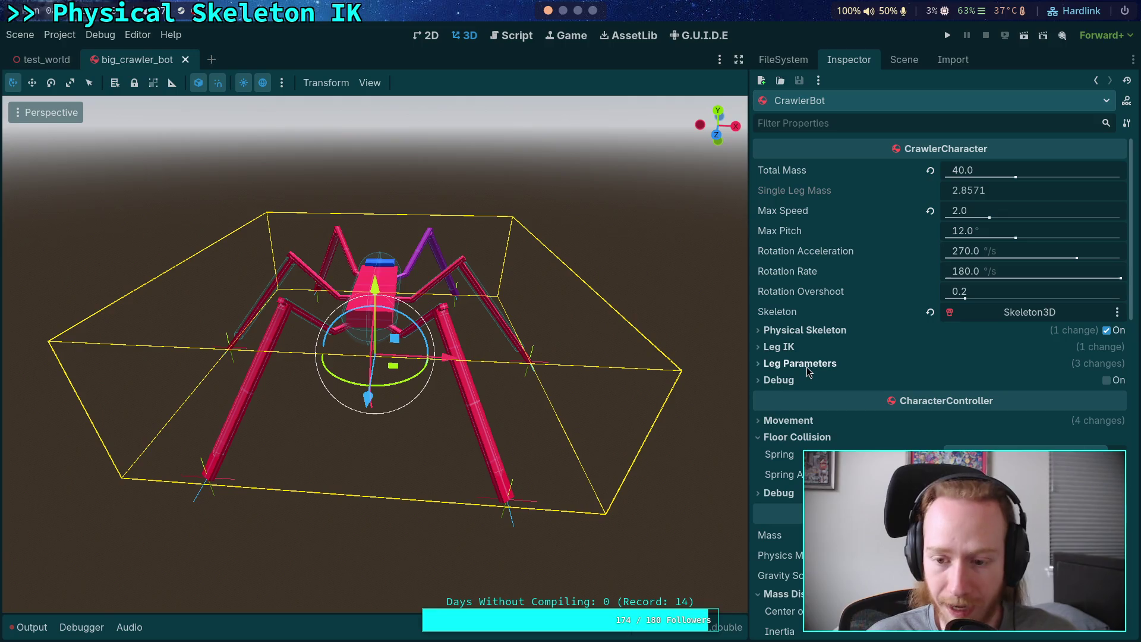
click(805, 364)
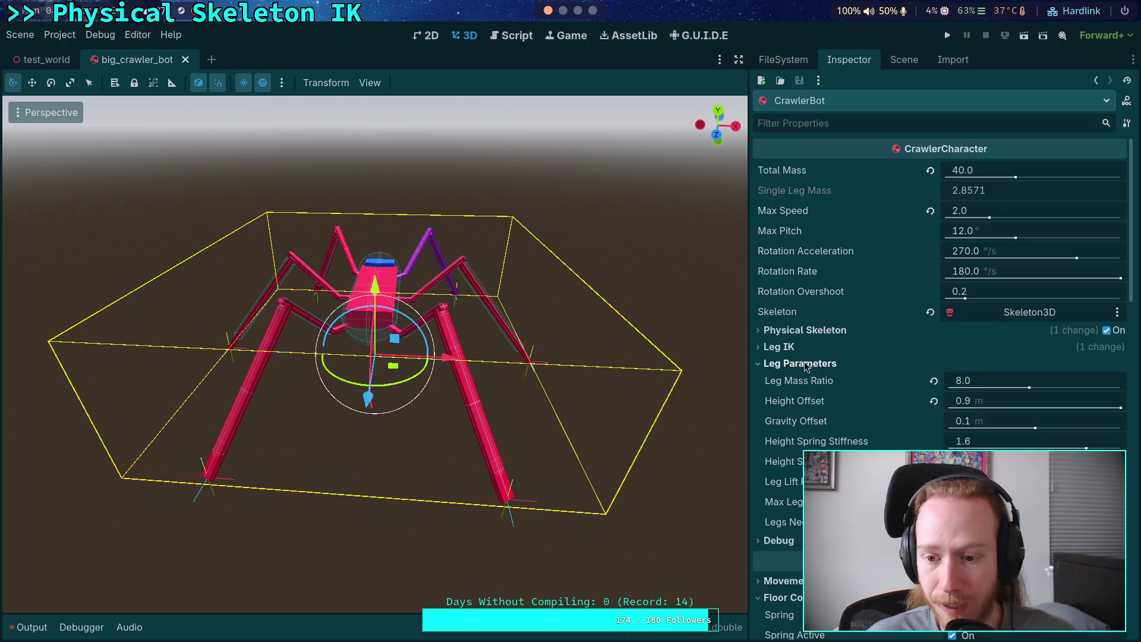
click(805, 364)
click(904, 59)
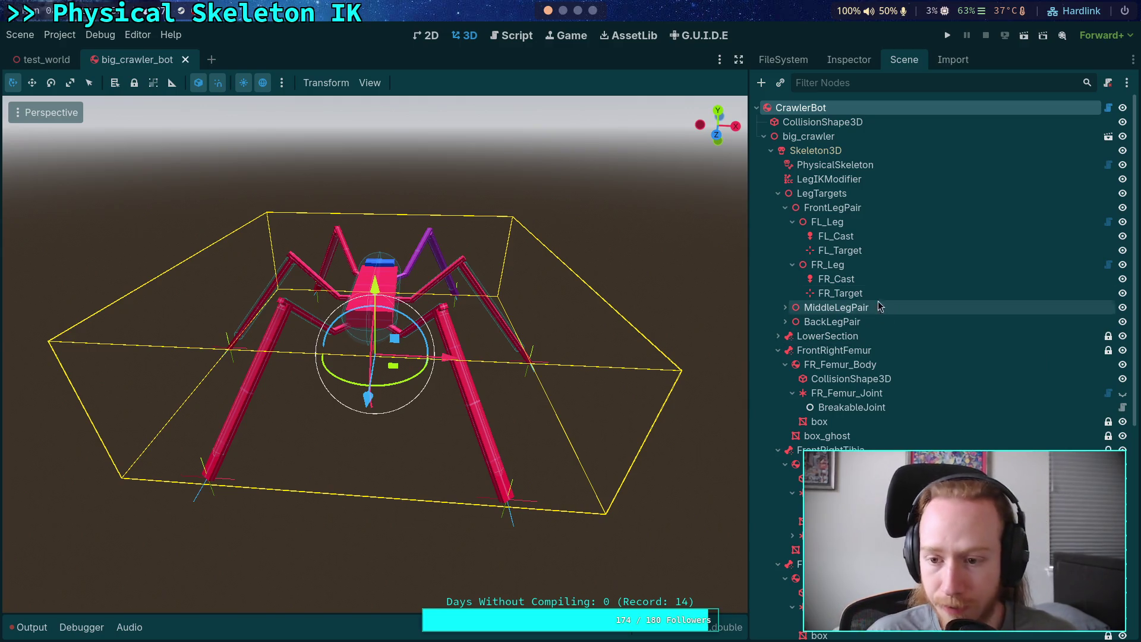
- Select LegIKModifier and review its IK settings in the Inspector
click(858, 180)
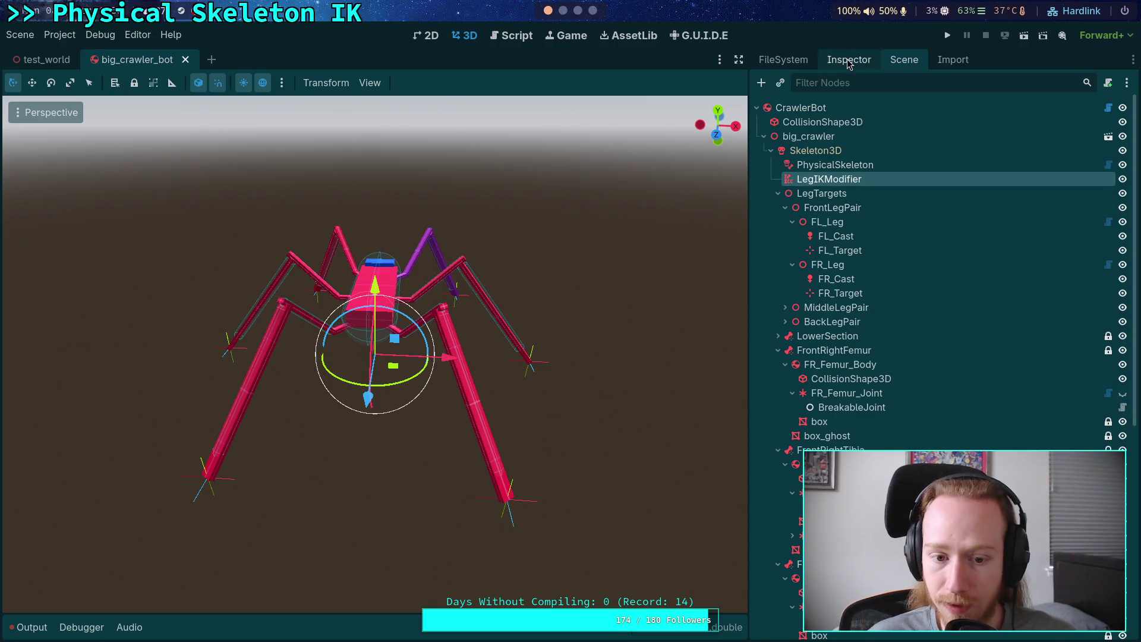
click(847, 66)
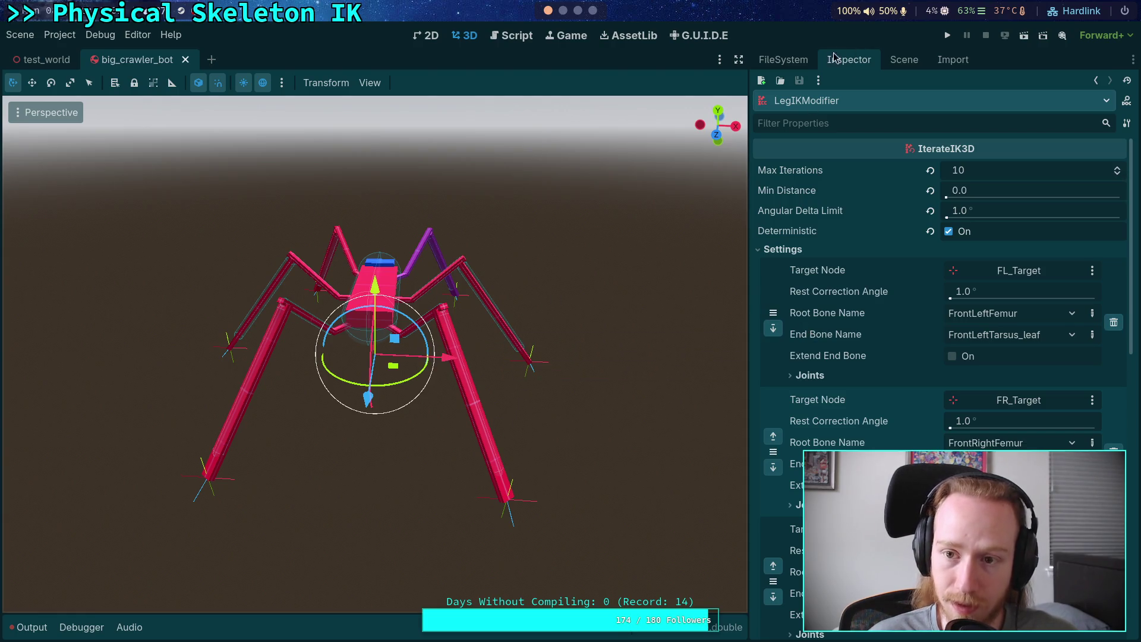
click(783, 59)
click(904, 60)
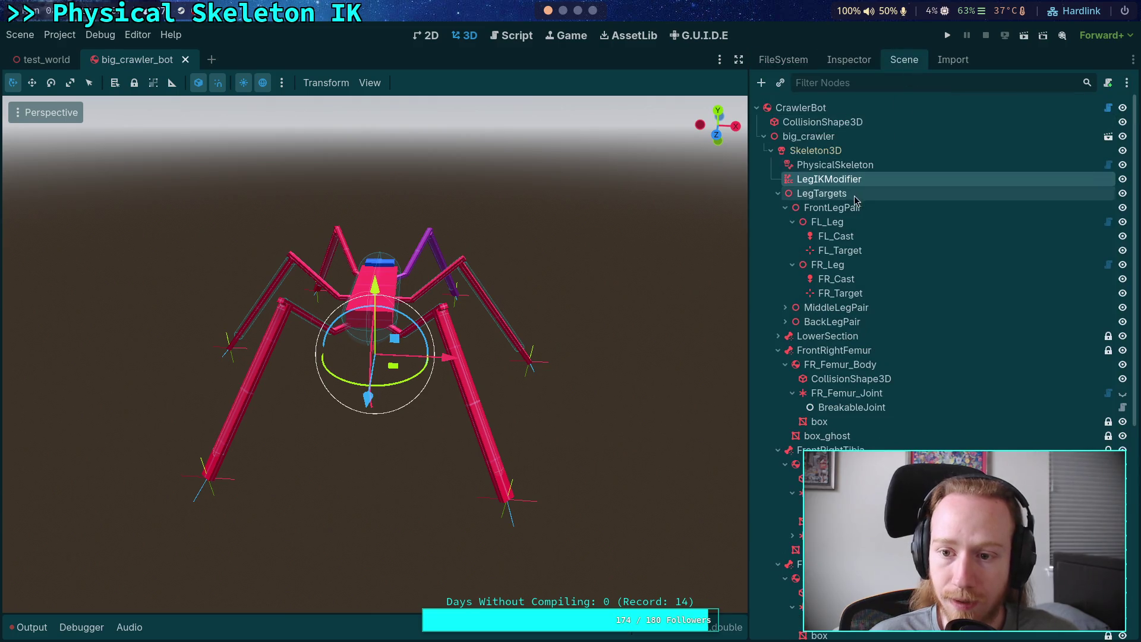
- Reselect CrawlerBot and study its expanded Leg Parameters before collapsing them
click(839, 109)
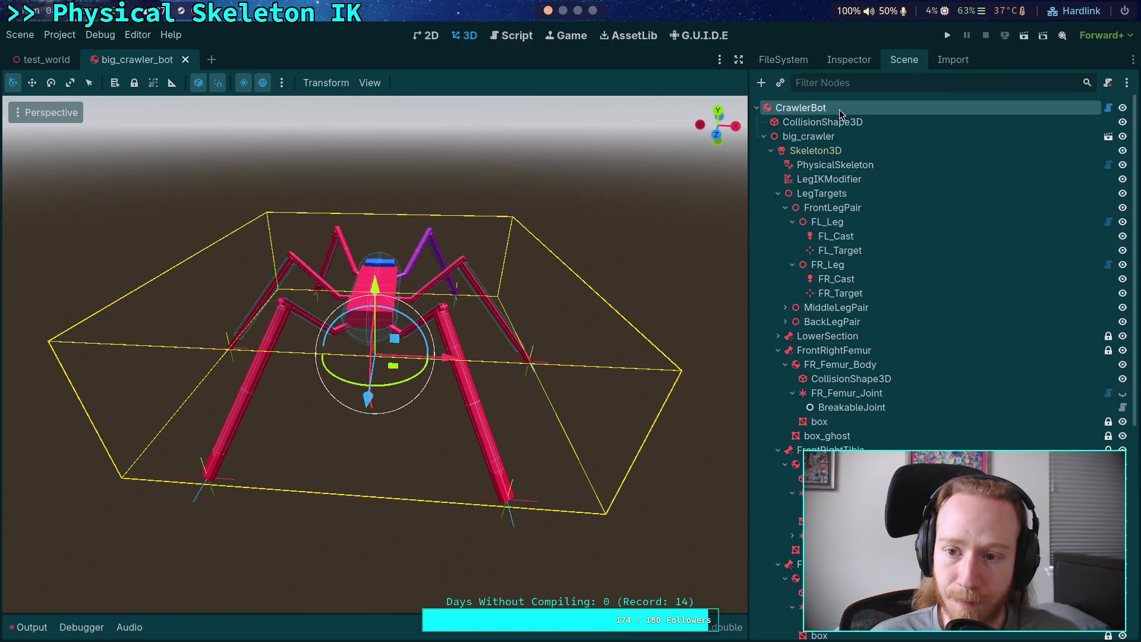
click(845, 57)
click(851, 363)
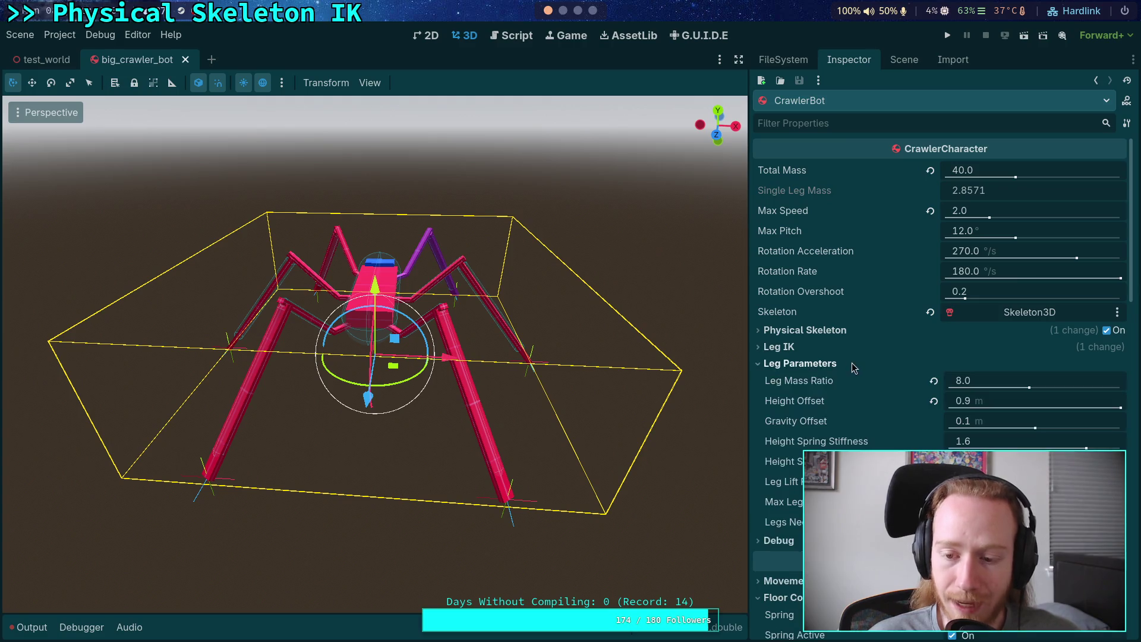
mouse_move(855, 423)
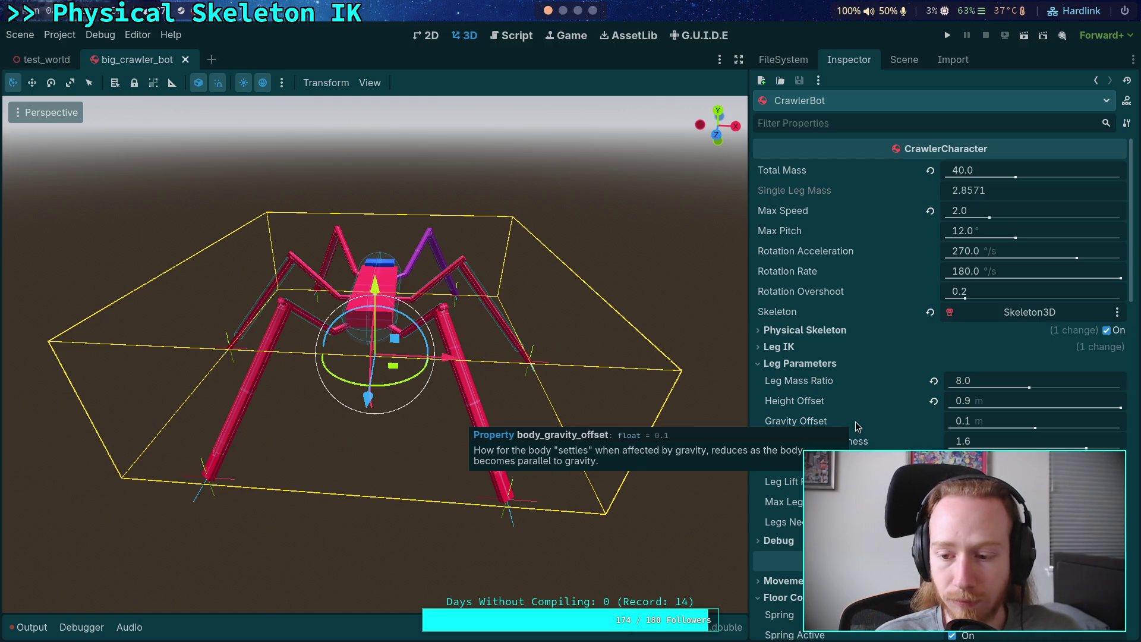
click(826, 363)
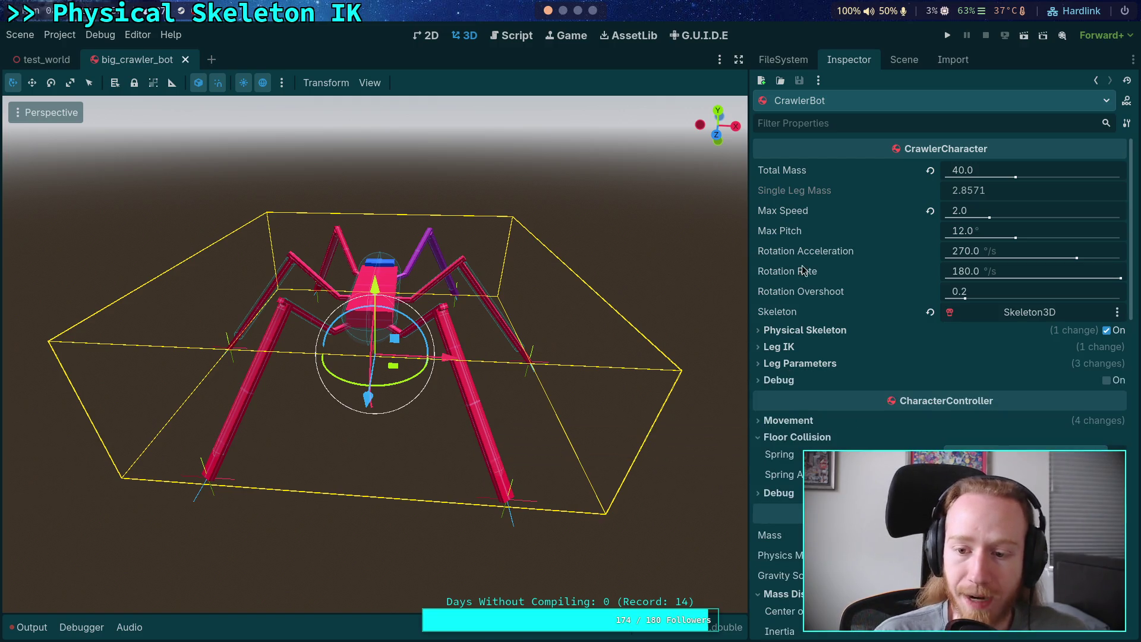
- Expand CrawlerBot's Leg IK settings, toggle Leg Parameters once more, and return to the Scene tree
click(778, 347)
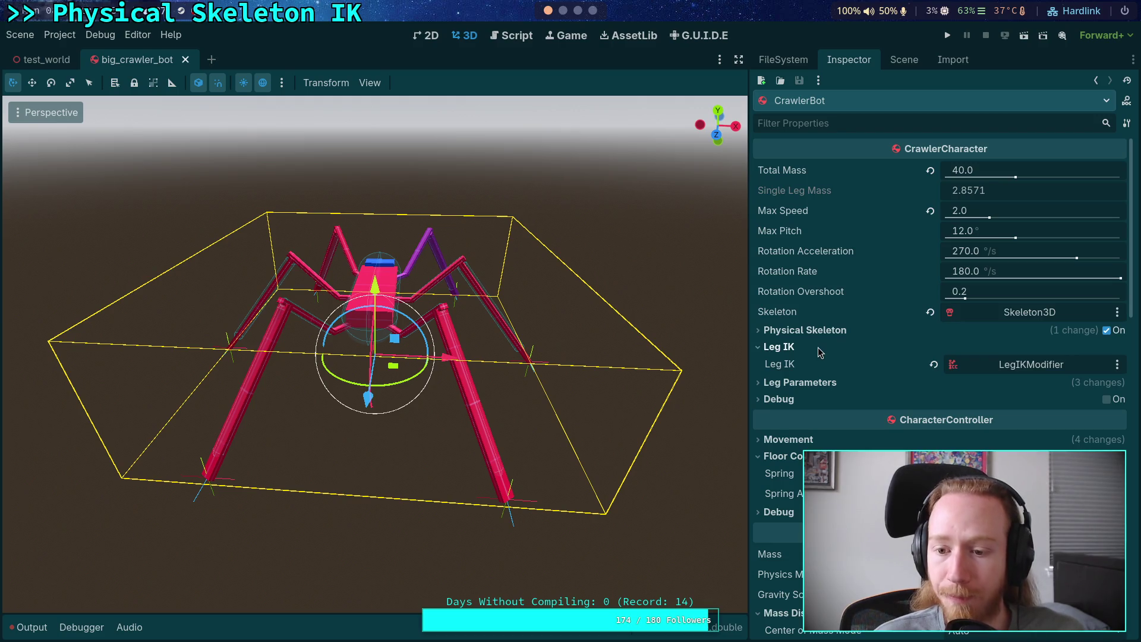
click(818, 348)
click(818, 349)
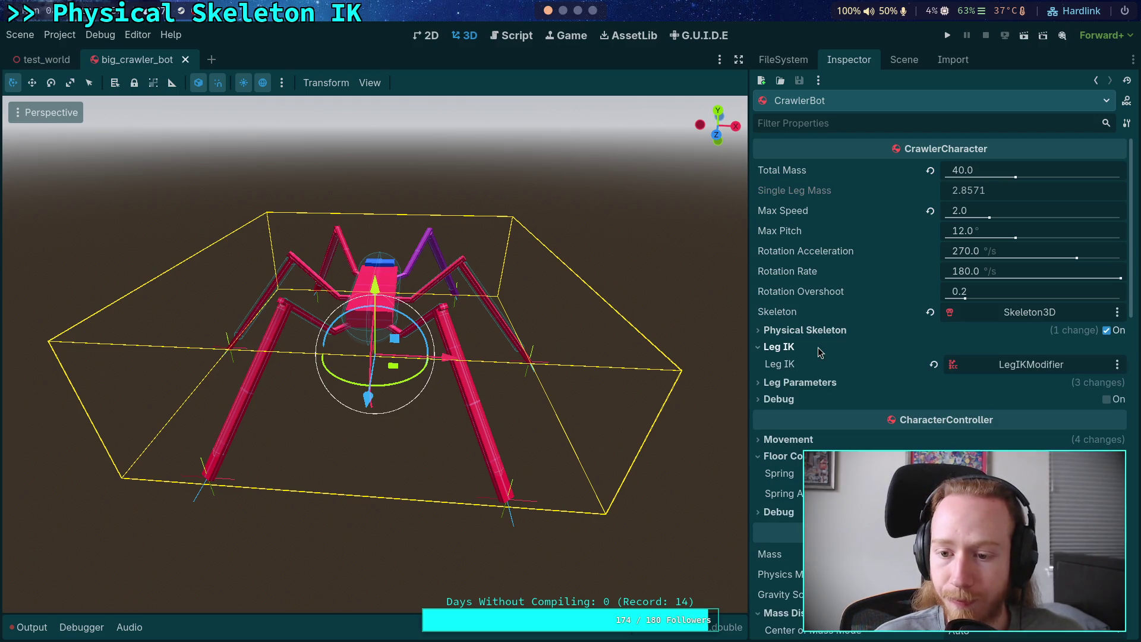
click(805, 382)
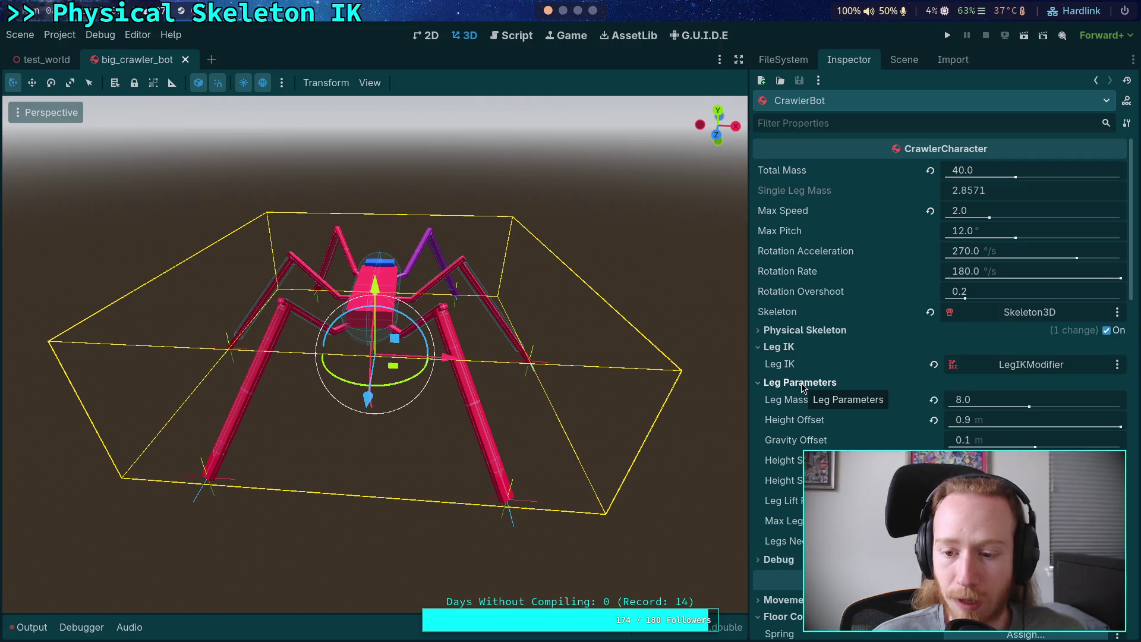
click(802, 384)
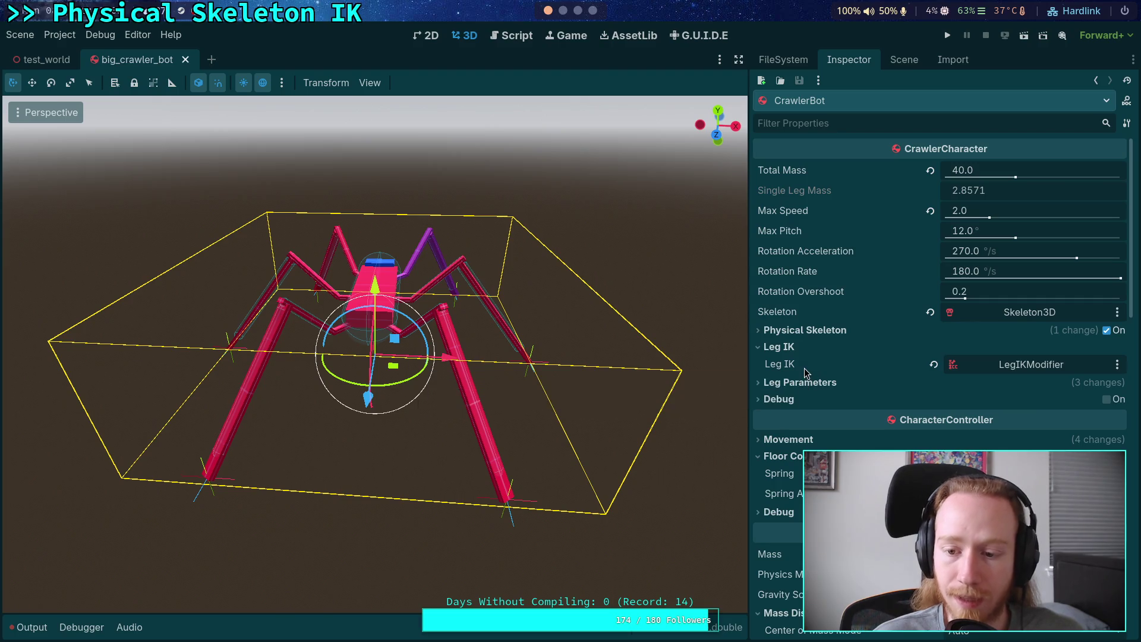
click(906, 61)
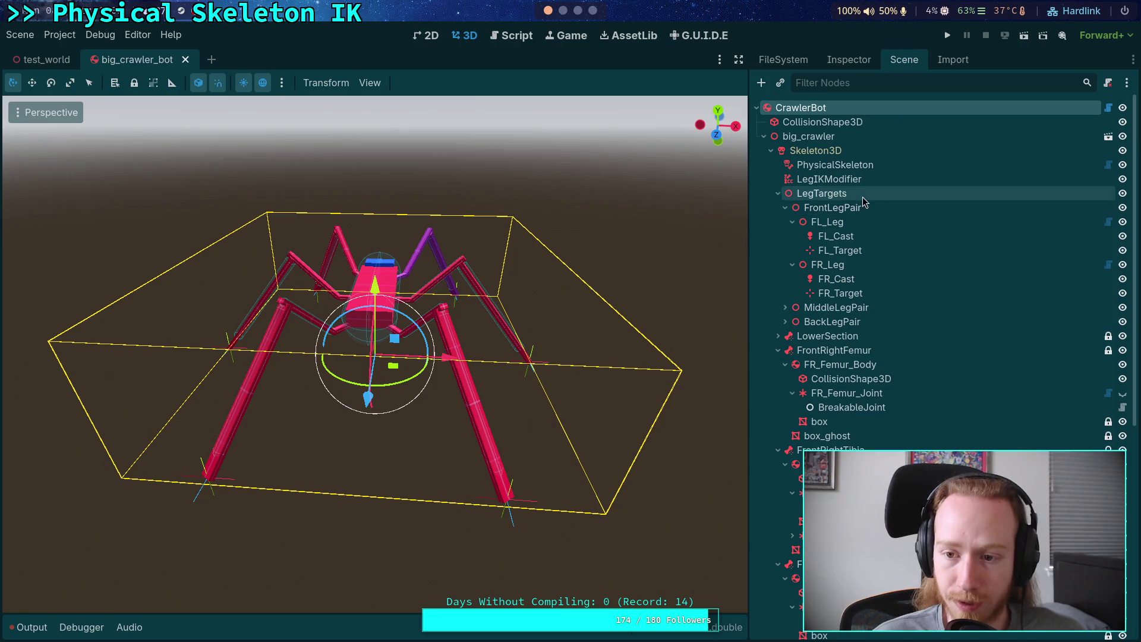
- Select FrontLegPair and FL_Leg, orbiting the viewport to see the crawler from different angles
click(838, 208)
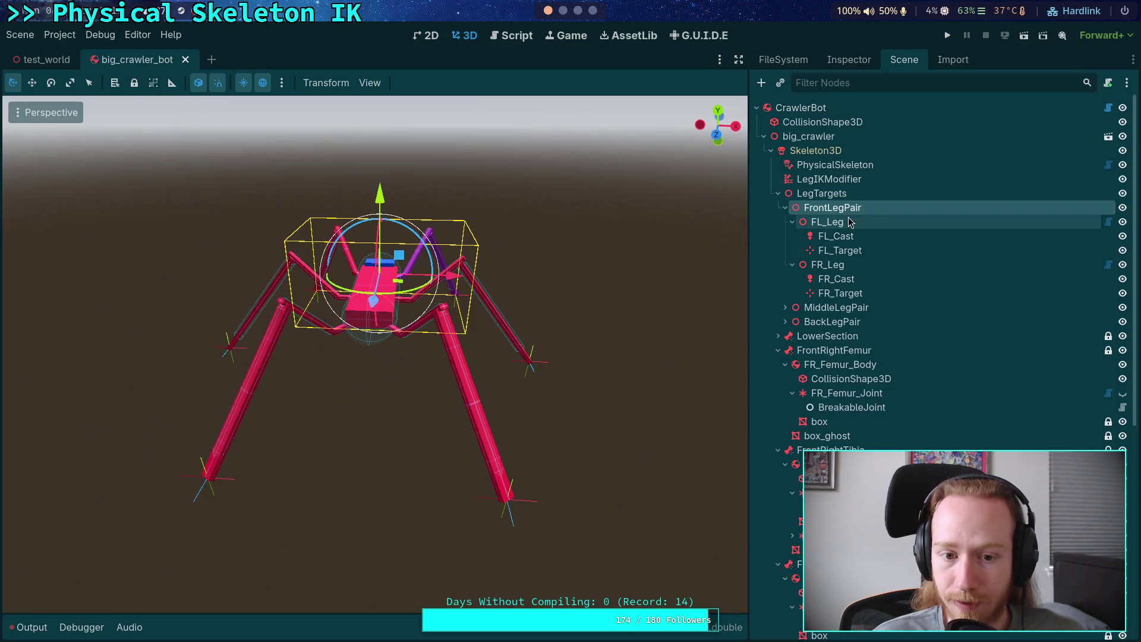
mouse_move(641, 245)
mouse_down()
mouse_move(588, 300)
mouse_move(678, 269)
mouse_move(619, 251)
mouse_move(675, 242)
mouse_move(558, 252)
mouse_move(656, 264)
mouse_move(586, 269)
mouse_up()
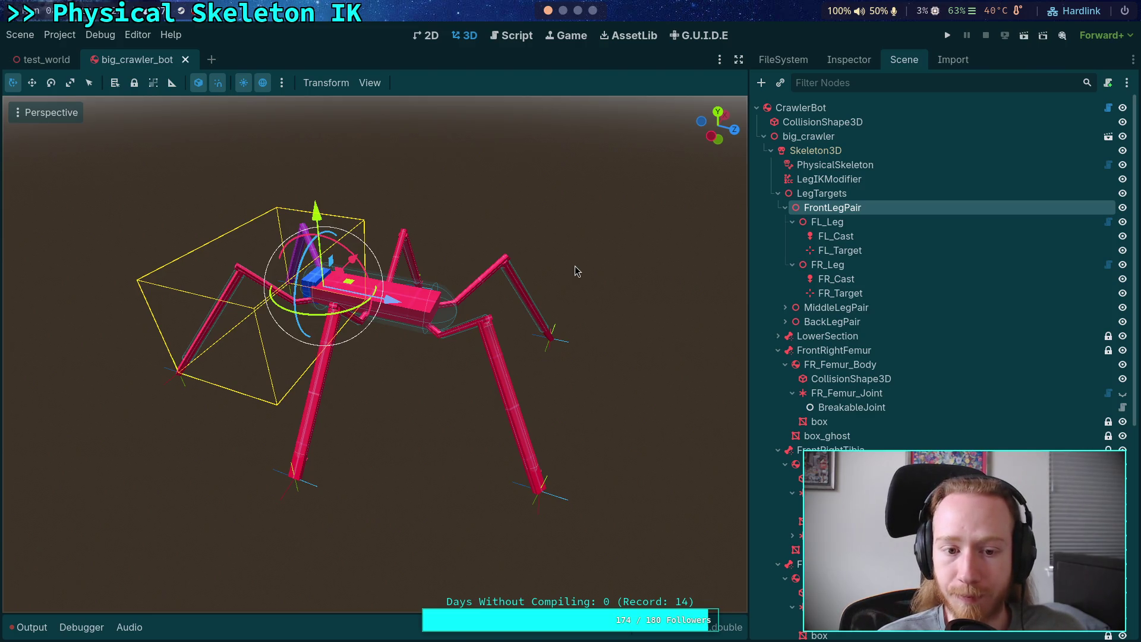
click(845, 228)
mouse_move(512, 297)
mouse_down()
mouse_move(587, 282)
mouse_move(696, 332)
mouse_up()
click(829, 207)
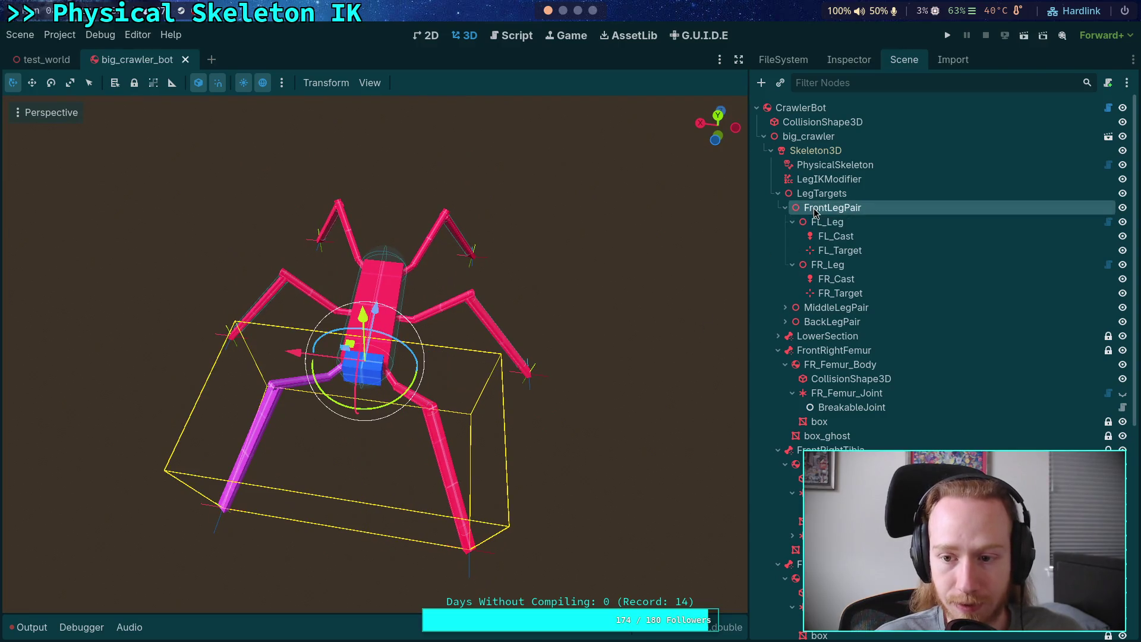
- Select the LowerSection node and show its ModifierBoneTarget3D properties in the Inspector
click(785, 307)
click(785, 307)
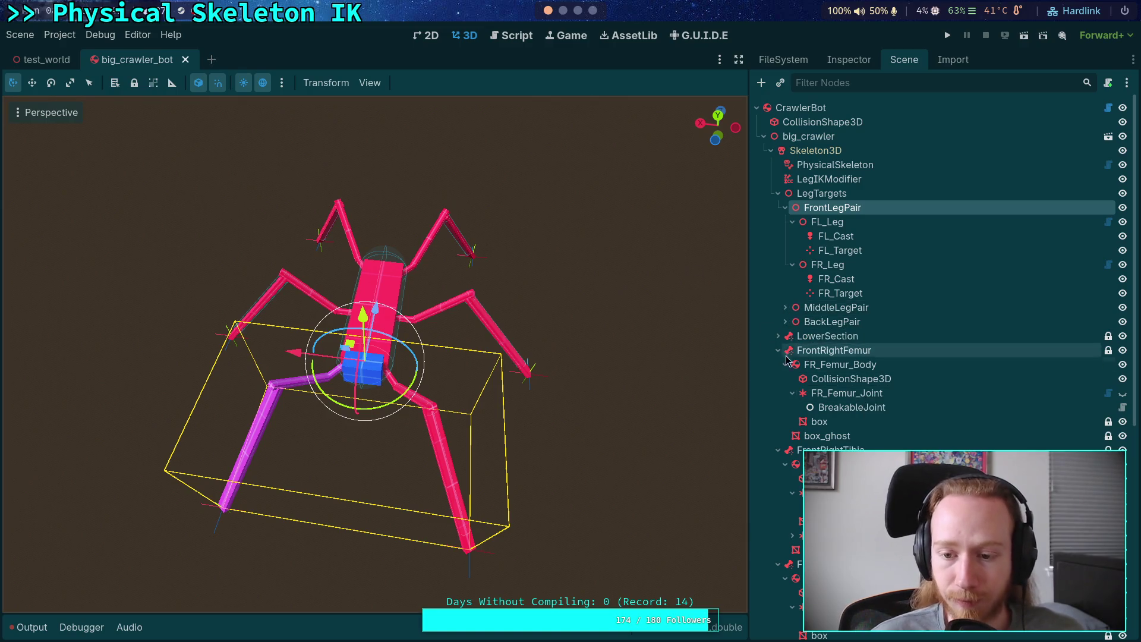
click(779, 336)
click(778, 336)
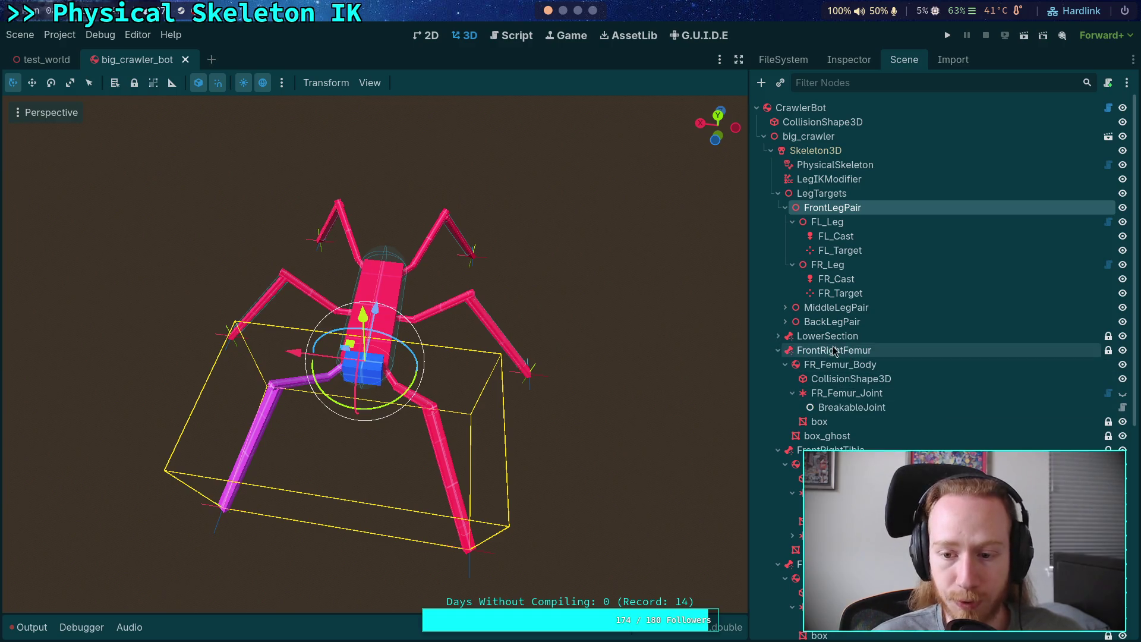
click(773, 340)
click(850, 59)
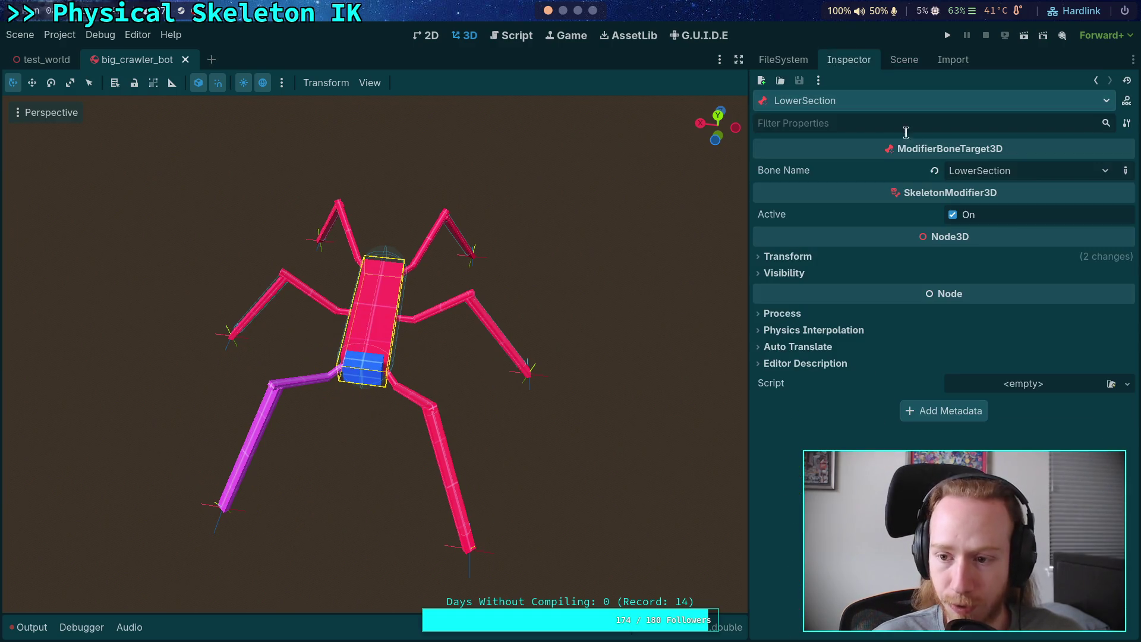
- Check LowerSection's Bone Name list without changing it, then return to the Scene tree and select FR_Femur_Body
click(1063, 171)
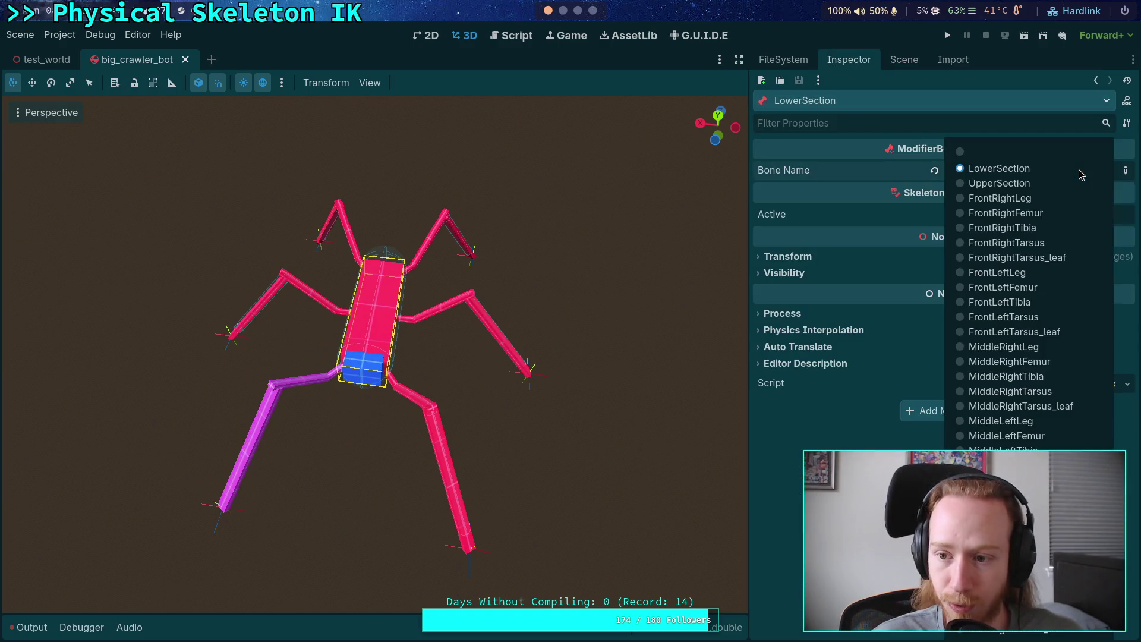
click(808, 177)
click(902, 60)
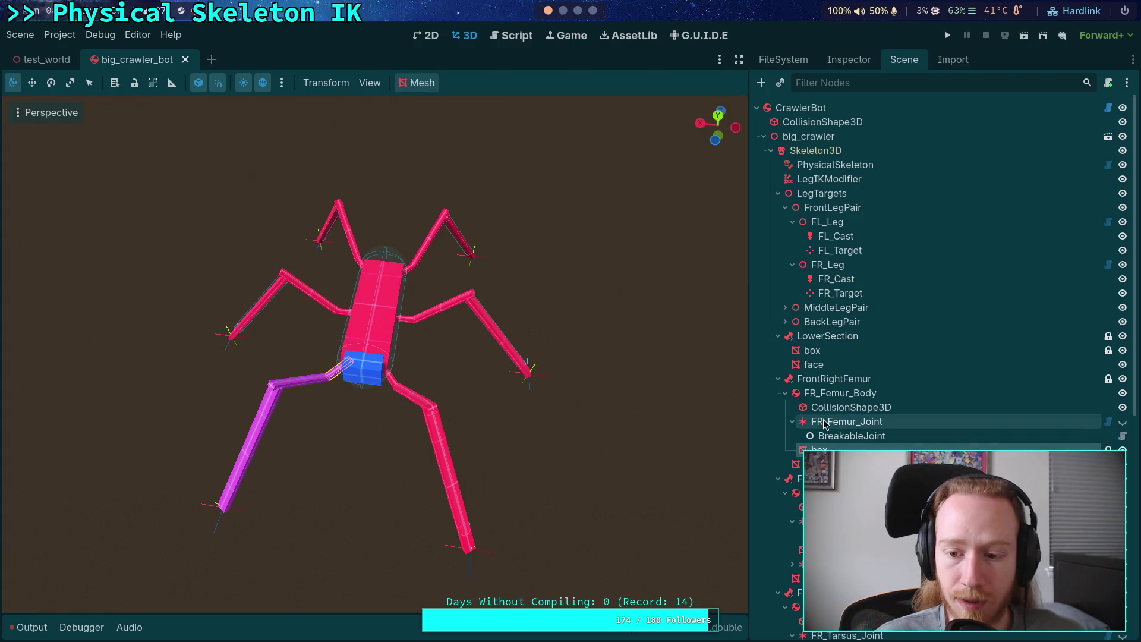
click(840, 393)
mouse_move(568, 452)
mouse_down()
mouse_move(546, 409)
mouse_move(560, 395)
mouse_up()
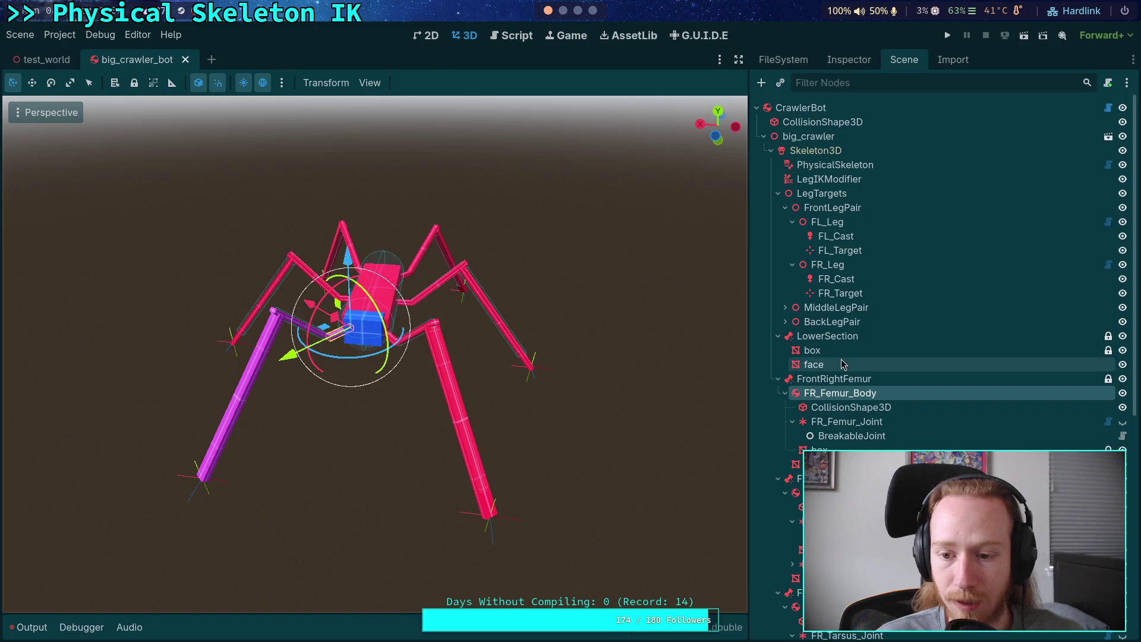
click(813, 364)
click(811, 350)
click(848, 59)
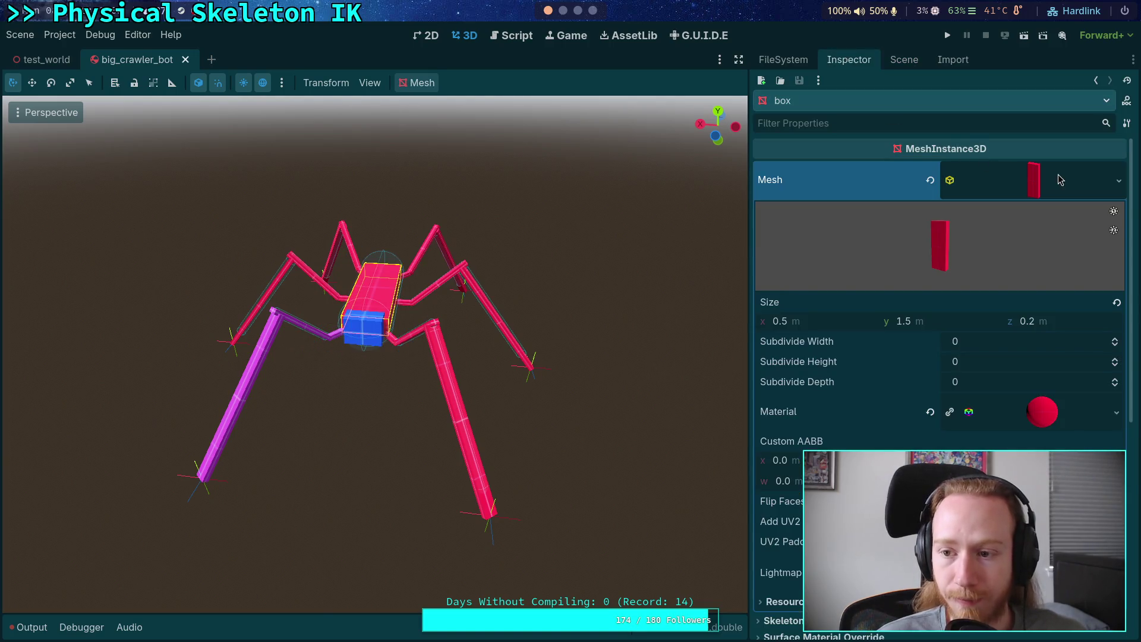
click(1029, 191)
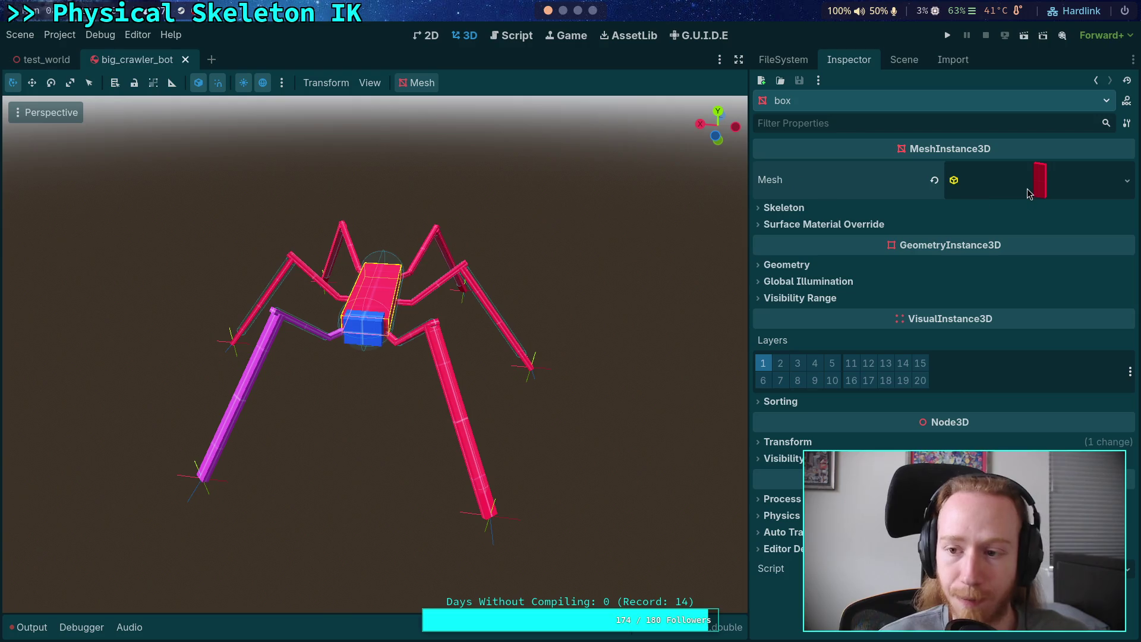
click(885, 62)
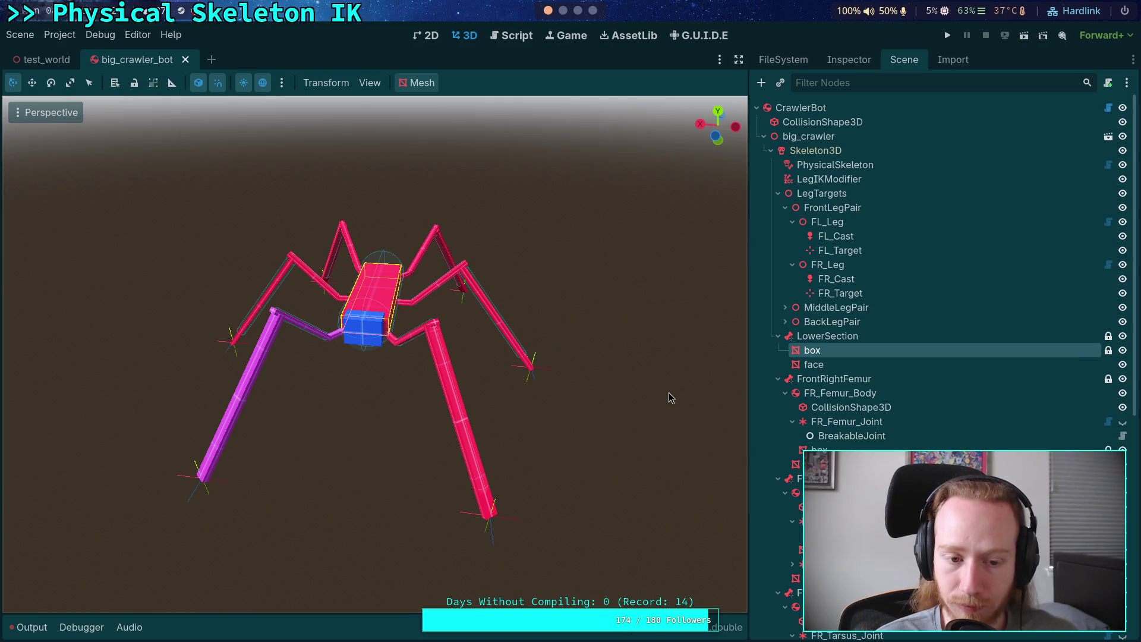
- Select FR_Cast and enable ShapeCast3D gizmos in the viewport's View > Gizmos menu
click(818, 282)
click(828, 296)
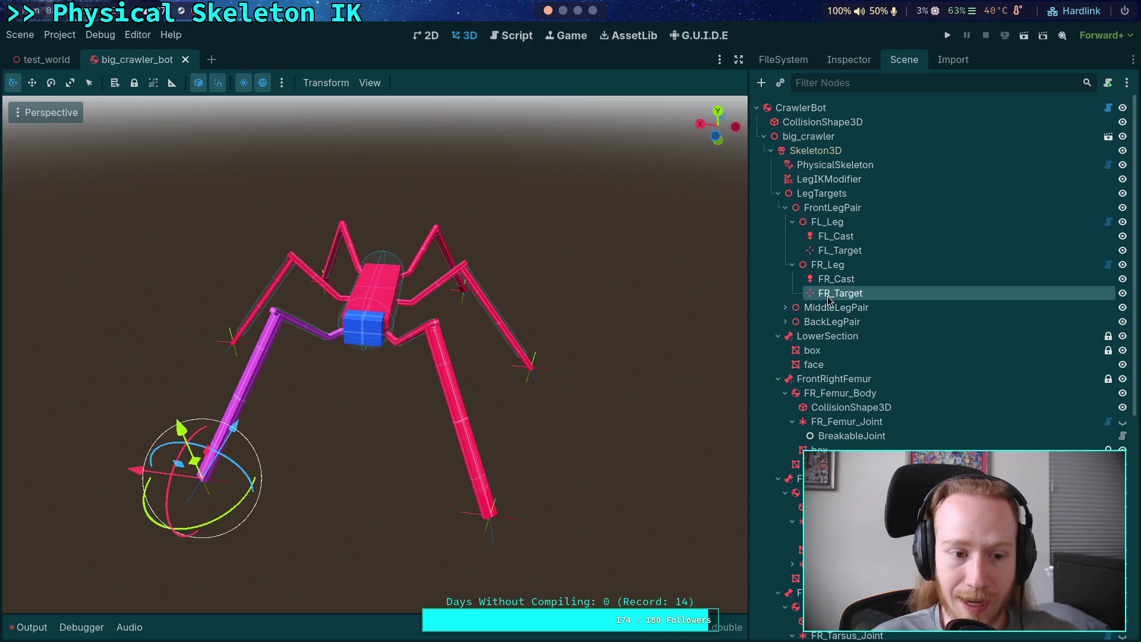
click(832, 282)
click(369, 83)
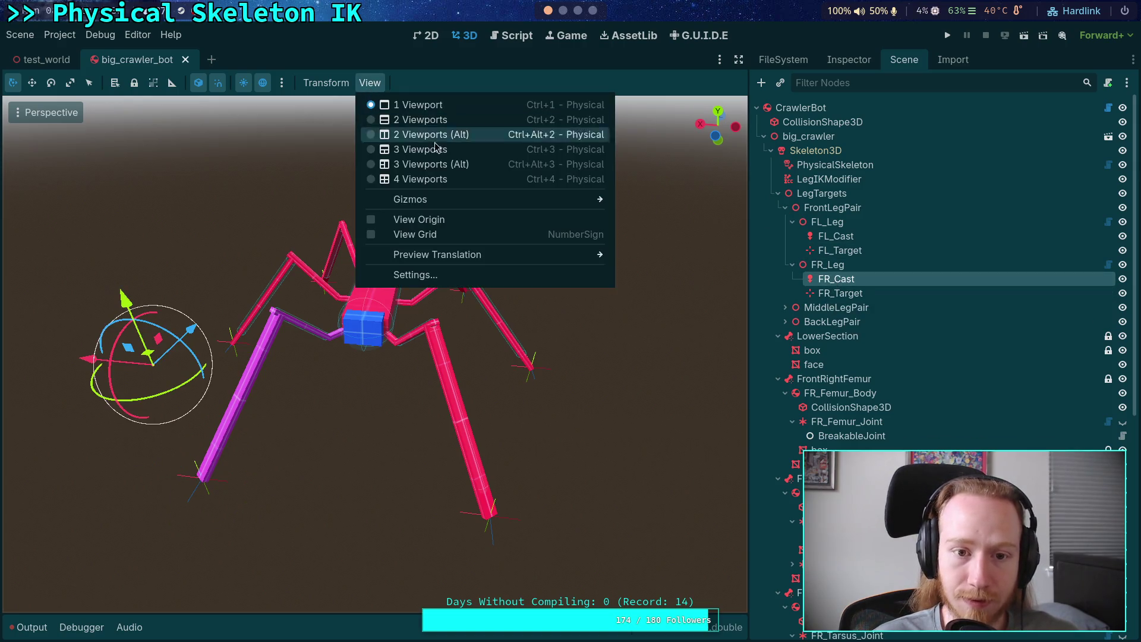
mouse_move(596, 208)
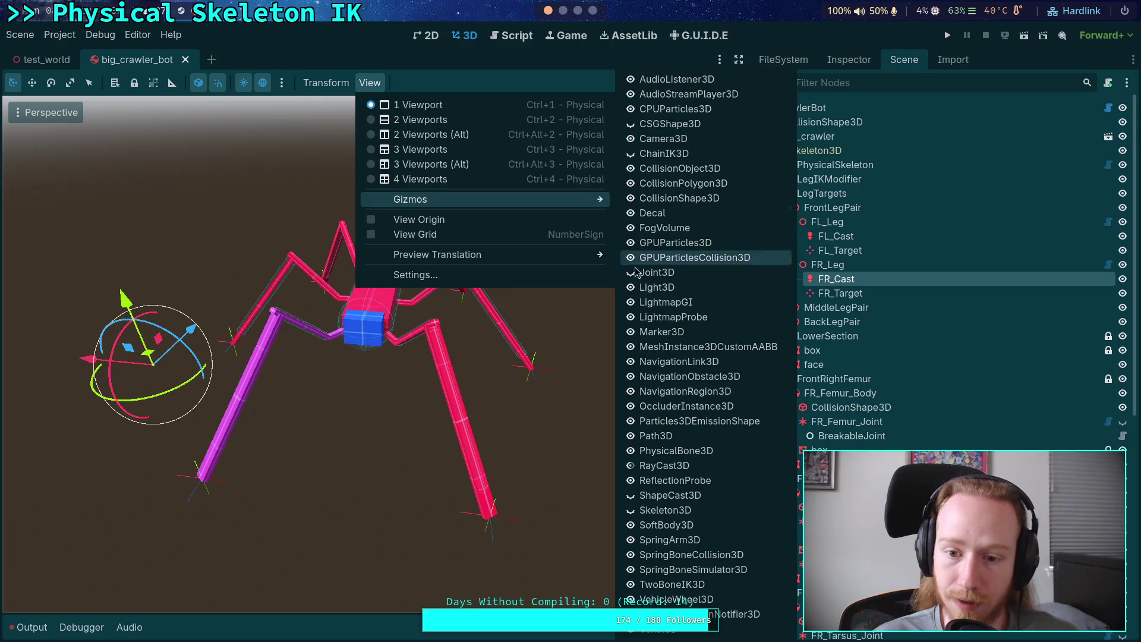
click(632, 498)
click(243, 486)
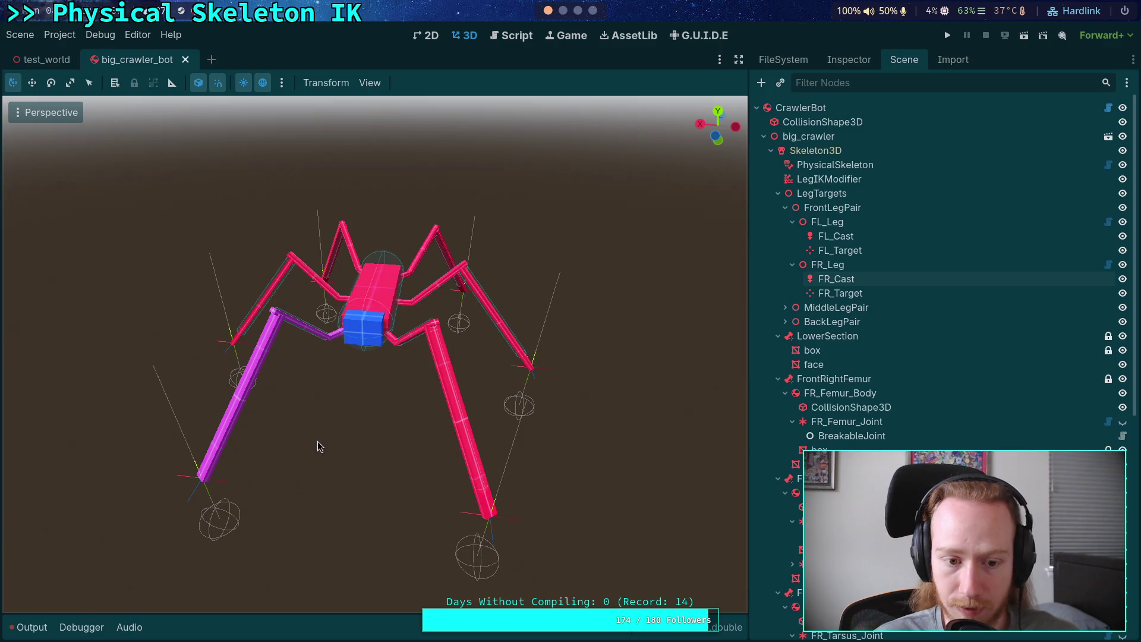
- Inspect the FR and FL cast and target nodes from several orbit angles, including FR_Cast's properties
drag(353, 461, 383, 413)
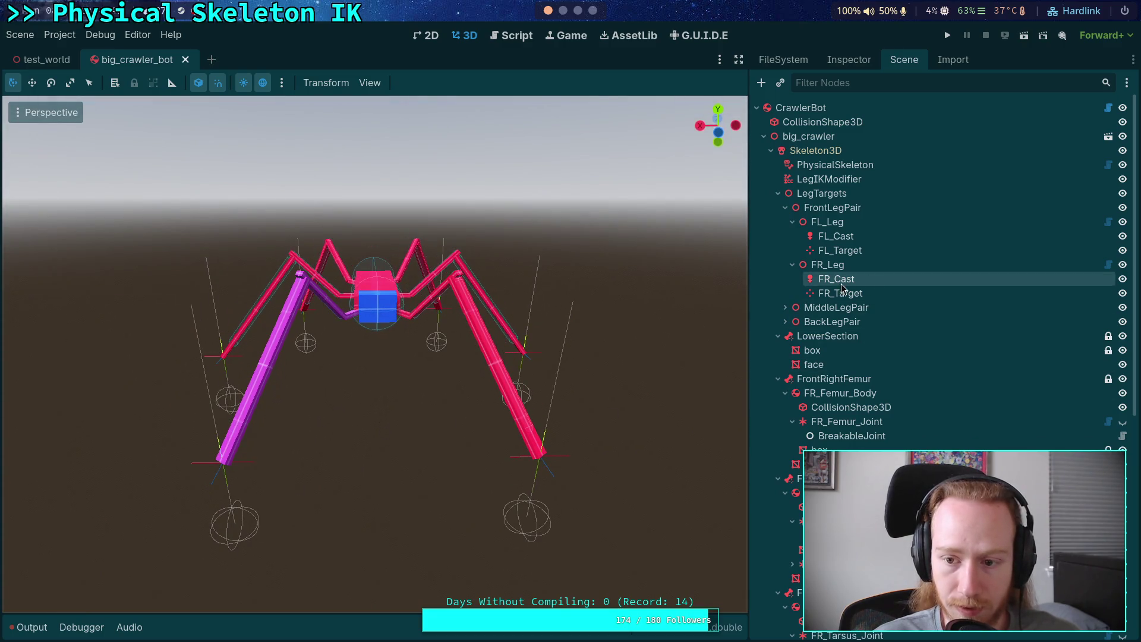
click(841, 292)
click(842, 279)
drag(451, 368, 649, 333)
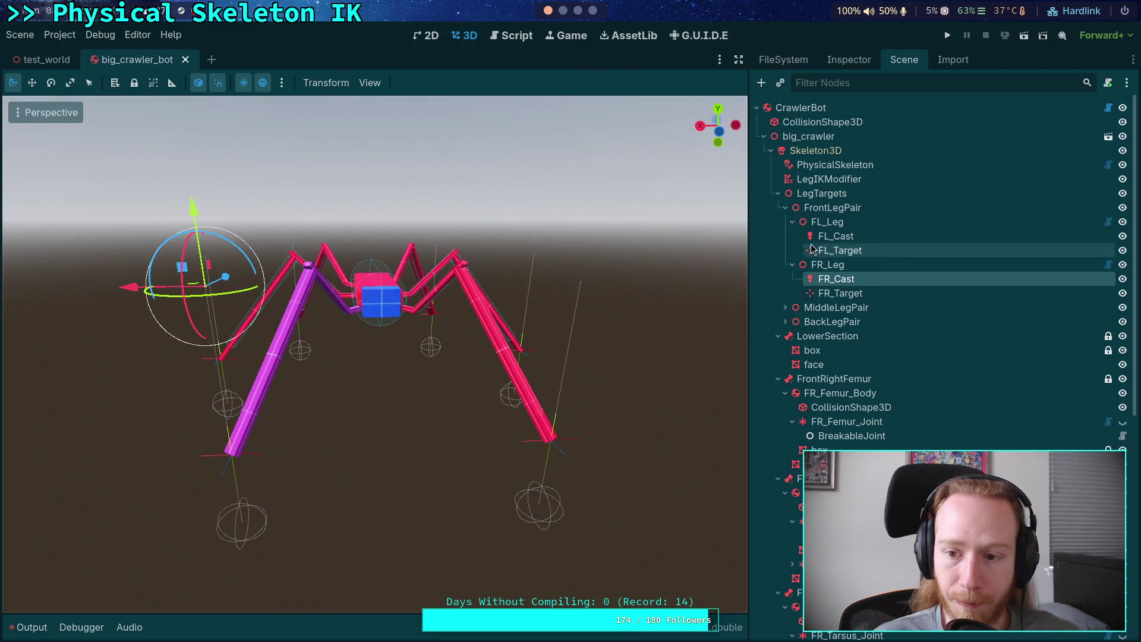
mouse_move(517, 271)
mouse_down()
mouse_move(423, 274)
mouse_move(420, 244)
mouse_move(365, 251)
mouse_up()
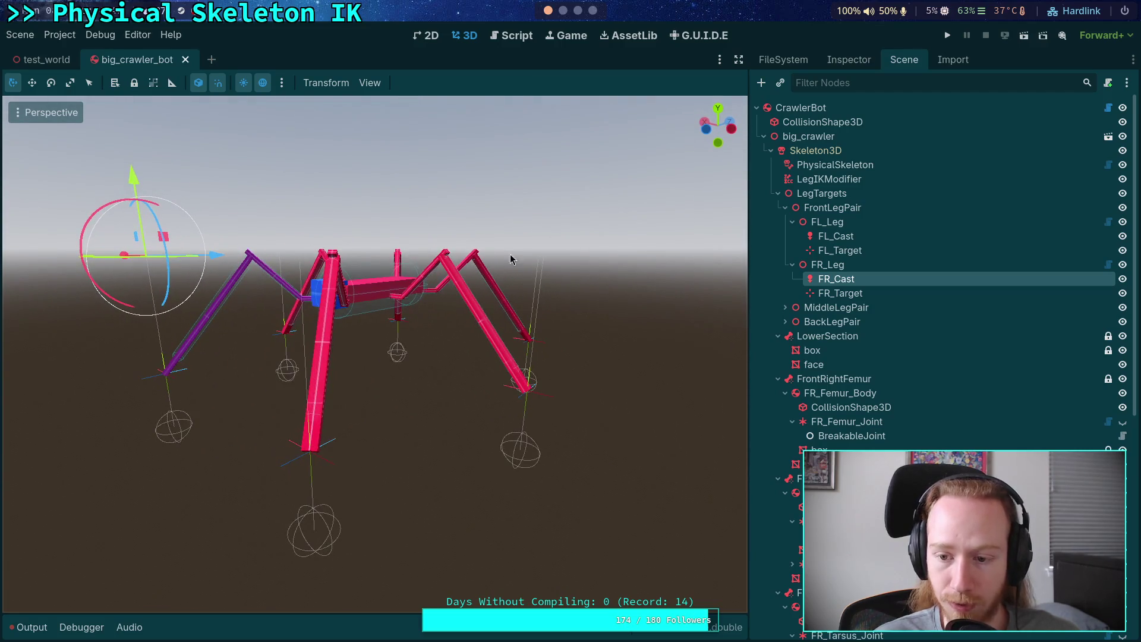
click(845, 65)
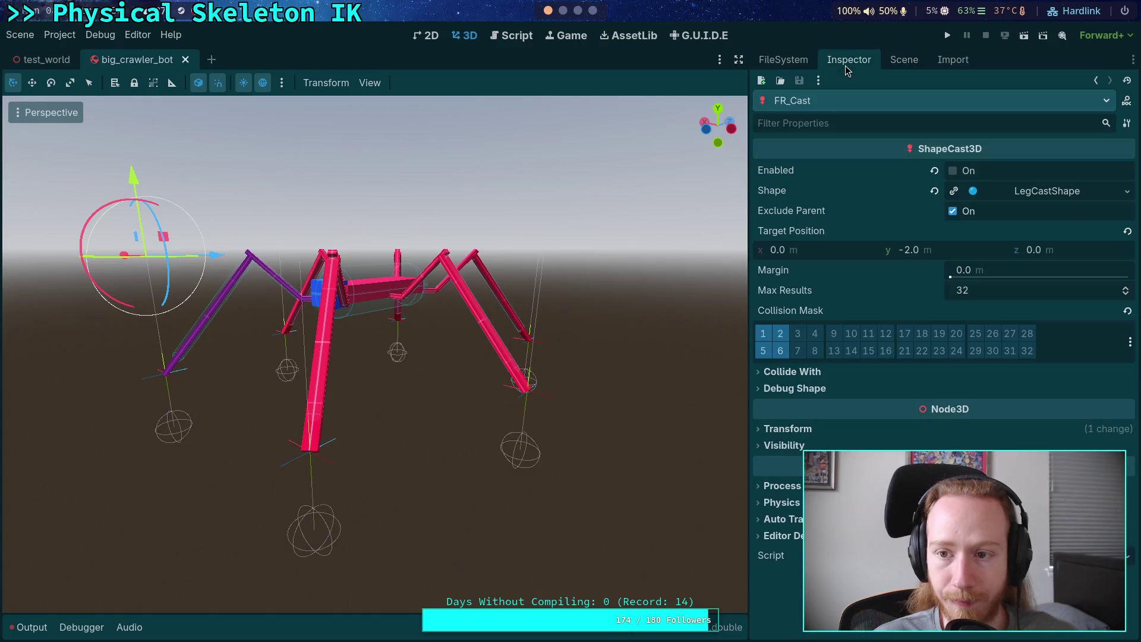
click(904, 61)
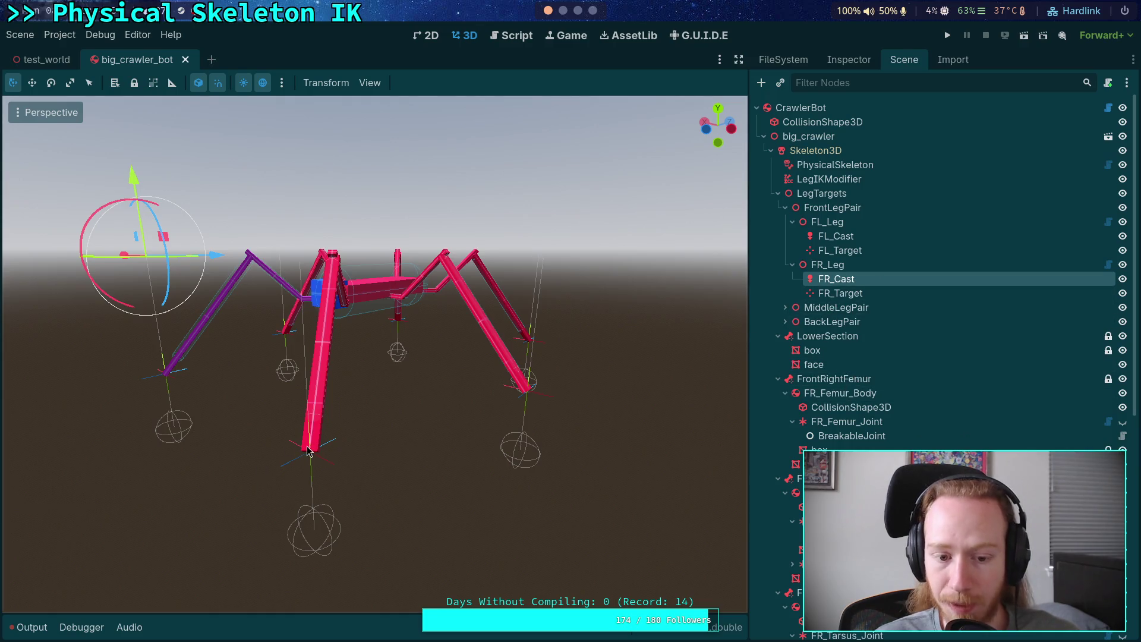
click(855, 236)
click(861, 254)
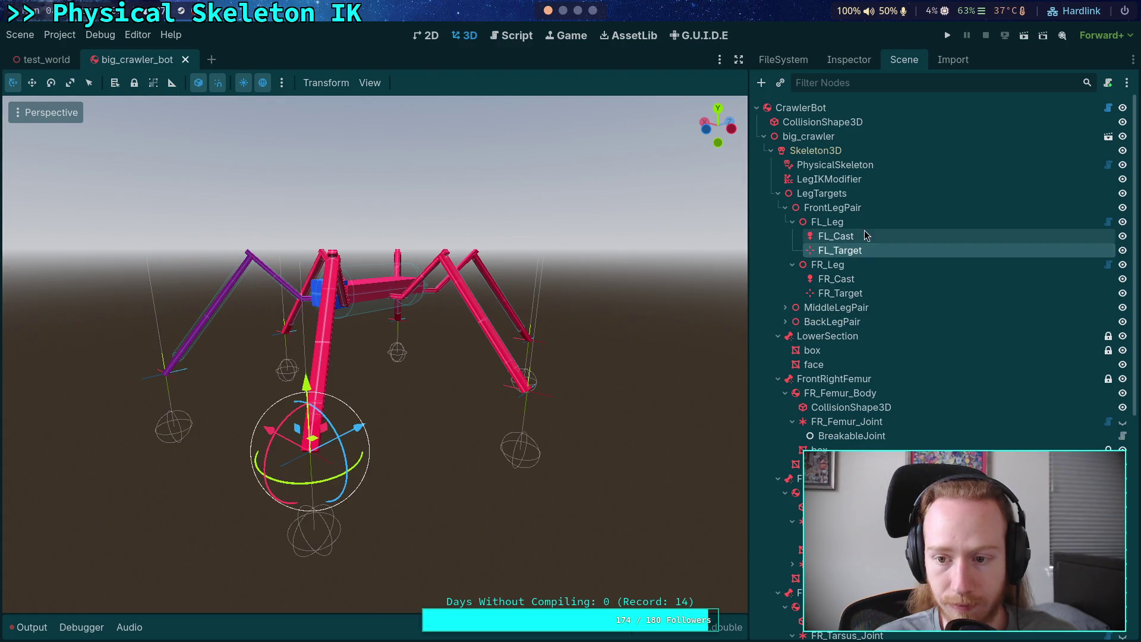
mouse_move(437, 309)
mouse_down()
mouse_move(521, 330)
mouse_move(593, 373)
mouse_up()
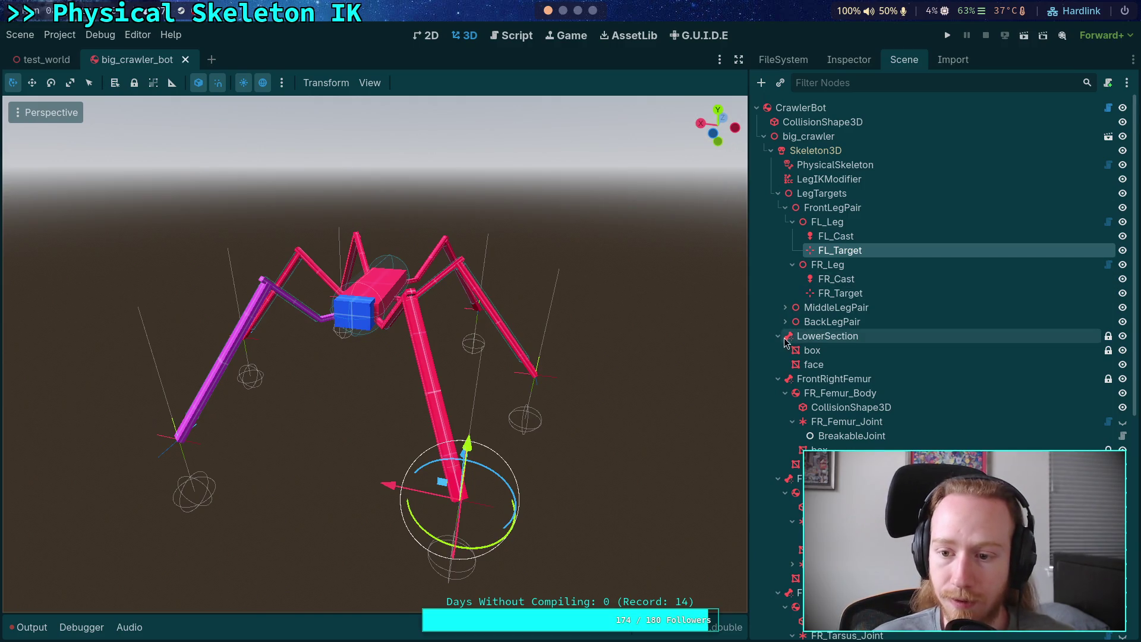
- Expand MiddleLegPair and BackLegPair, collapse the leg children, and select FL_Leg
click(785, 307)
click(785, 350)
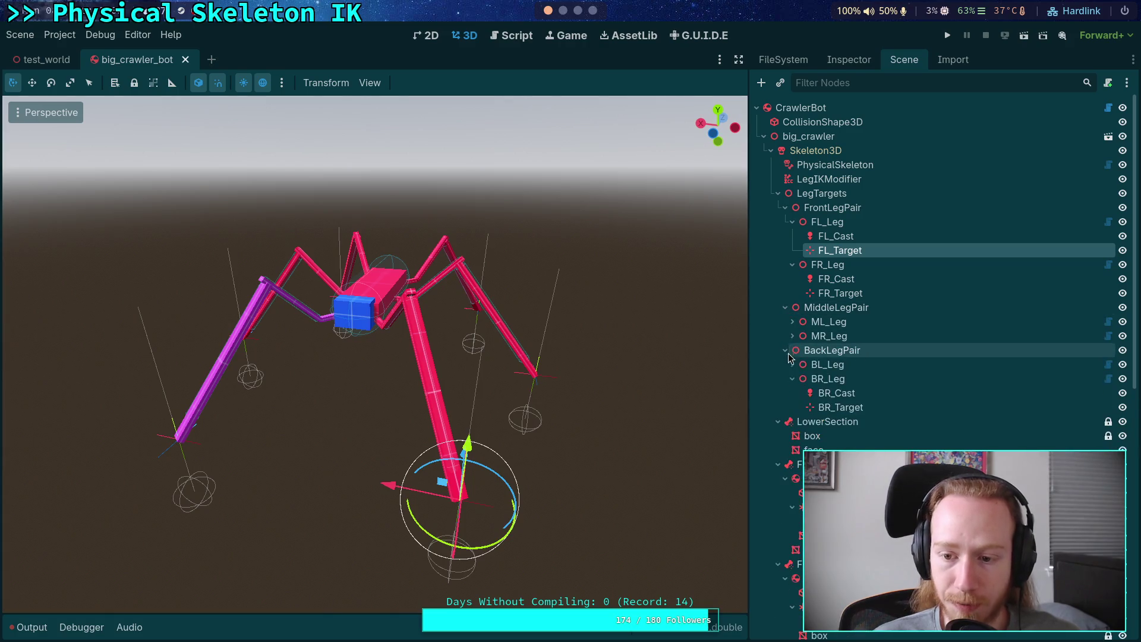
click(792, 379)
click(828, 321)
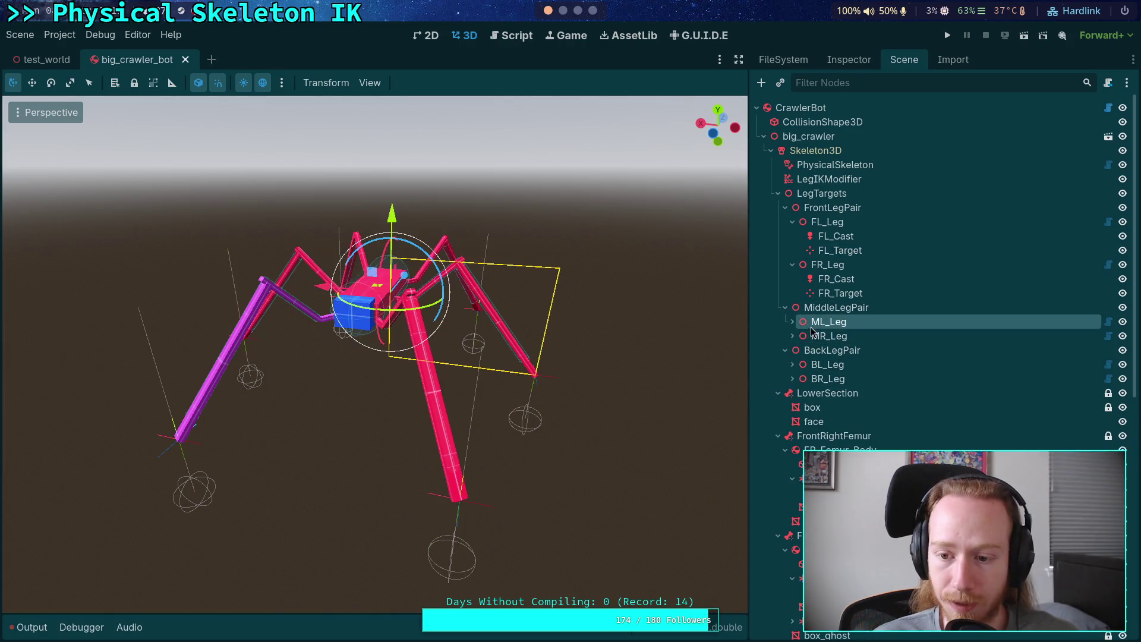
click(792, 265)
click(792, 222)
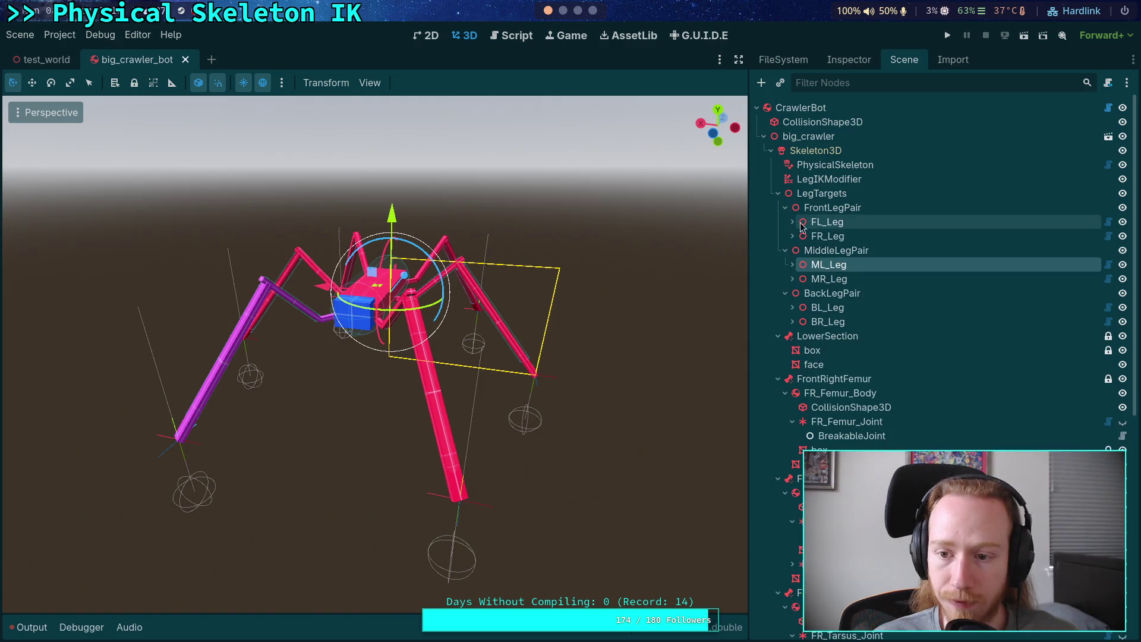
click(827, 221)
- Show FL_Leg's properties, toggle its Debug section, and expand its Stepping settings
click(849, 59)
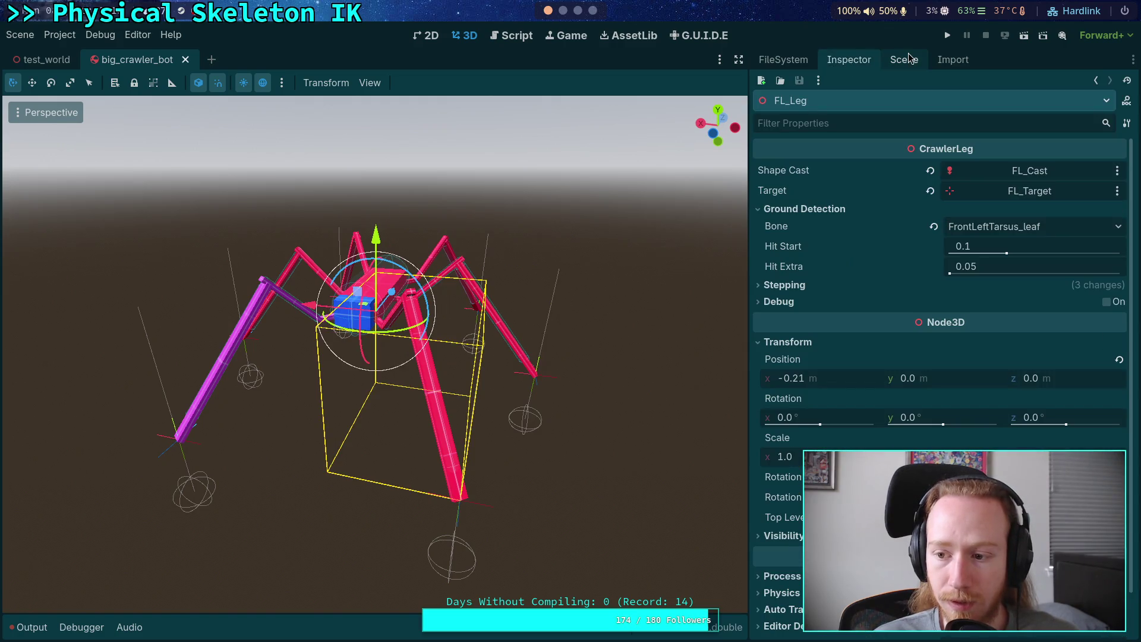
click(781, 307)
click(788, 304)
click(787, 303)
click(787, 303)
click(786, 287)
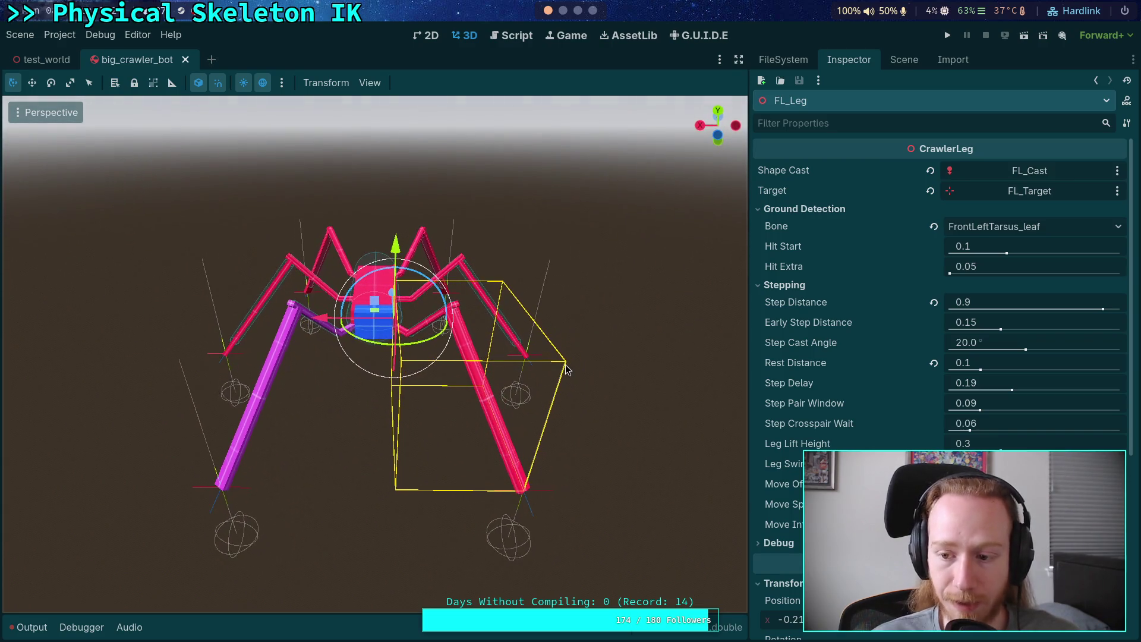
drag(568, 373, 566, 382)
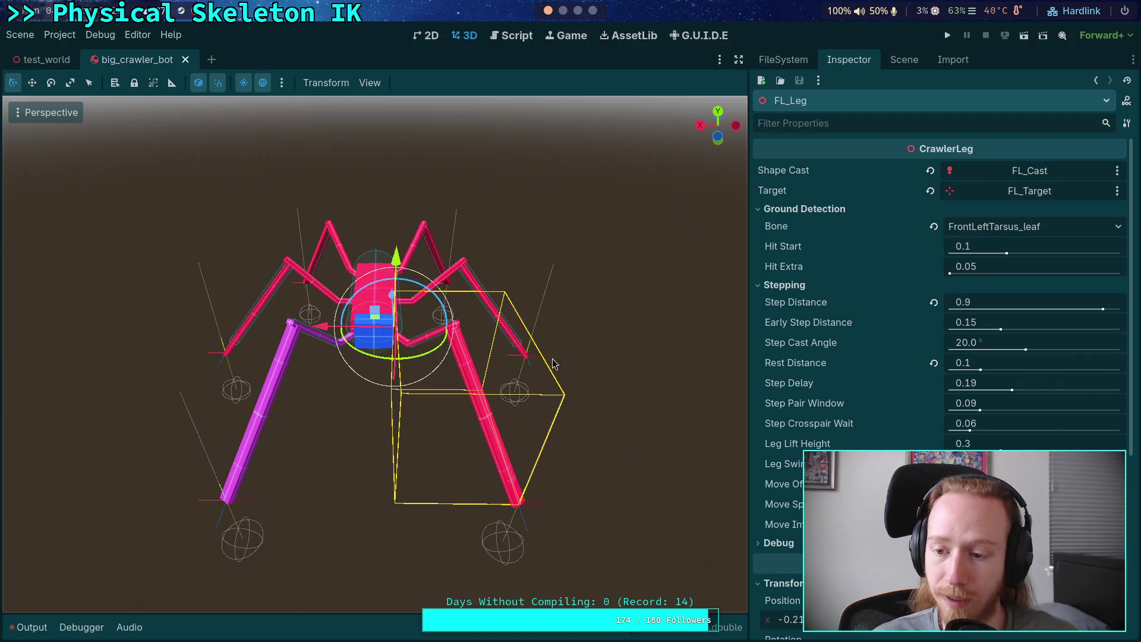
- Compare FR_Leg's leg properties, then return to FL_Leg's Stepping values with step distance 0.9
click(908, 61)
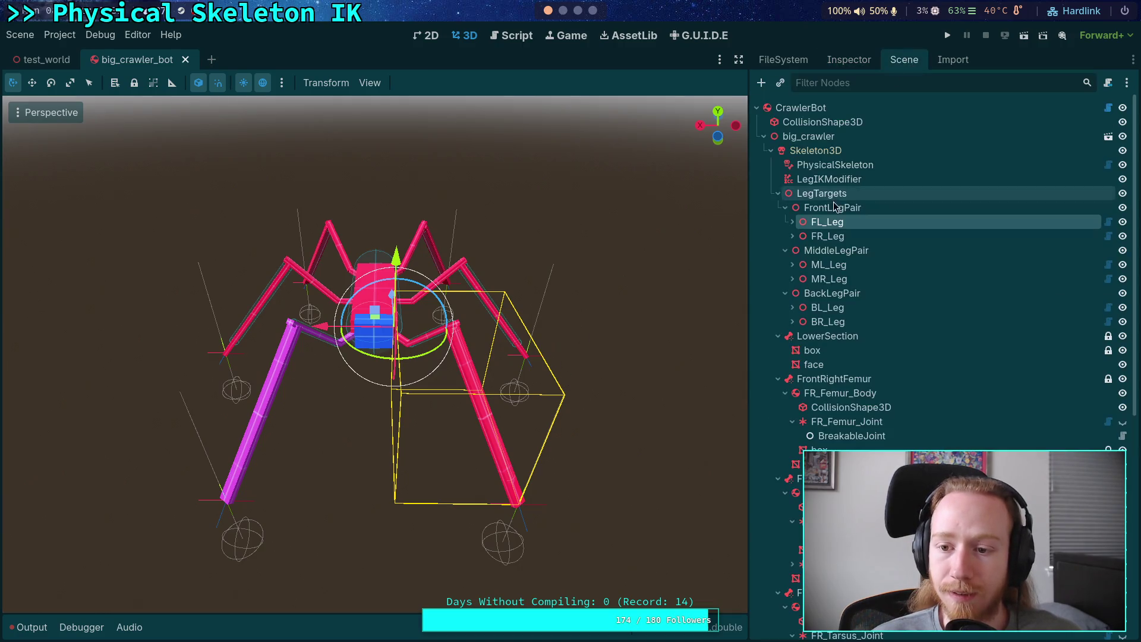
click(827, 236)
click(848, 60)
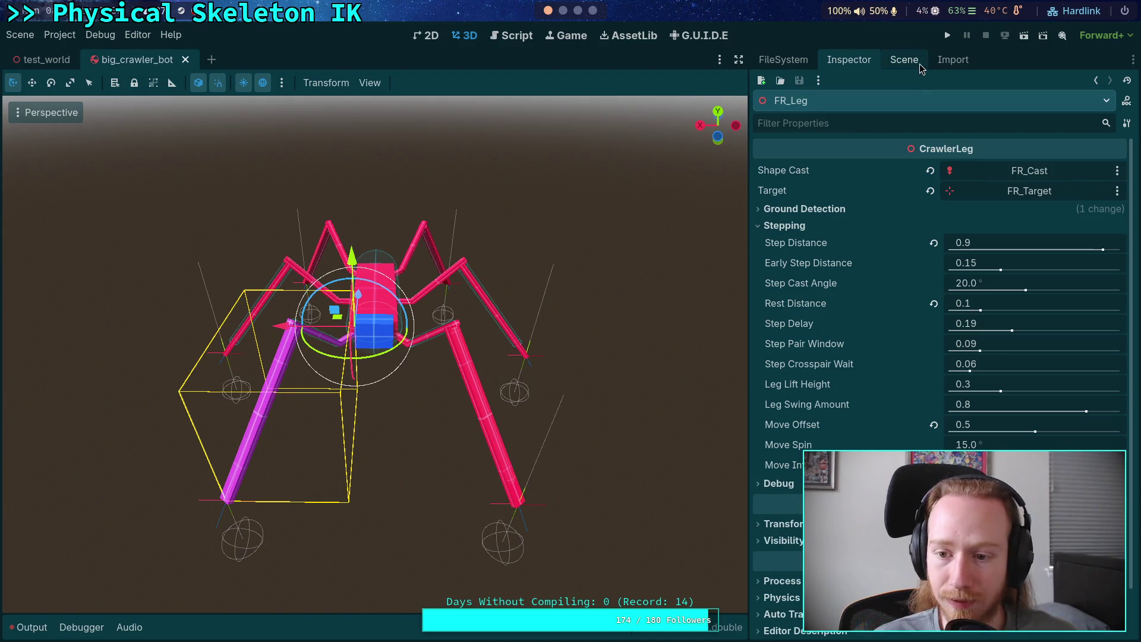
click(919, 63)
click(861, 223)
click(854, 60)
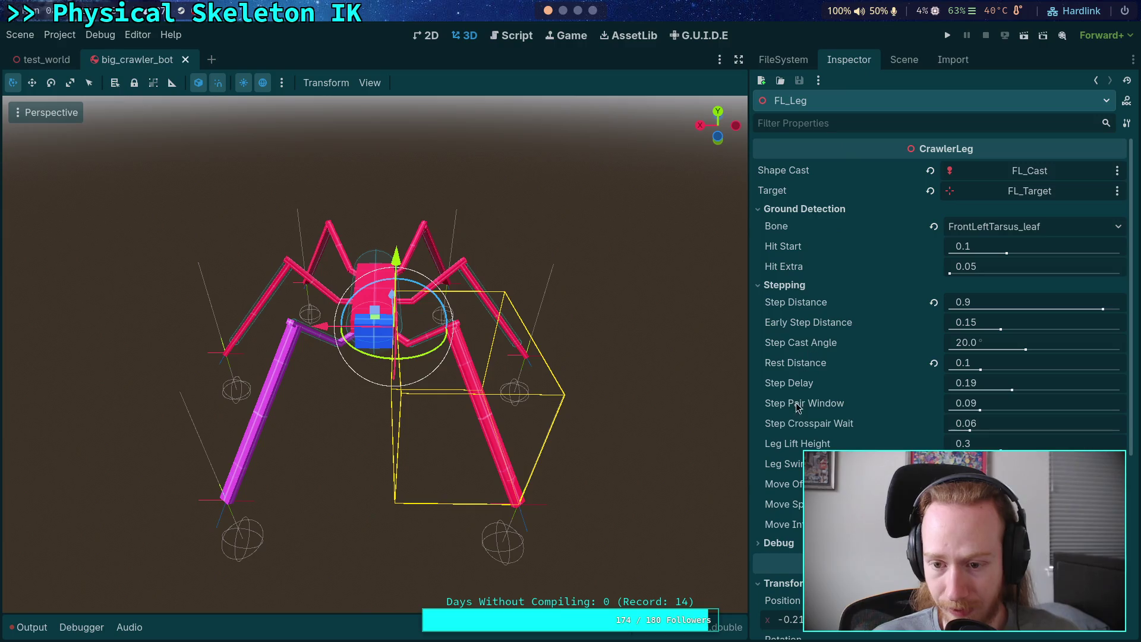
mouse_move(806, 366)
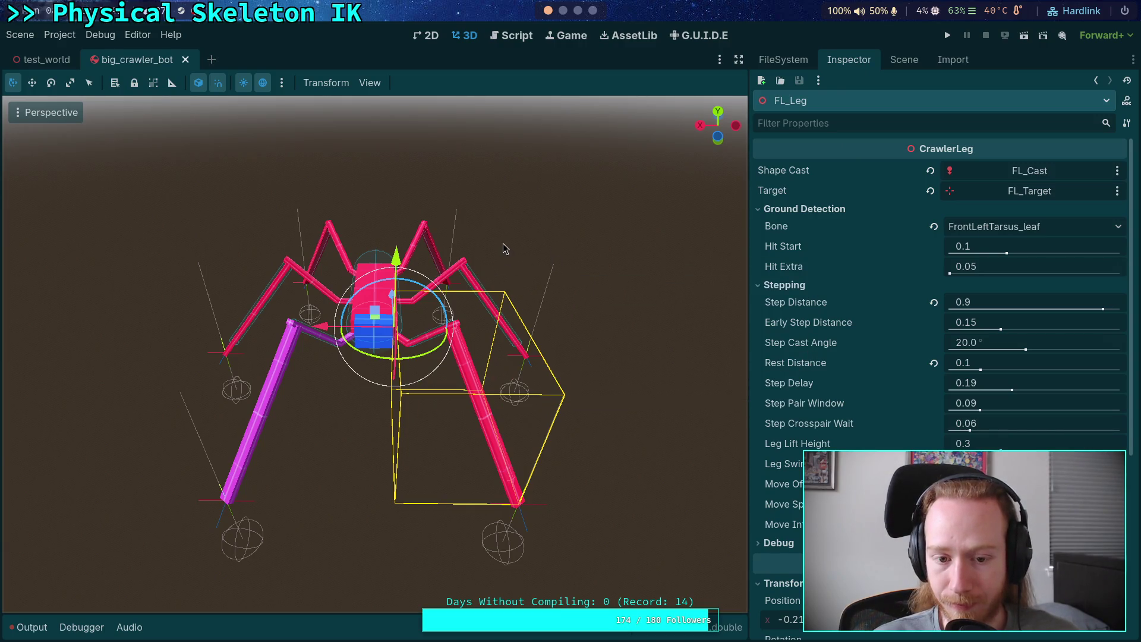
mouse_move(503, 244)
mouse_down()
mouse_move(484, 247)
mouse_move(657, 304)
mouse_up()
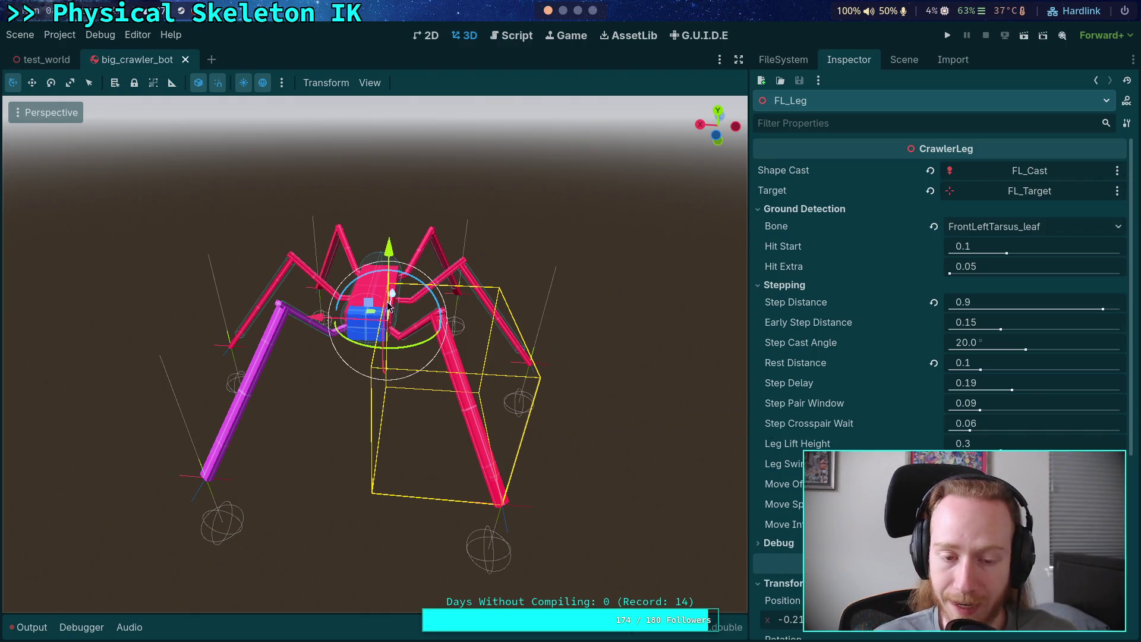
- Review MR_Leg's leg properties, toggling Debug and collapsing its Stepping section
click(906, 60)
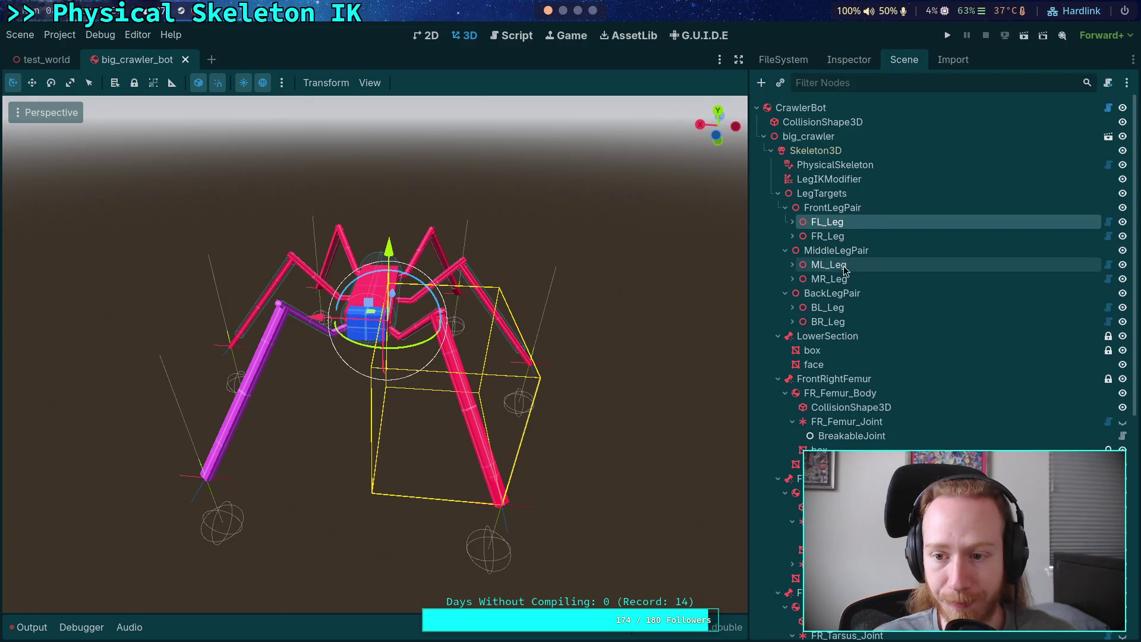
click(874, 279)
click(859, 62)
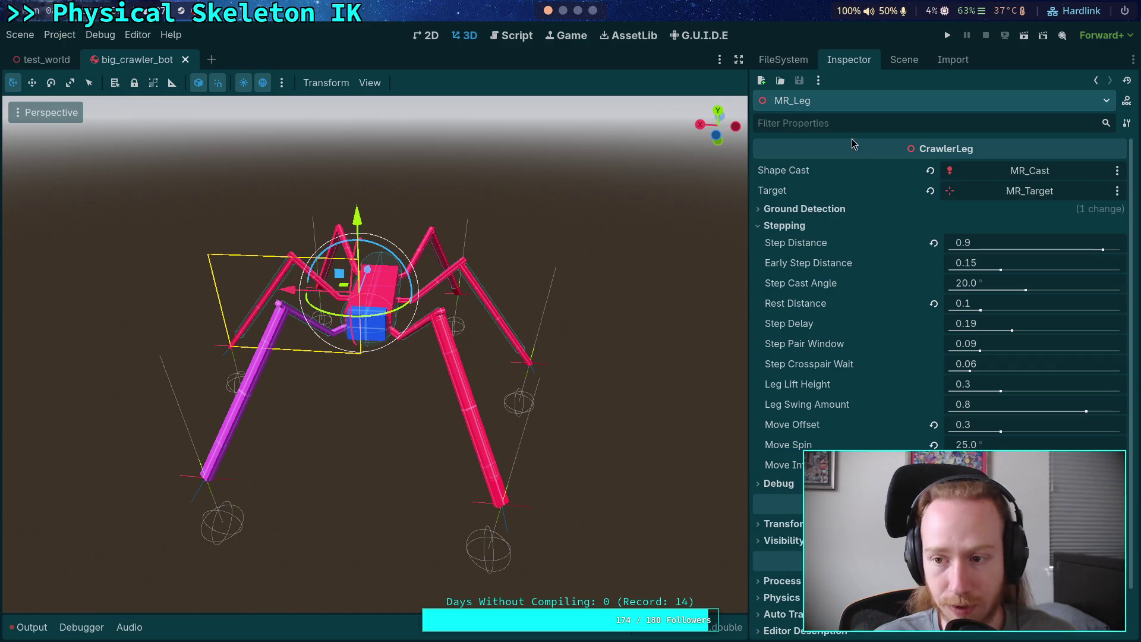
click(892, 66)
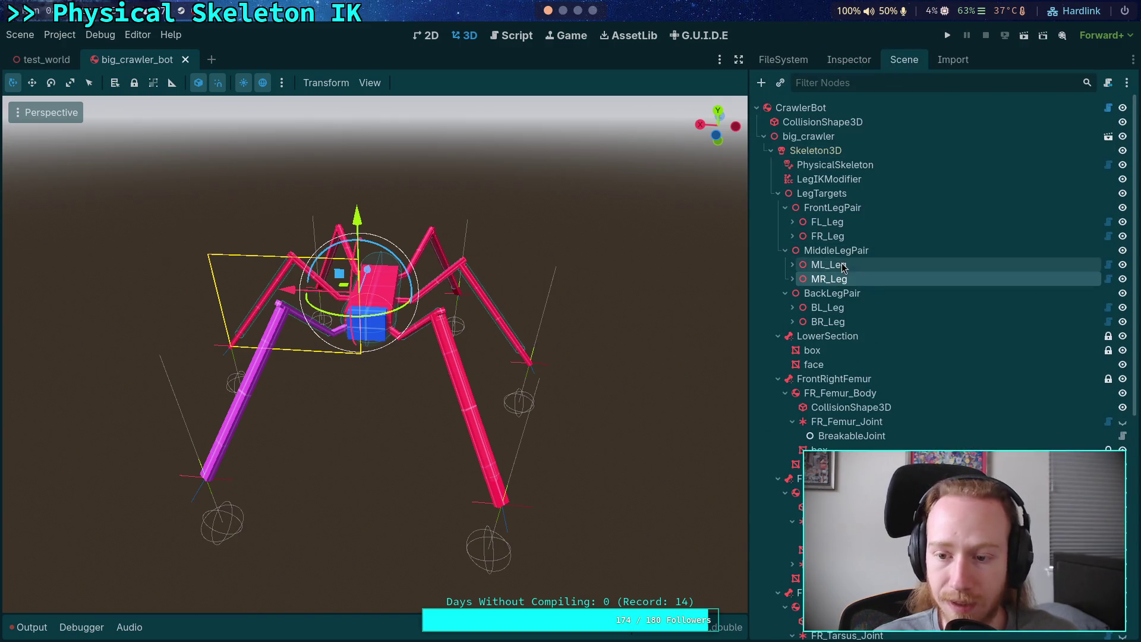
click(840, 62)
click(787, 484)
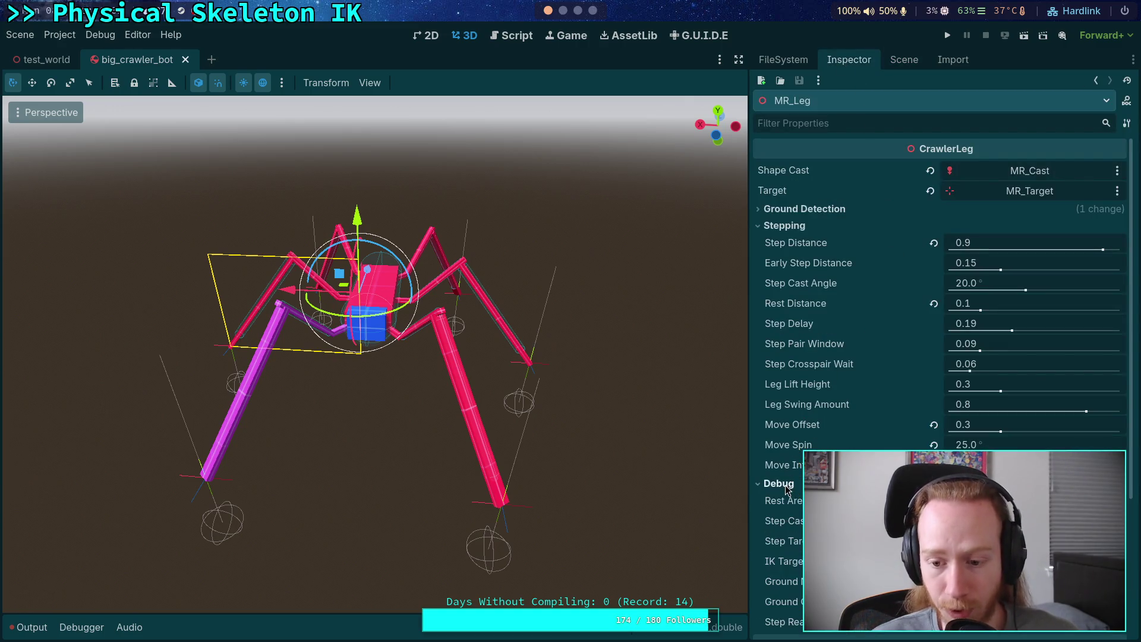
click(788, 484)
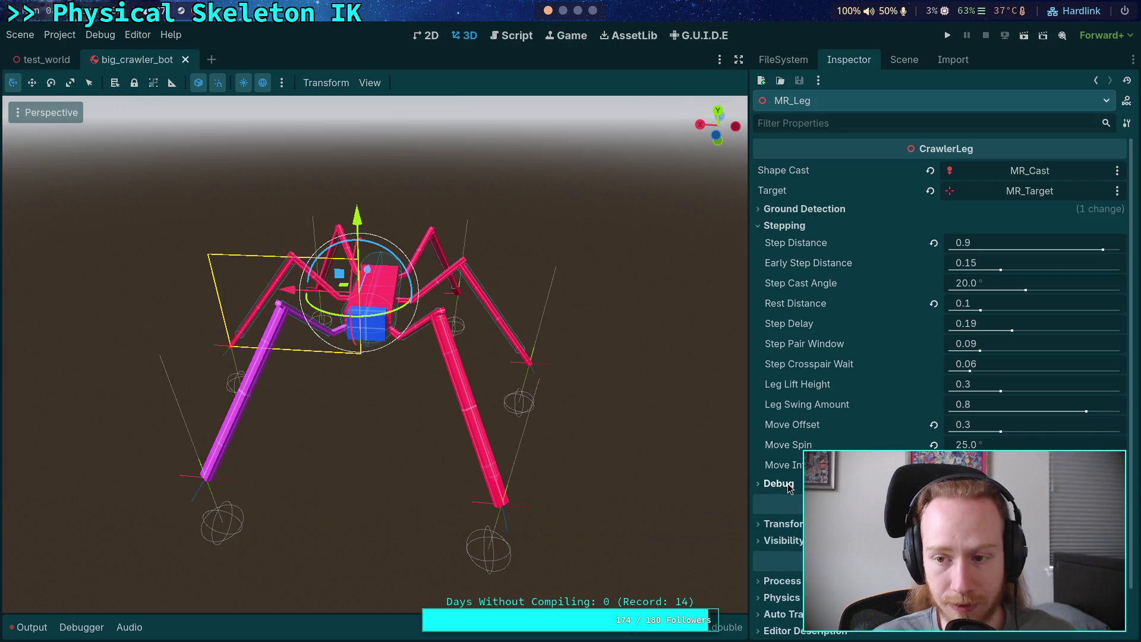
click(783, 226)
- Review FL_Leg's and ML_Leg's leg properties, collapsing ML_Leg's Debug section
click(902, 60)
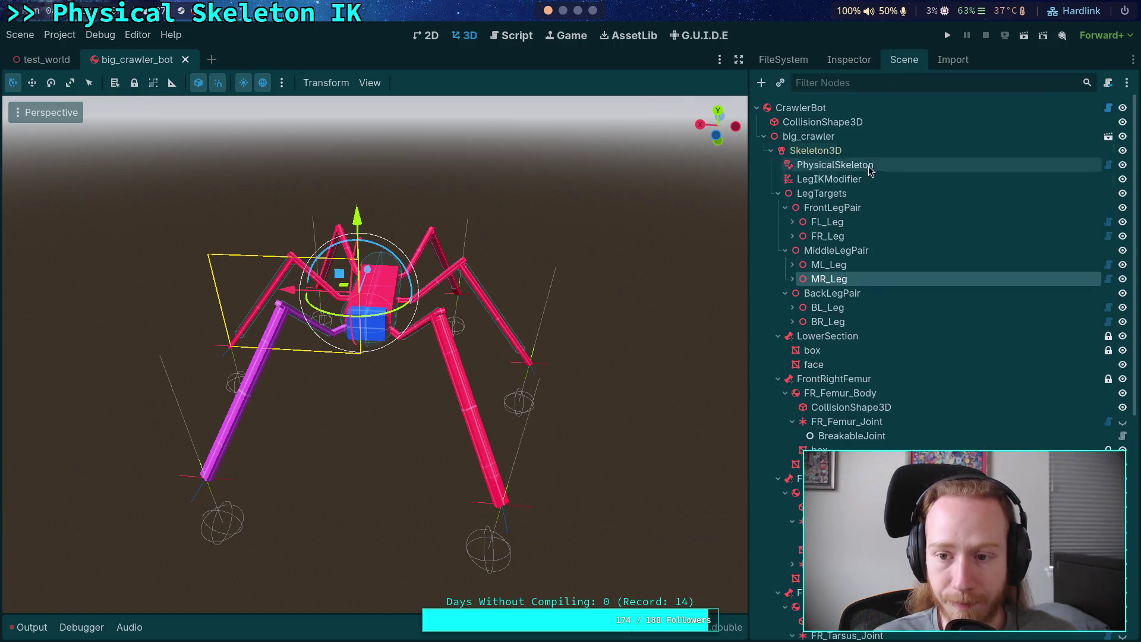
click(827, 222)
click(849, 59)
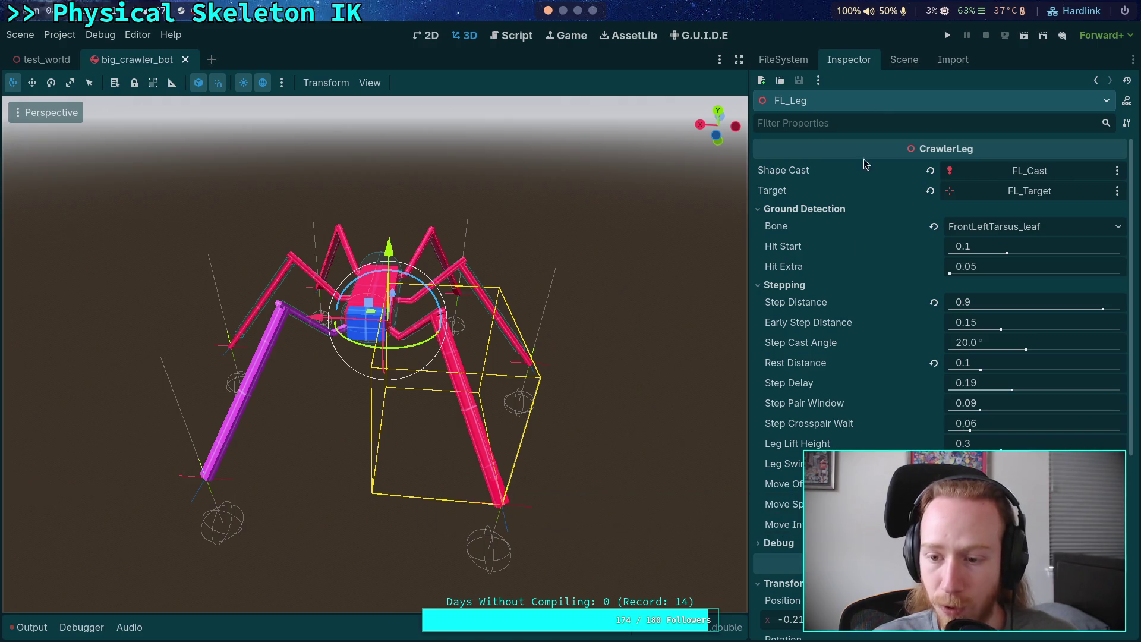
click(903, 60)
click(830, 265)
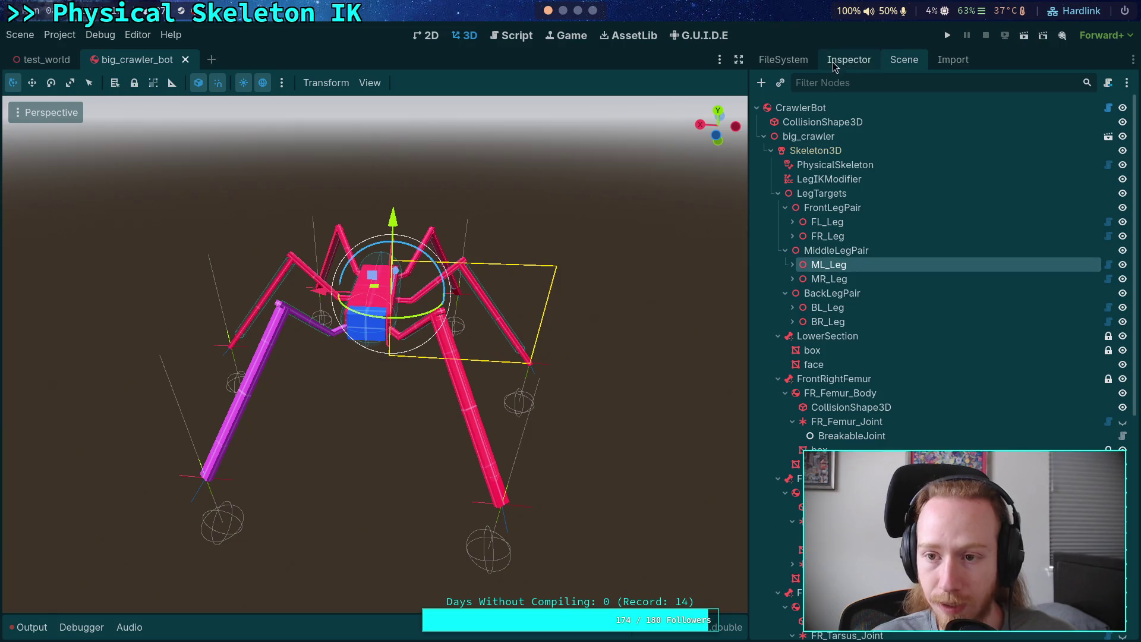
click(851, 62)
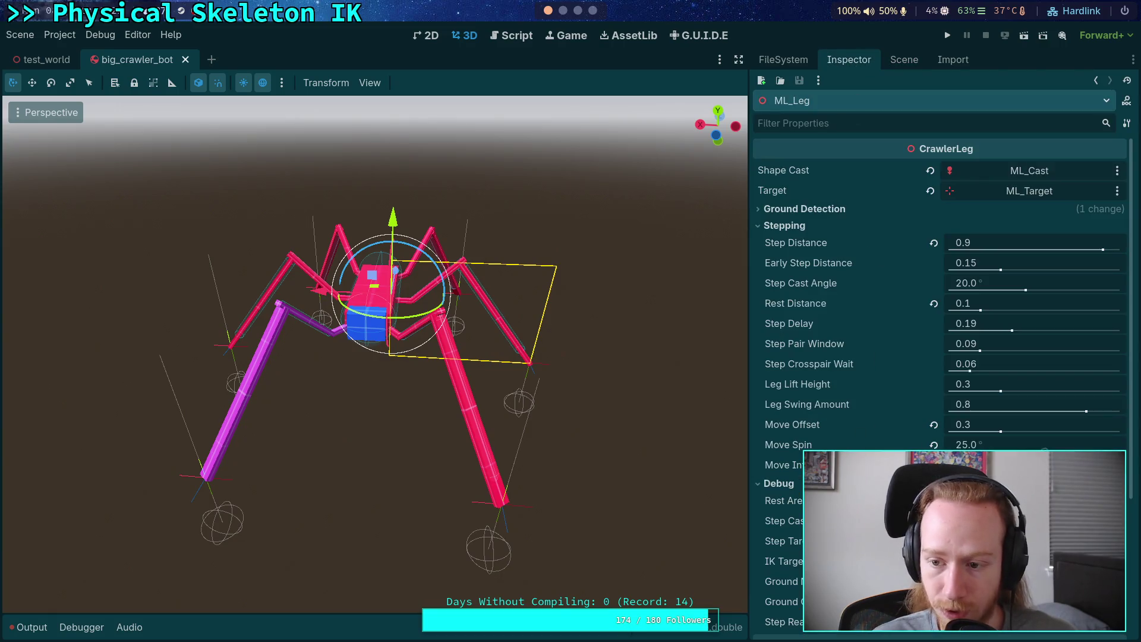
click(762, 481)
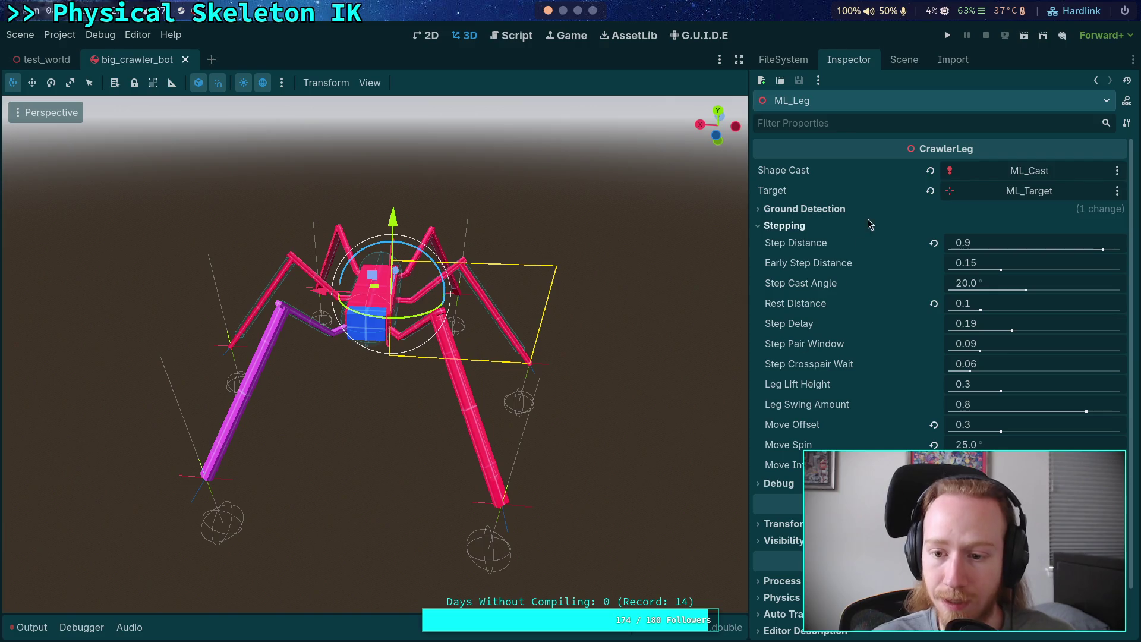
- Review BL_Leg's and BR_Leg's leg properties, collapsing each Debug section, then return to the Scene tree
click(904, 62)
click(830, 303)
click(848, 64)
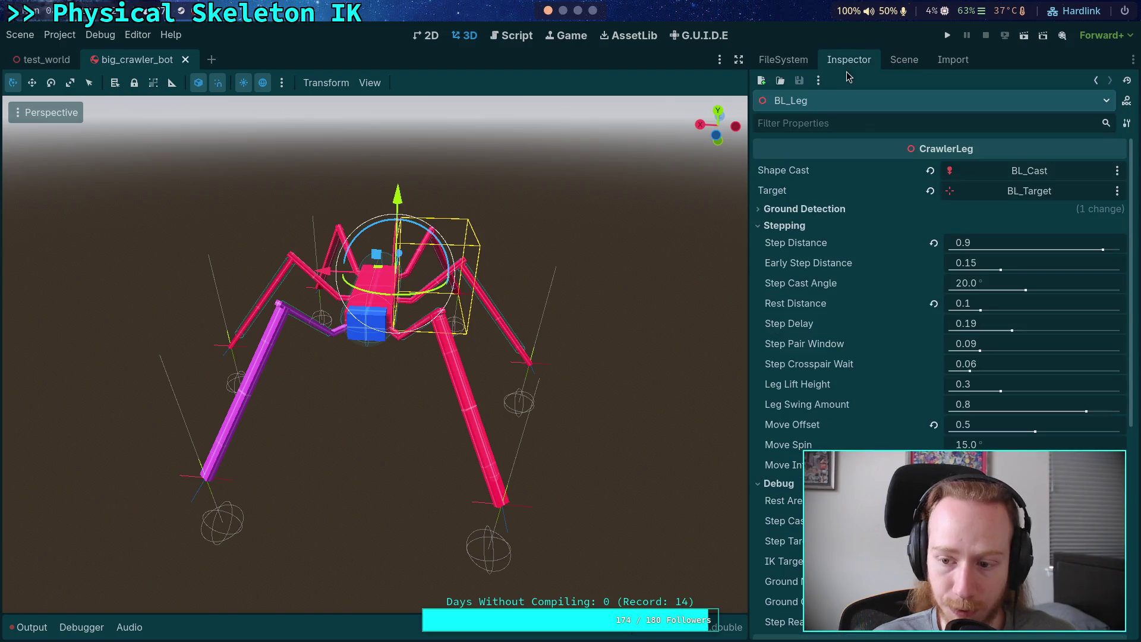
click(778, 483)
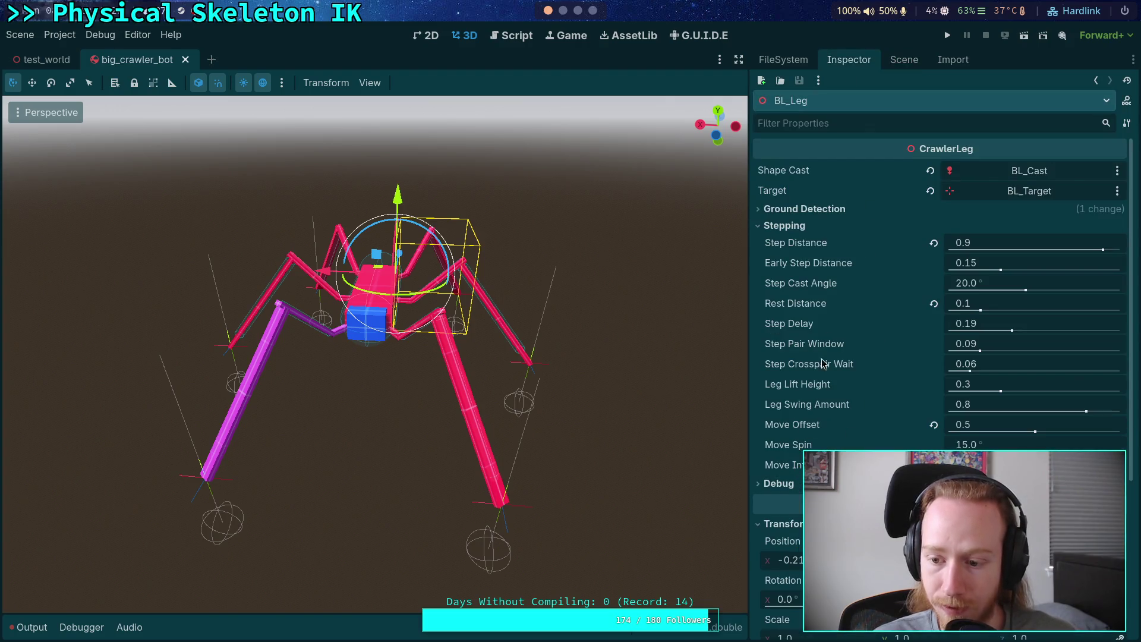
click(908, 59)
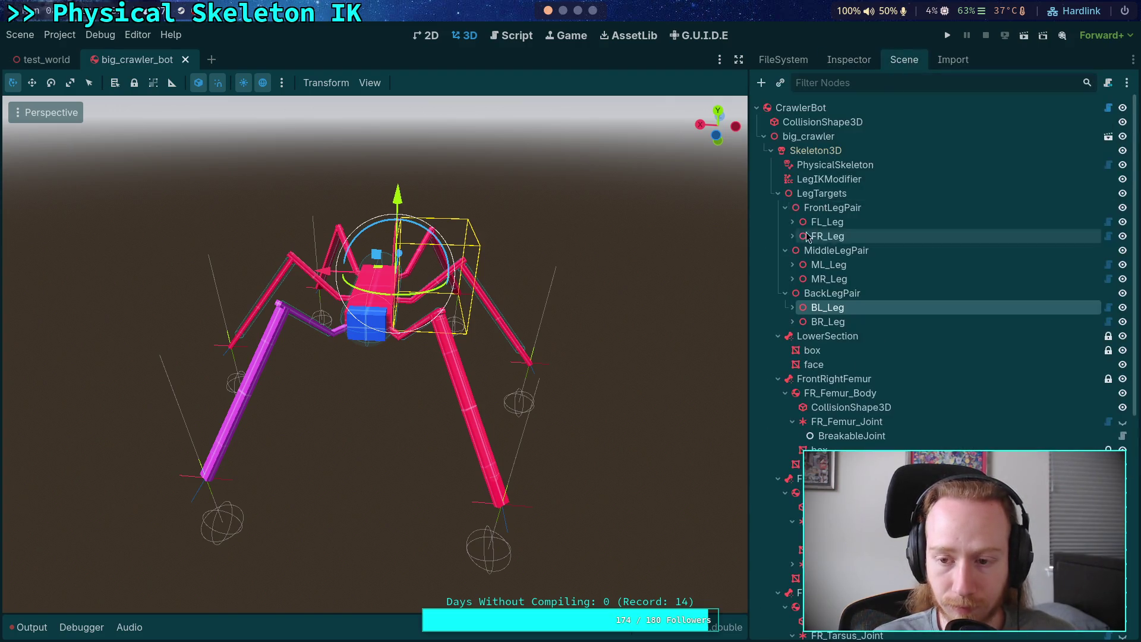
click(811, 321)
click(837, 62)
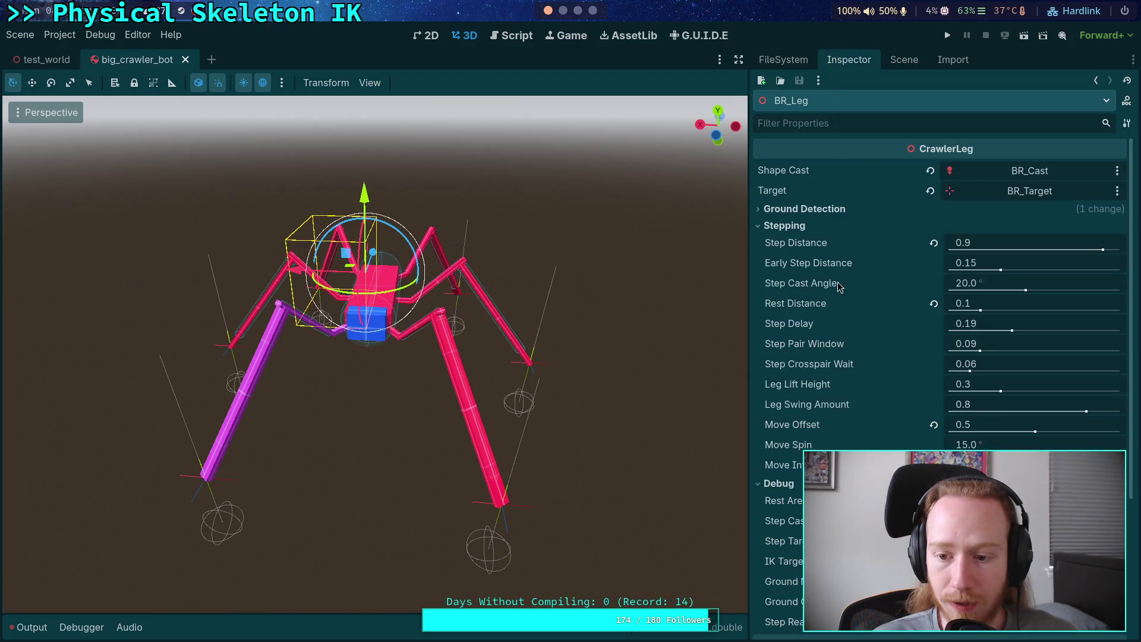
click(778, 483)
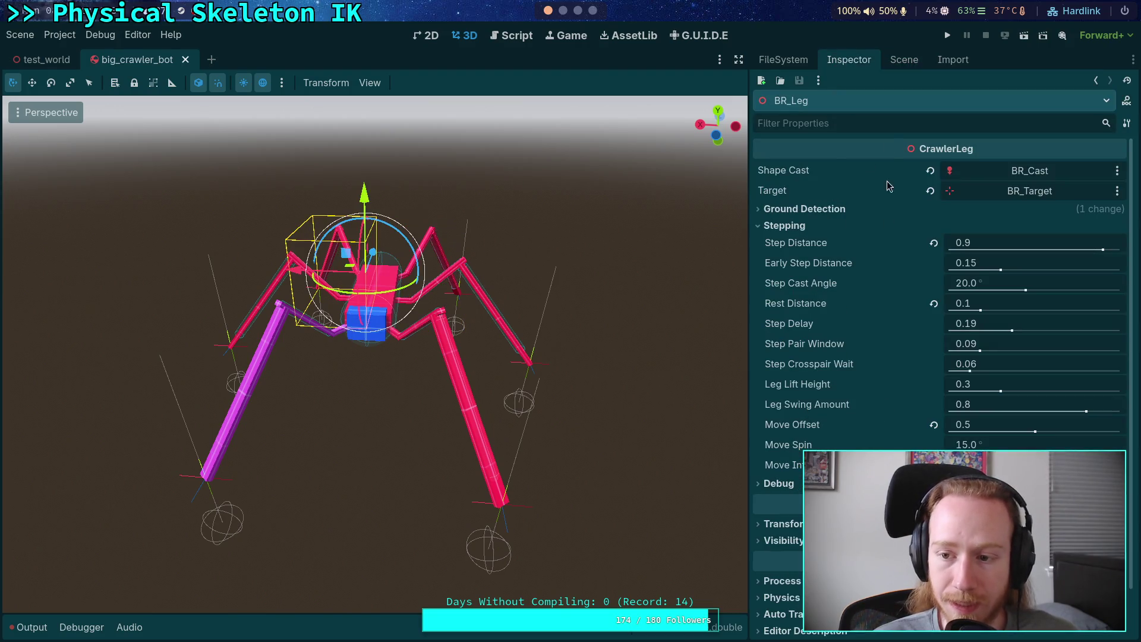
click(898, 62)
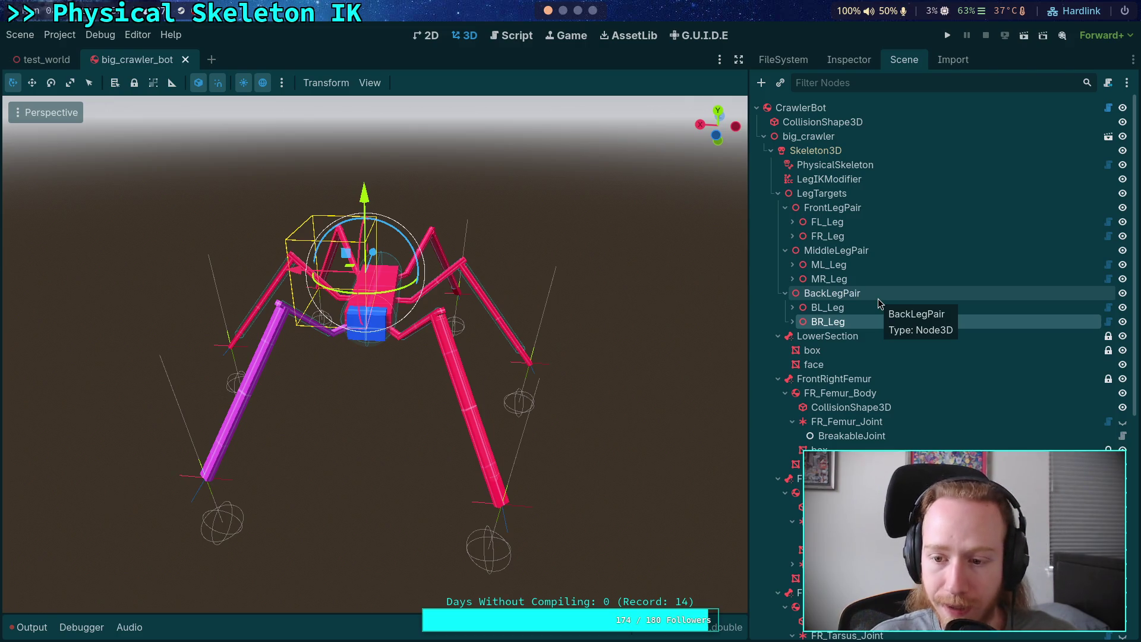
- Orbit above the crawler and expand BR_Leg's Transform settings in the Inspector
mouse_move(434, 306)
mouse_down()
mouse_move(504, 344)
mouse_move(544, 325)
mouse_move(601, 326)
mouse_move(484, 362)
mouse_move(642, 310)
mouse_move(590, 327)
mouse_move(583, 359)
mouse_up()
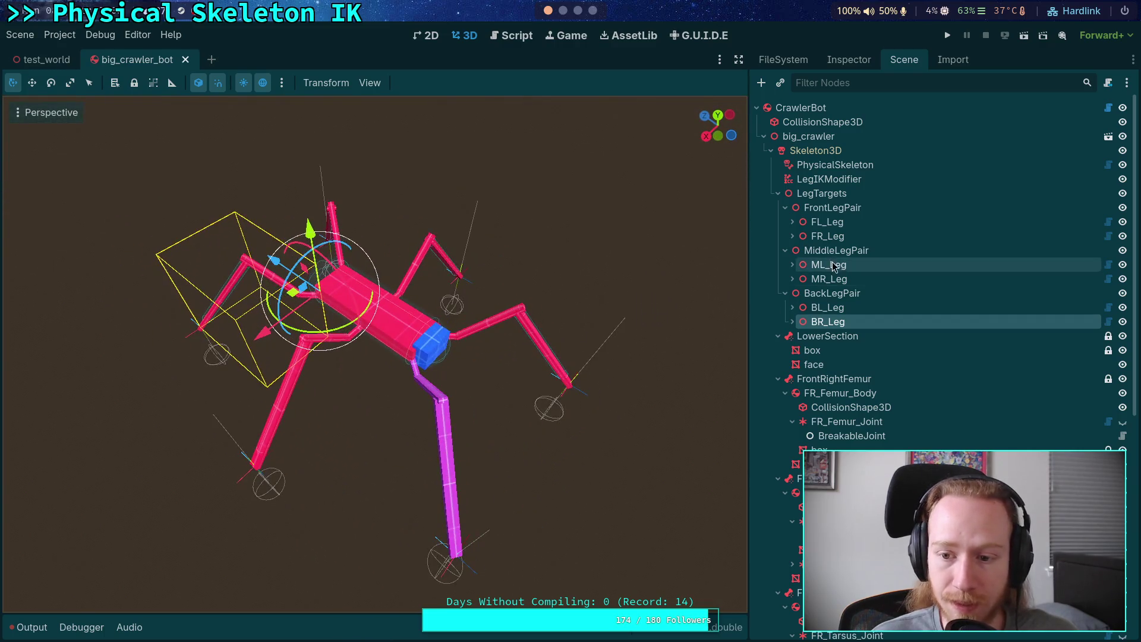
click(848, 59)
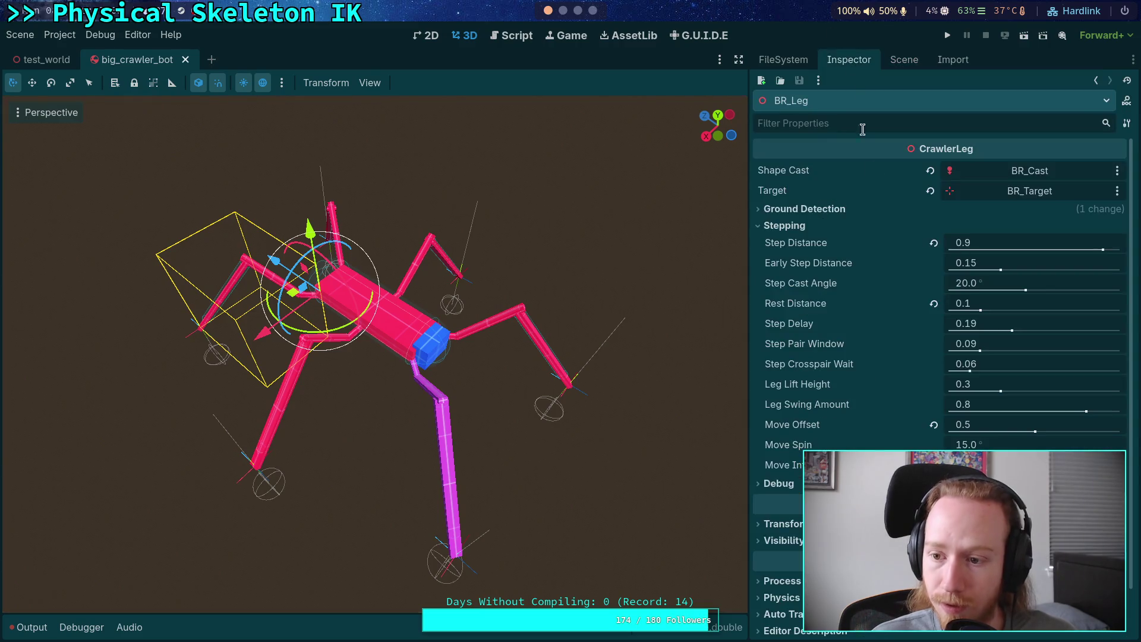
click(783, 524)
scroll(784, 523, down, 3)
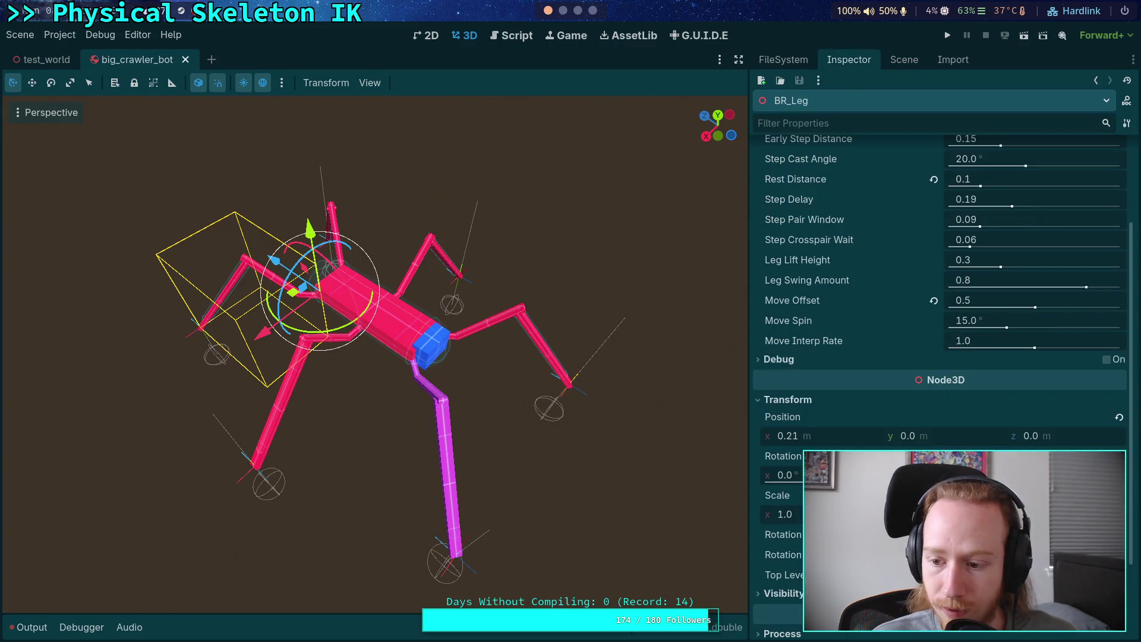
drag(543, 414, 534, 351)
- Select BackLegPair and expand its Transform, showing position 0, 0.9, 0.71 m
click(903, 65)
click(827, 293)
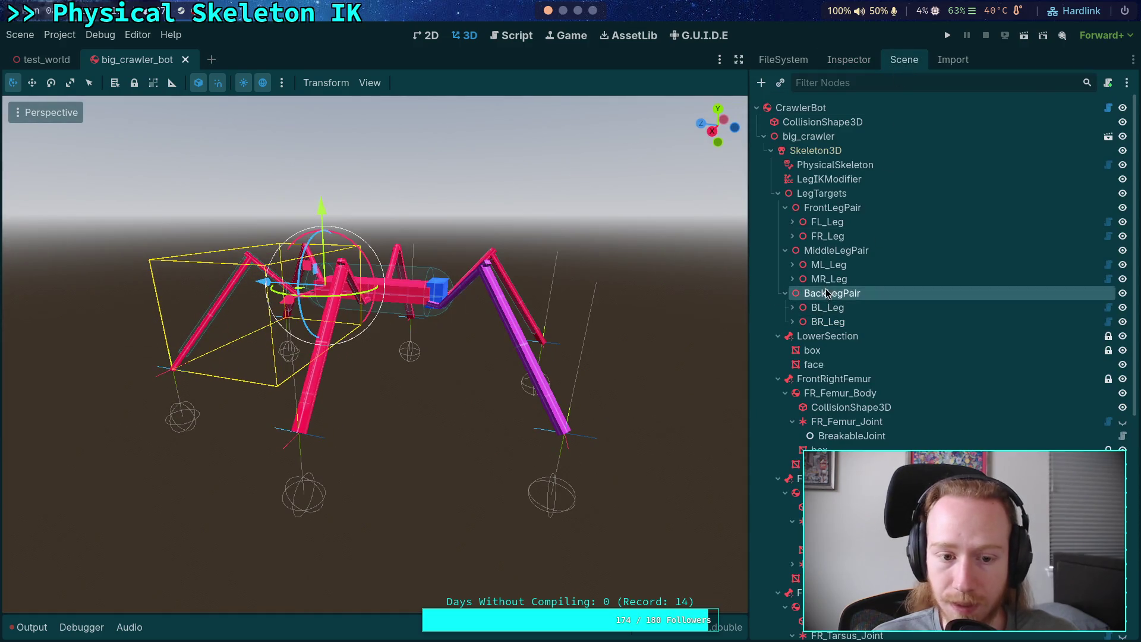
click(856, 59)
click(856, 170)
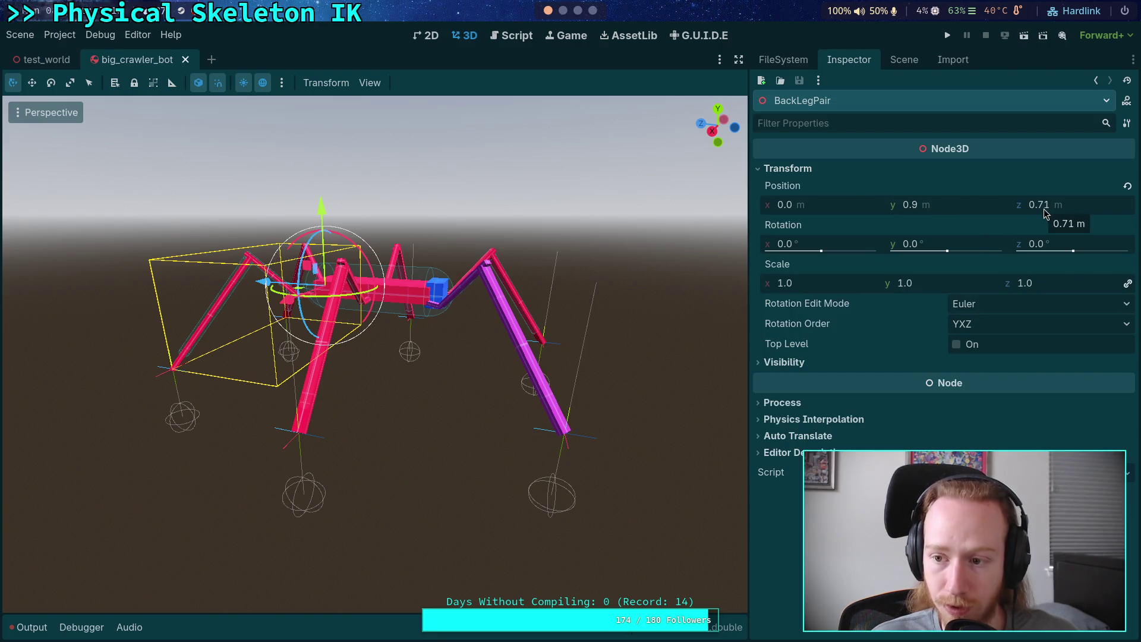
mouse_move(454, 220)
mouse_down()
mouse_move(600, 292)
mouse_move(613, 334)
mouse_move(539, 290)
mouse_up()
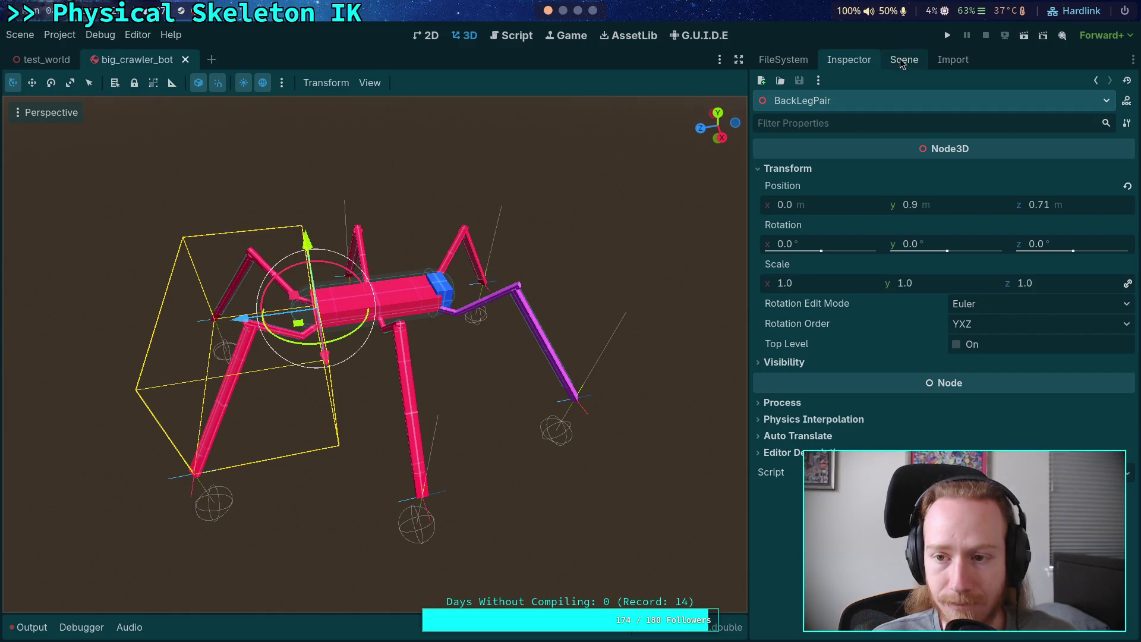
- Return to the Scene tree and collapse the FR_Femur_Joint and next joint branches
click(901, 62)
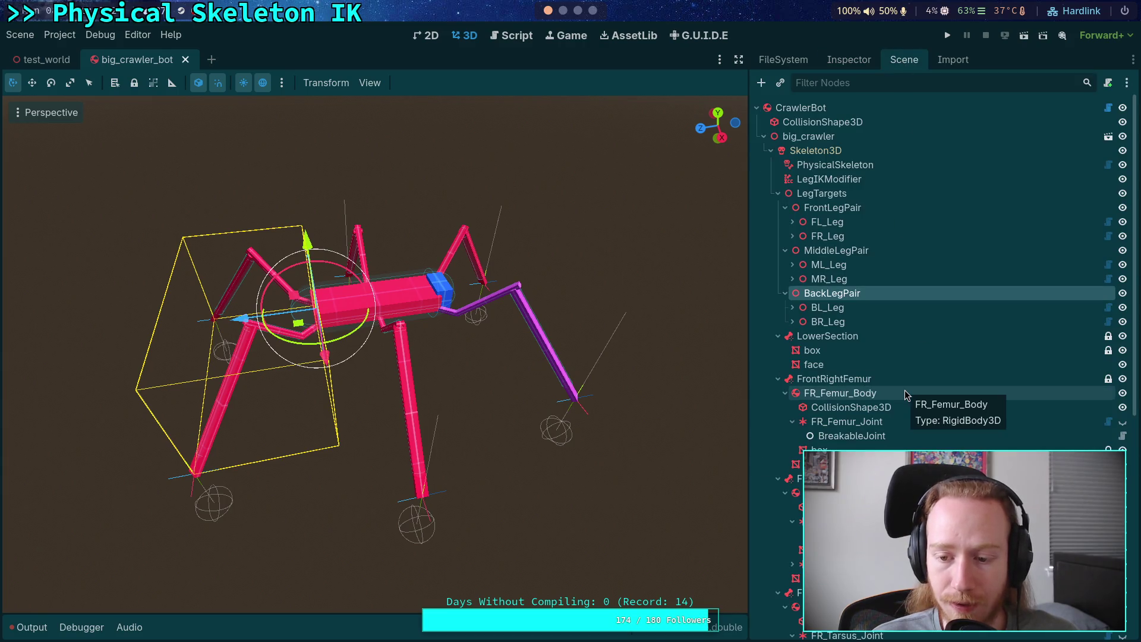
click(792, 421)
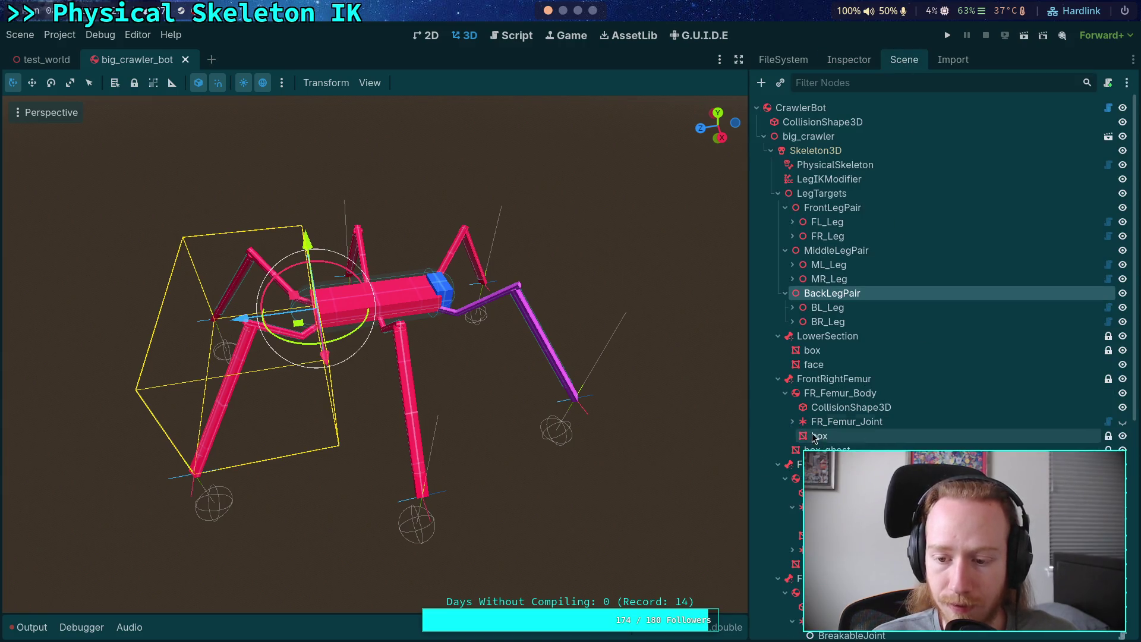
click(792, 506)
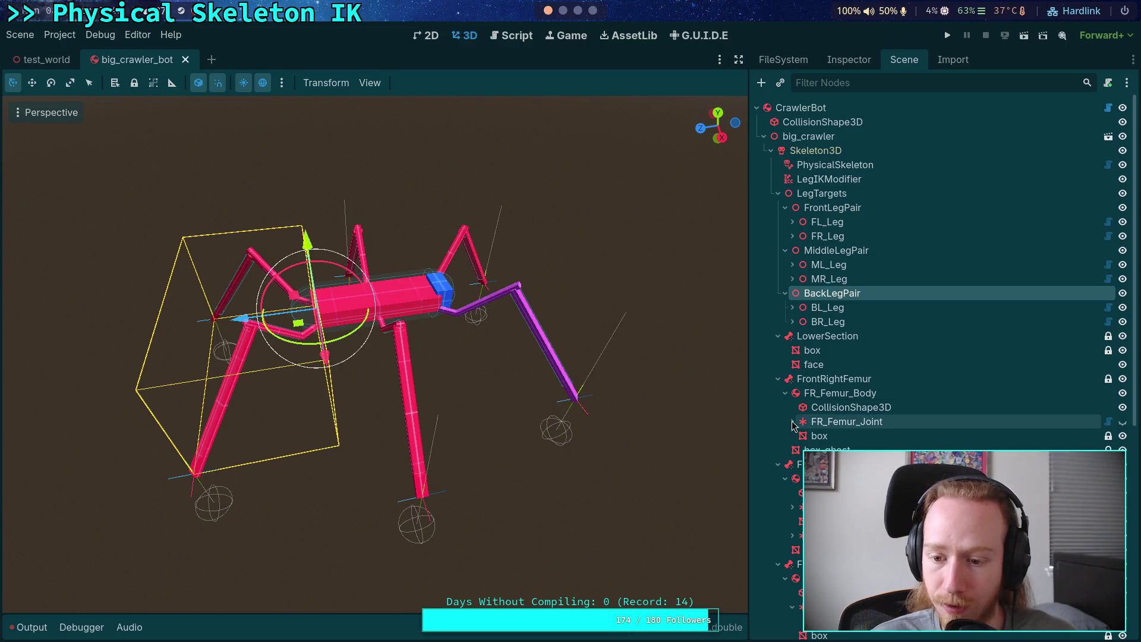
- Collapse MiddleRightTibia, FrontRightTarsus, FrontRightTibia, FrontRightFemur and LowerSection, then switch to the terminal workspace (Super+2)
scroll(795, 499, down, 6)
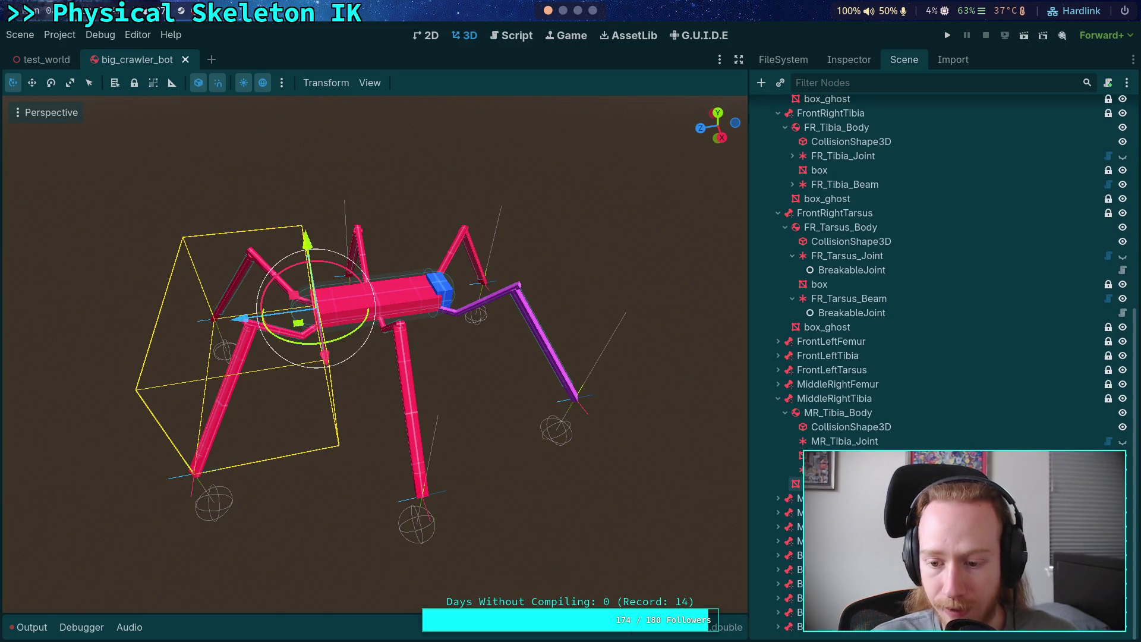
click(776, 399)
click(776, 311)
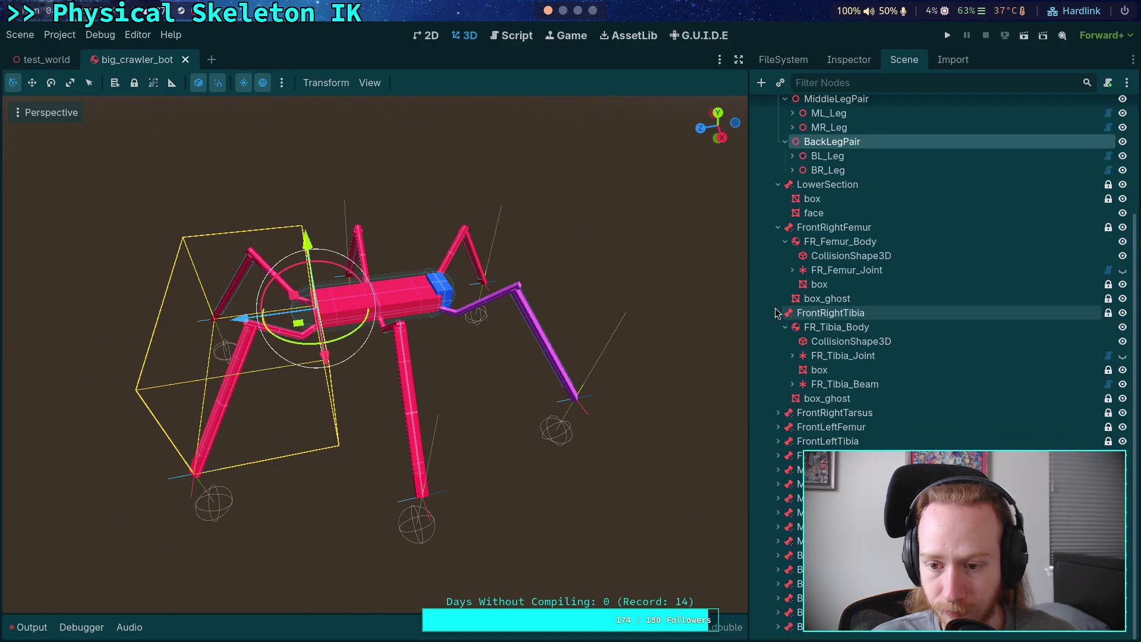
click(776, 312)
click(778, 313)
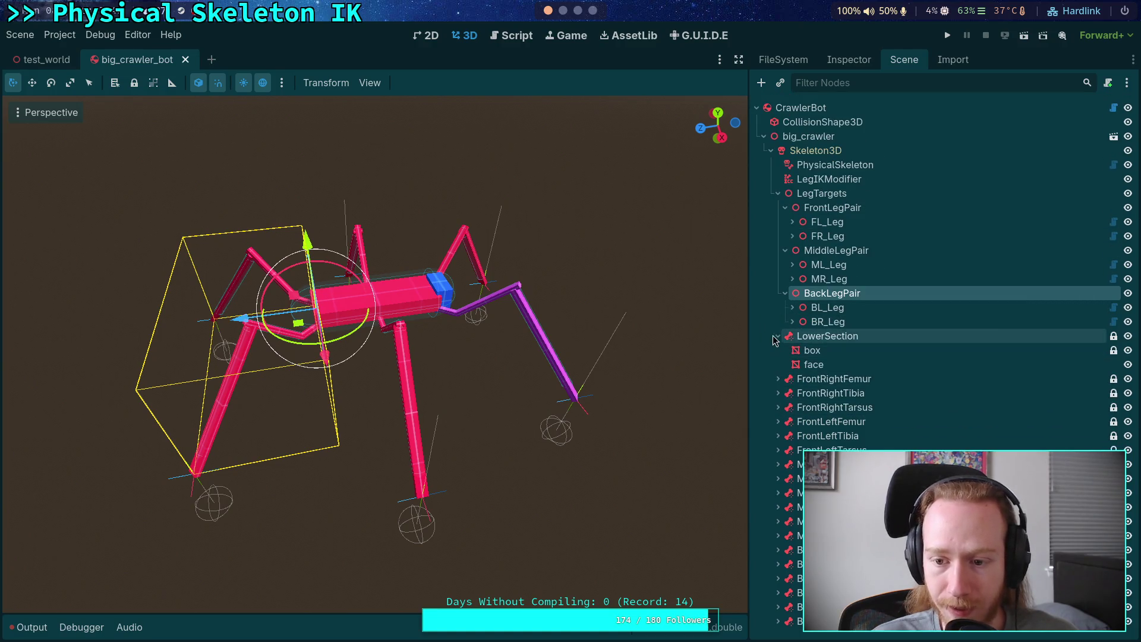
click(777, 336)
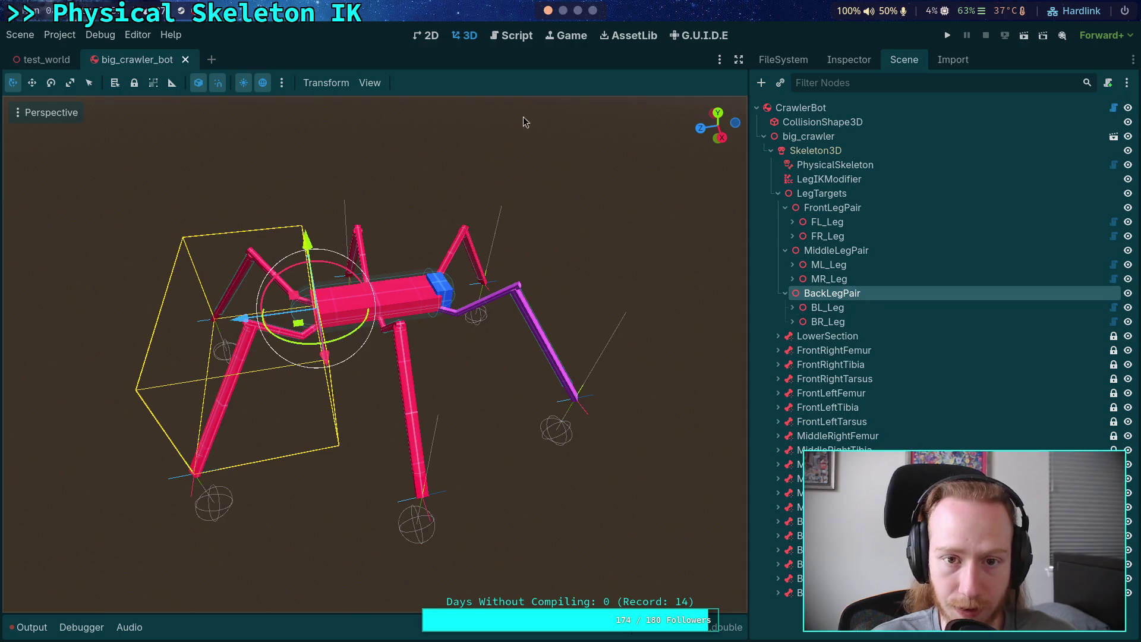
key(super+2)
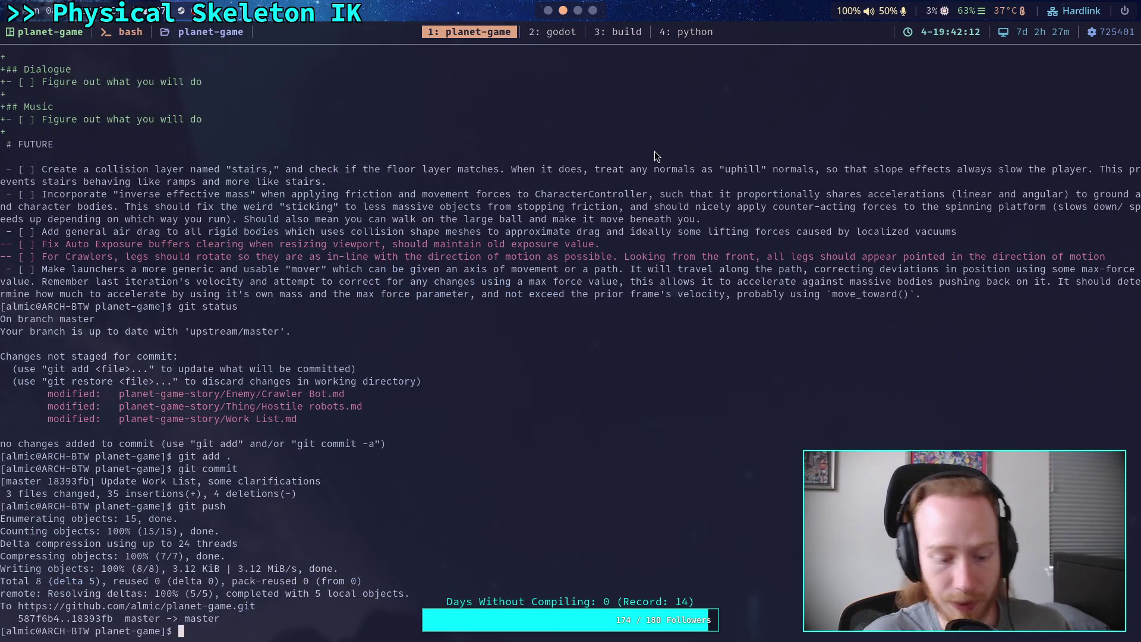
- Check the repository status and review the uncommitted changes with git diff
text(git status)
key(Return)
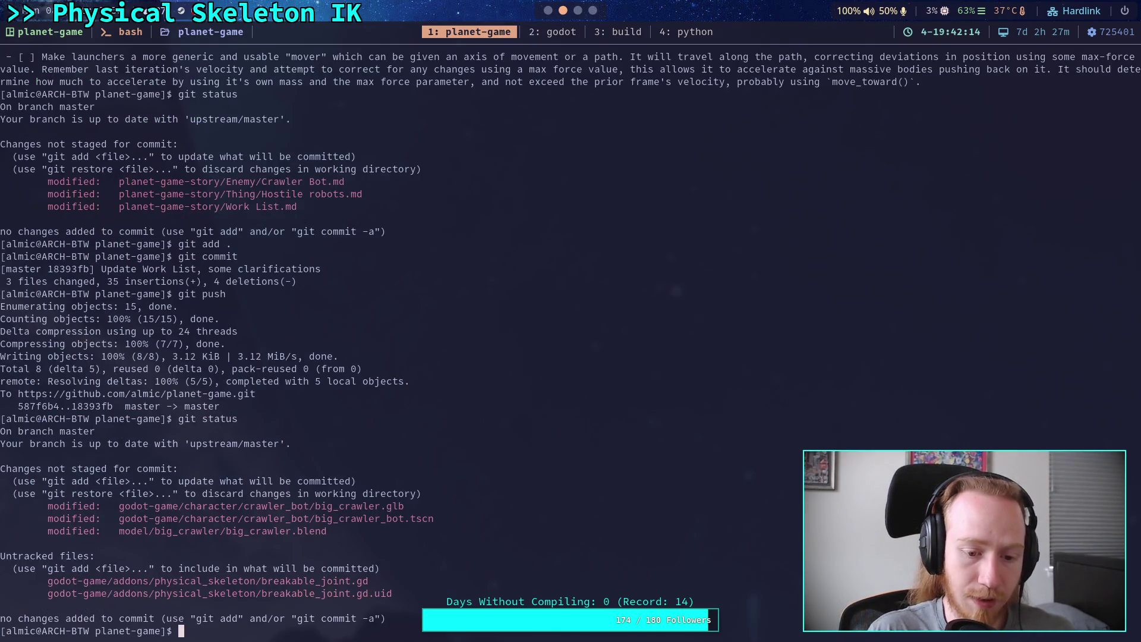
text(git diff)
key(Return)
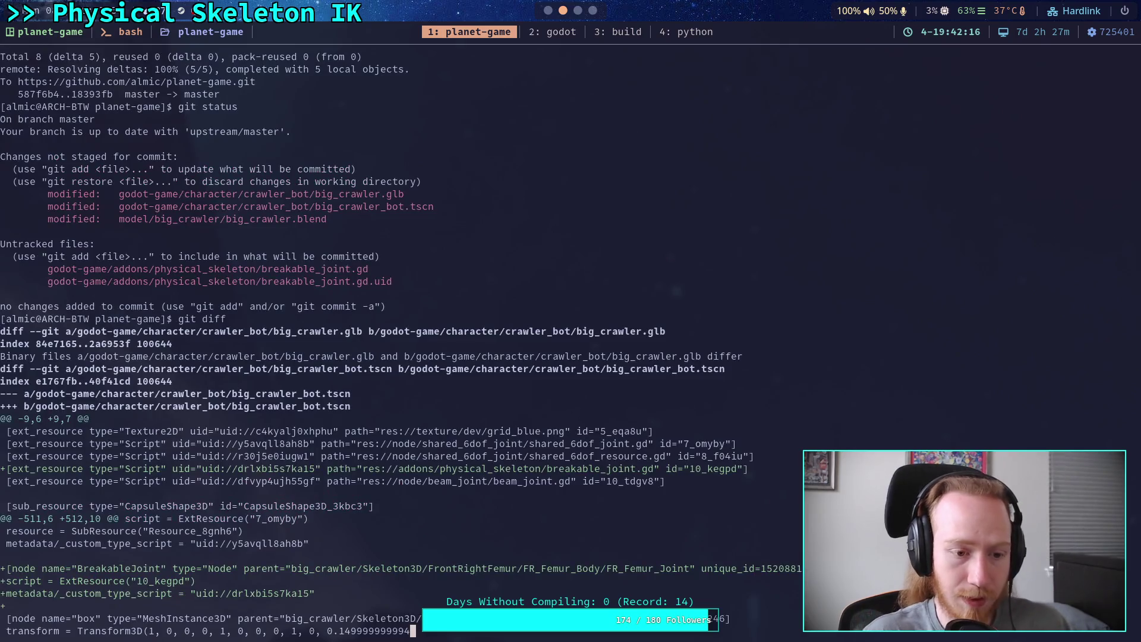
scroll(409, 337, down, 9)
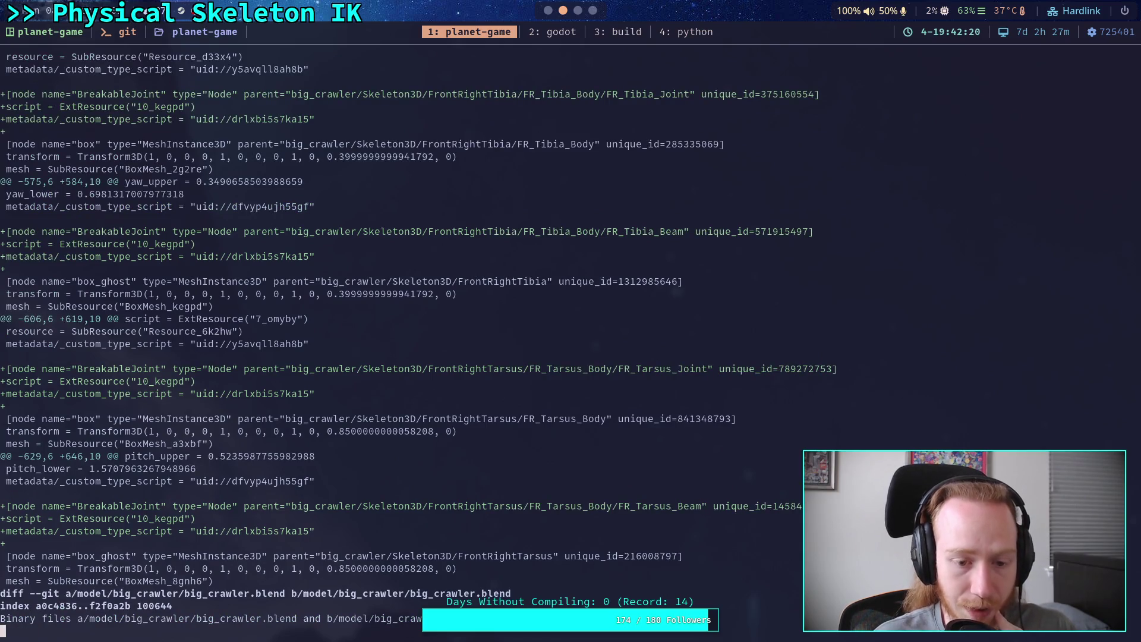
scroll(409, 338, up, 9)
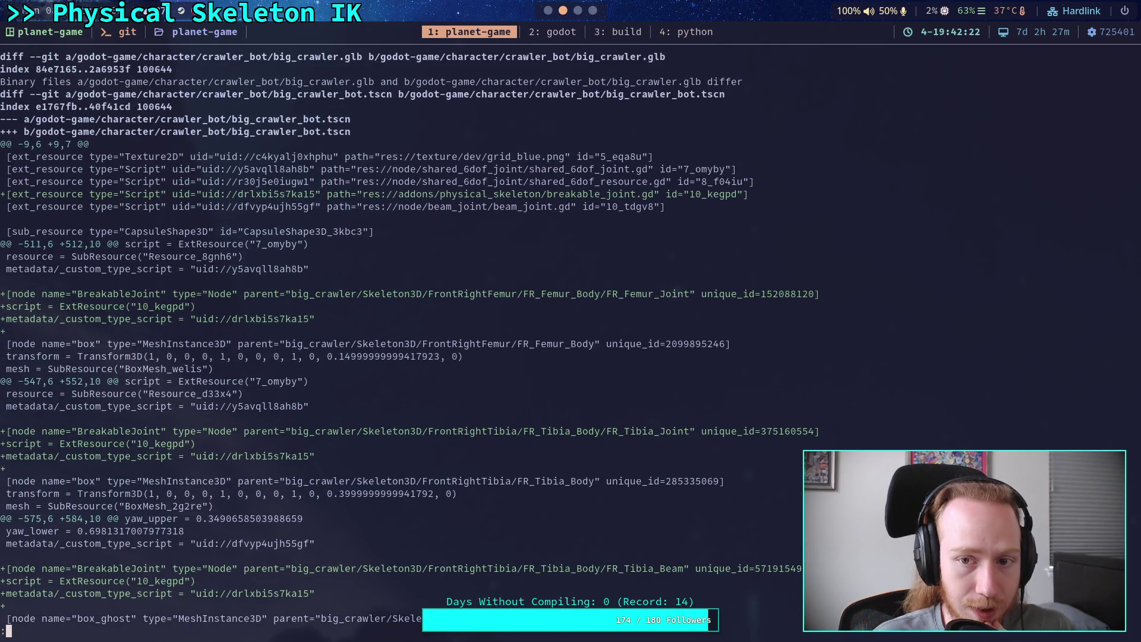
scroll(409, 337, down, 9)
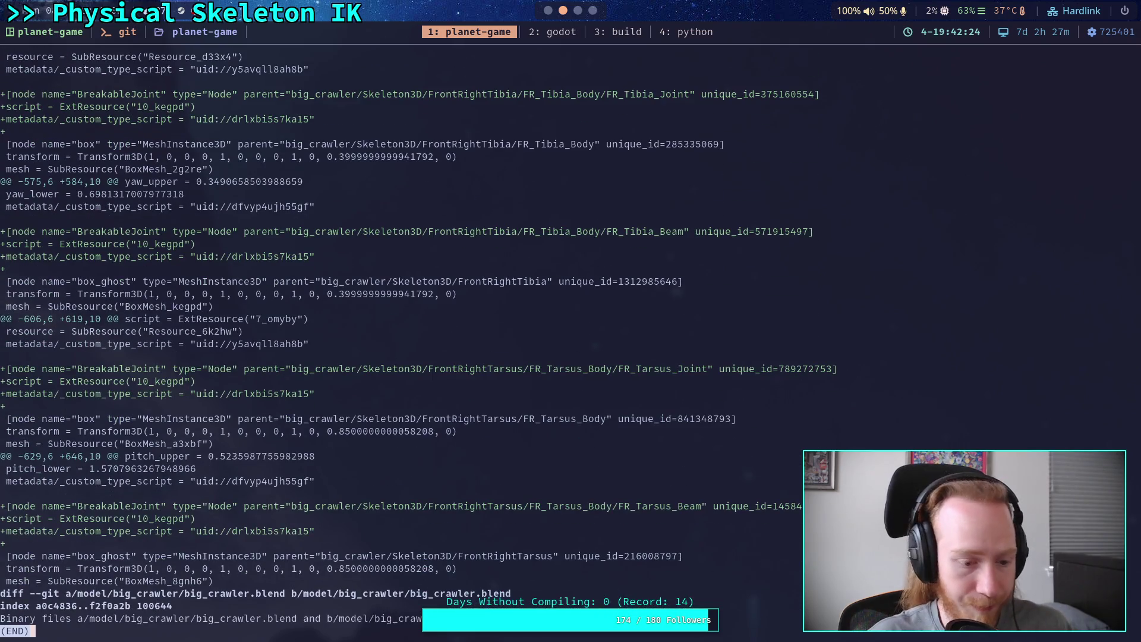
text(qfih )
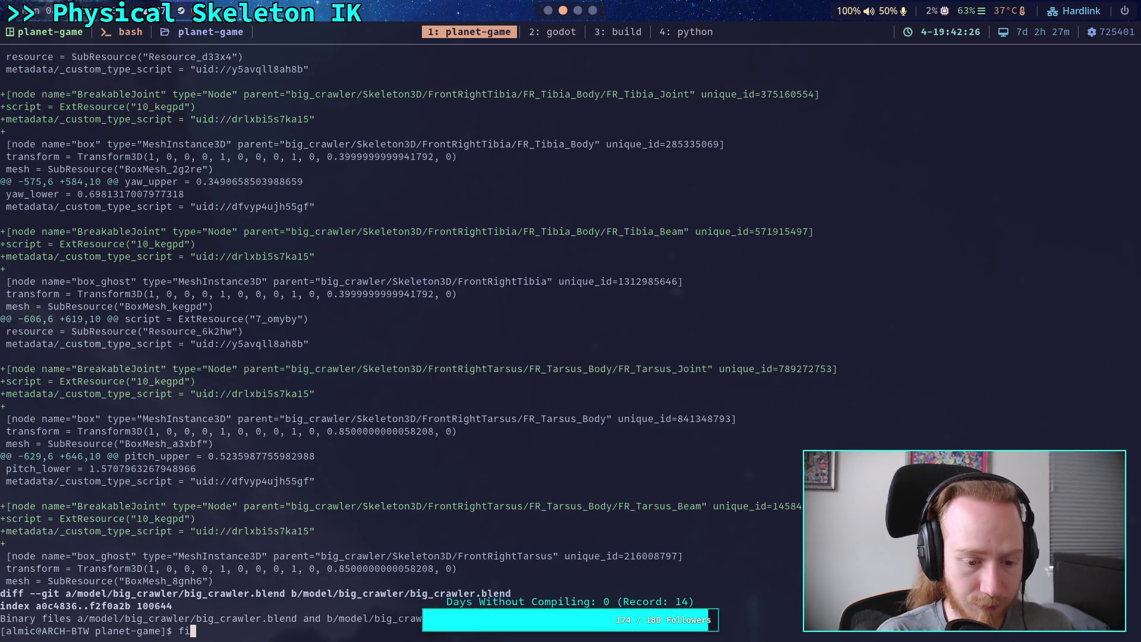
text(git status)
key(Return)
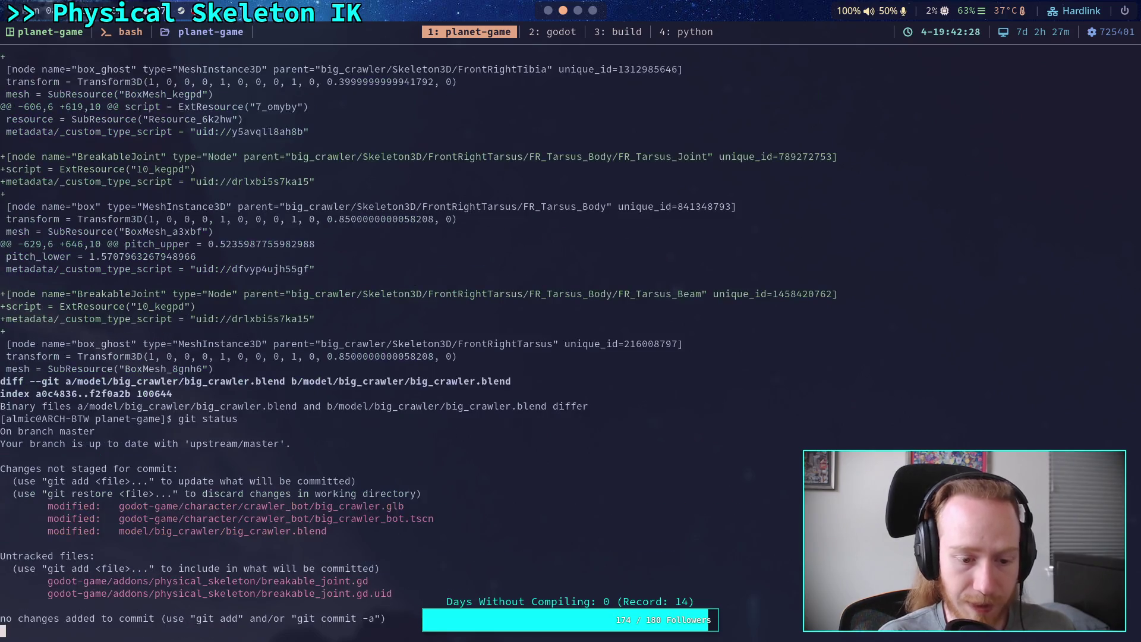
- Stage model/big_crawler/big_crawler.blend and the crawler_bot big_crawler.glb with git add
text(git add model/big_crawler/)
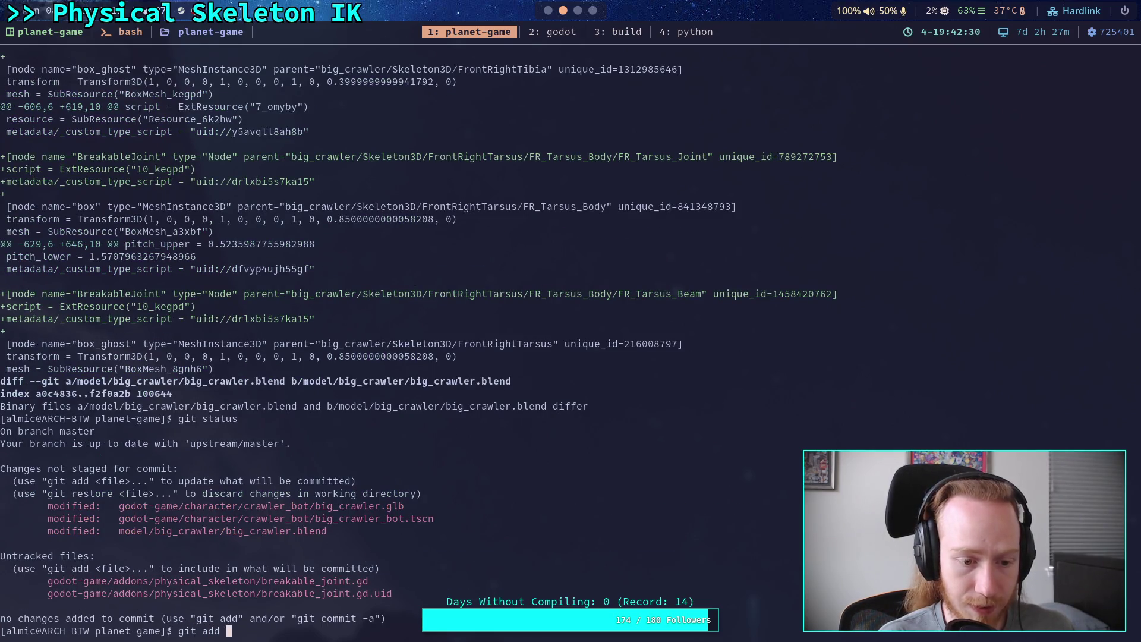
key(Tab)
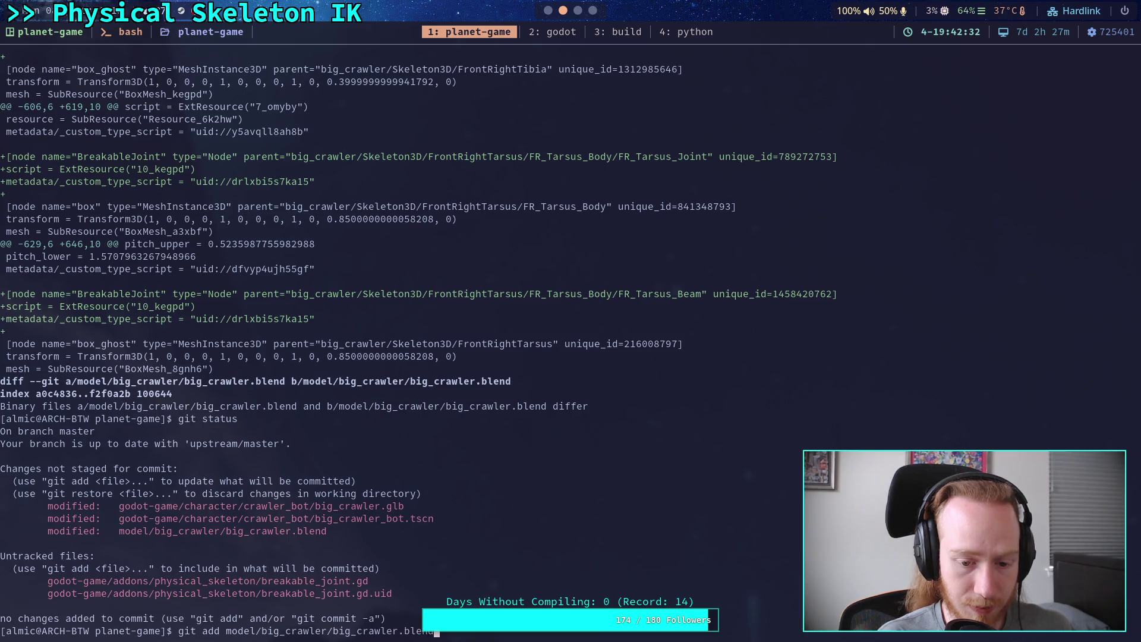
key(Return)
text(git add godot-game/character/)
key(Tab)
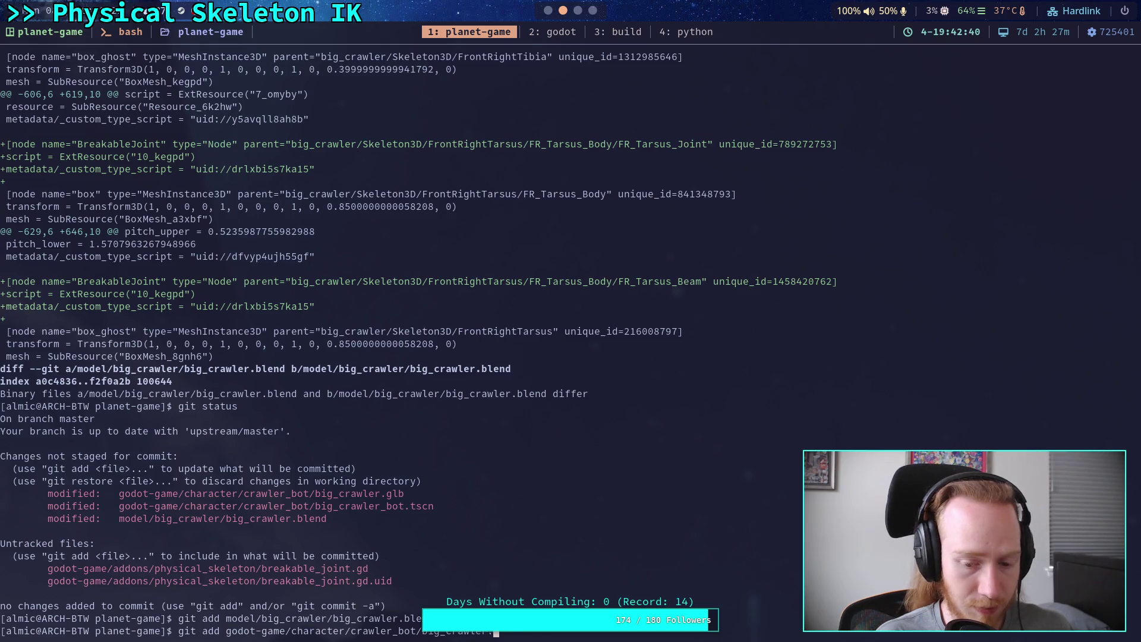
key(Tab)
key(Return)
- Confirm the staged files with git status and git diff --staged, then run git commit
text(git status)
key(Return)
text(git diff)
key(Return)
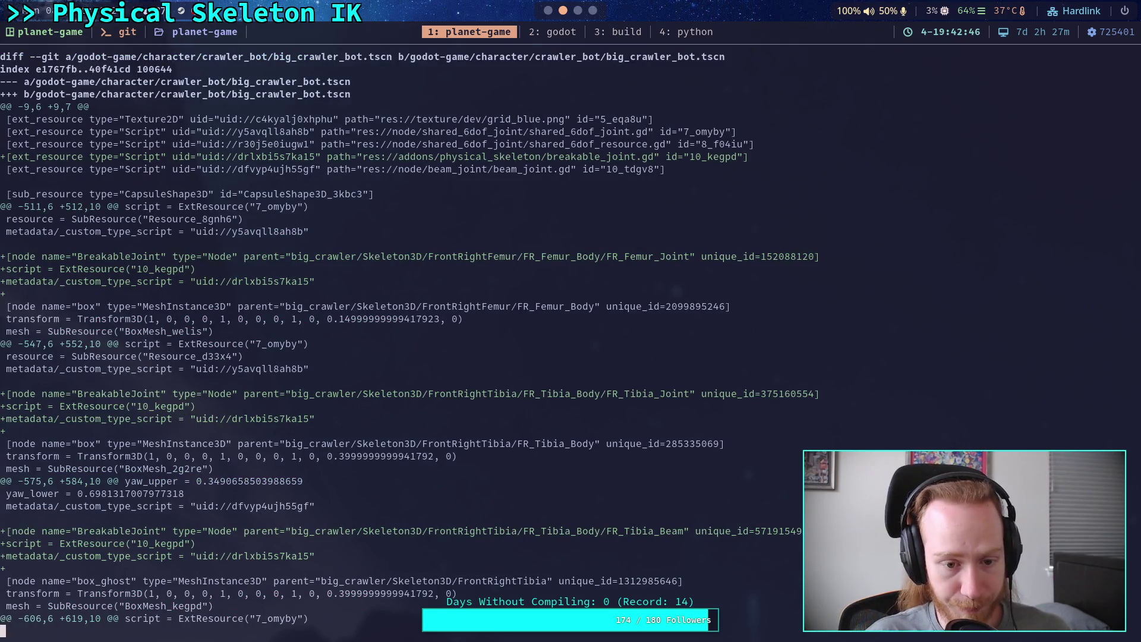
scroll(416, 345, down, 7)
text(qgi)
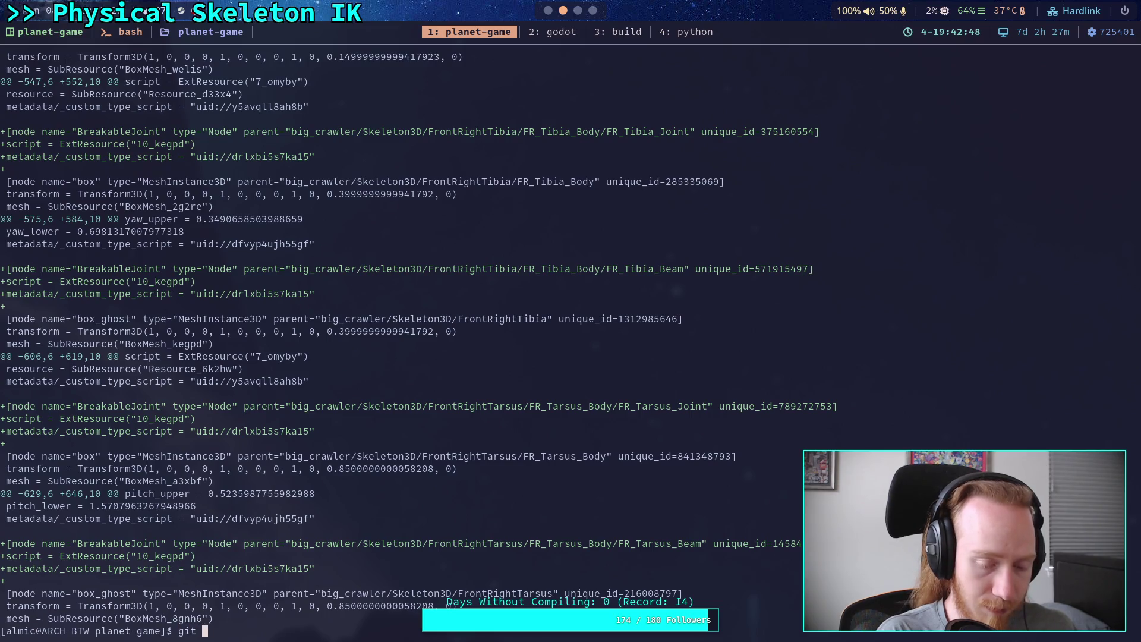
text(status)
key(BackSpace)
key(BackSpace)
key(BackSpace)
text(diff --staged)
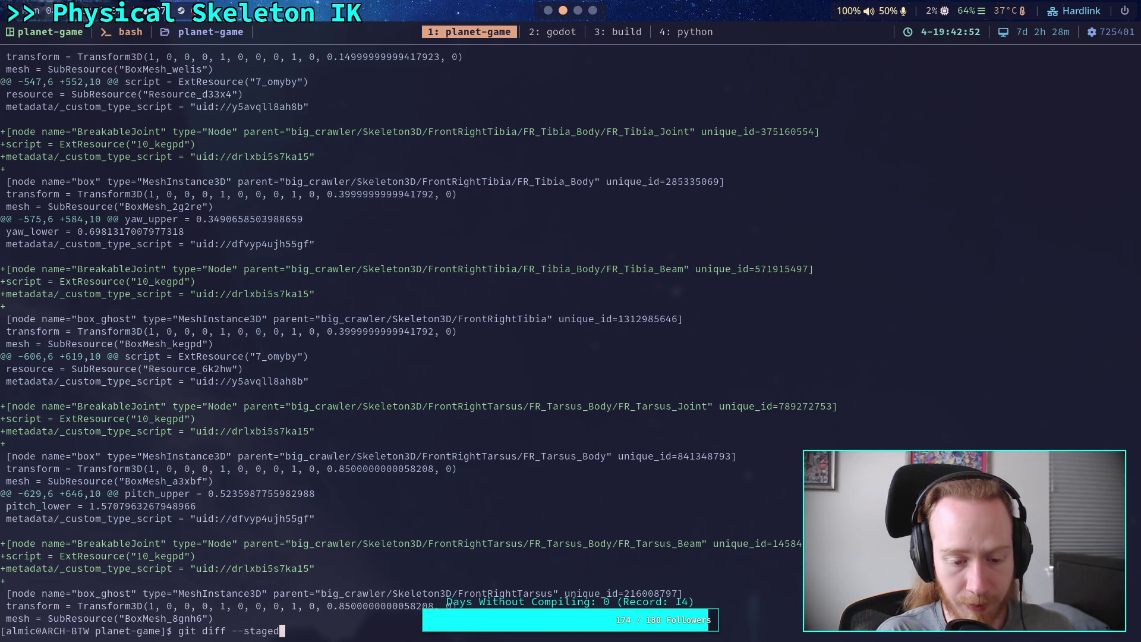
key(Return)
text(git commit)
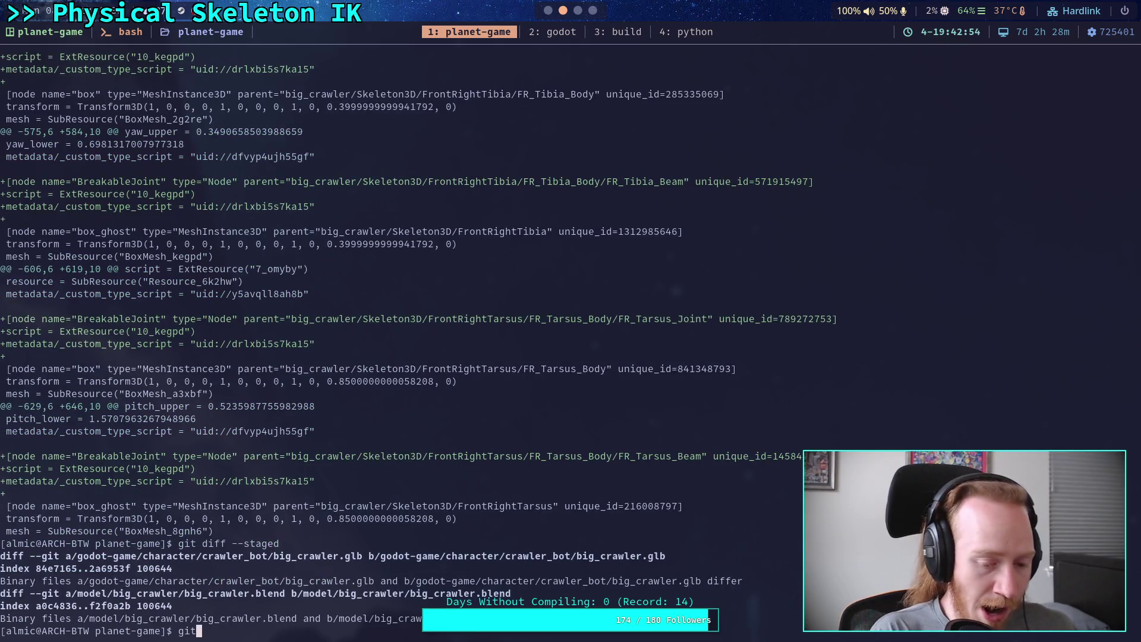
key(Return)
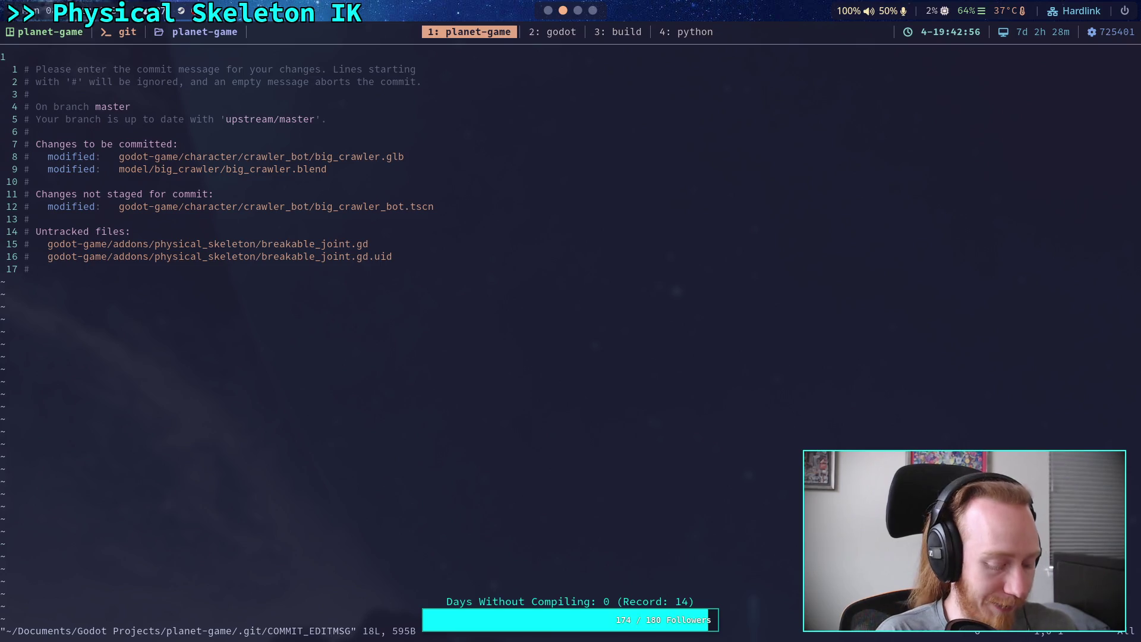
- Title the commit 'Fix Crawler bone roll', add a bullet on the incorrect bone roll, and save with :wq
key(shift+o)
text(Fix Crawl)
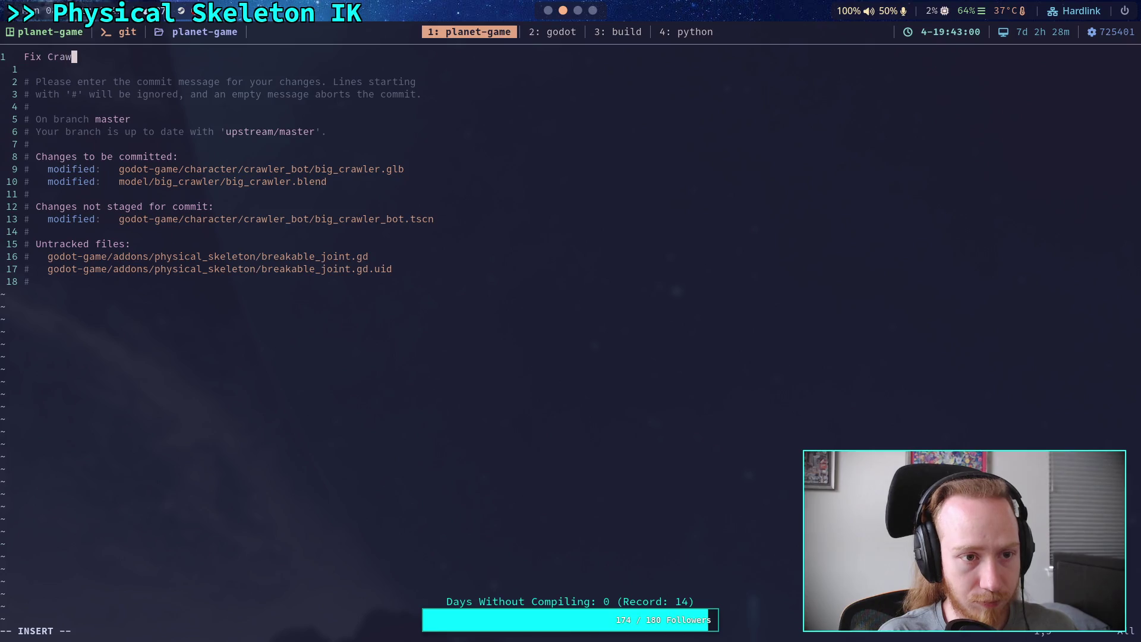
text(er bone roll)
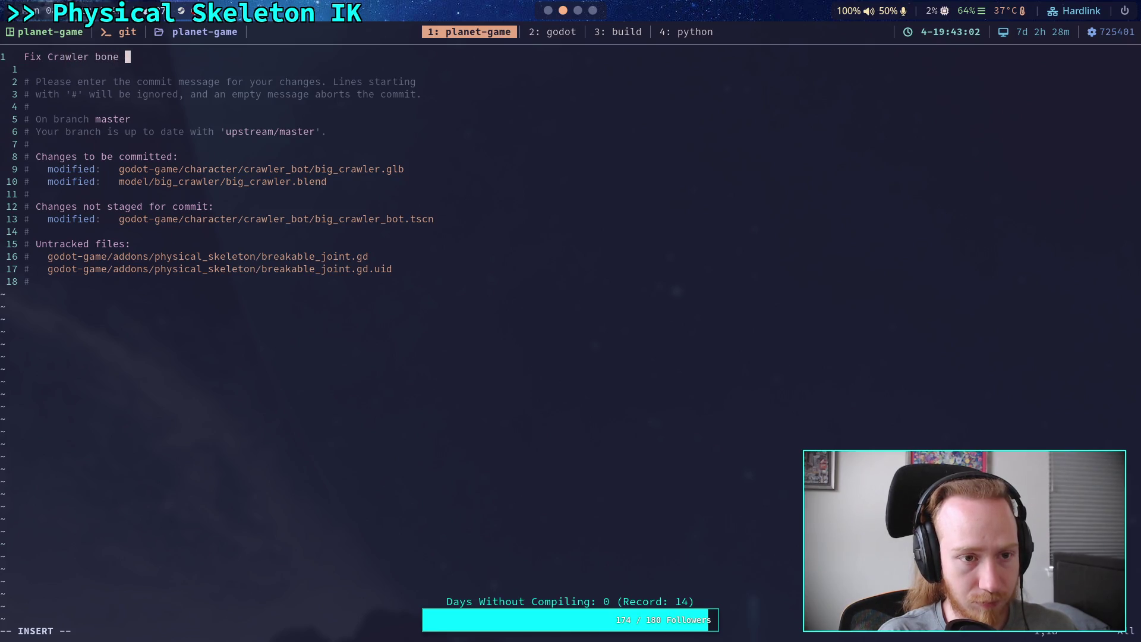
key(Return)
key(Return)
text(- AF)
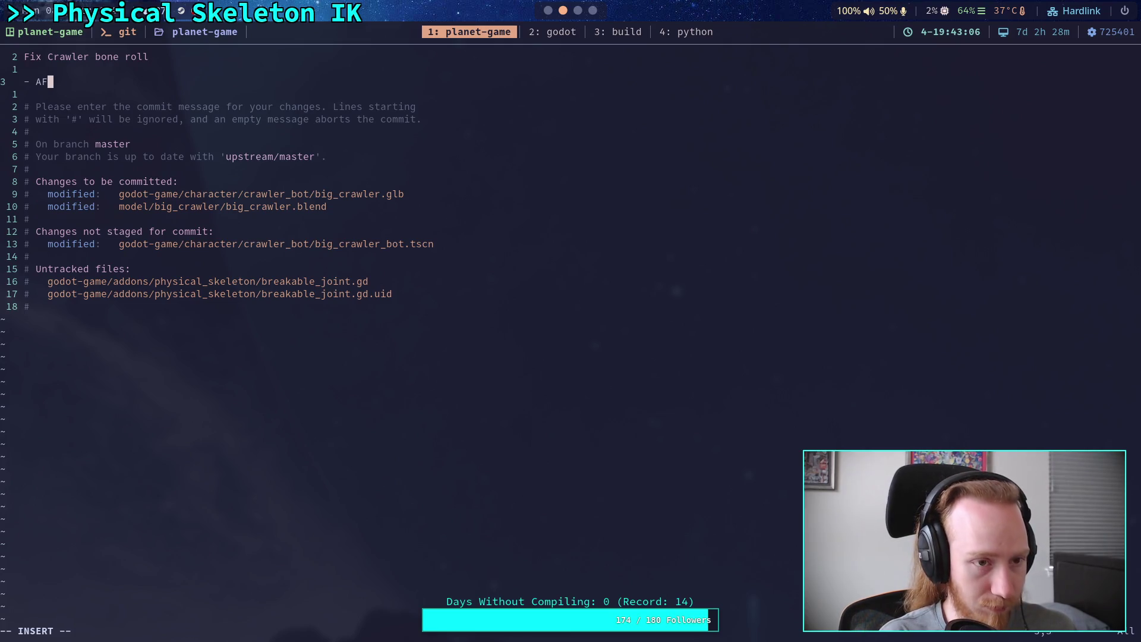
text(fg)
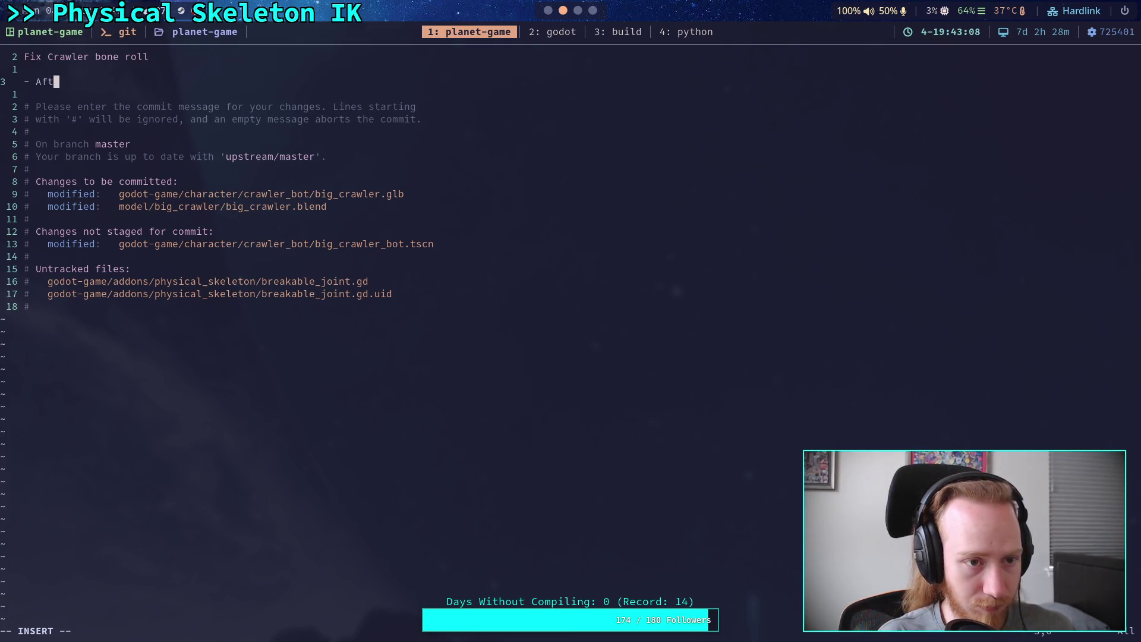
text(changing the )
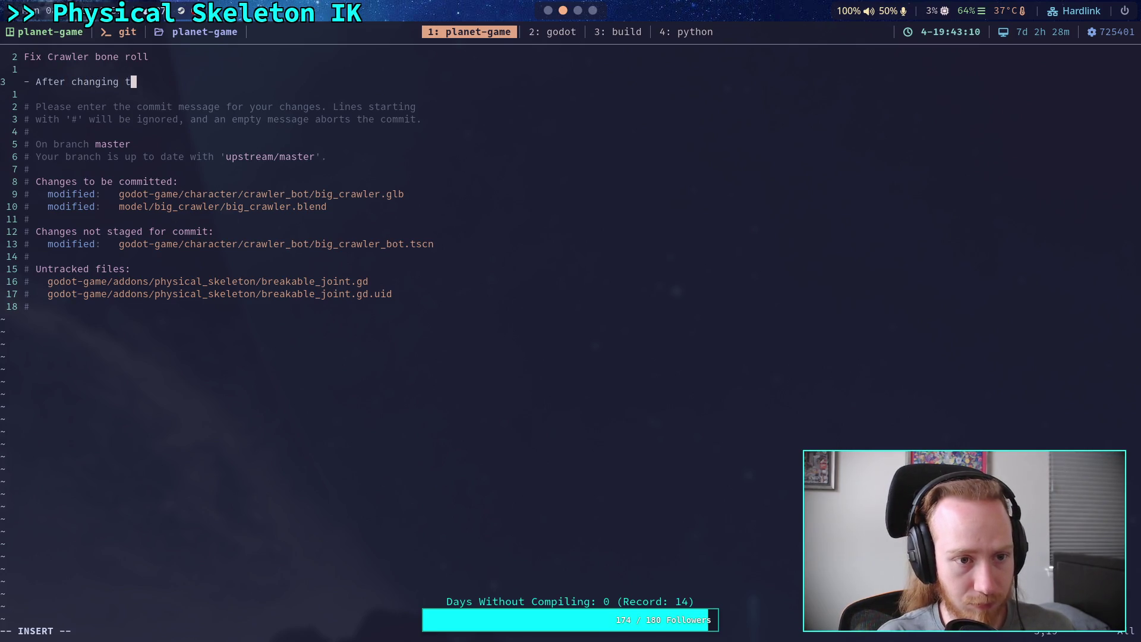
text(one struct)
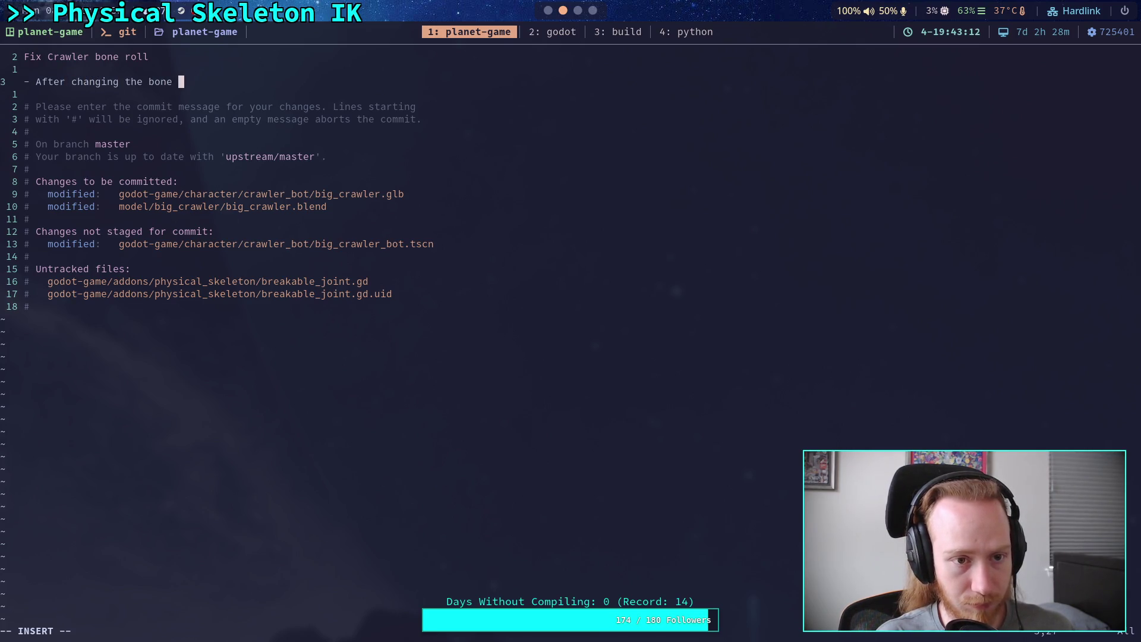
text( the r)
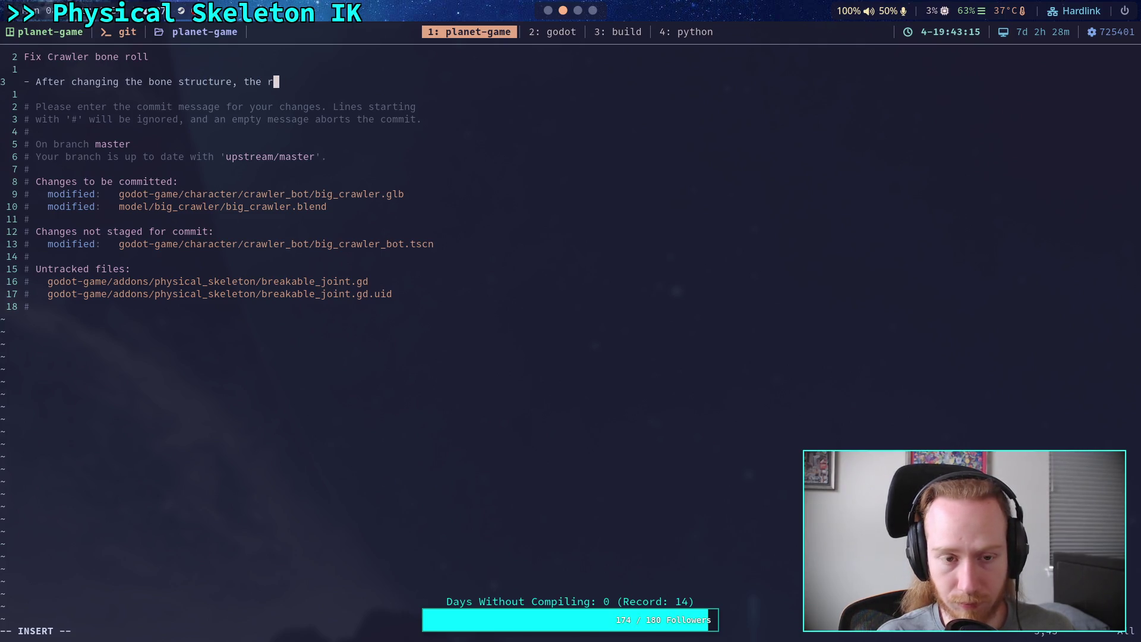
key(BackSpace)
text(bone roll )
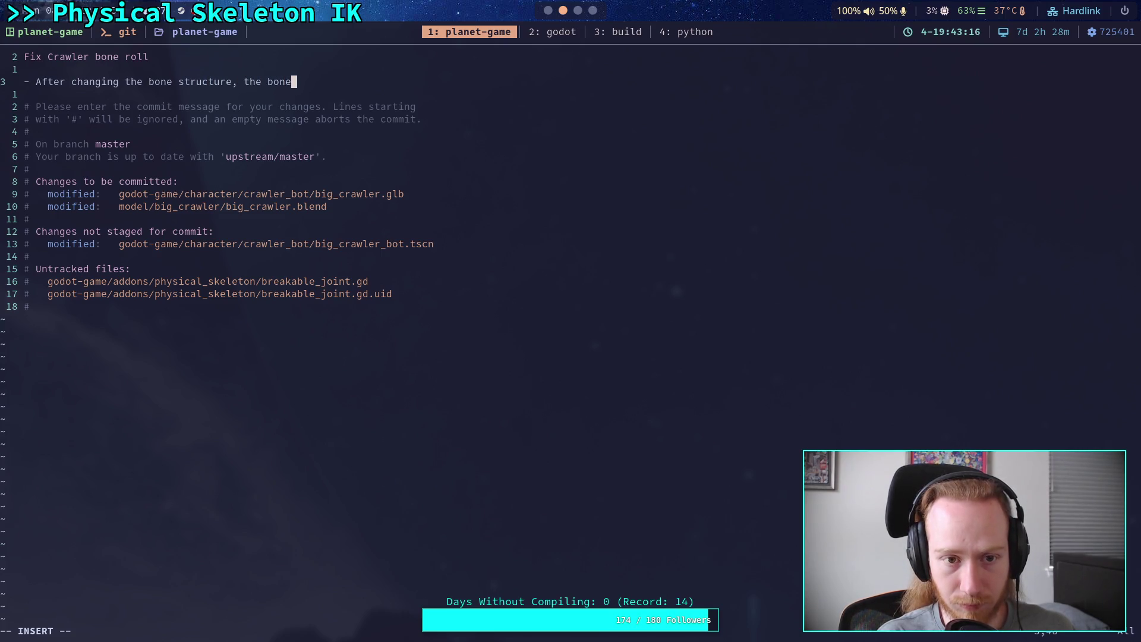
text(was)
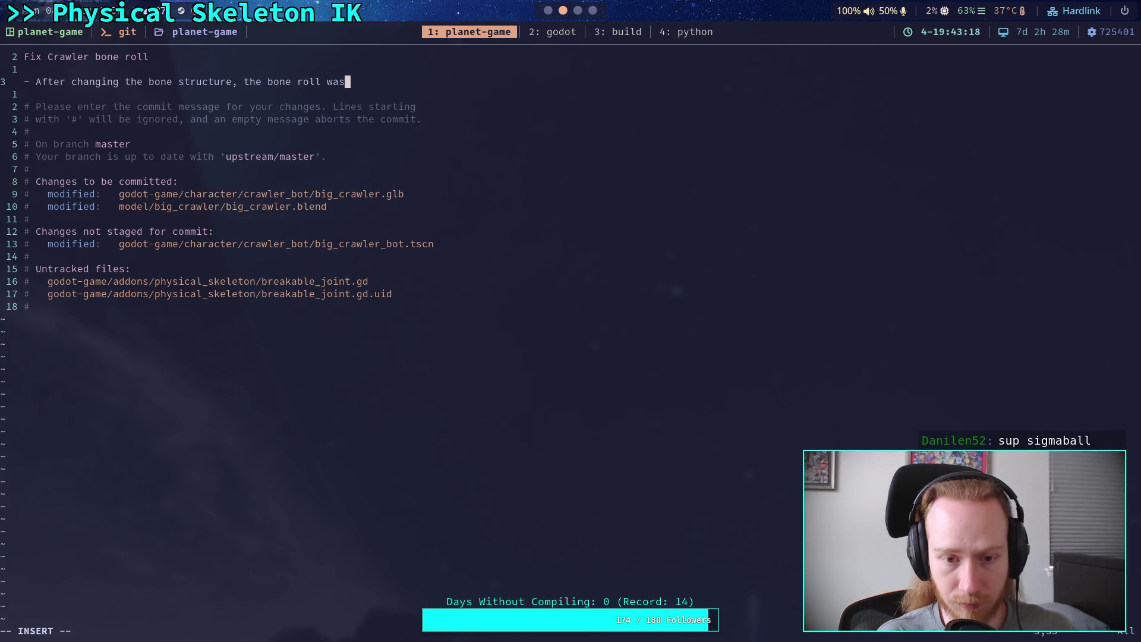
key(Return)
text(incorrec)
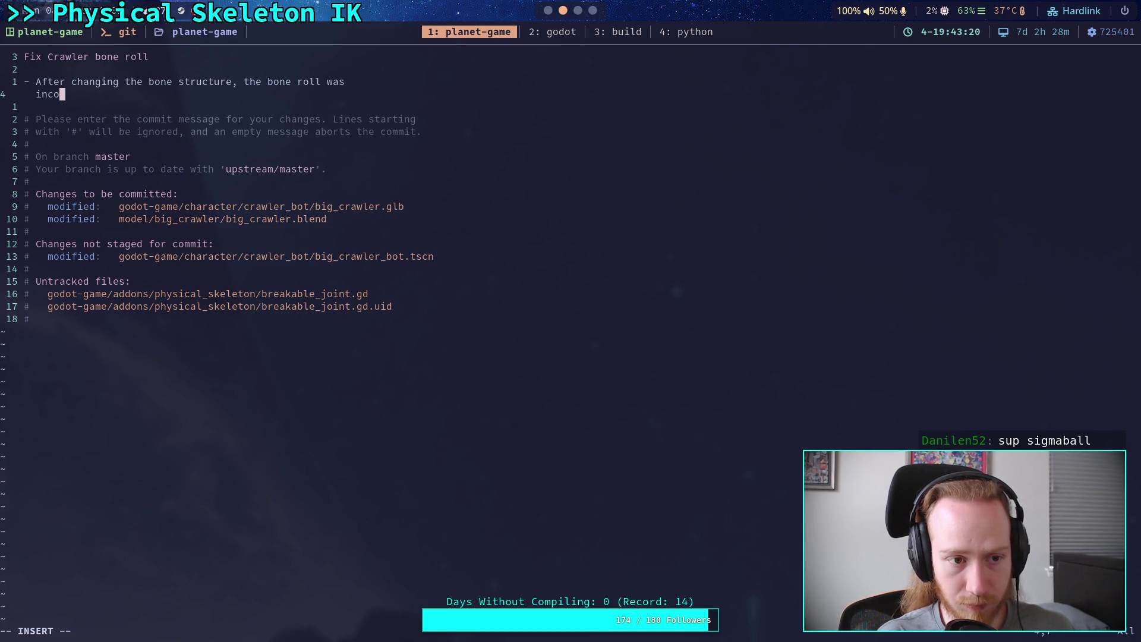
text(This has been fixed)
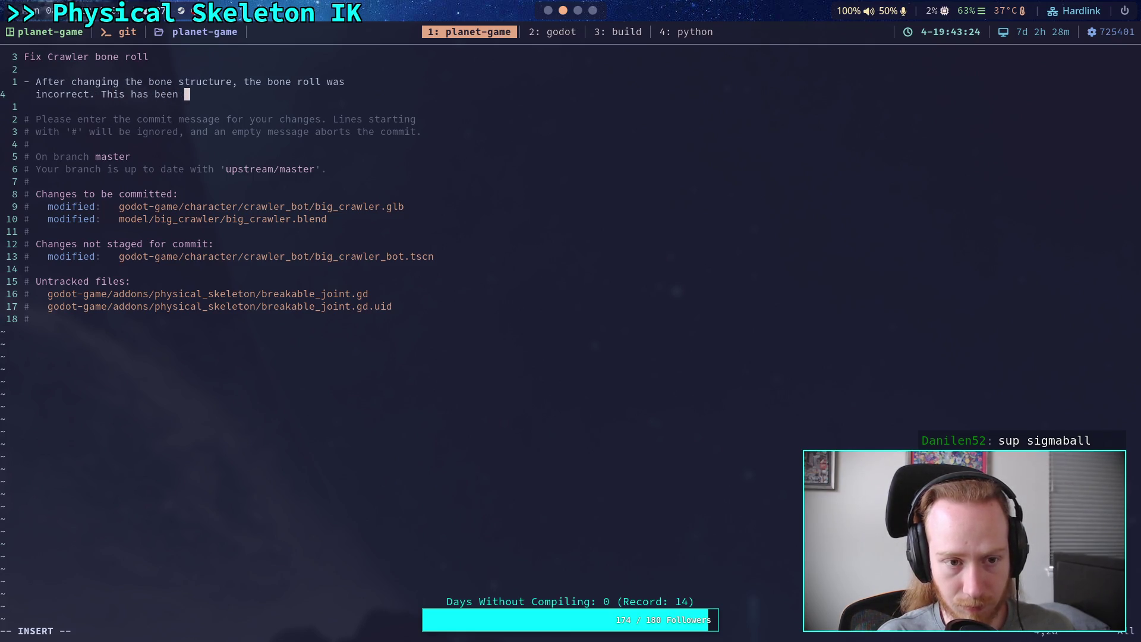
text(now.)
key(Escape)
text(:wq)
key(Return)
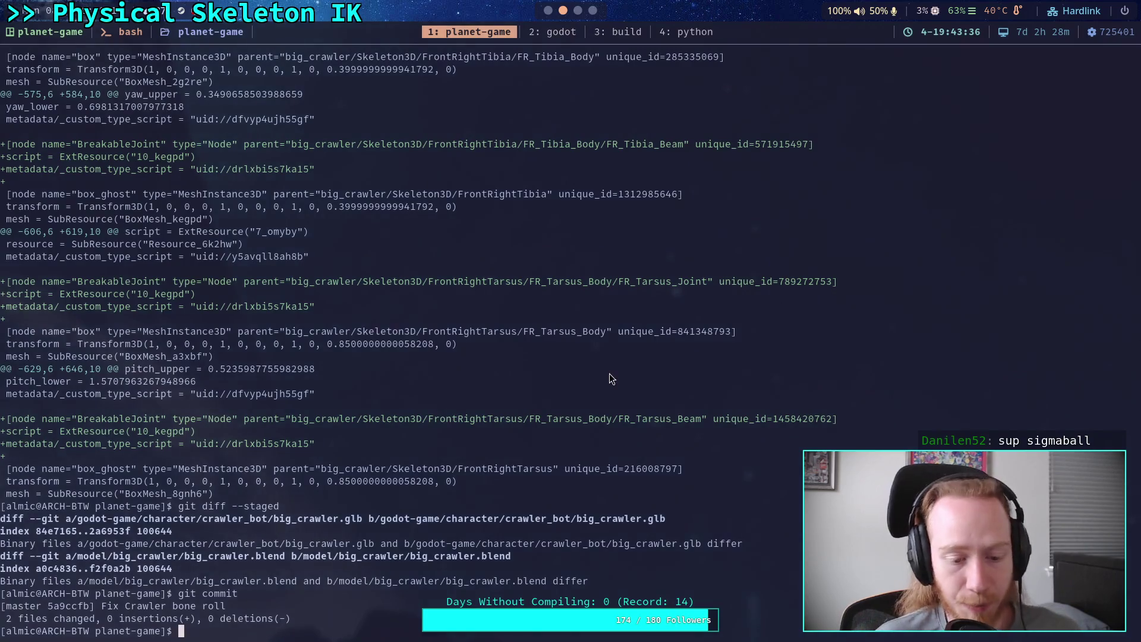
- Switch from the terminal back to the Godot editor workspace
click(547, 11)
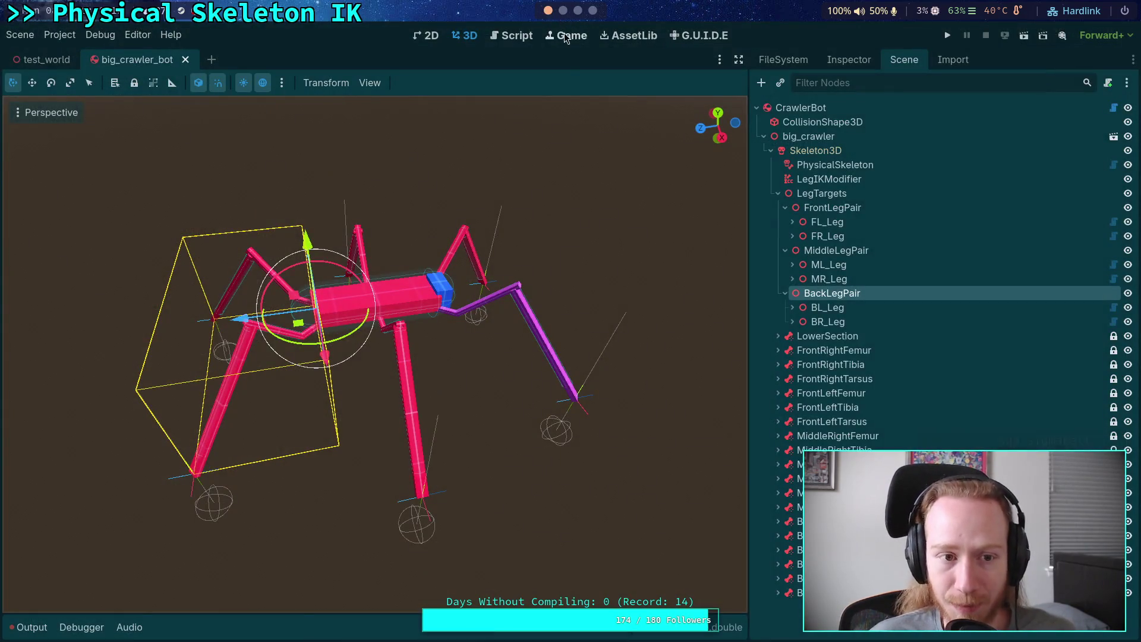
- Check MiddleRightFemur's MR_Femur_Body children, then align the view level with numpad 3
click(852, 437)
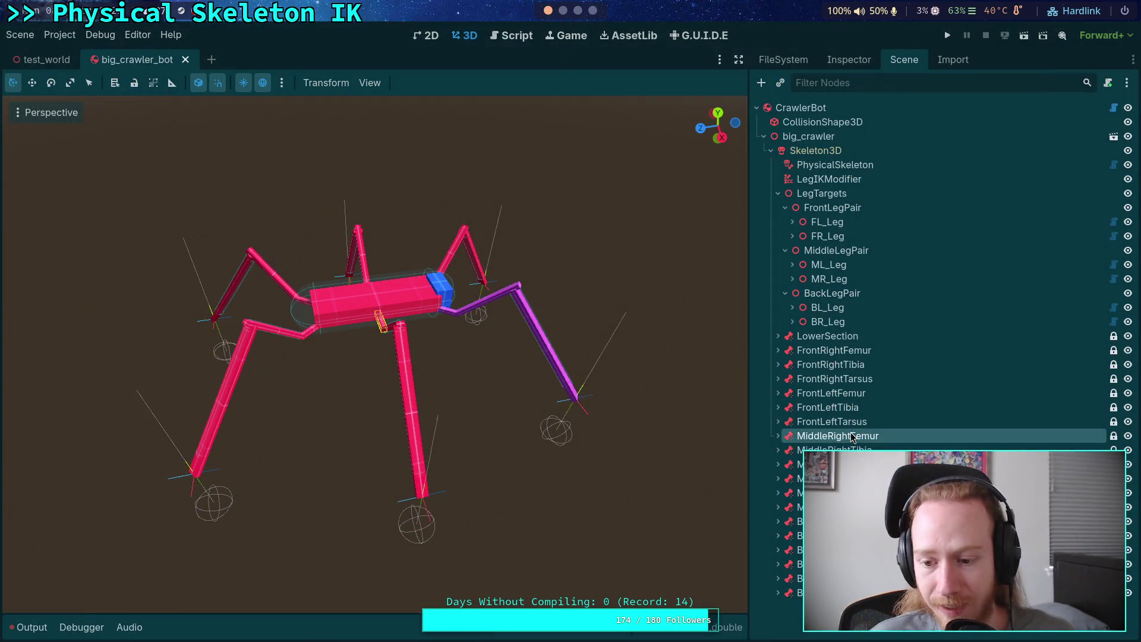
click(778, 436)
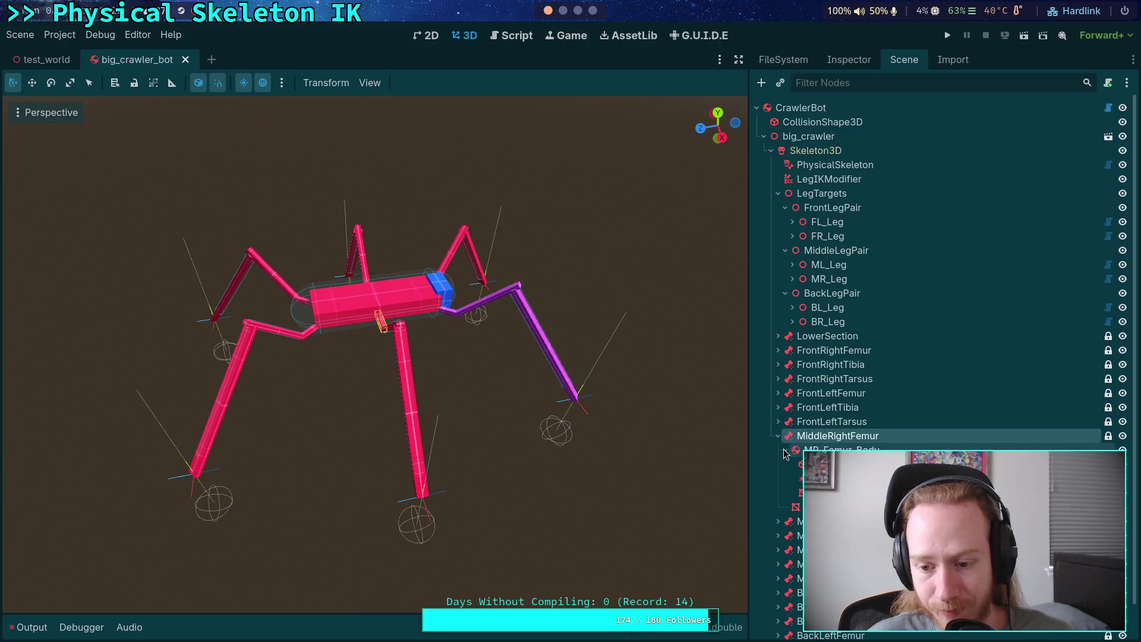
click(785, 451)
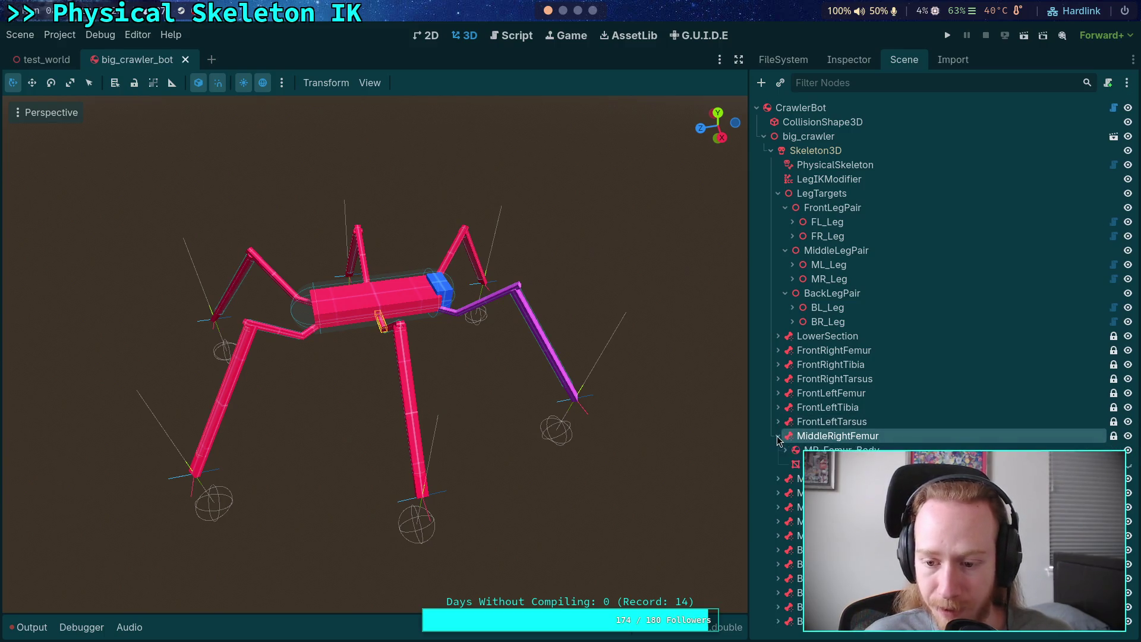
click(785, 449)
click(779, 435)
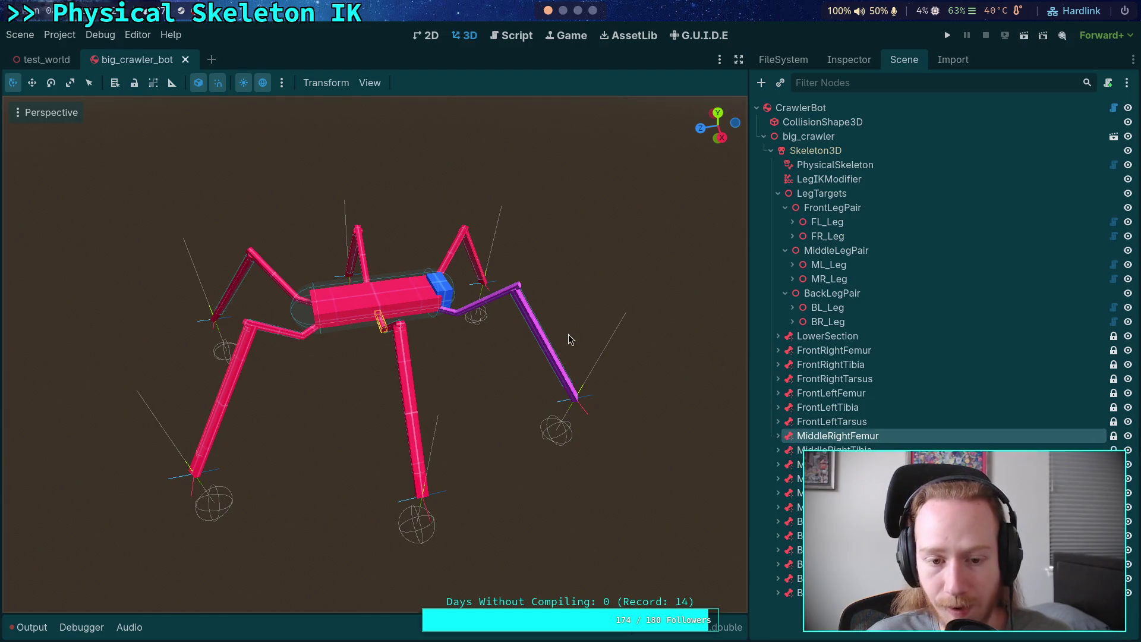
key(KP_3)
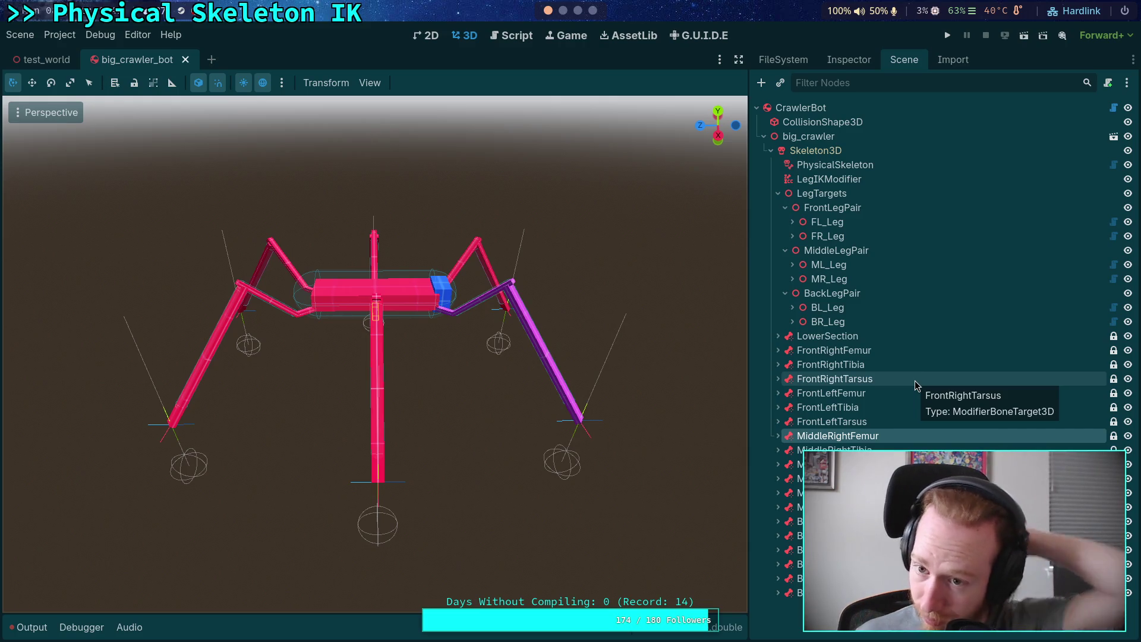
- Show the Create New options for the res://character/crawler_bot folder in the FileSystem dock
click(853, 65)
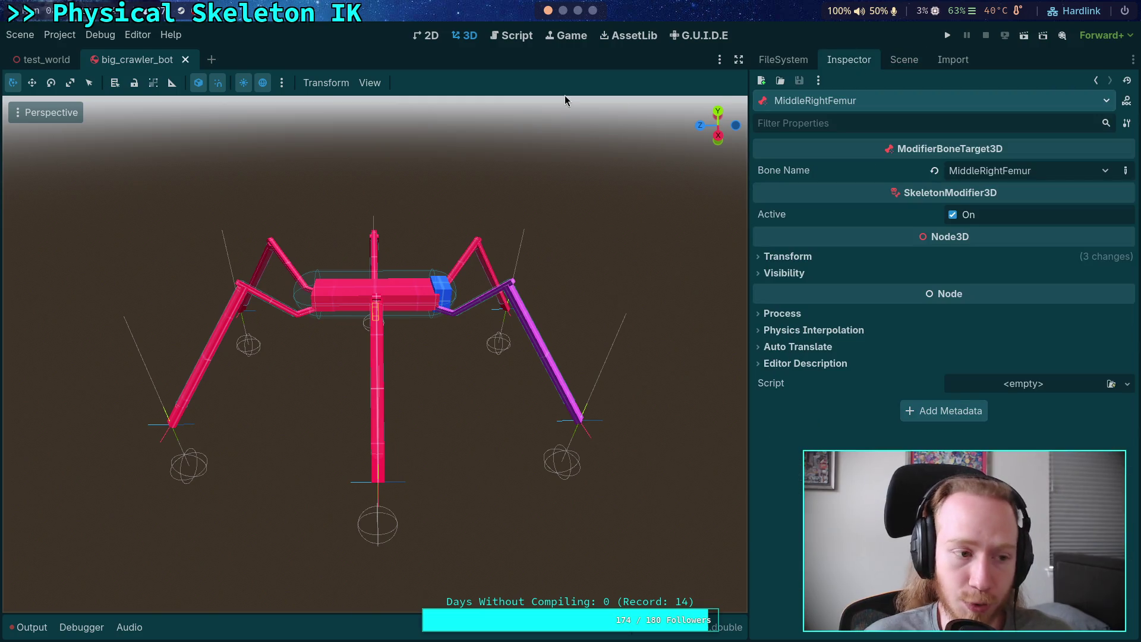
click(783, 60)
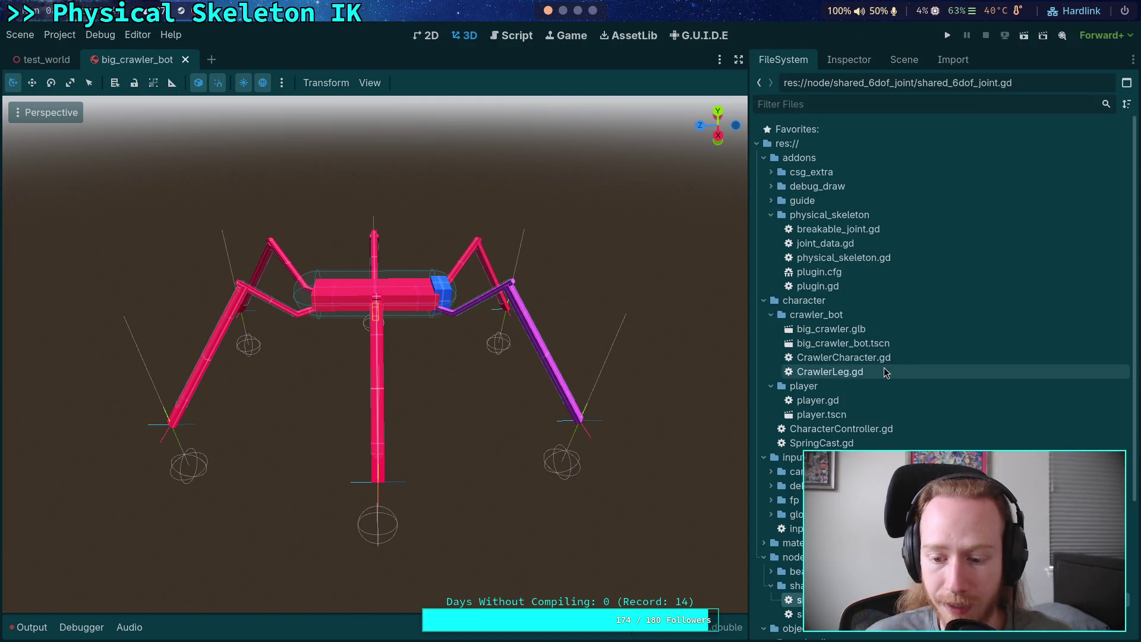
click(868, 317)
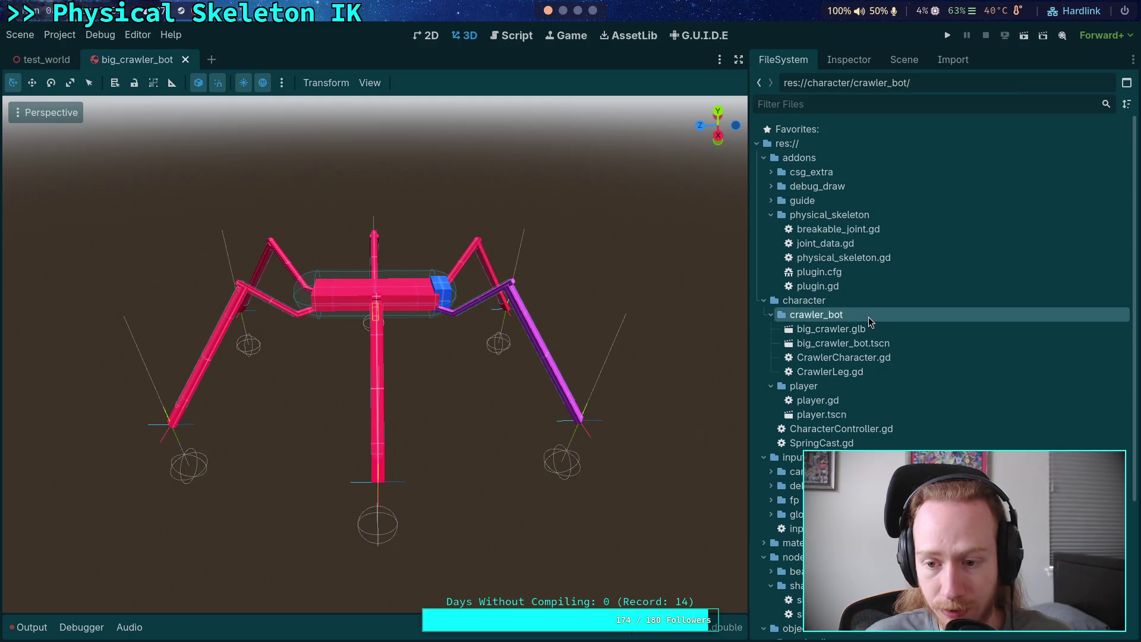
right_click(871, 316)
key(Escape)
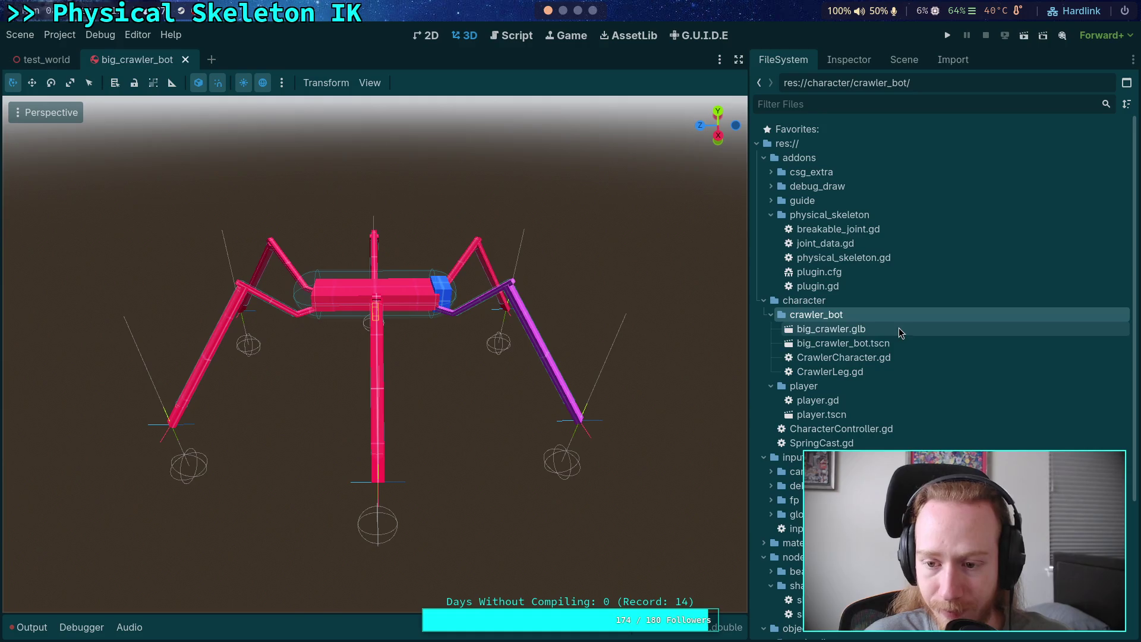
right_click(849, 315)
mouse_move(899, 330)
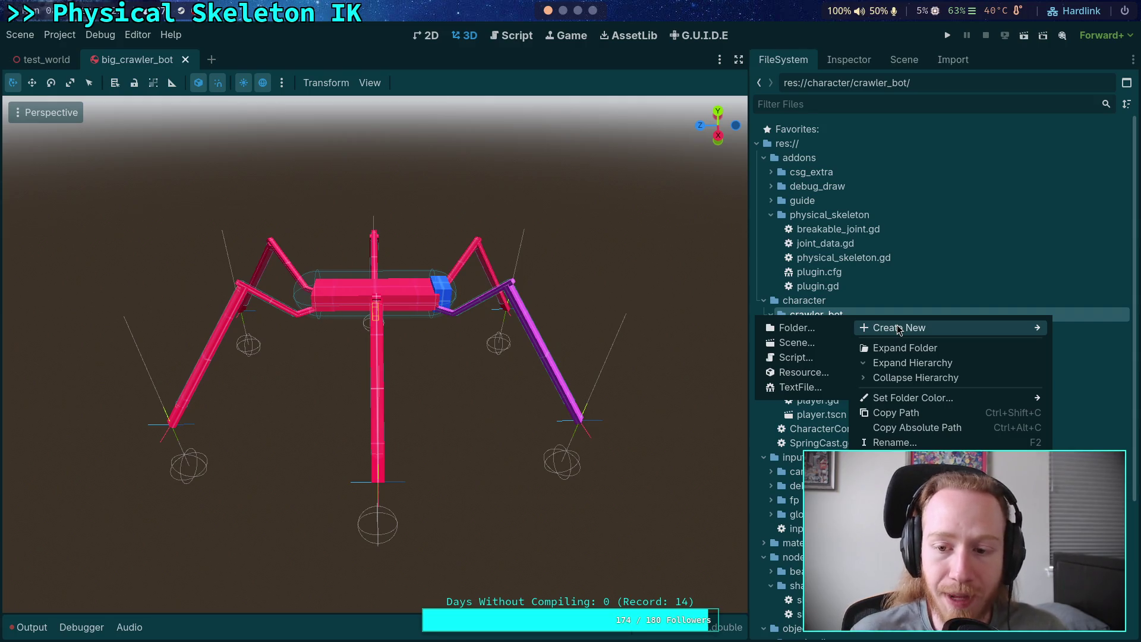
- Dismiss the new-file options and switch back to the Scene node tree
click(870, 288)
click(834, 314)
click(849, 60)
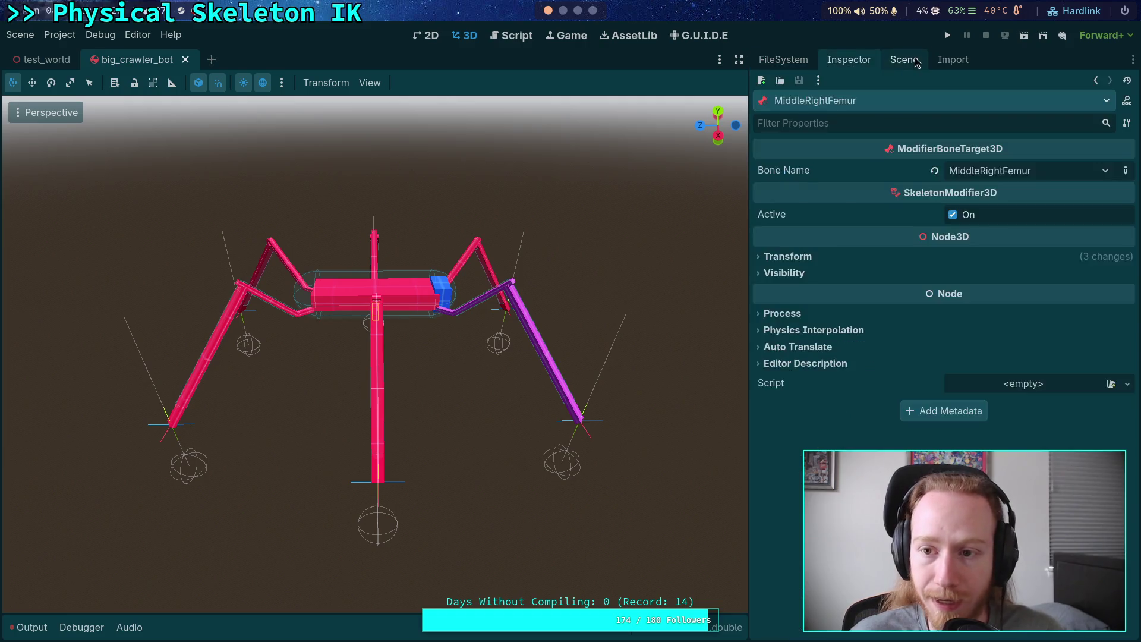
click(903, 60)
- Look over the big_crawler instance's context menu, then collapse Skeleton3D
click(816, 136)
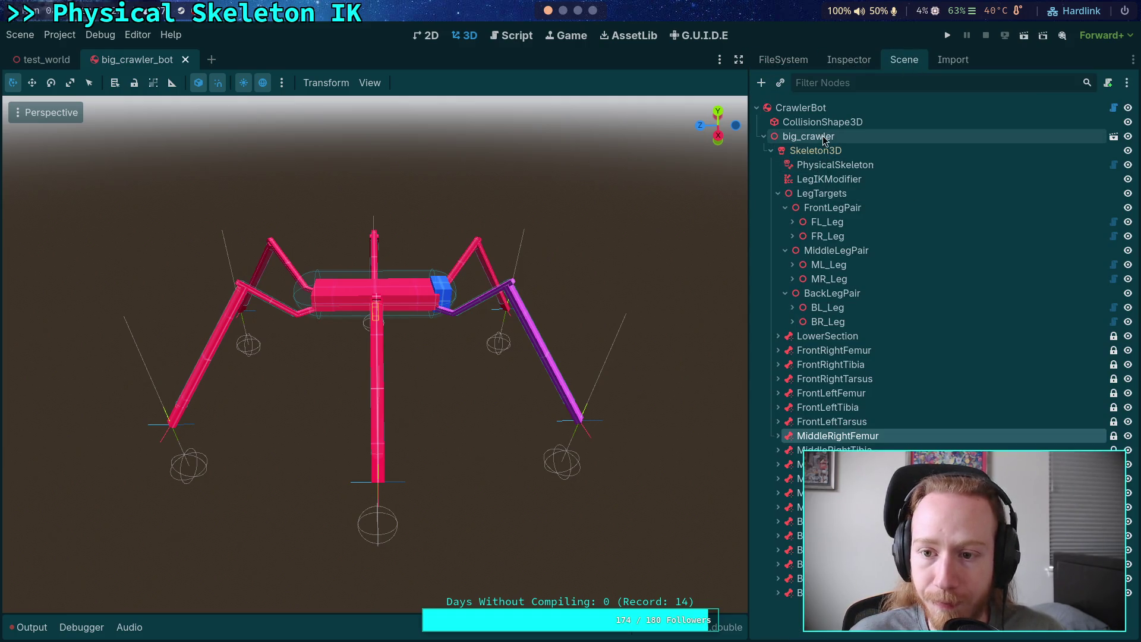
right_click(816, 138)
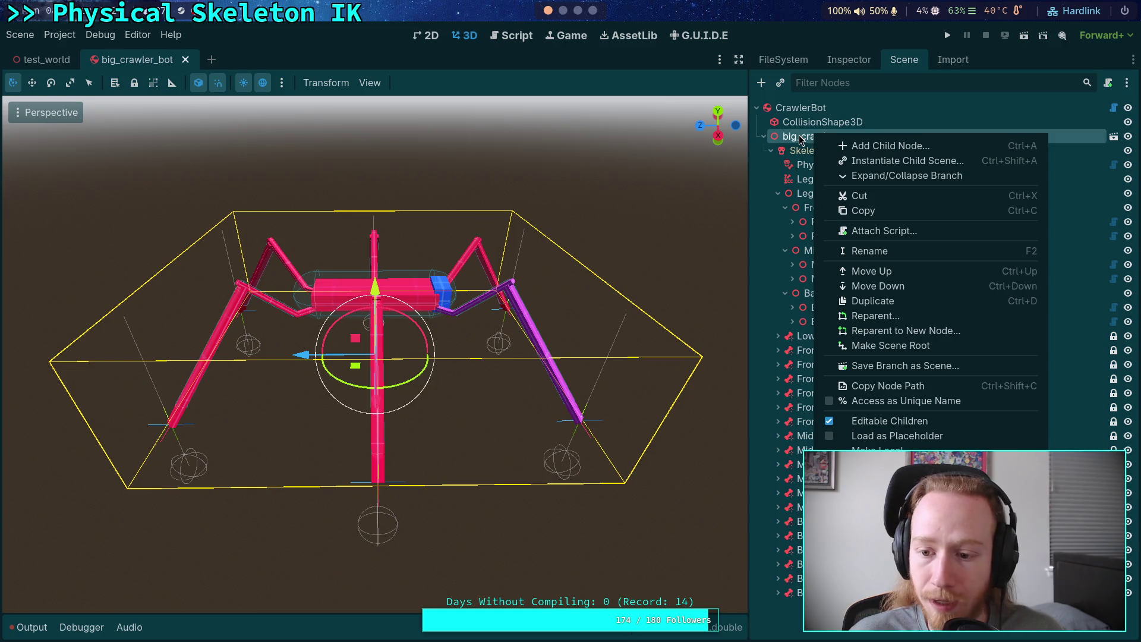
click(798, 138)
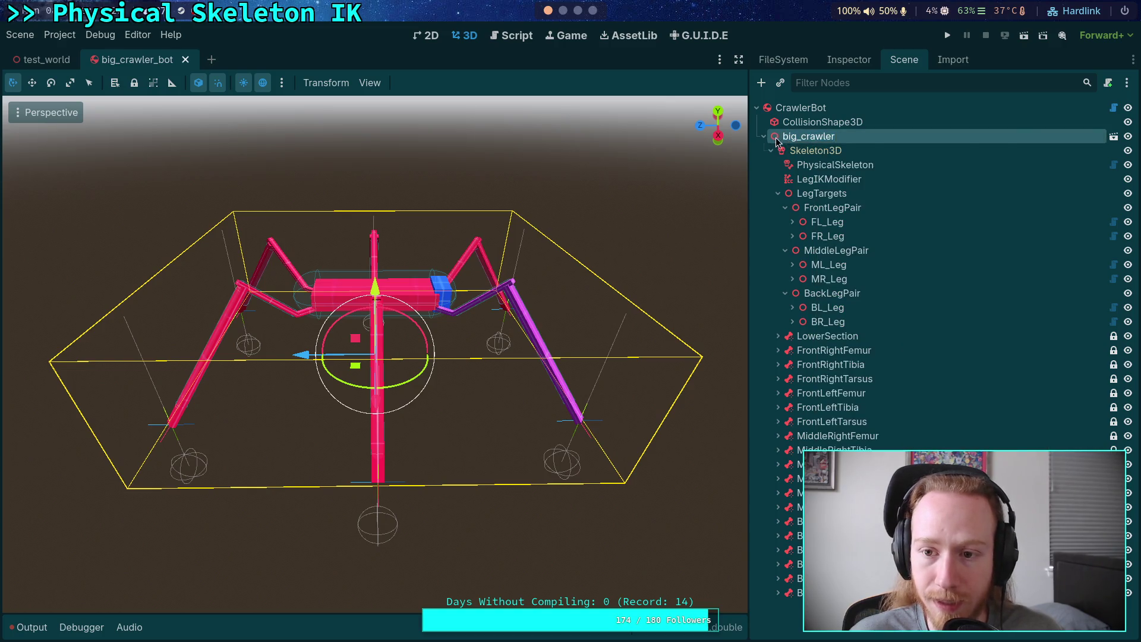
right_click(778, 141)
click(887, 115)
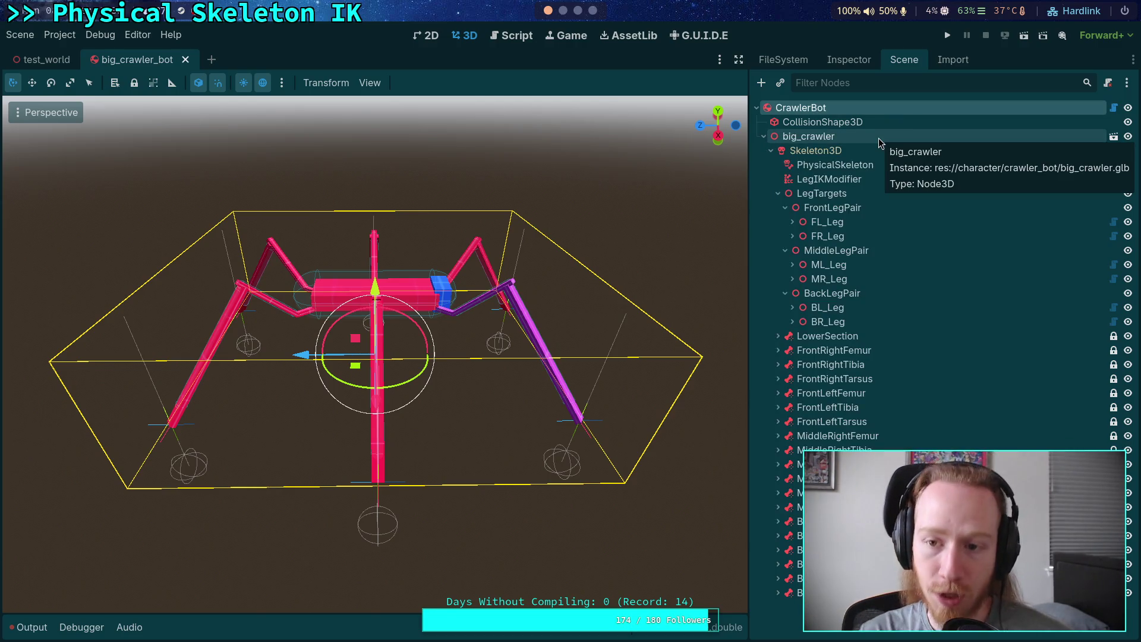
click(770, 151)
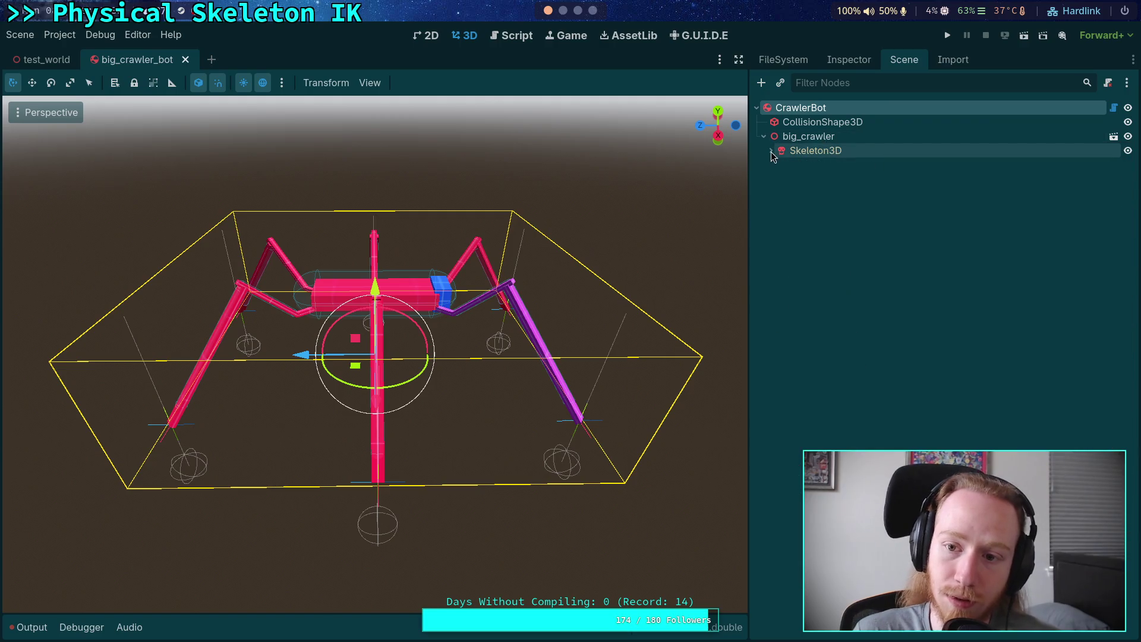
- Expand Skeleton3D again and unfold CrawlerBot's Physical Skeleton settings in the Inspector
click(775, 153)
click(770, 151)
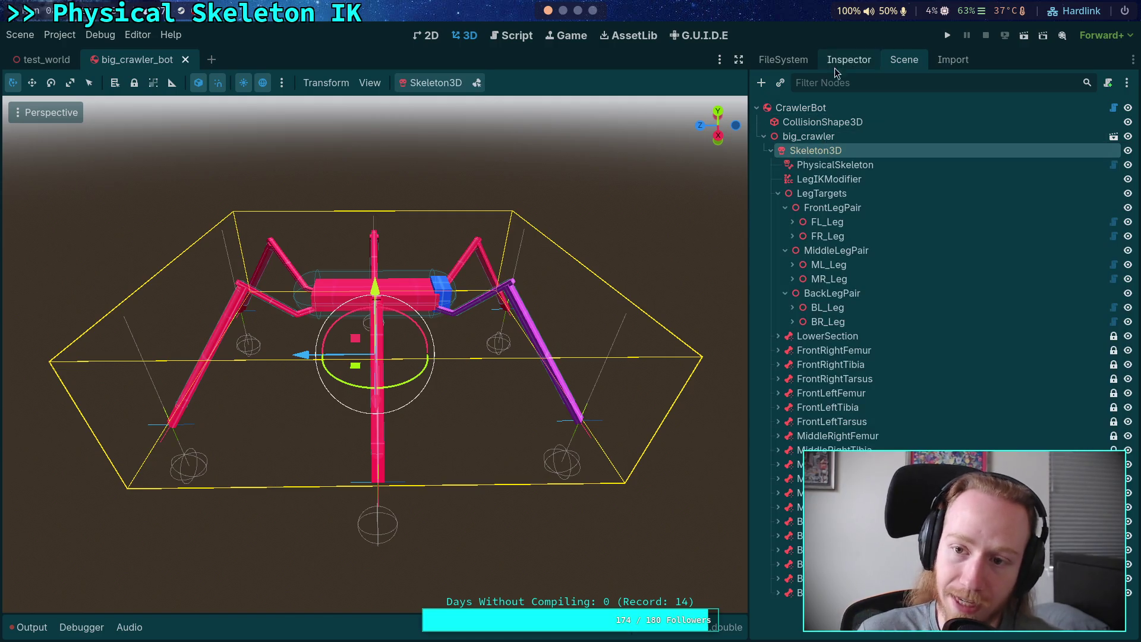
click(842, 72)
click(904, 60)
click(796, 107)
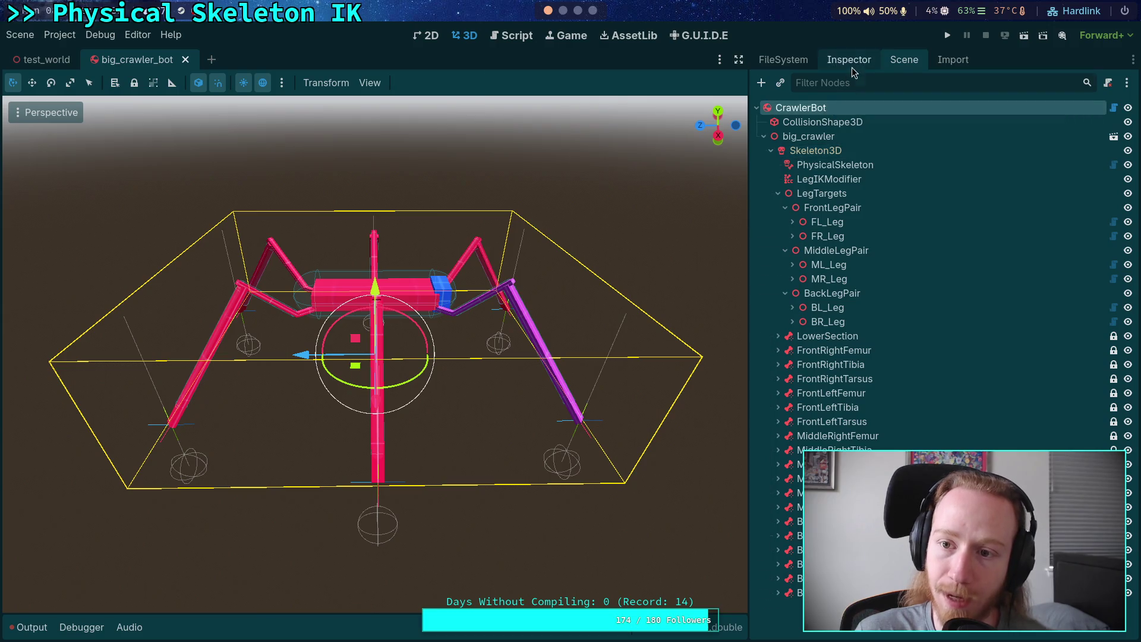
click(849, 61)
click(804, 331)
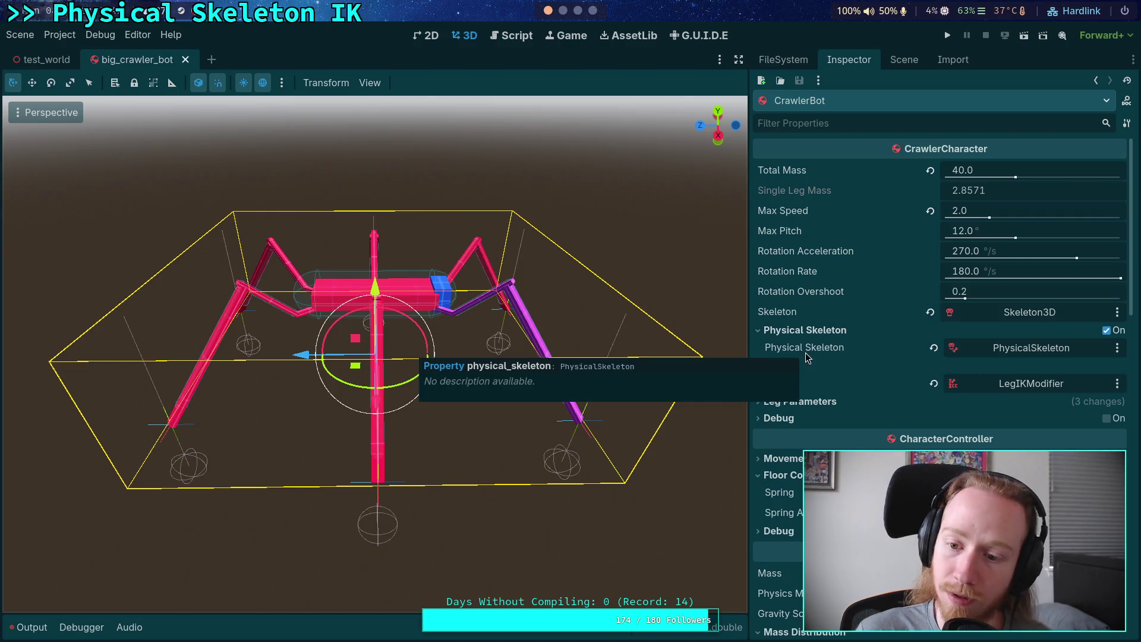
click(894, 62)
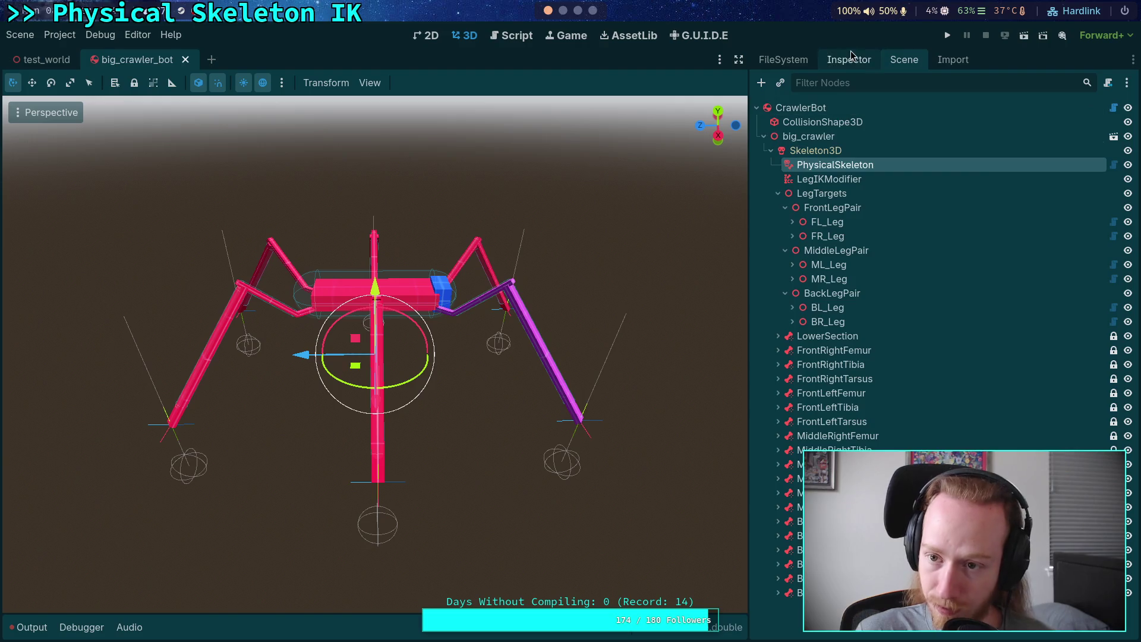
- Inspect PhysicalSkeleton's Frequency Calculator and LegIKModifier's IK settings
click(851, 58)
click(799, 293)
click(814, 290)
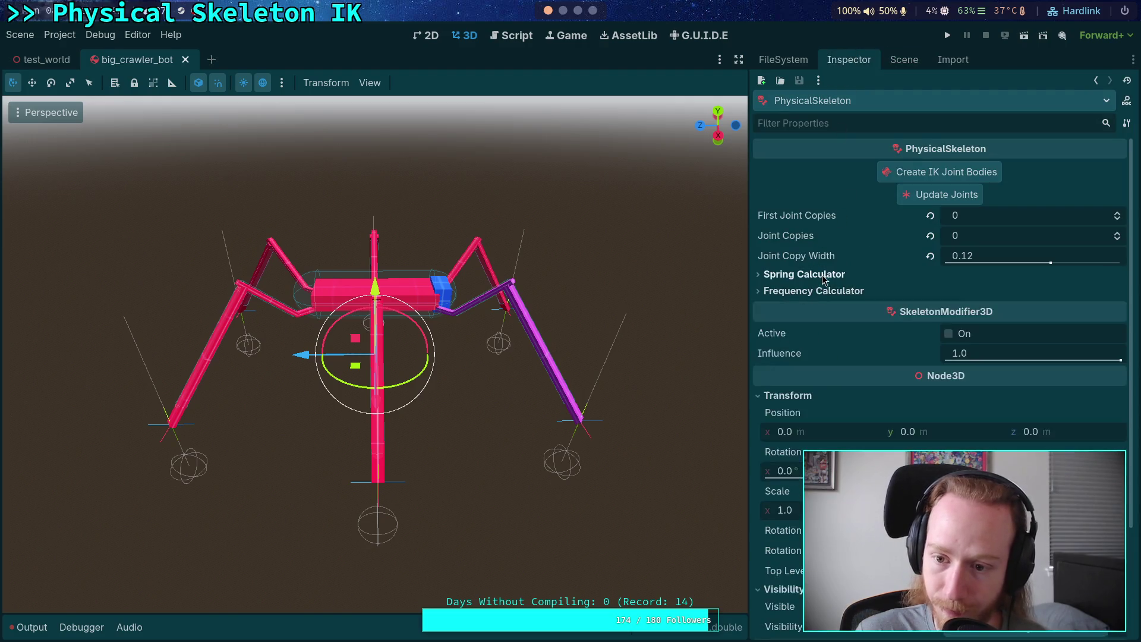
click(896, 64)
click(808, 180)
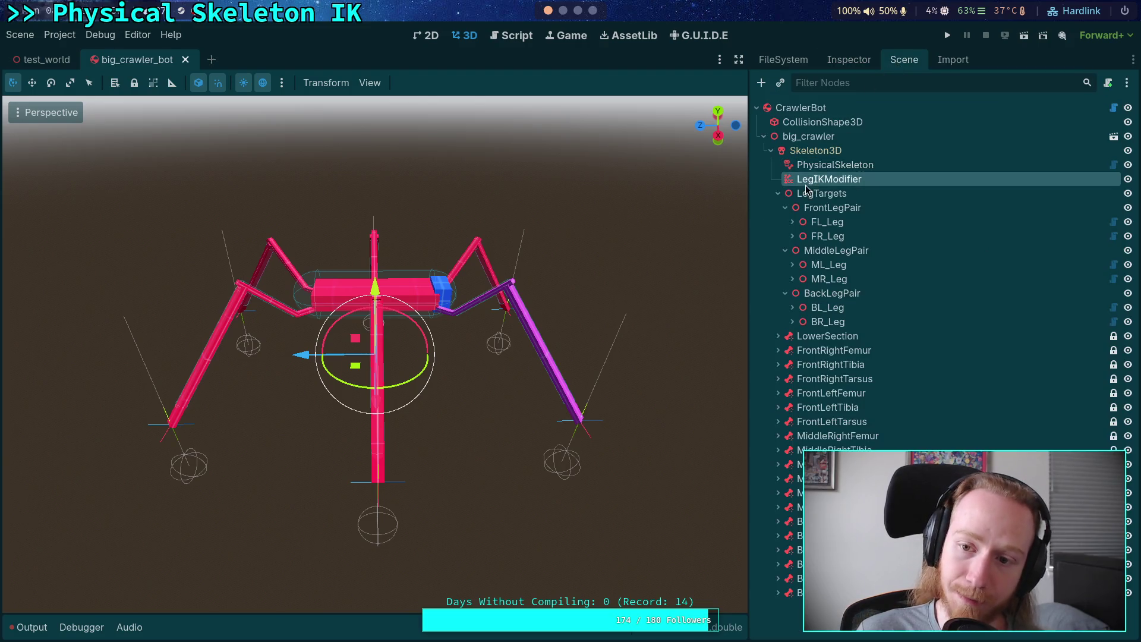
click(856, 65)
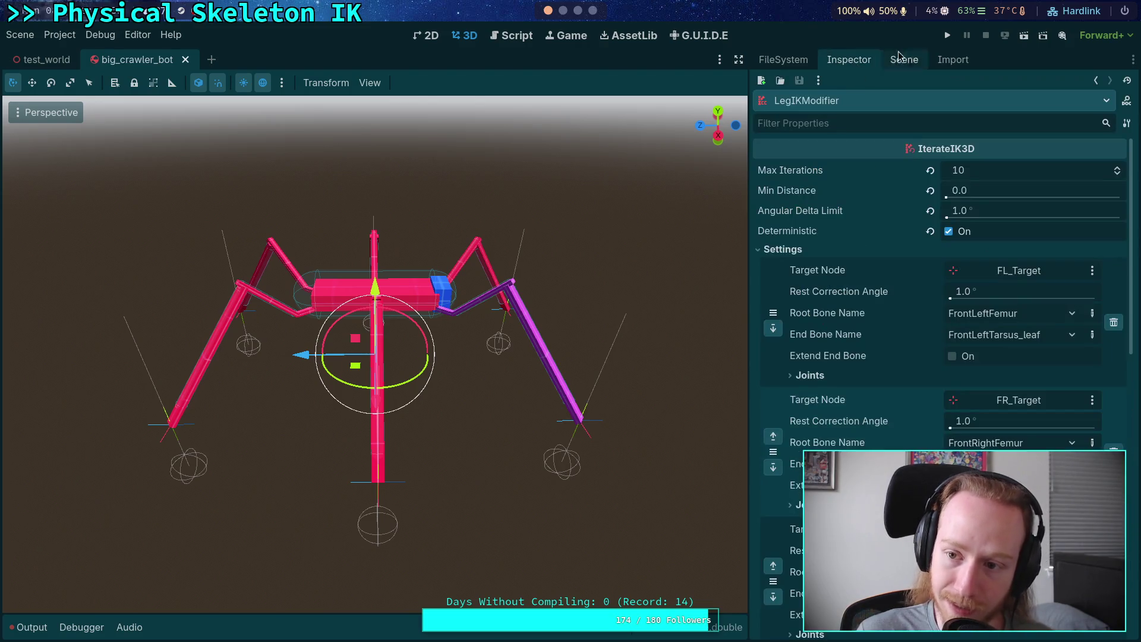
click(906, 60)
- Check CrawlerBot's Leg Parameters group, then return to the Scene tree
click(834, 109)
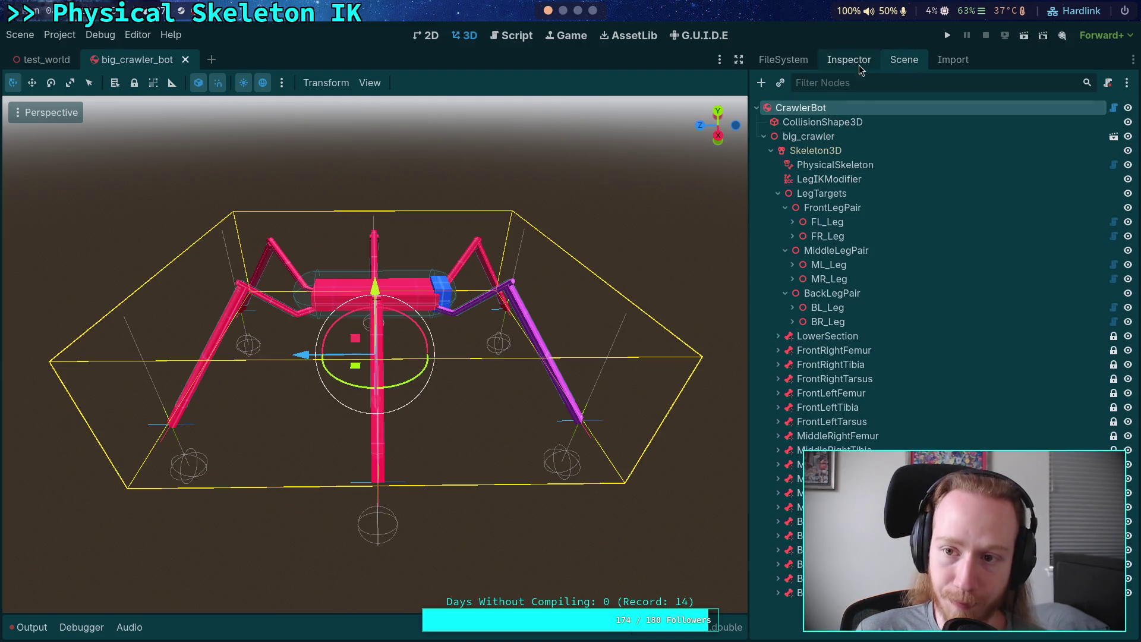
click(849, 60)
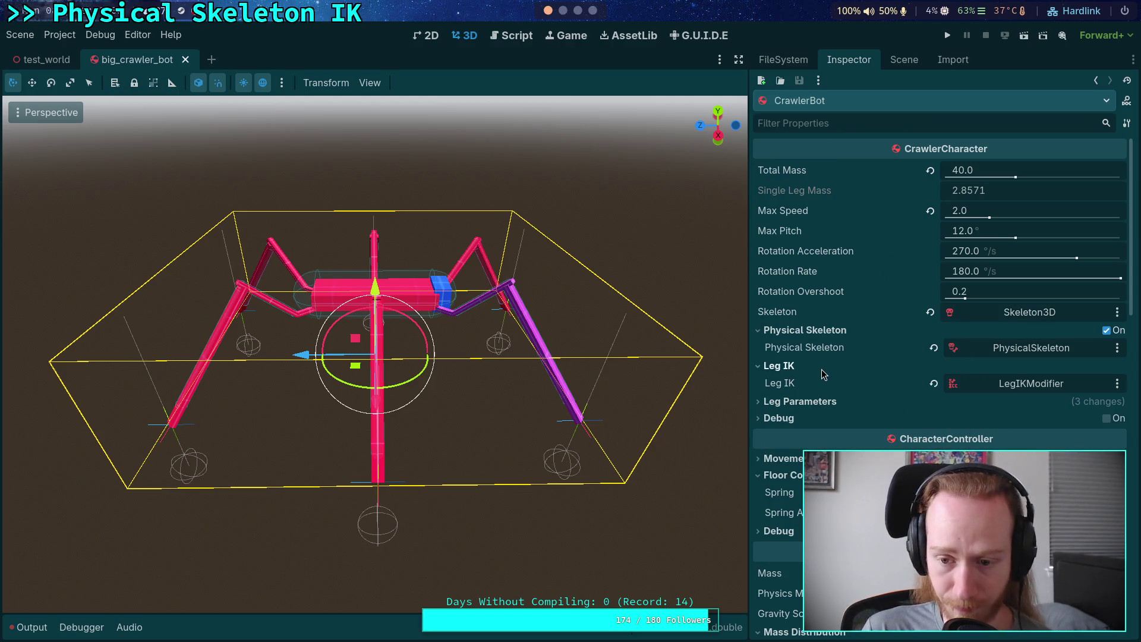
click(831, 401)
click(831, 401)
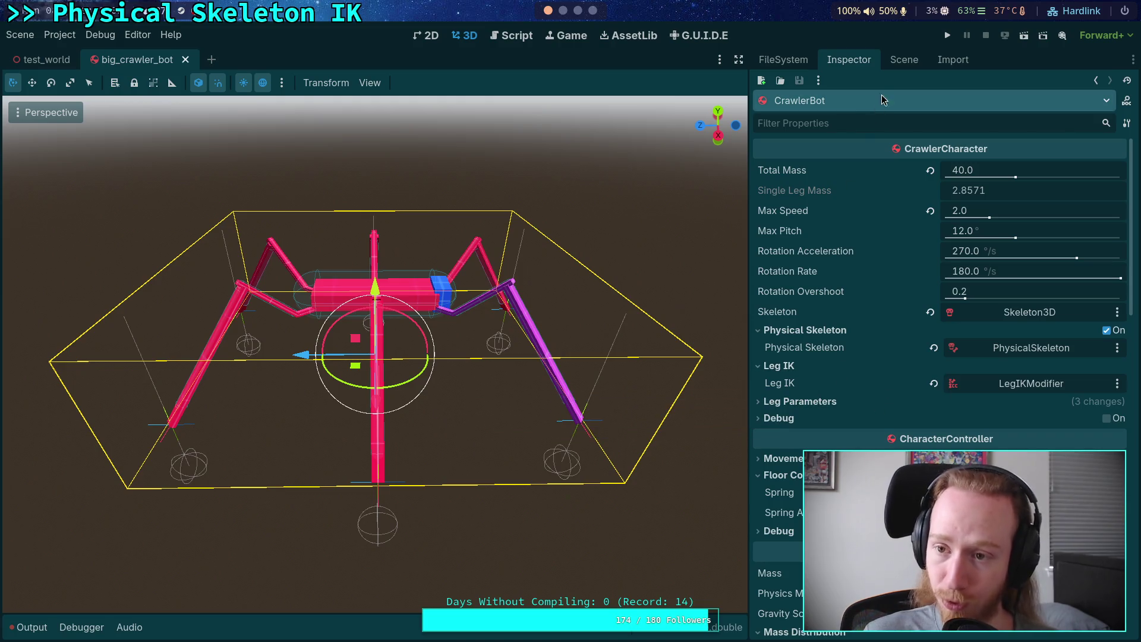
click(897, 65)
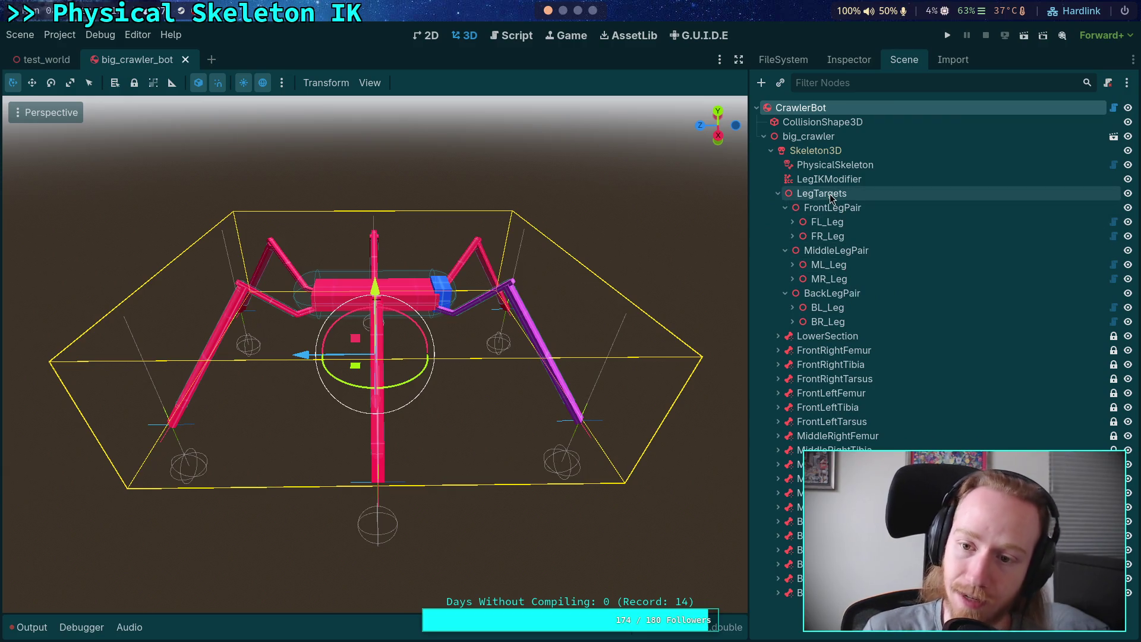
- Browse the LegTargets FL_Leg and FR_Leg targets and inspect the LowerSection bone's properties
click(822, 193)
click(822, 225)
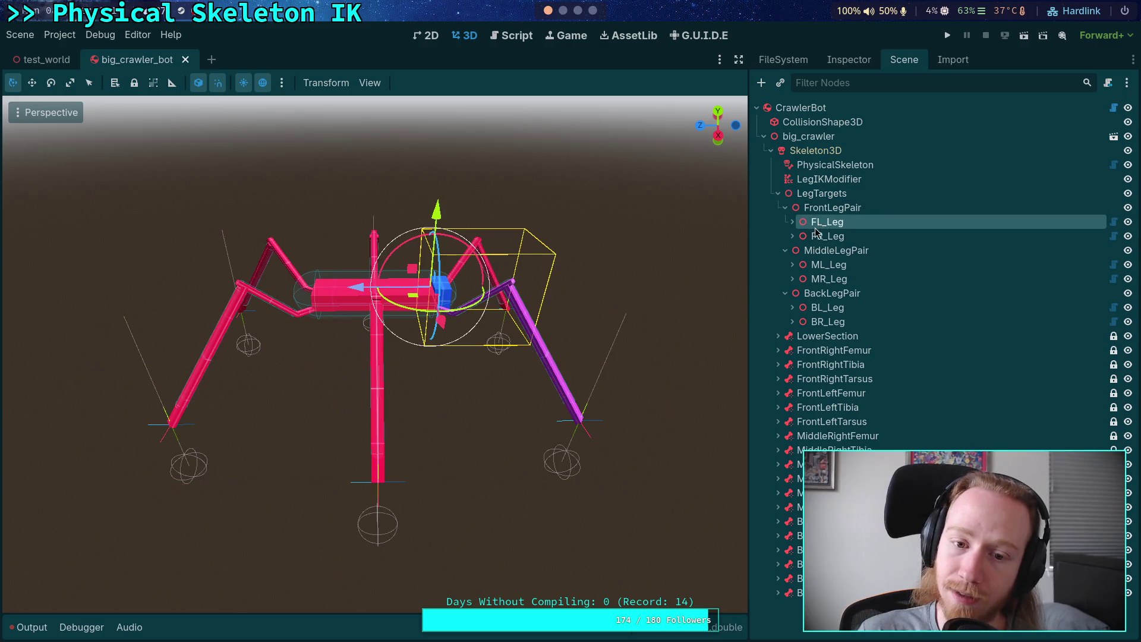
click(817, 237)
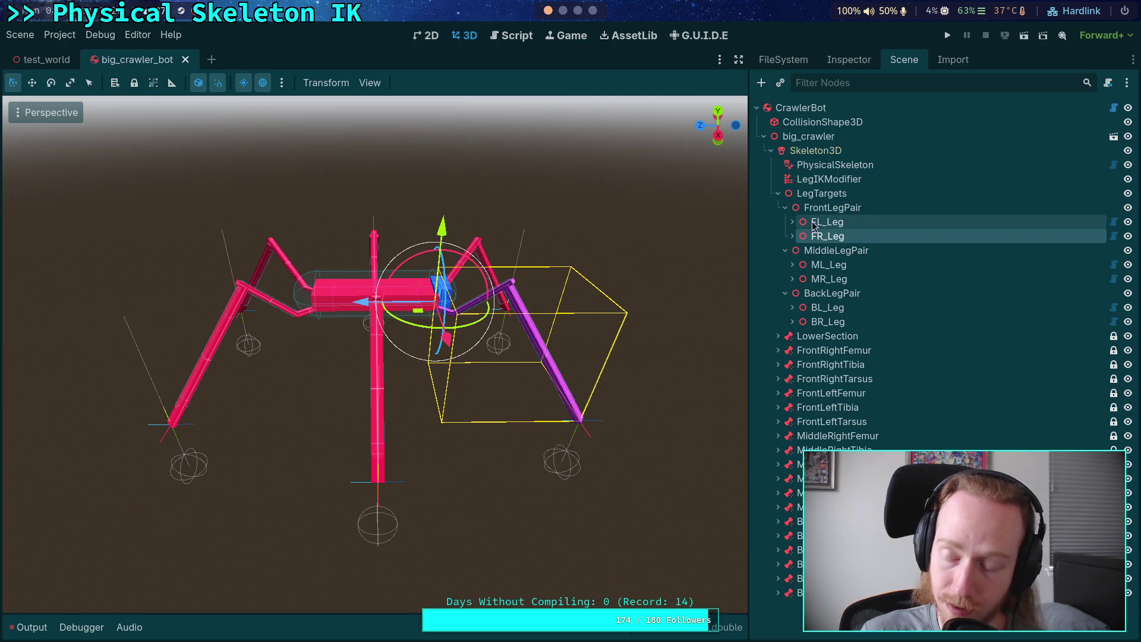
click(778, 336)
click(779, 337)
click(805, 364)
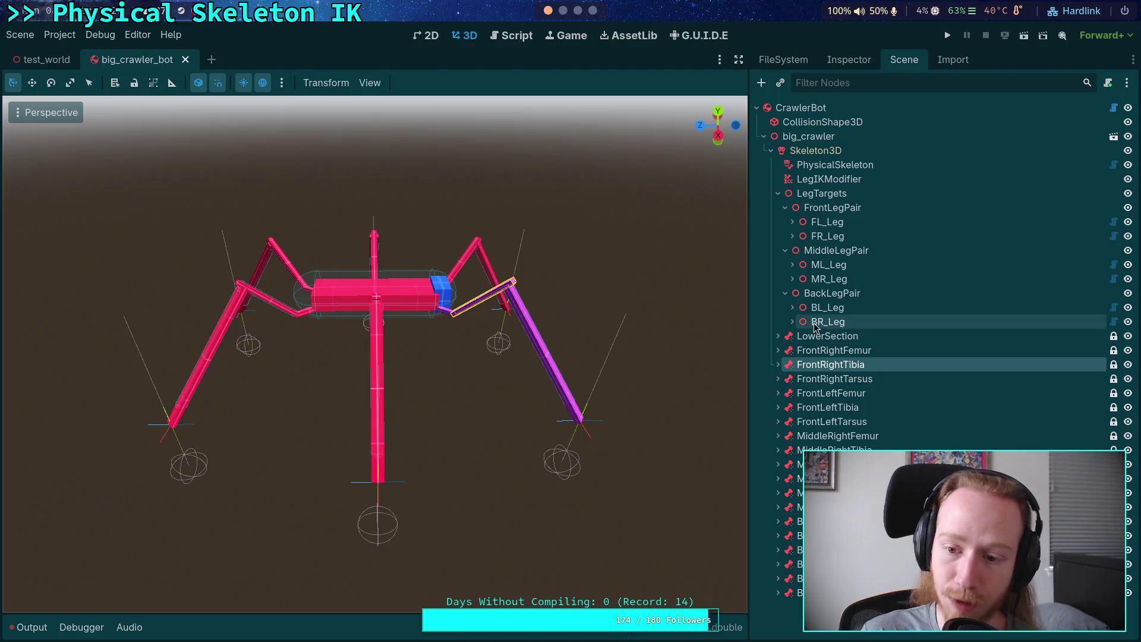
click(826, 335)
click(848, 59)
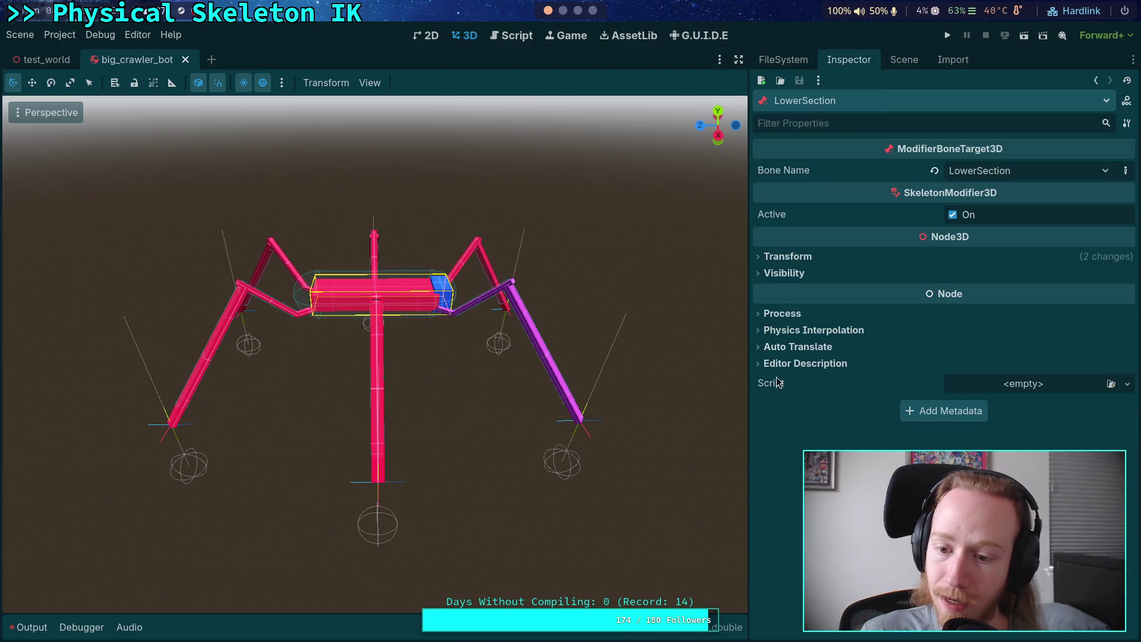
click(904, 59)
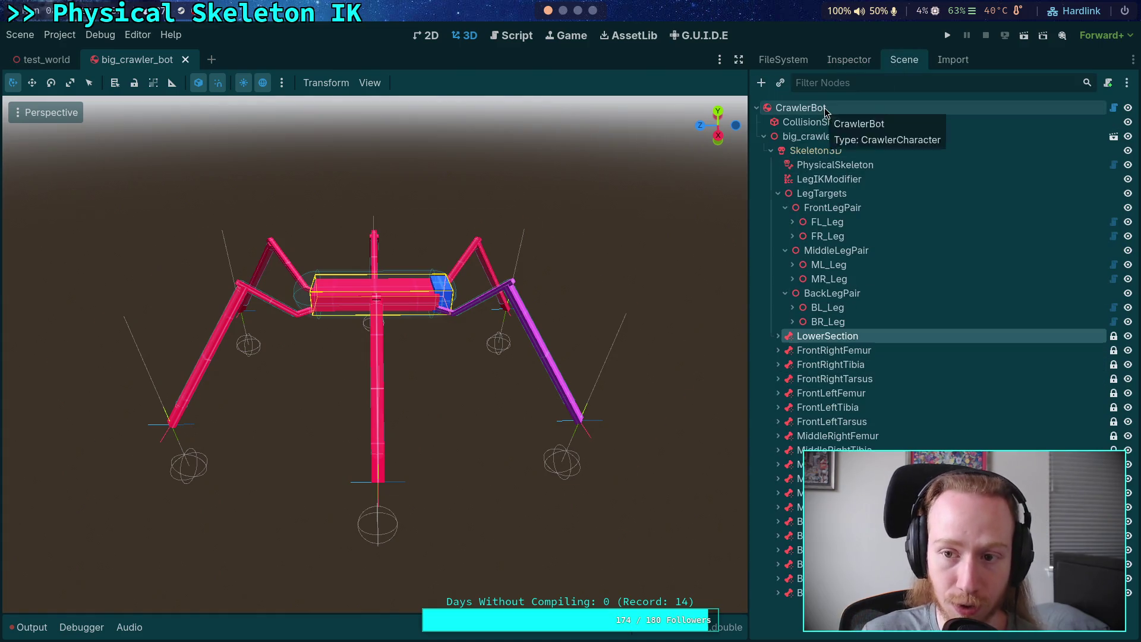
- Review CrawlerBot's properties, then expand FrontRightFemur in the scene tree
click(825, 110)
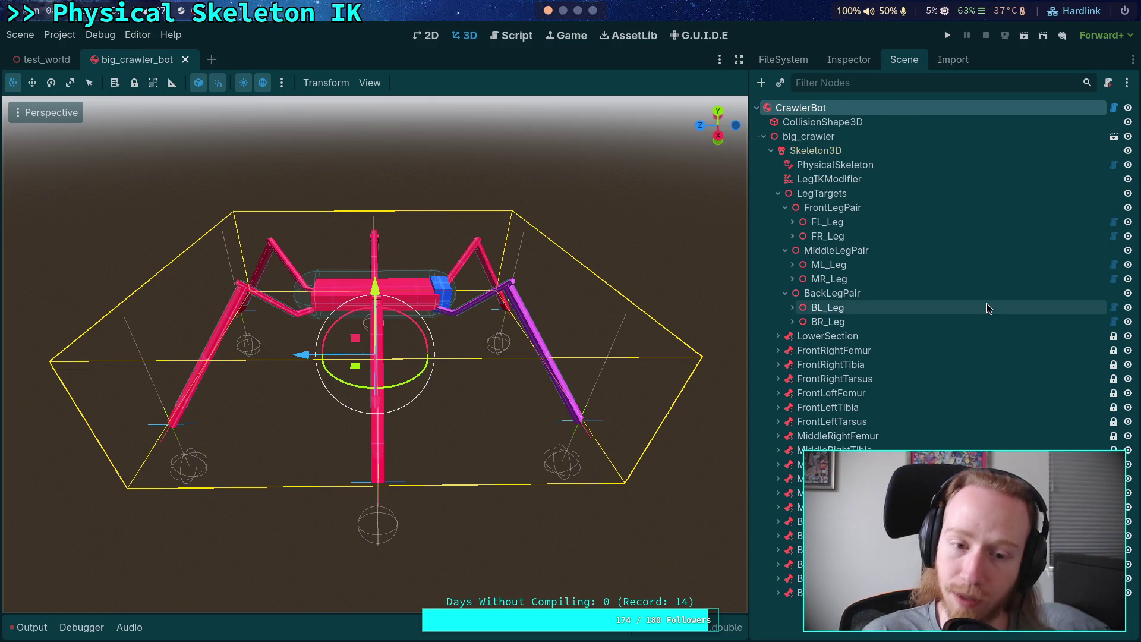
click(856, 67)
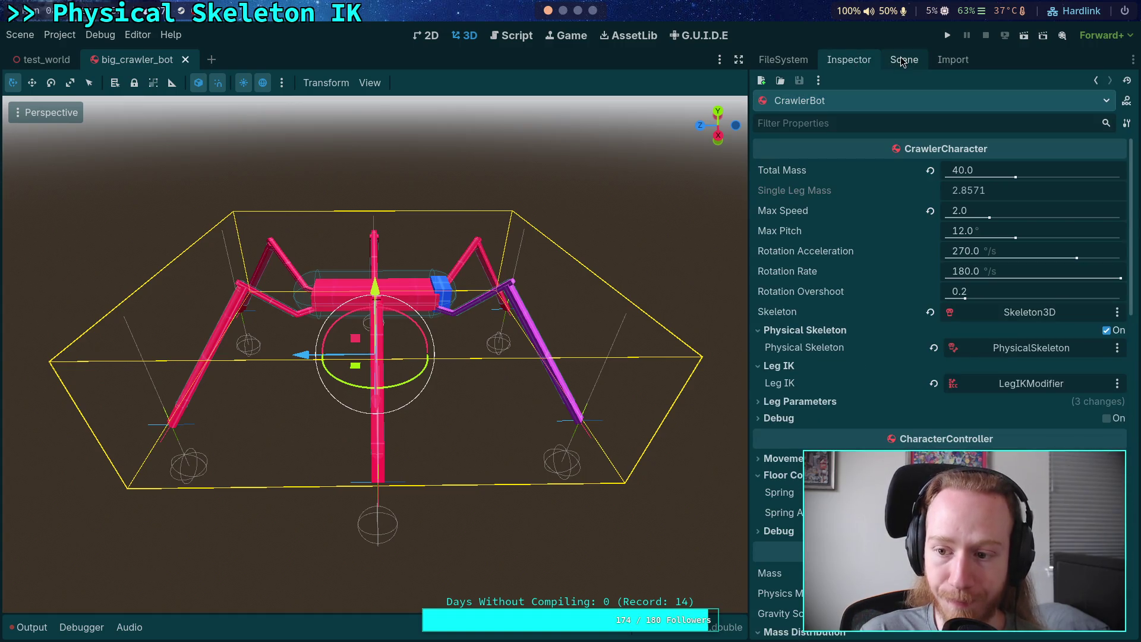
click(903, 61)
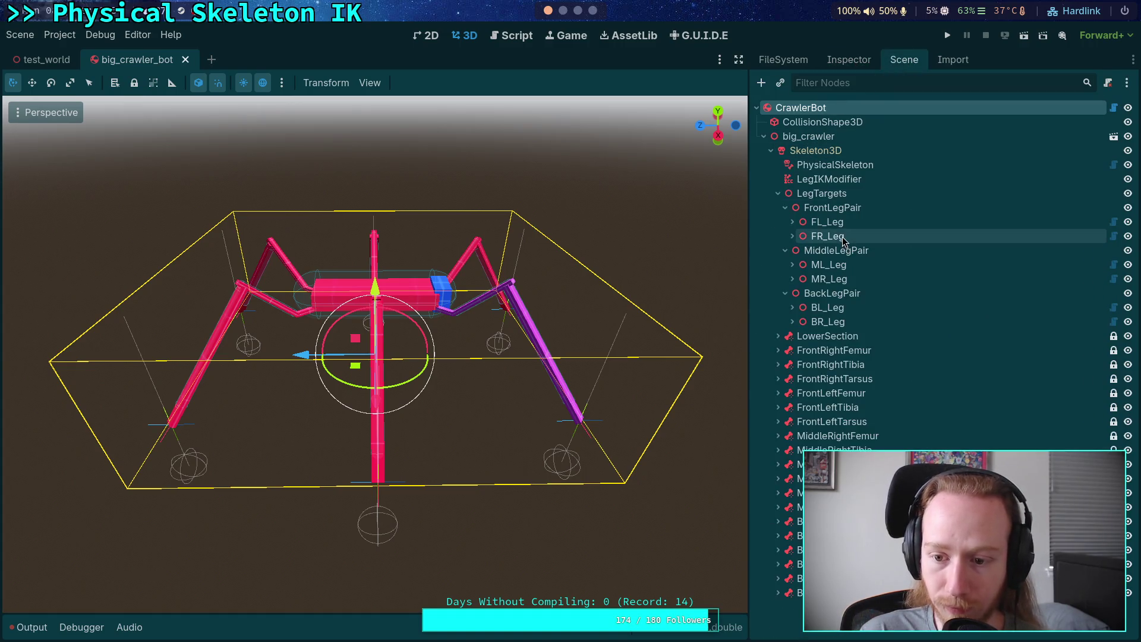
click(778, 335)
click(778, 335)
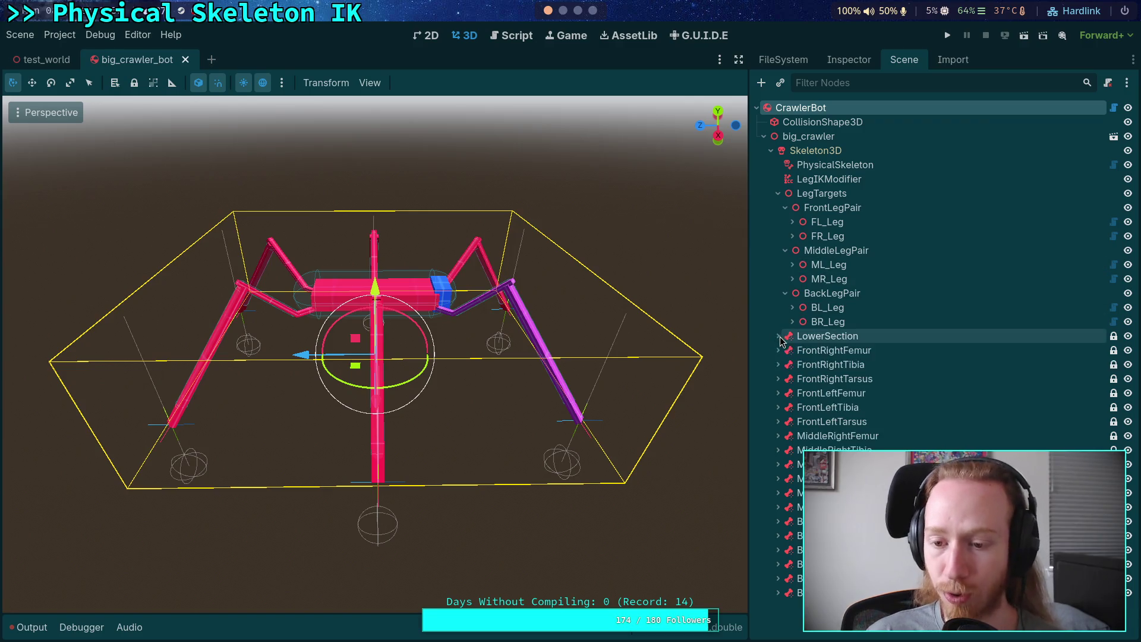
click(778, 350)
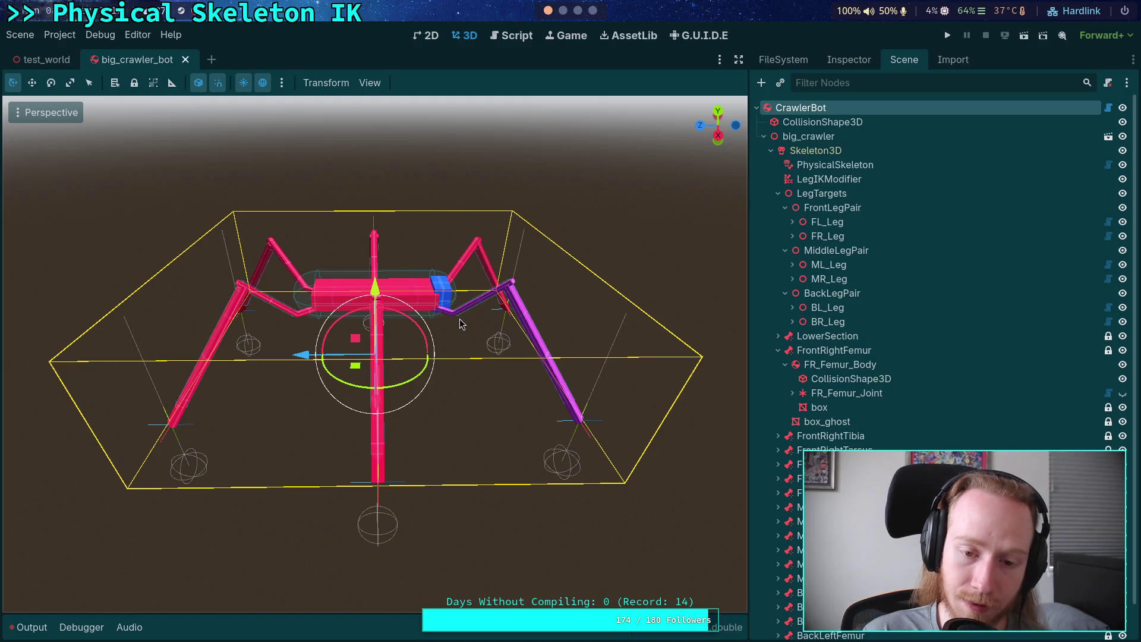
drag(473, 337, 563, 354)
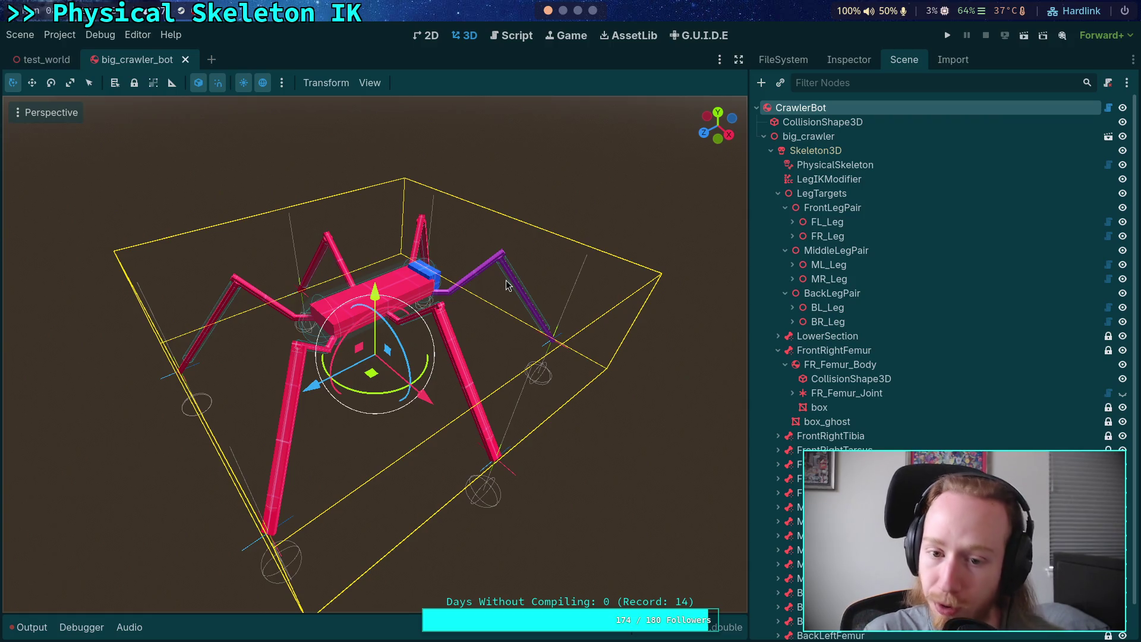
mouse_move(571, 356)
mouse_down()
mouse_move(514, 345)
mouse_move(491, 322)
mouse_up()
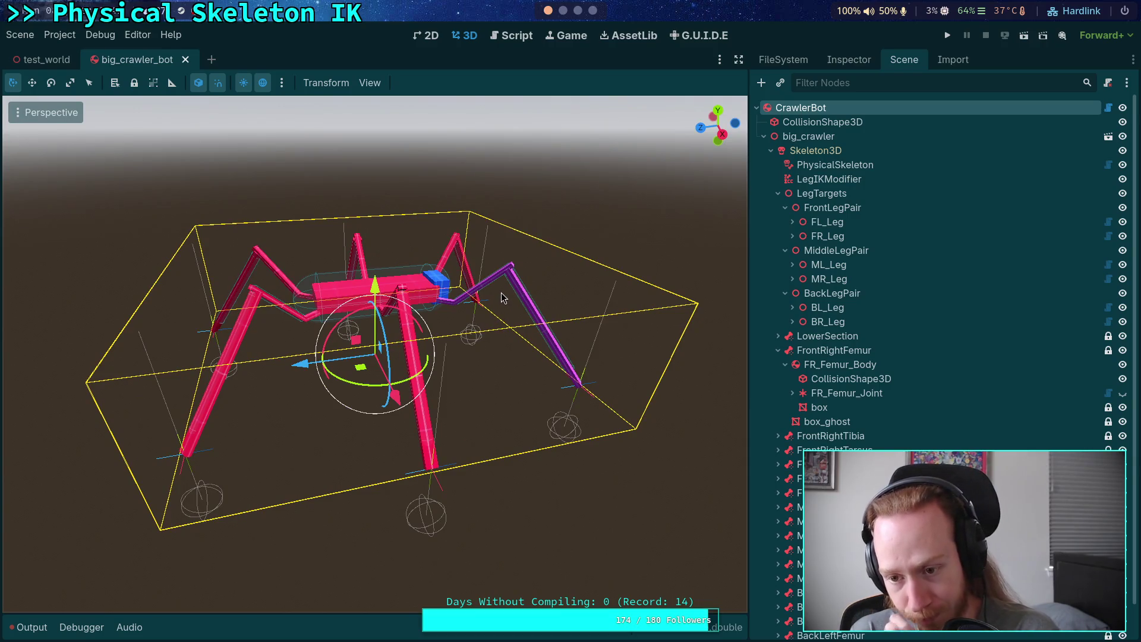
click(825, 237)
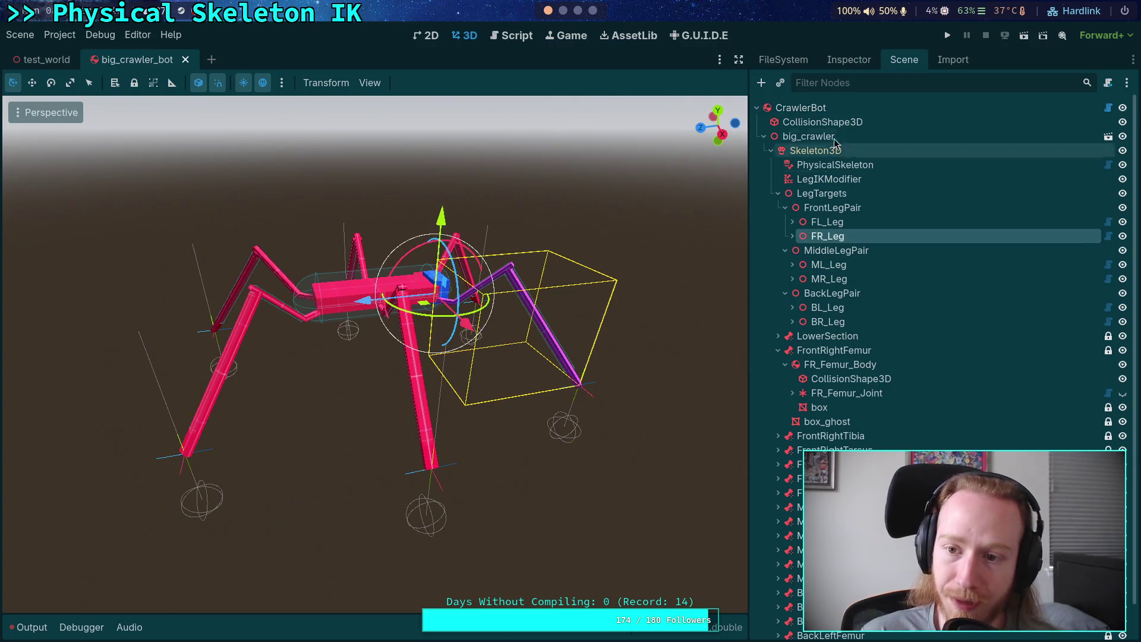
click(849, 62)
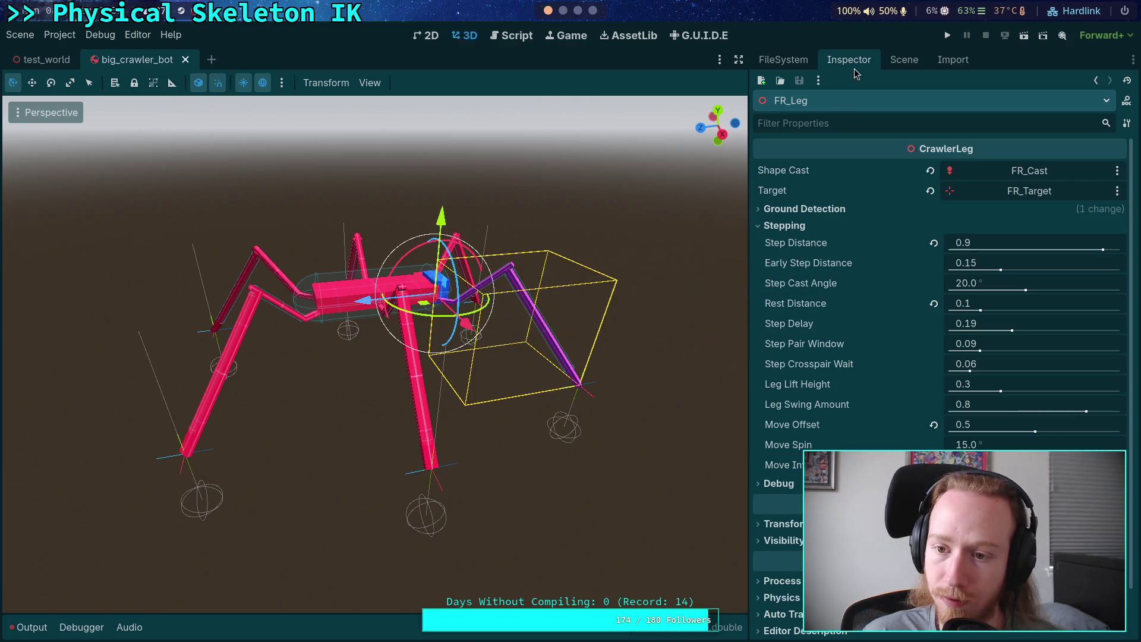
click(902, 62)
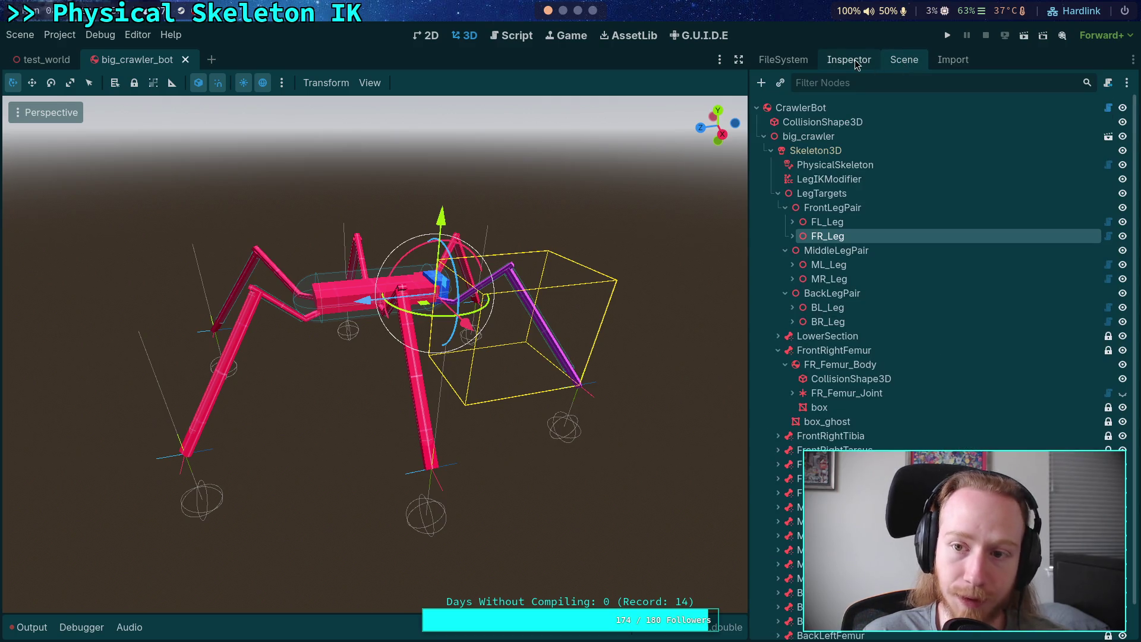
click(802, 107)
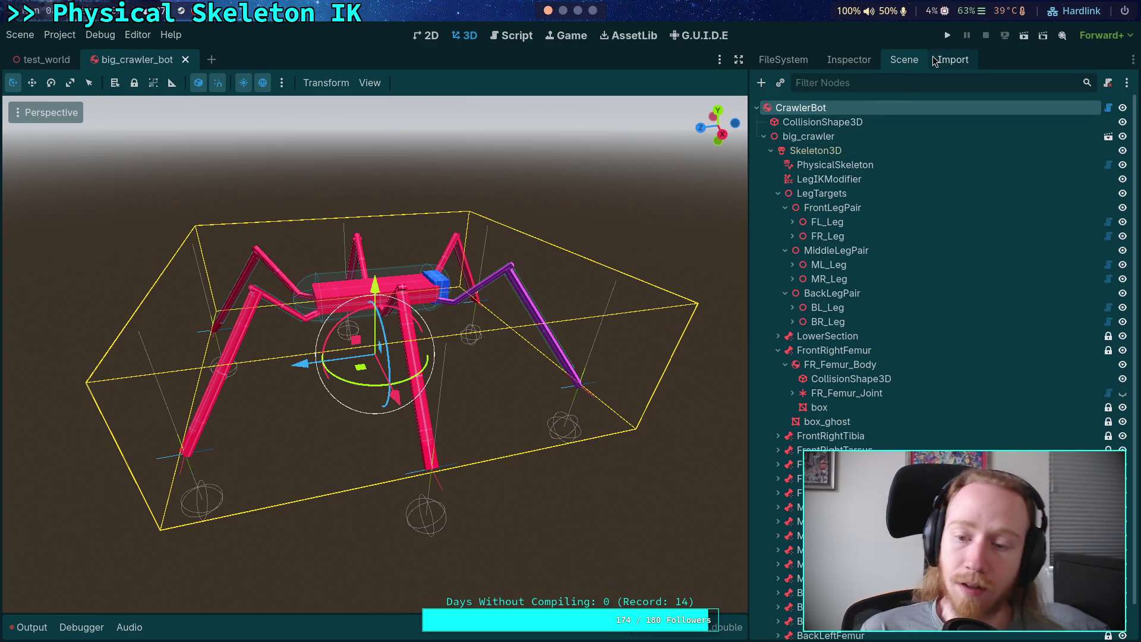
- Duplicate big_crawler_bot.tscn as proc_crawler_bot.tscn, open it, and close the big_crawler_bot tab
click(848, 59)
click(783, 59)
click(862, 342)
key(ctrl+d)
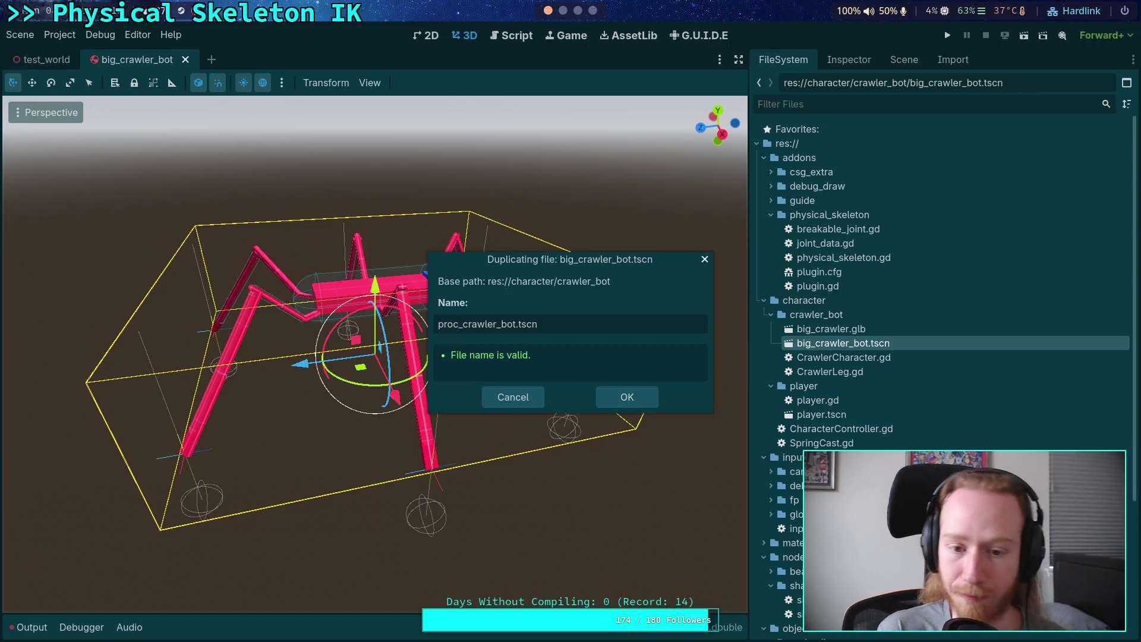
key(Return)
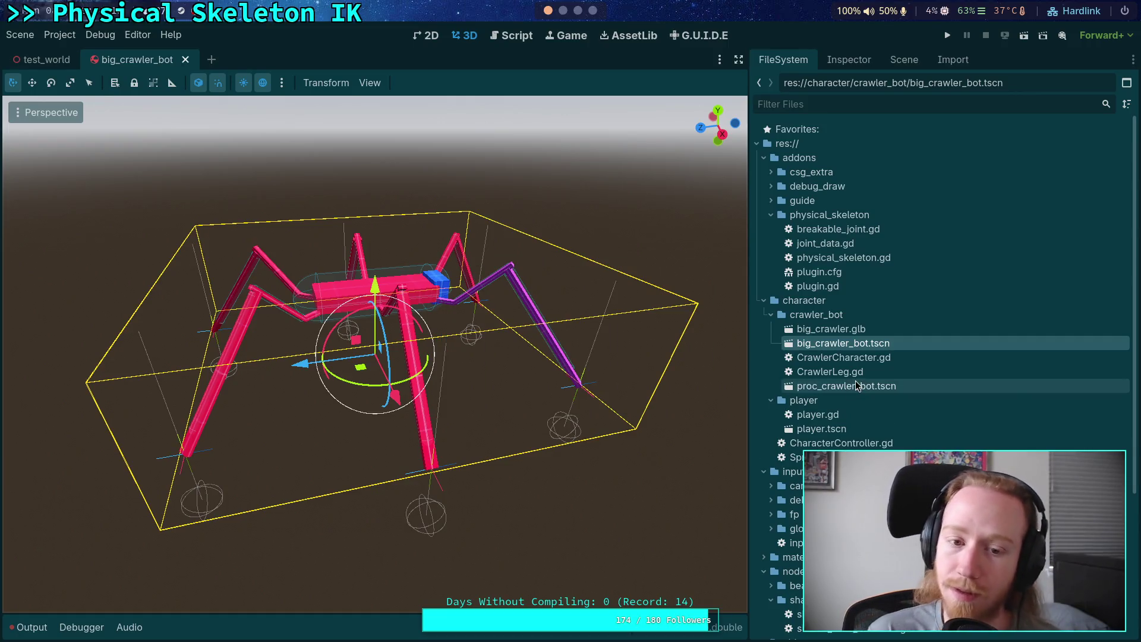
double_click(844, 385)
click(144, 61)
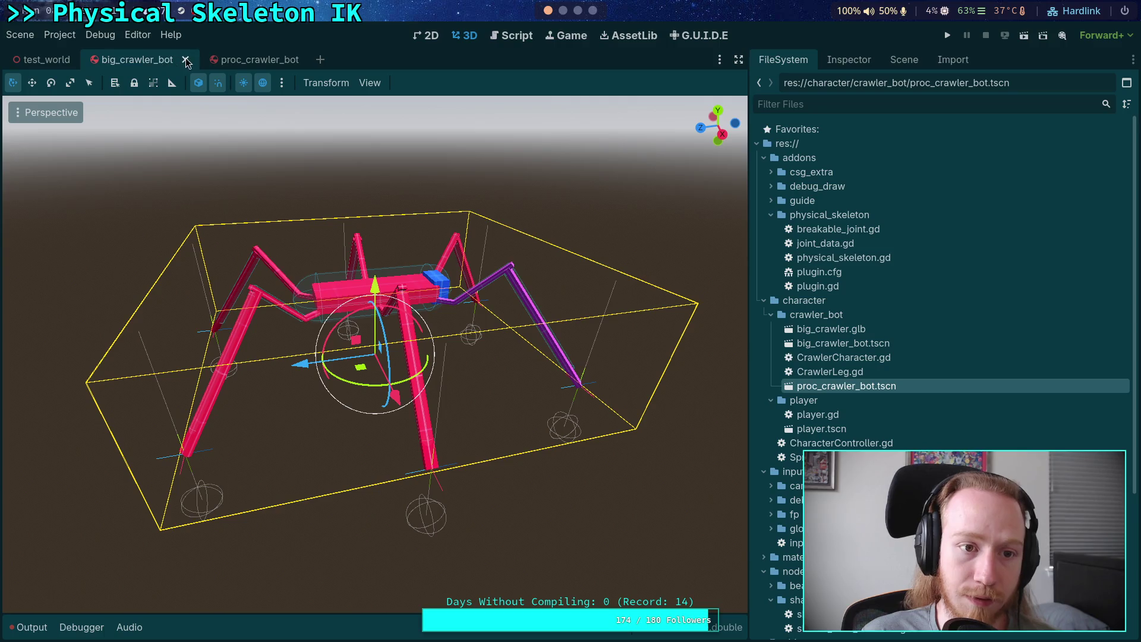
click(185, 60)
click(142, 60)
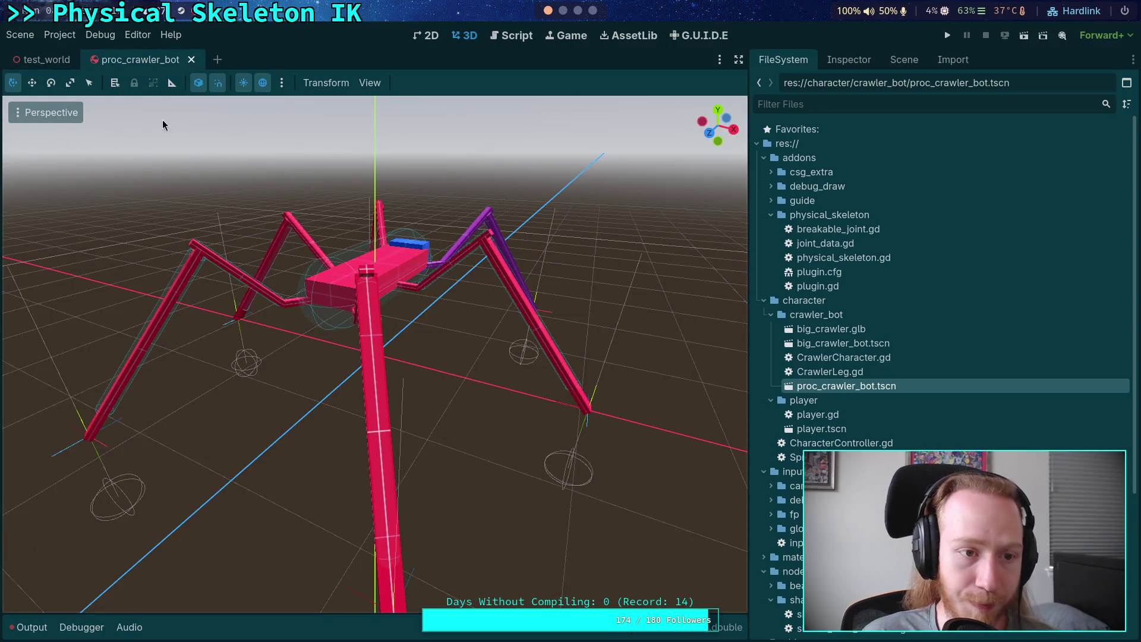
- Hide the grid in the proc_crawler_bot 3D viewport
click(370, 82)
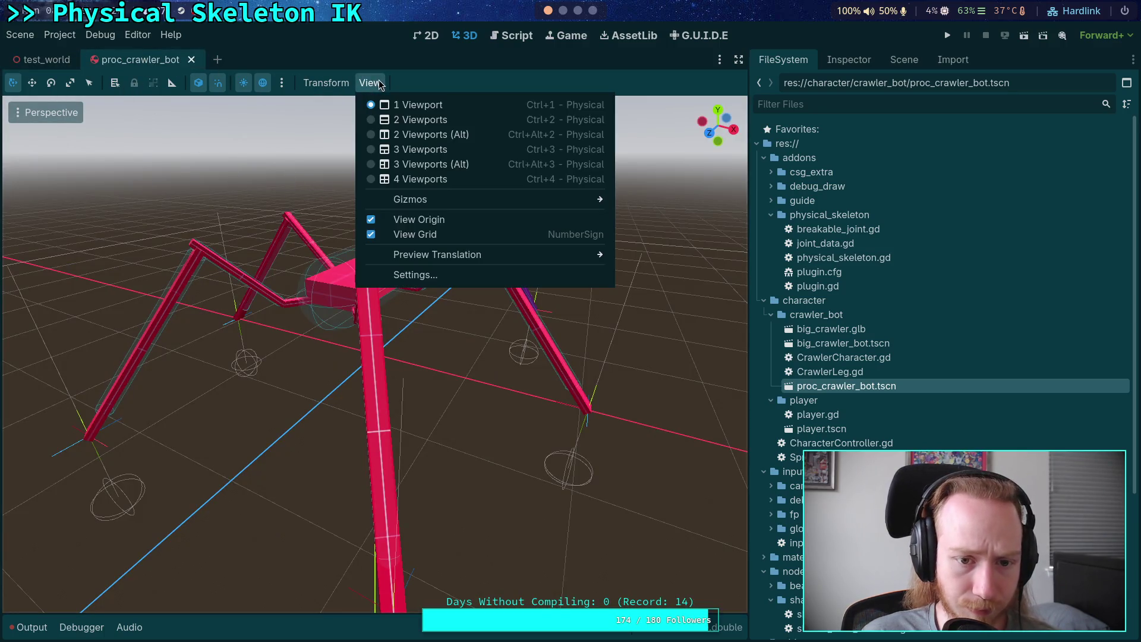
click(529, 234)
click(464, 422)
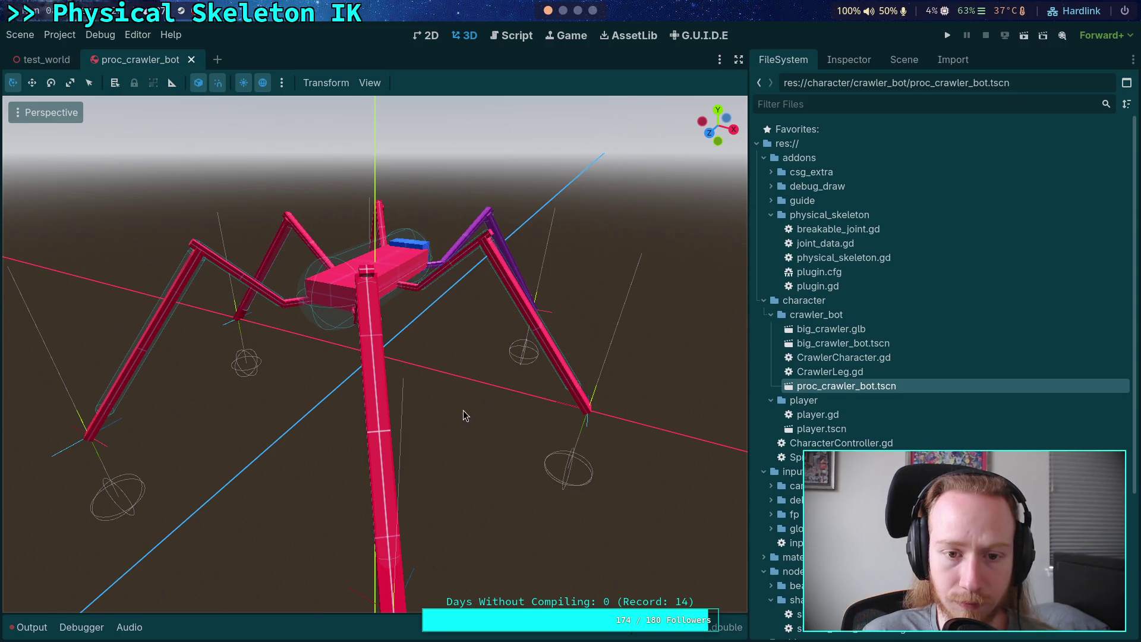
scroll(319, 369, down, 3)
scroll(336, 338, down, 4)
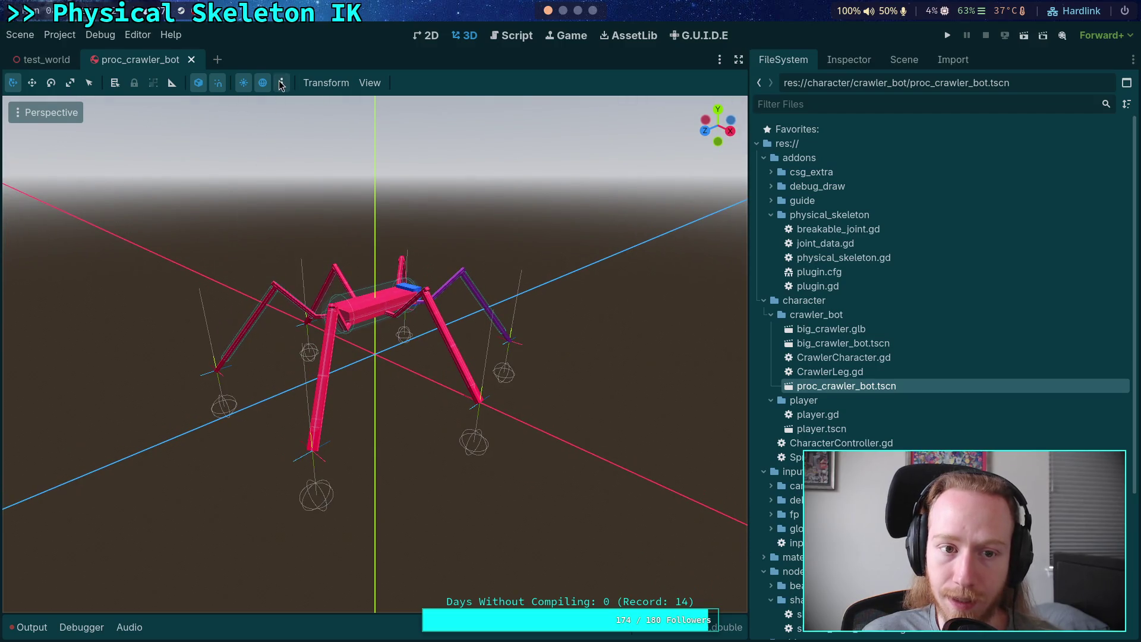
- Turn the preview sun and environment off, then re-enable the preview environment
click(282, 83)
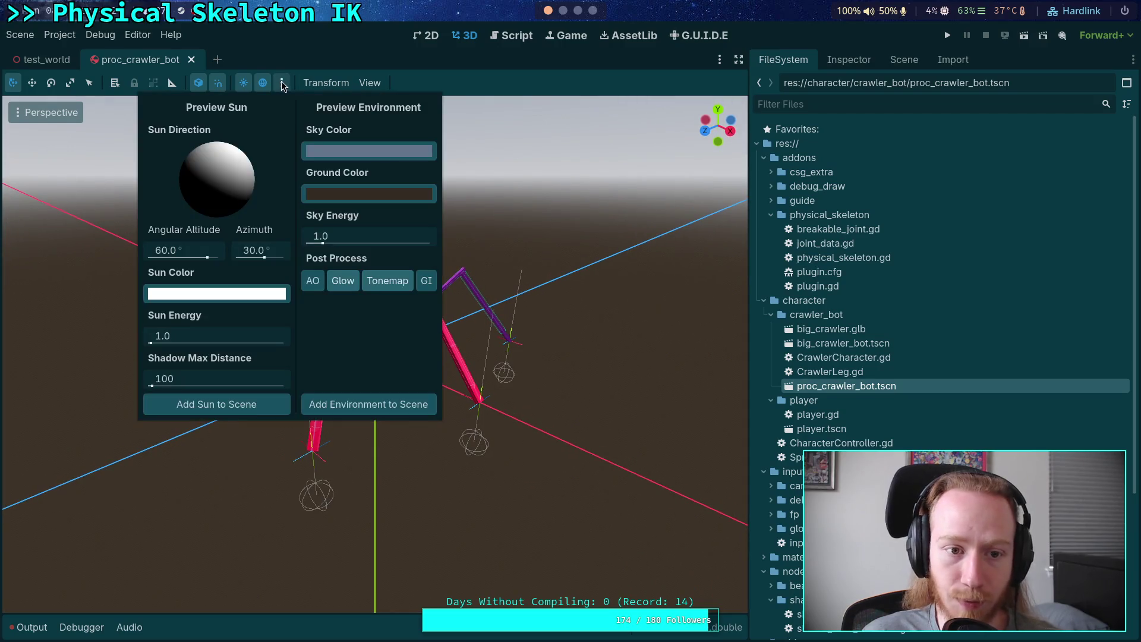
click(248, 82)
click(244, 82)
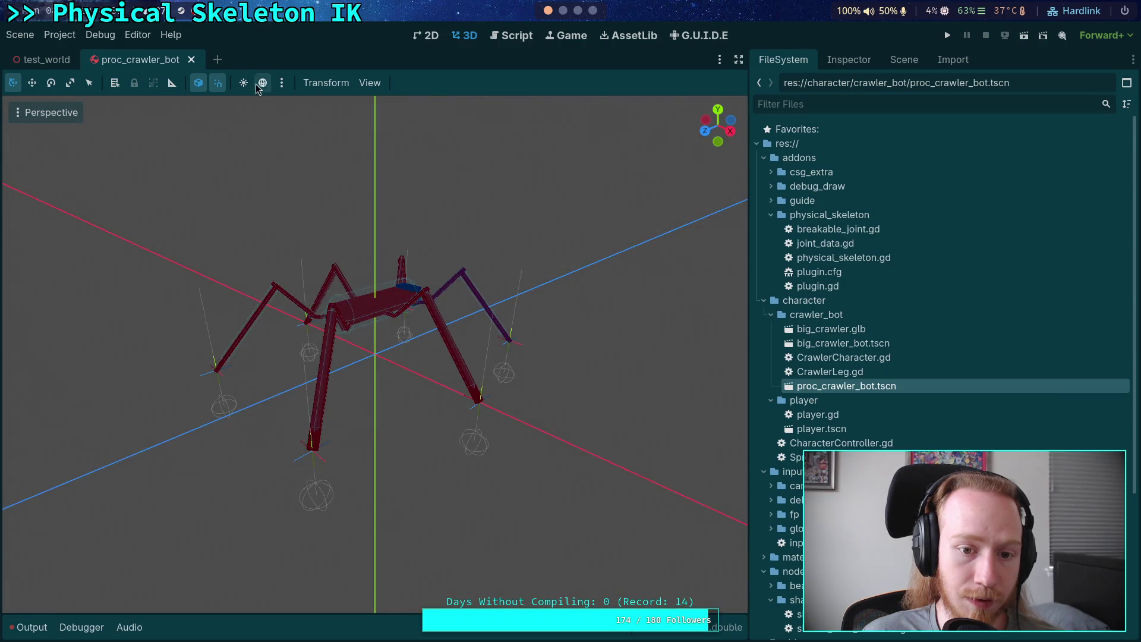
click(246, 83)
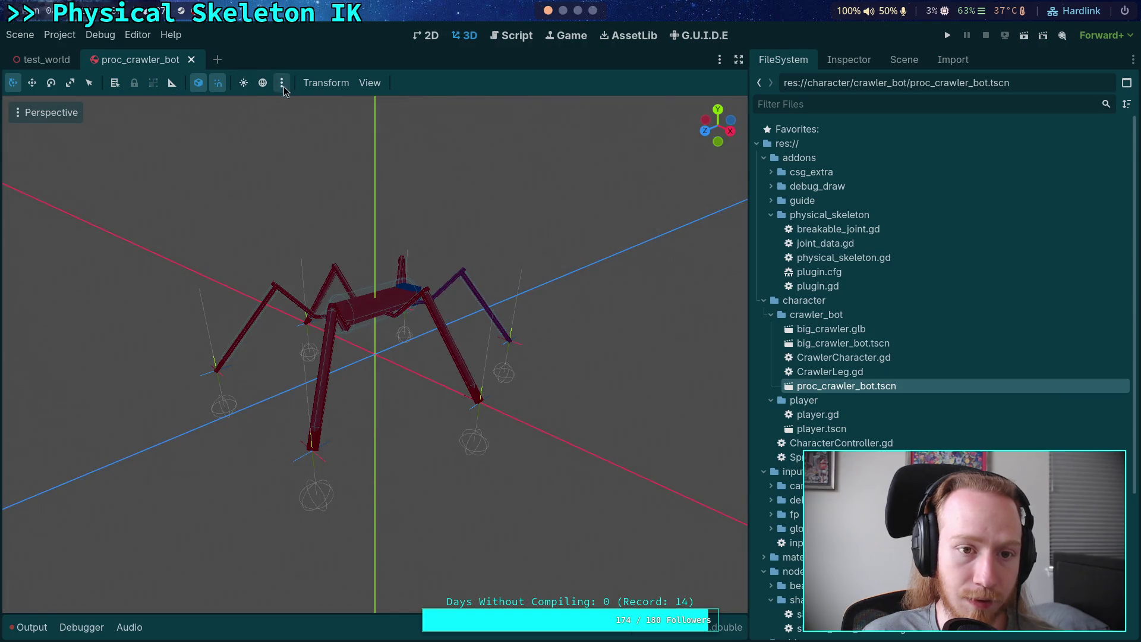
click(282, 86)
click(51, 113)
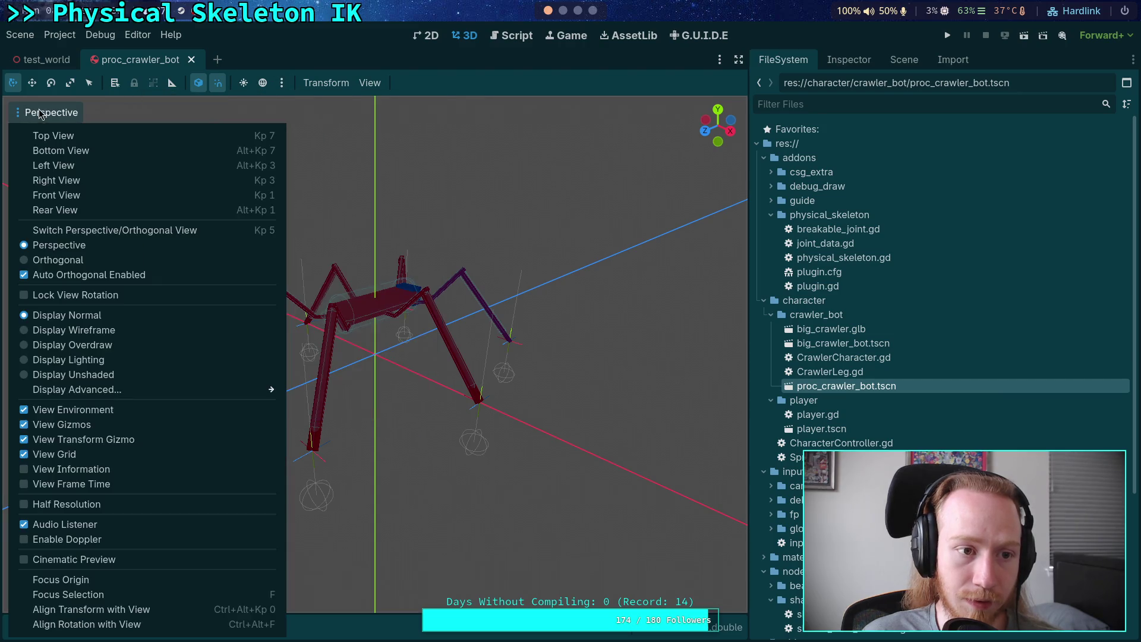
click(284, 83)
click(263, 83)
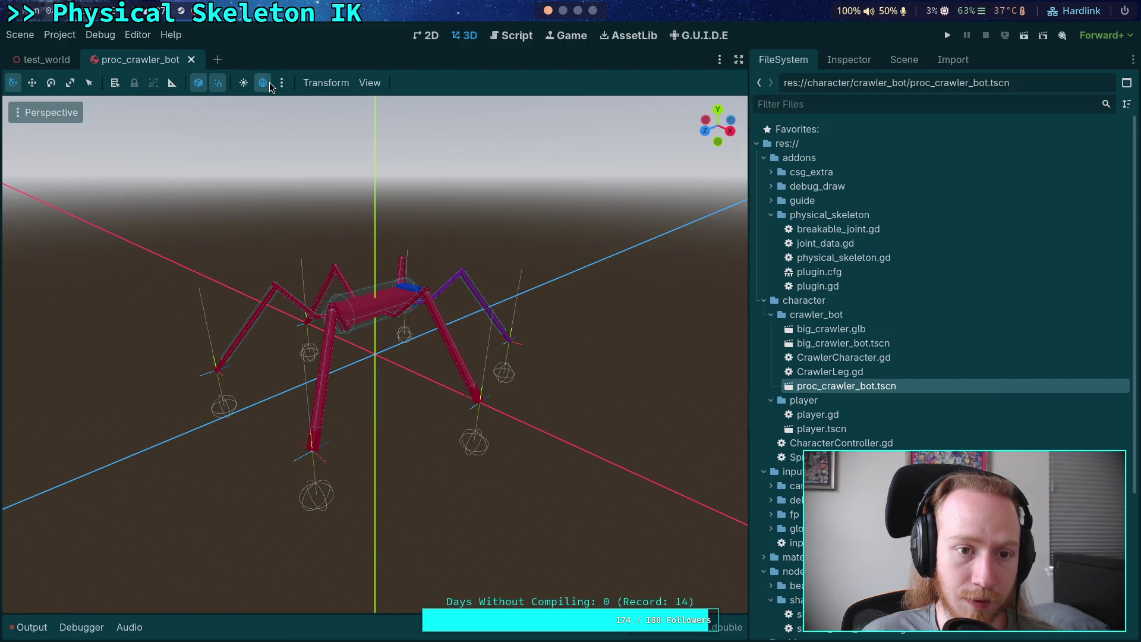
click(284, 83)
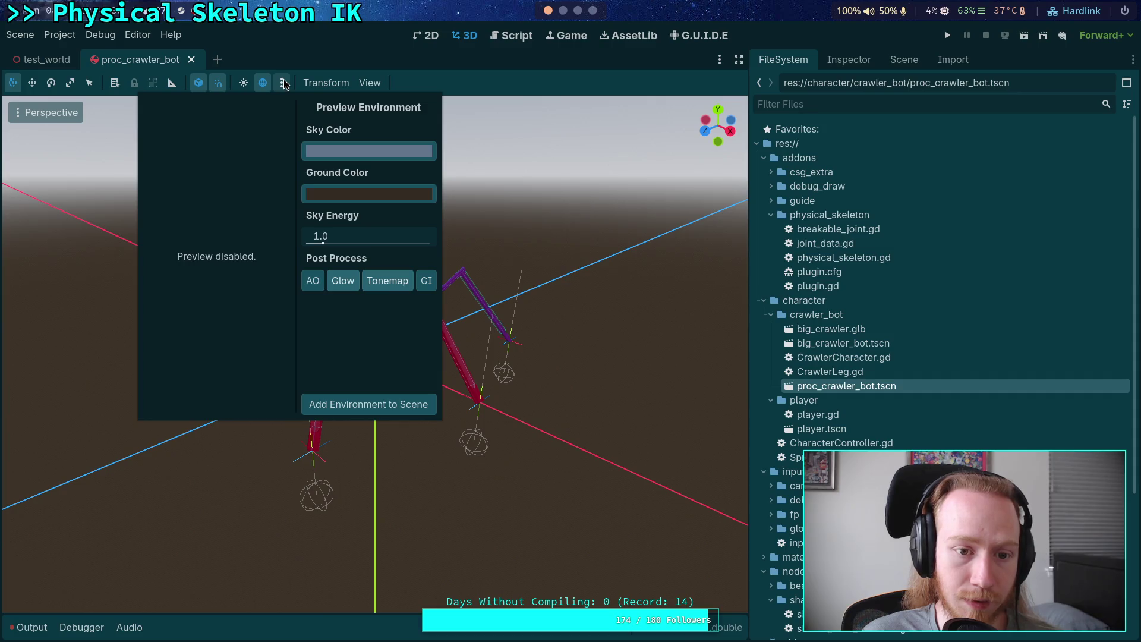
- Set the preview Sky Color and Ground Color to black and turn the preview sun back on
click(388, 152)
click(442, 356)
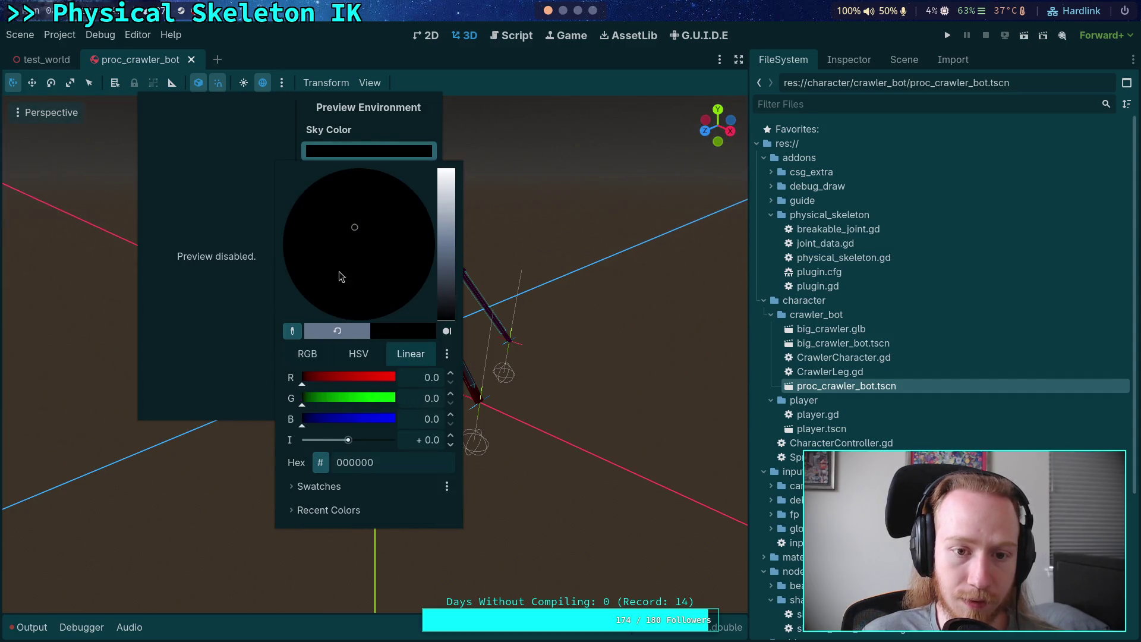
click(248, 169)
click(376, 195)
click(443, 355)
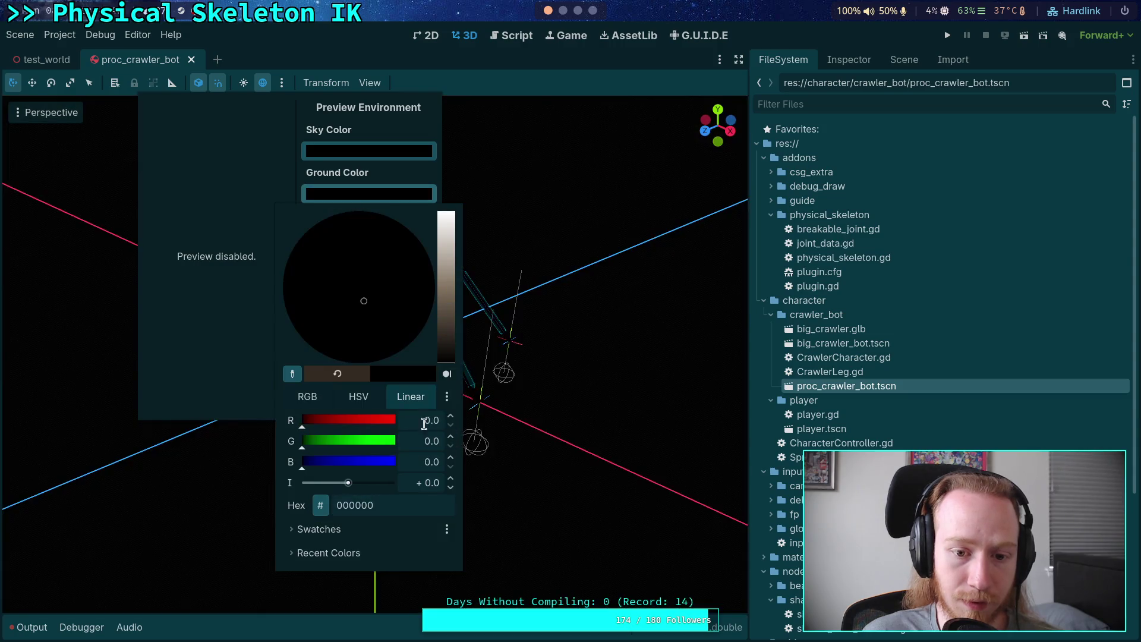
click(202, 170)
click(265, 70)
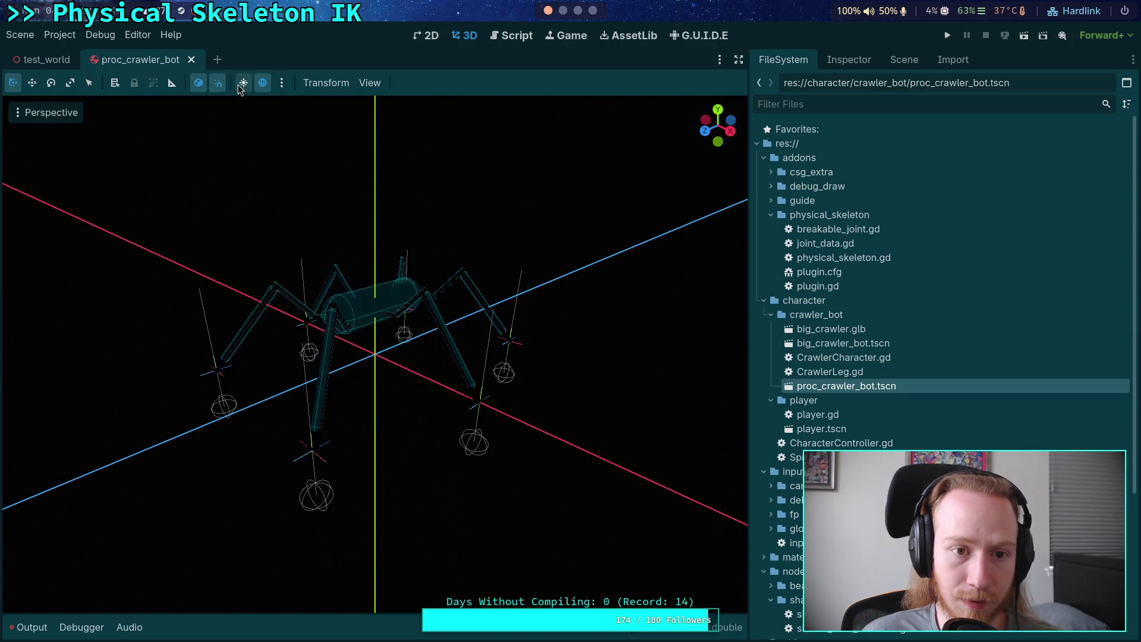
click(243, 83)
- Orbit closer to the crawler and open the CrawlerCharacter.gd script
mouse_move(419, 304)
mouse_down()
mouse_move(619, 382)
mouse_move(255, 392)
mouse_up()
drag(355, 383, 473, 365)
scroll(510, 354, up, 4)
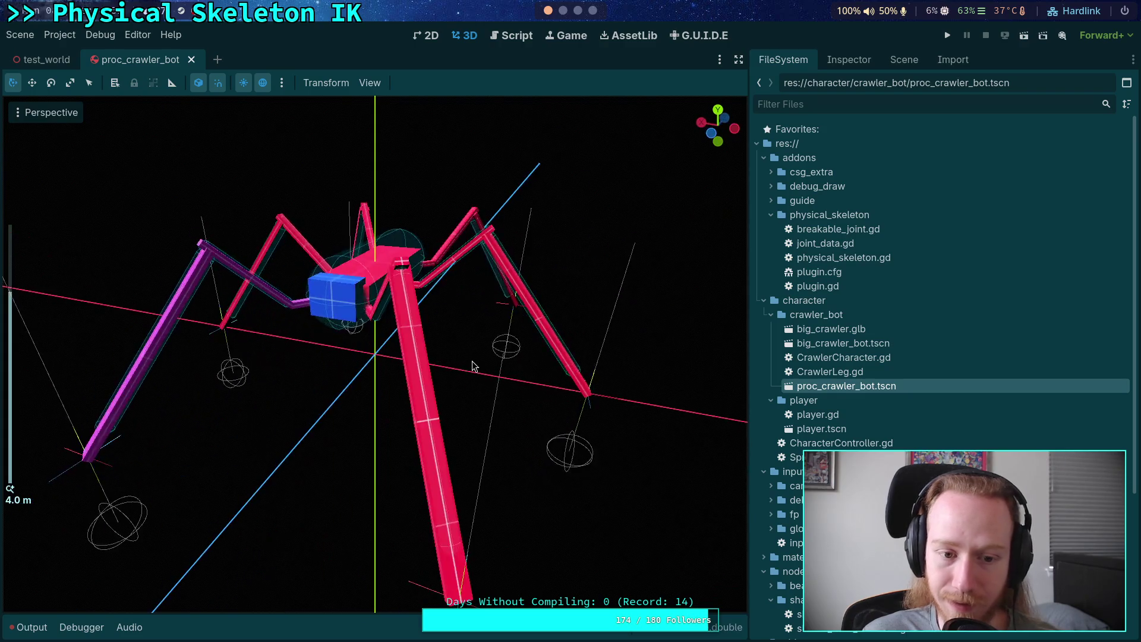
scroll(474, 366, down, 4)
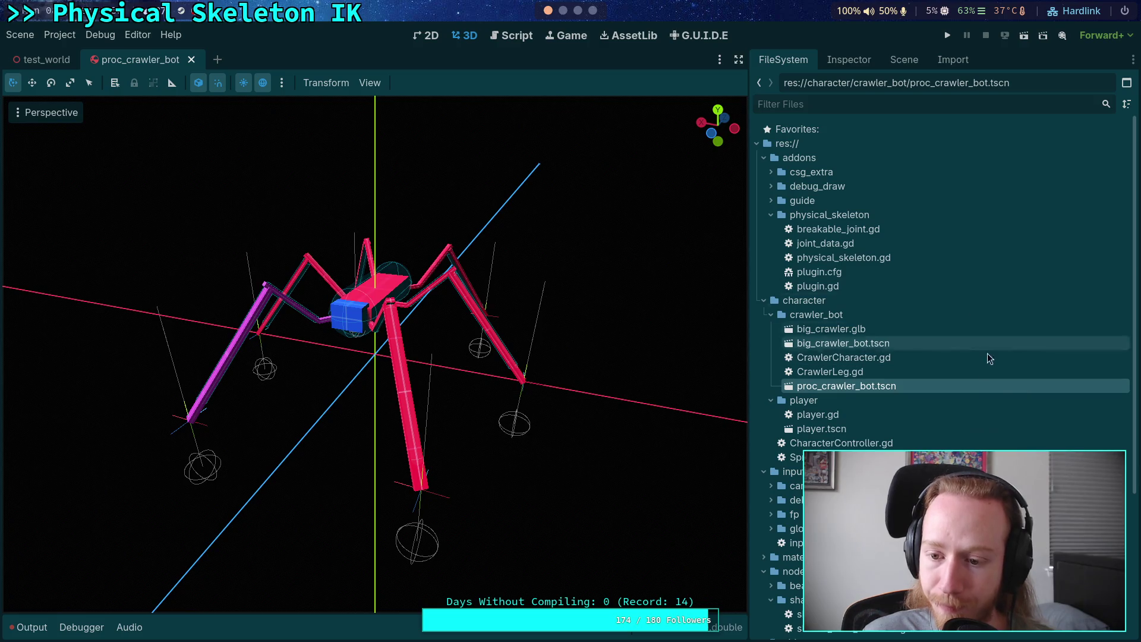
double_click(867, 357)
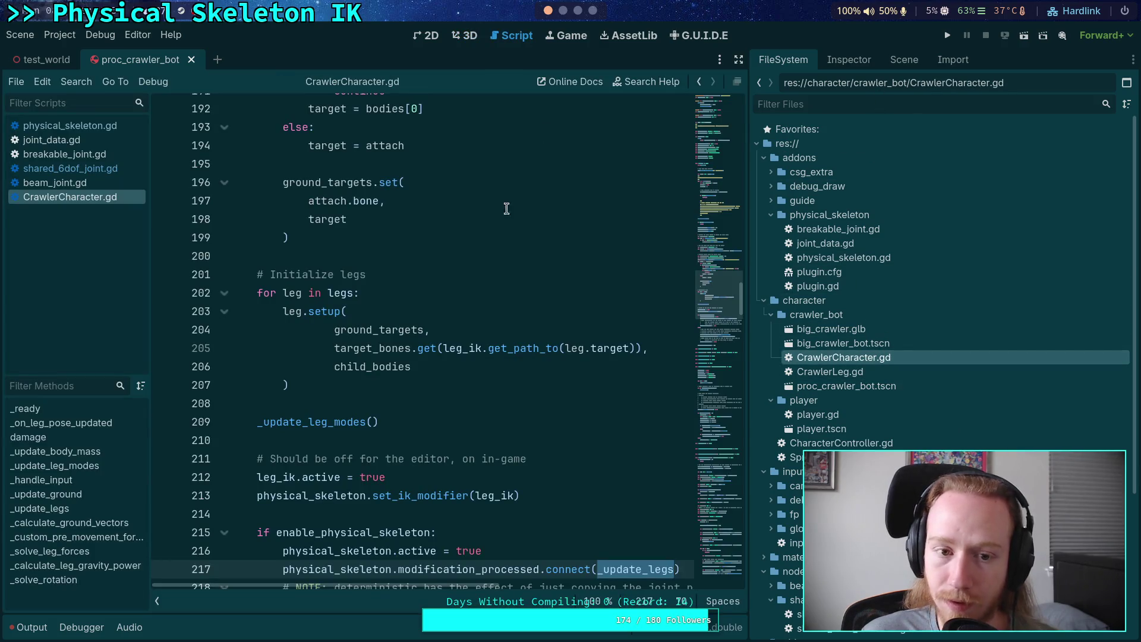
- Widen the code editor, skim CrawlerCharacter.gd's _ready function, and bring up the crawler_bot folder's options
scroll(523, 256, up, 20)
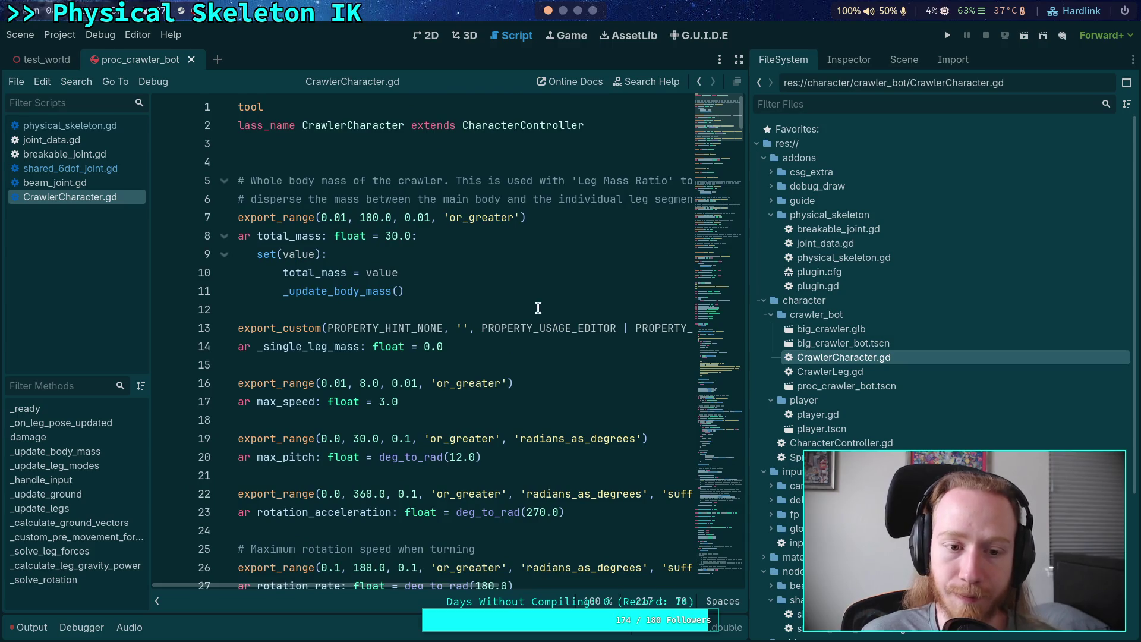
mouse_move(747, 101)
mouse_down()
mouse_move(859, 101)
mouse_move(824, 387)
mouse_move(824, 487)
mouse_move(836, 63)
mouse_up()
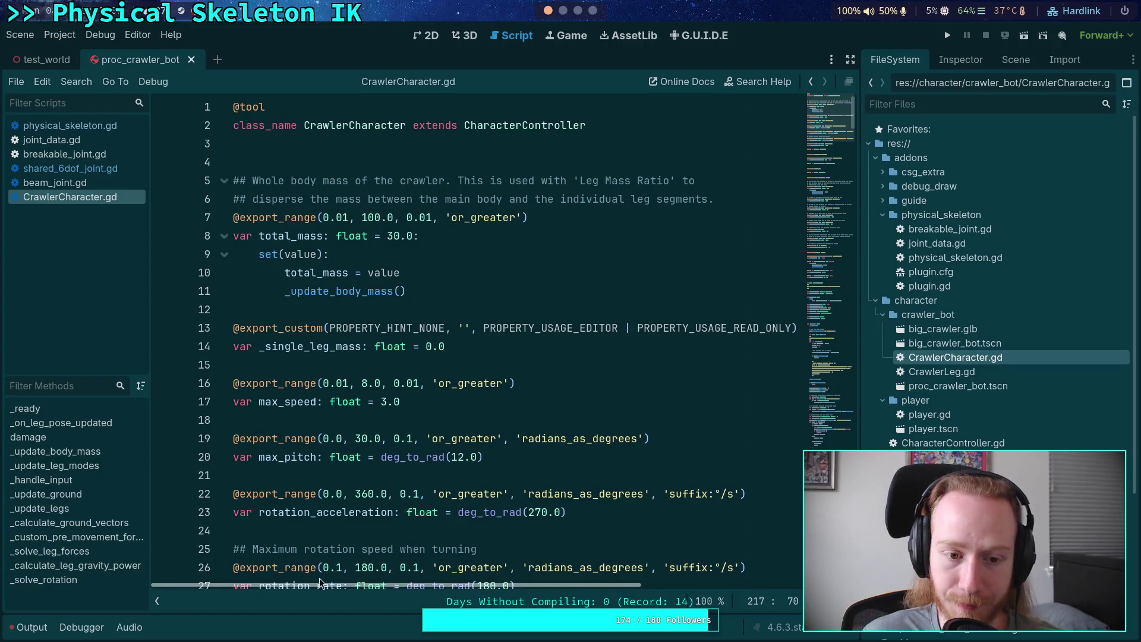
scroll(381, 393, down, 3)
scroll(378, 390, down, 20)
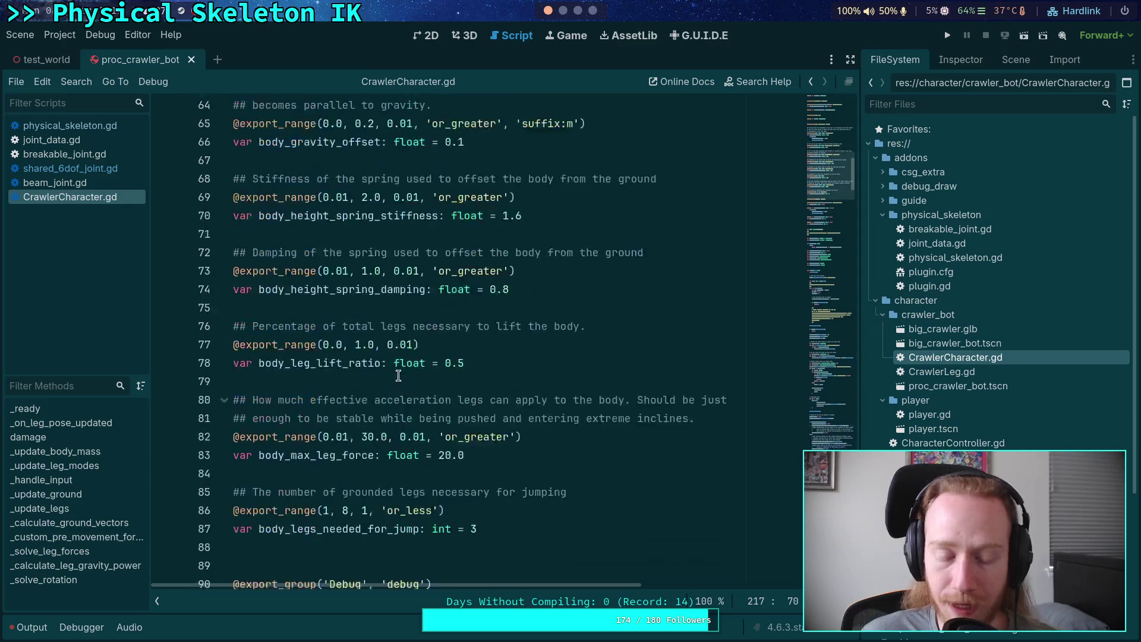
drag(839, 240, 839, 237)
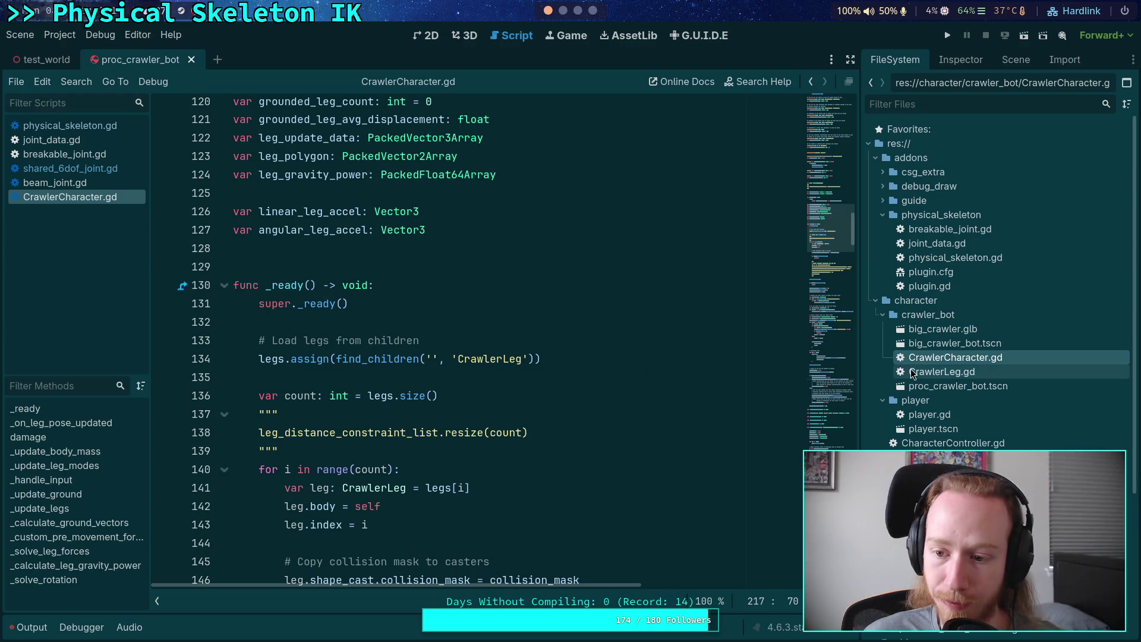
click(955, 315)
right_click(954, 315)
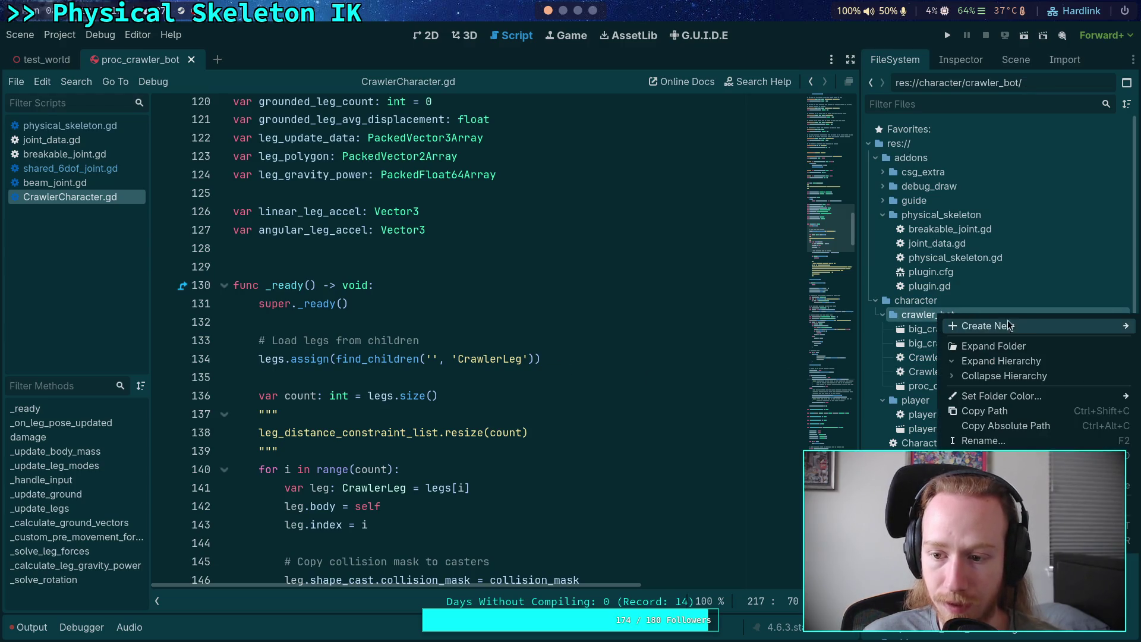
- Start a new script in crawler_bot, clear its Node base class, then cancel it
mouse_move(1029, 326)
click(886, 358)
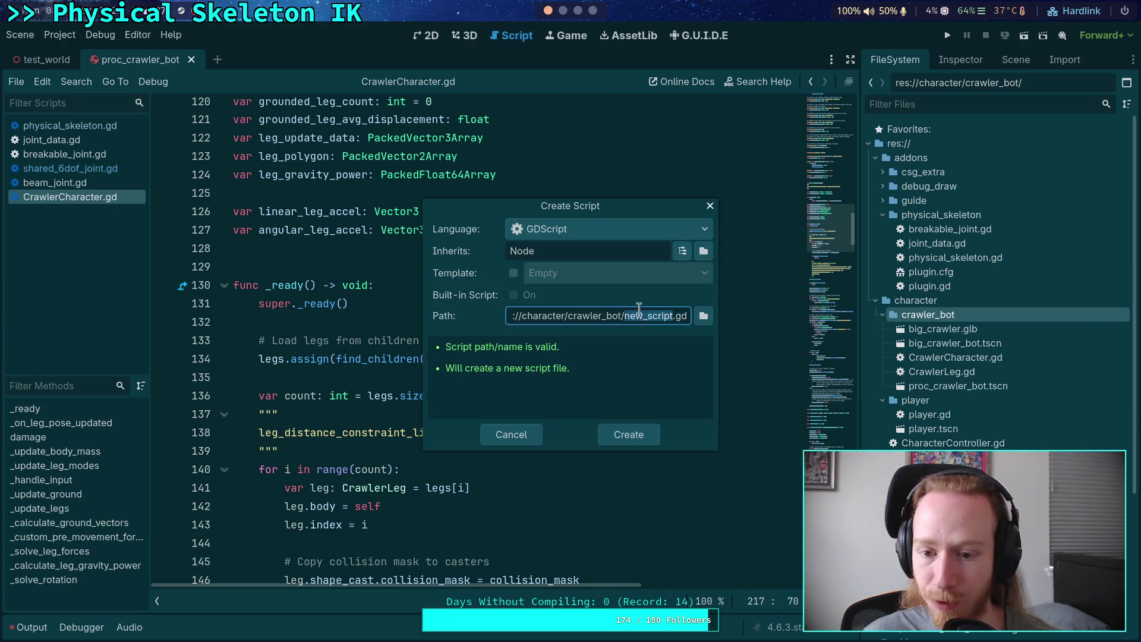
double_click(538, 251)
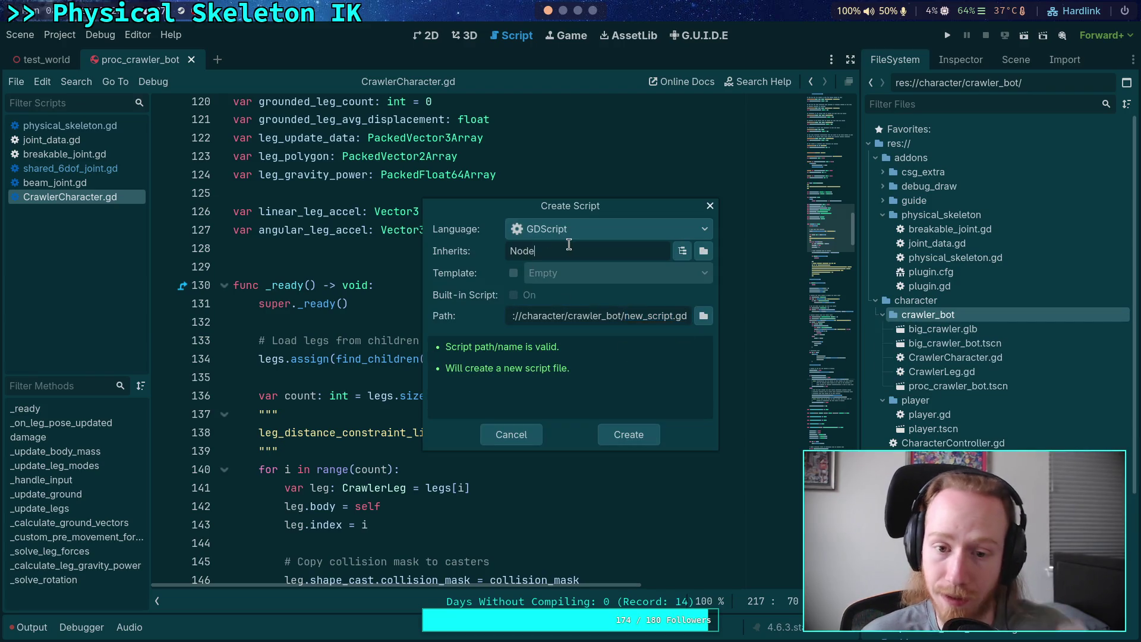
key(BackSpace)
drag(624, 317, 670, 321)
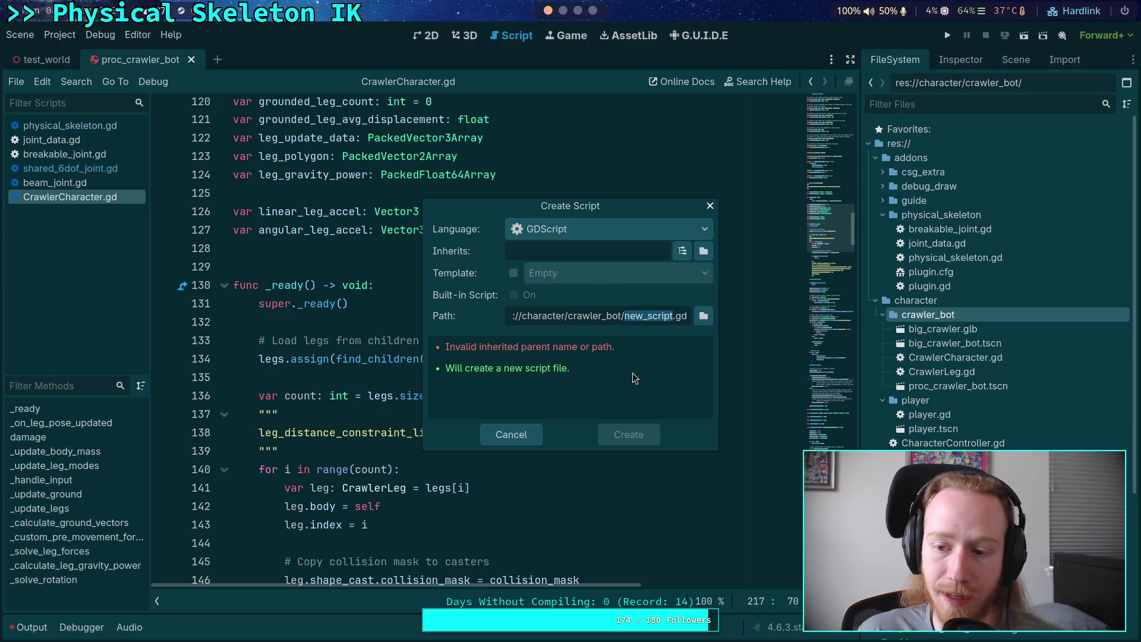
click(512, 435)
- Create a new folder named res inside crawler_bot
right_click(935, 323)
mouse_move(945, 329)
click(863, 339)
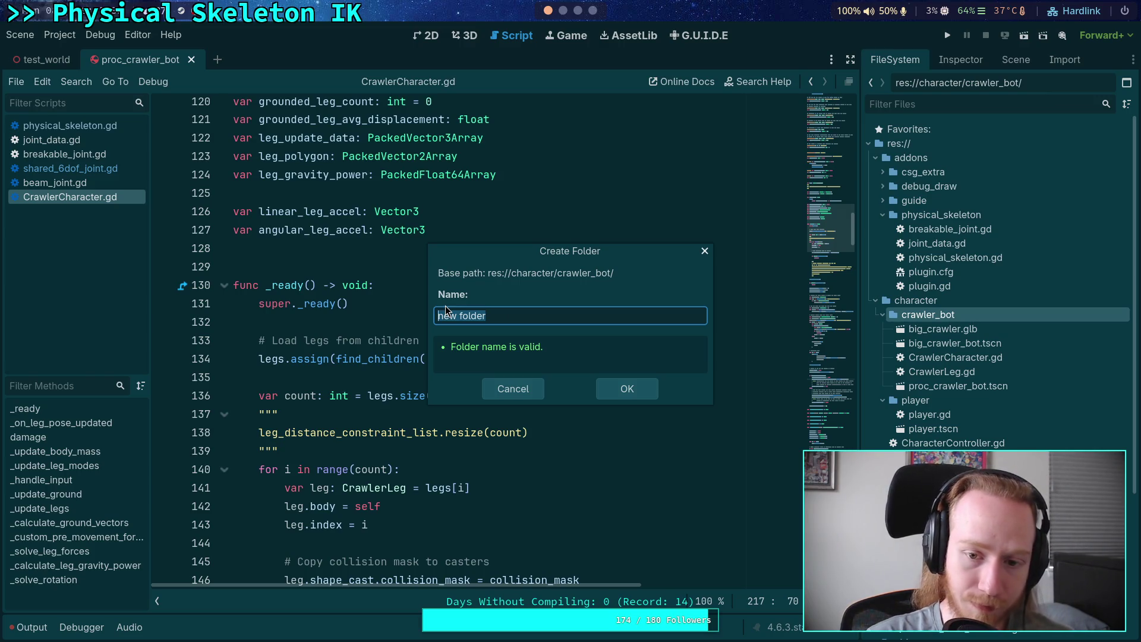
text(res)
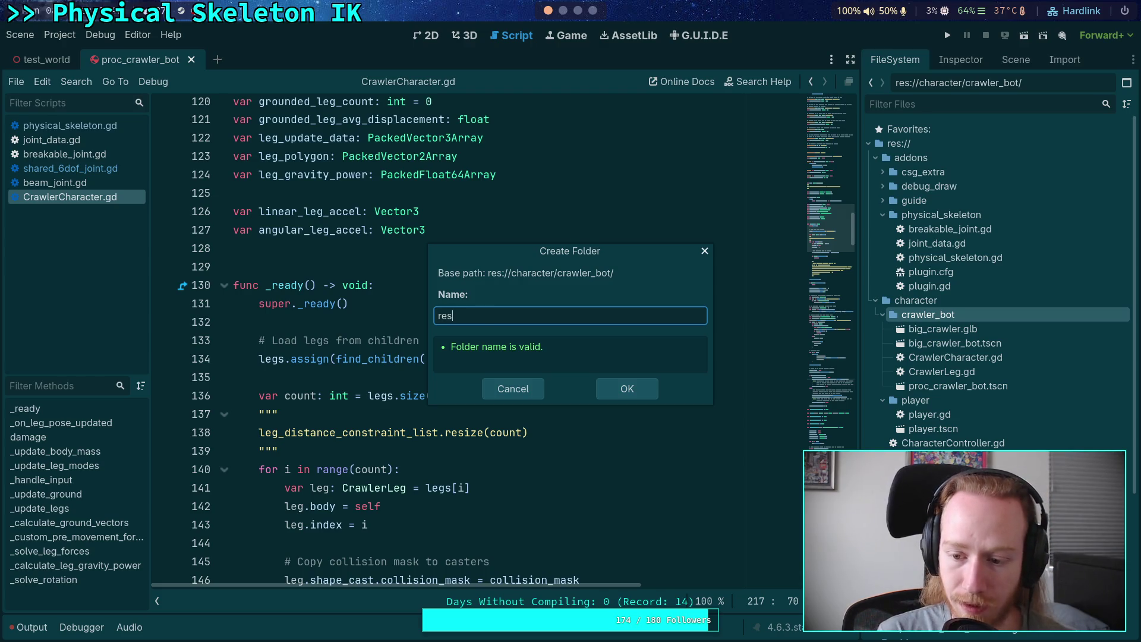
key(Return)
- Create the script CrawlerLayout.gd in res, inheriting from Resource
click(937, 329)
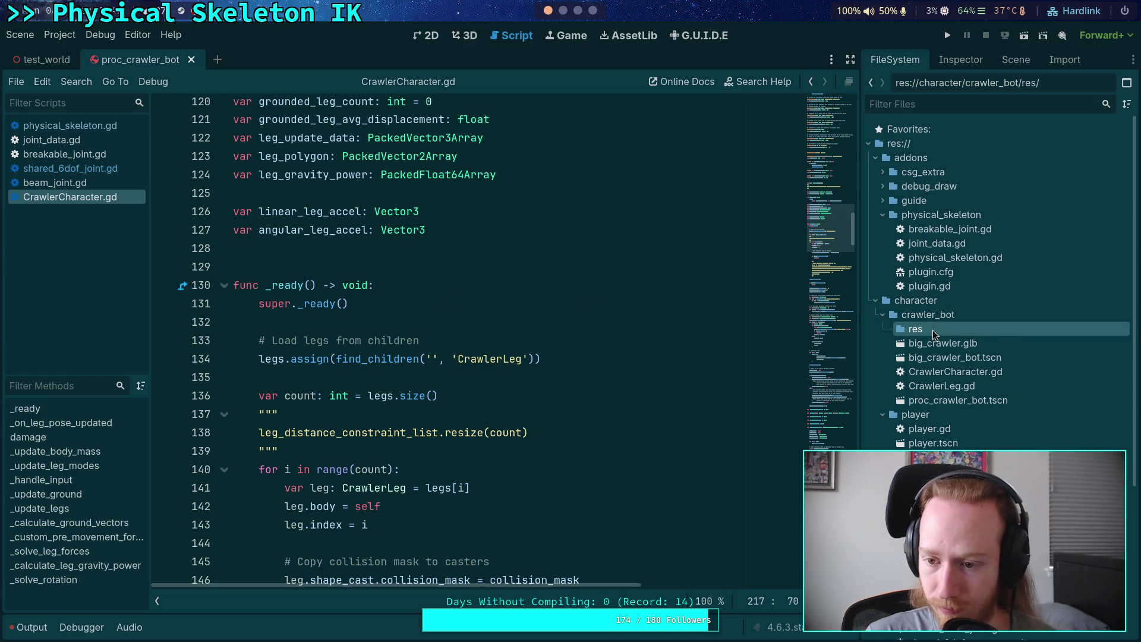
right_click(938, 329)
mouse_move(969, 342)
click(879, 372)
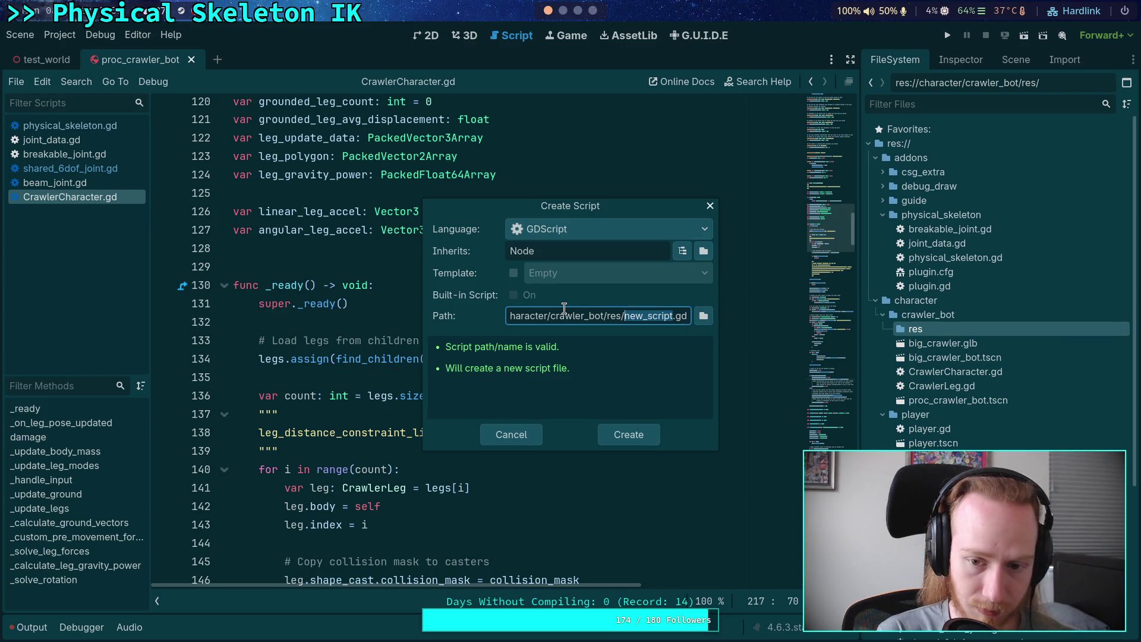
text(Crawle)
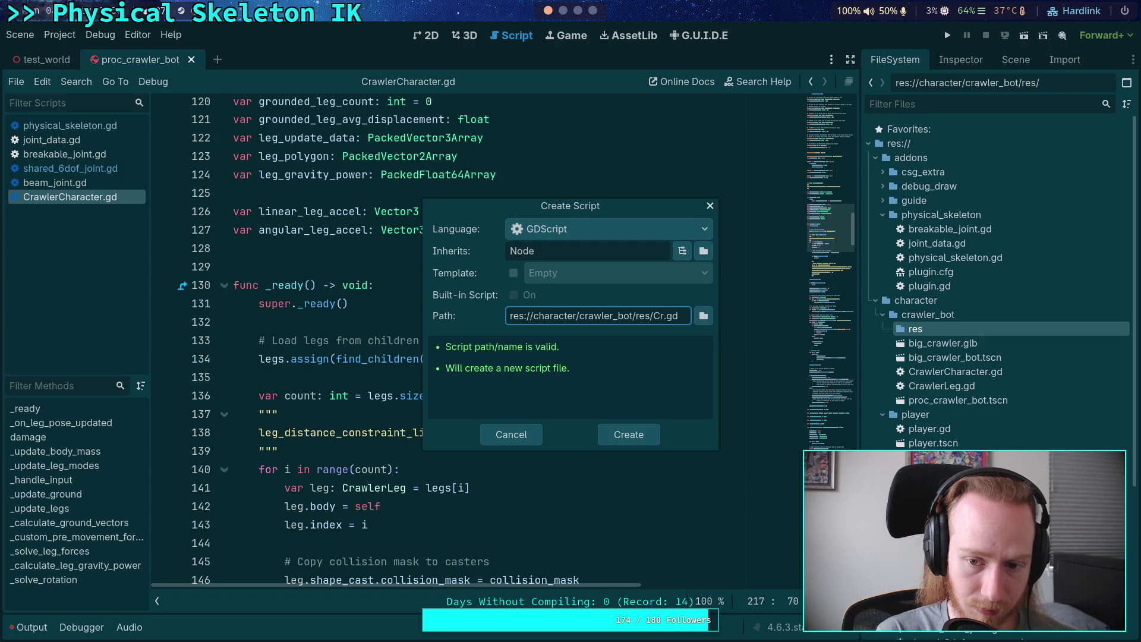
text(rLayout)
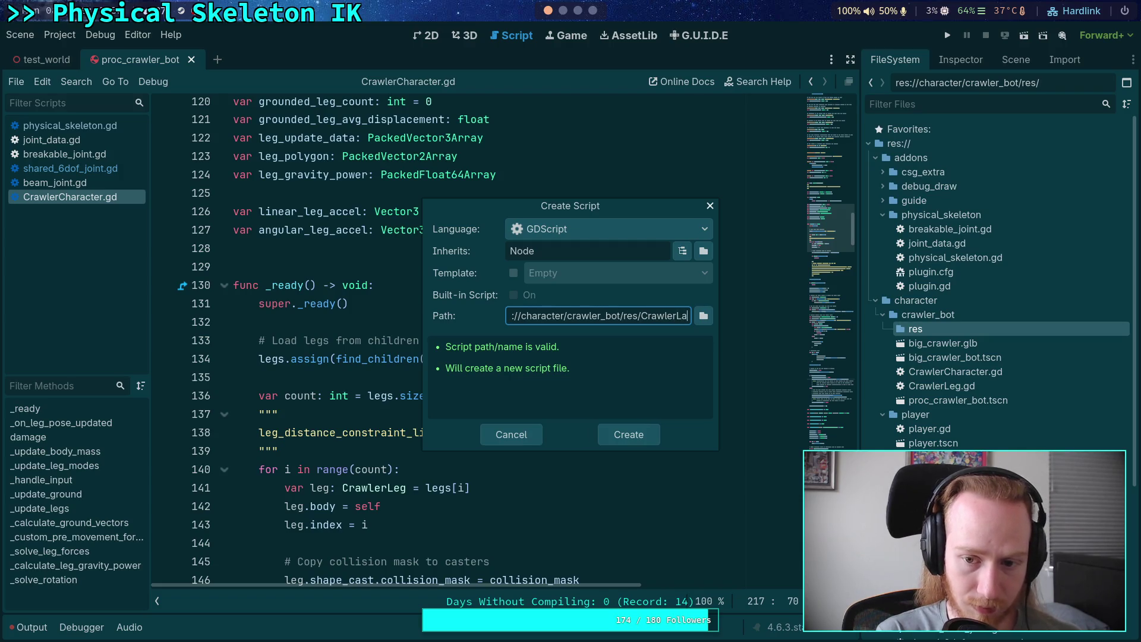
double_click(584, 250)
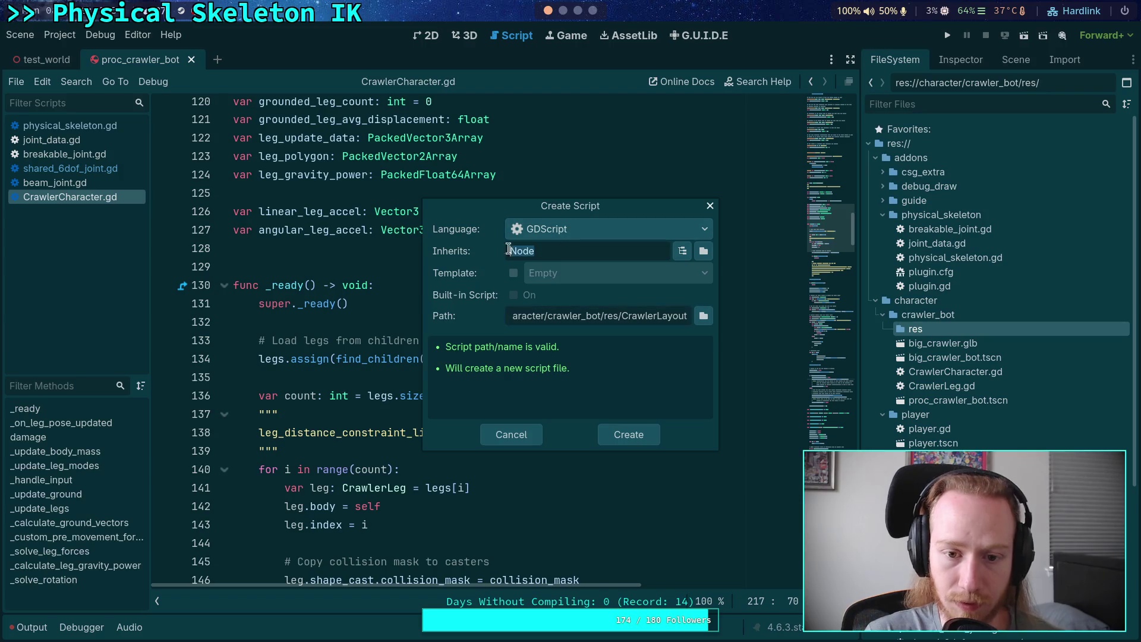
text(Resource)
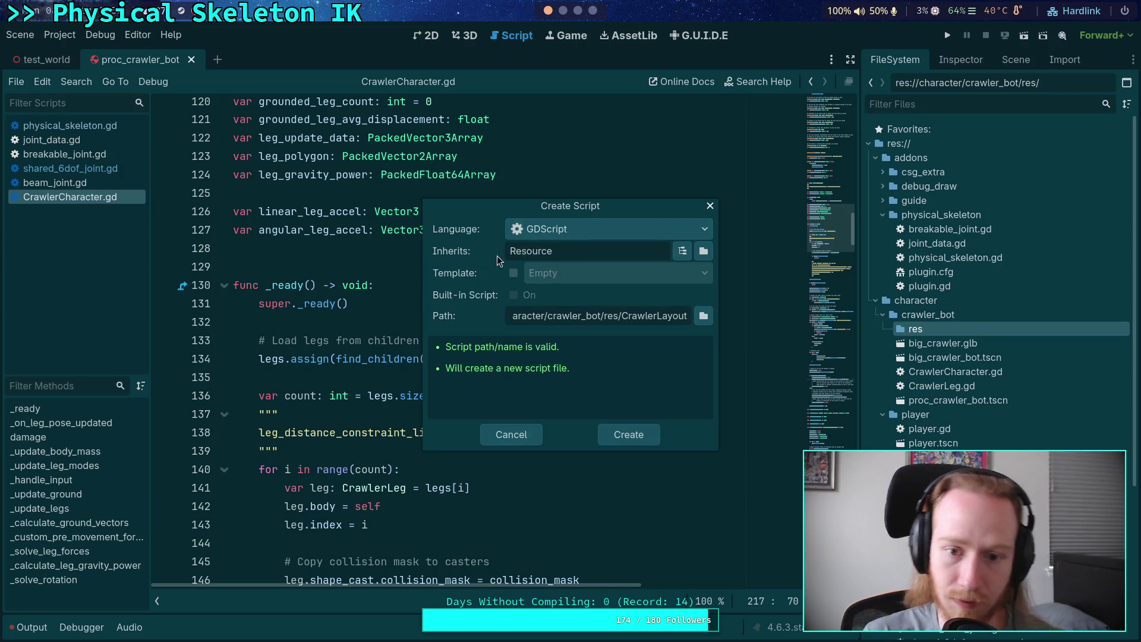
click(640, 443)
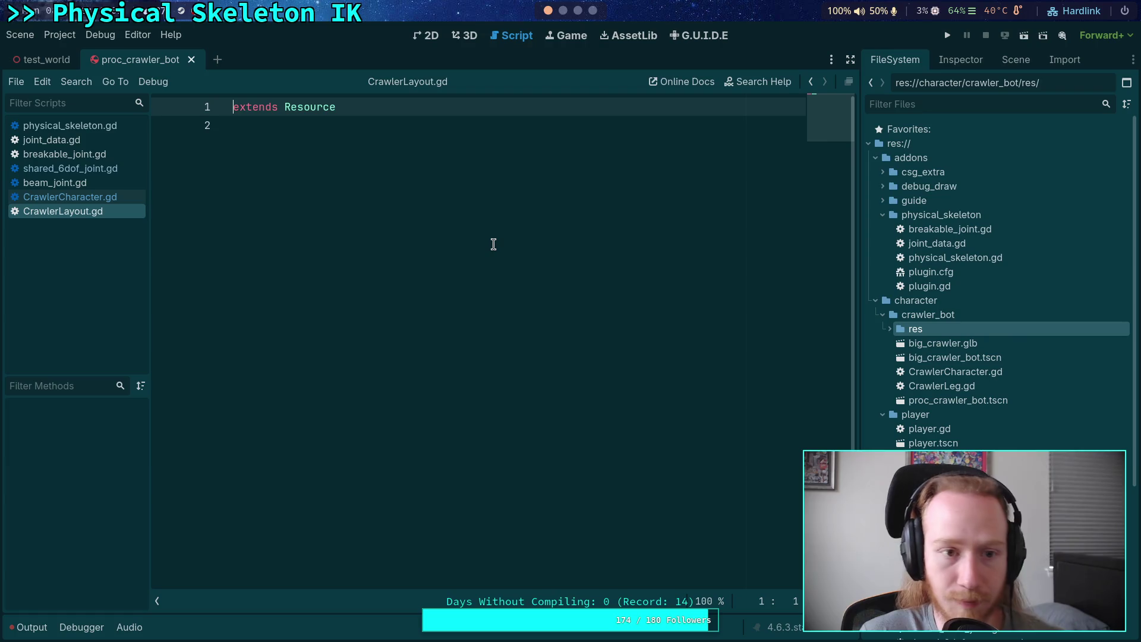
- Add the declaration class_name CrawlerLayout above extends Resource, fixing typos along the way
text(class_nsame)
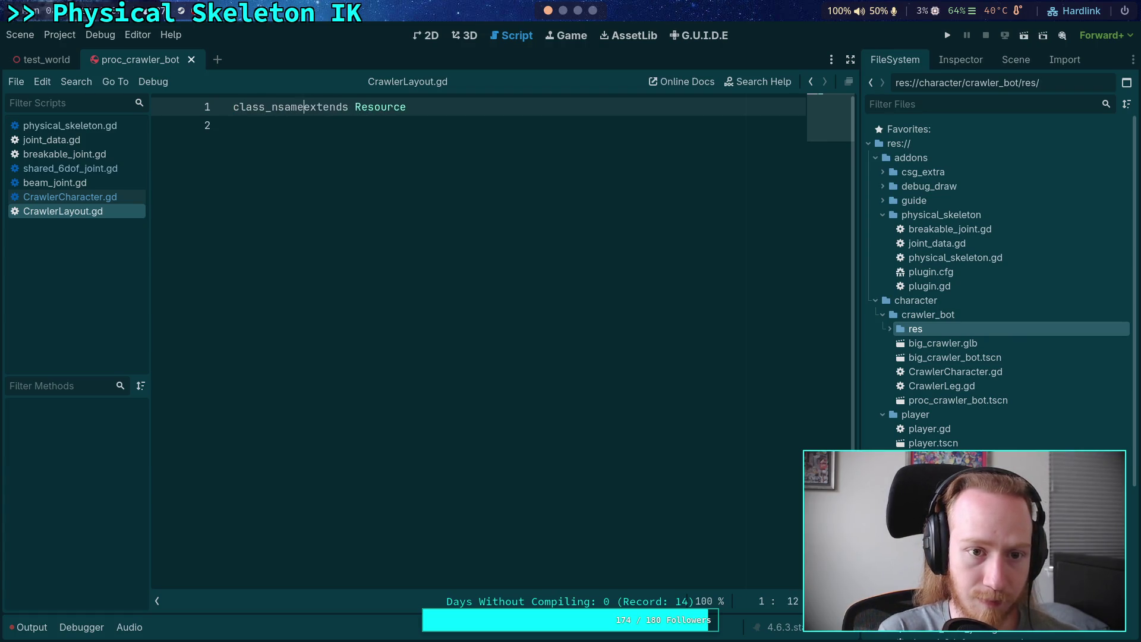
key(BackSpace)
key(BackSpace)
text(ame)
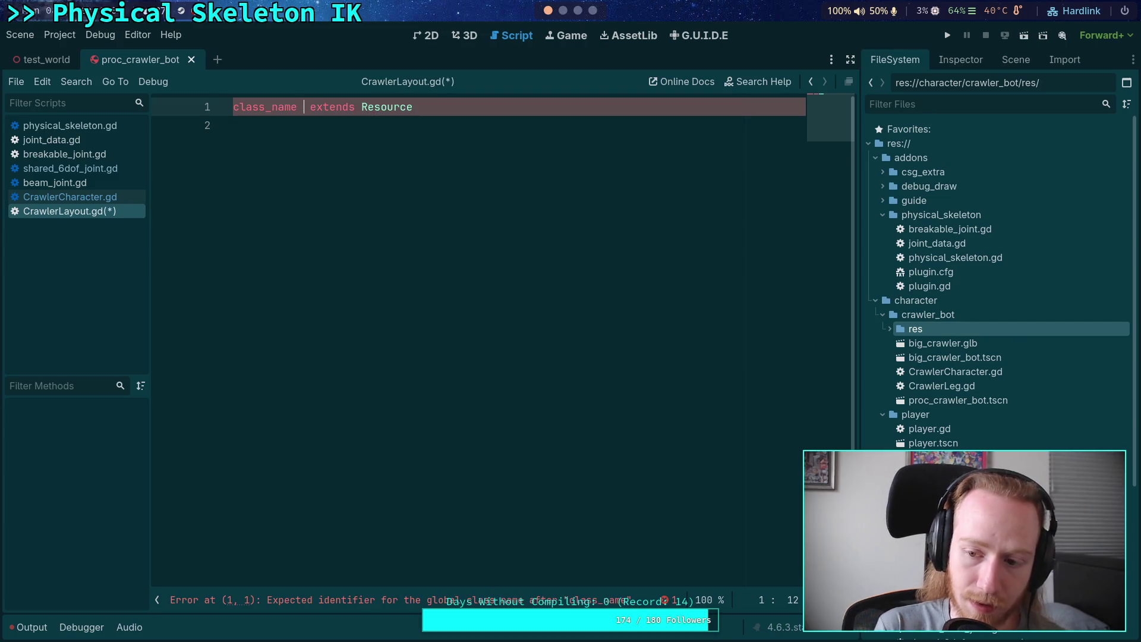
key(BackSpace)
key(BackSpace)
key(BackSpace)
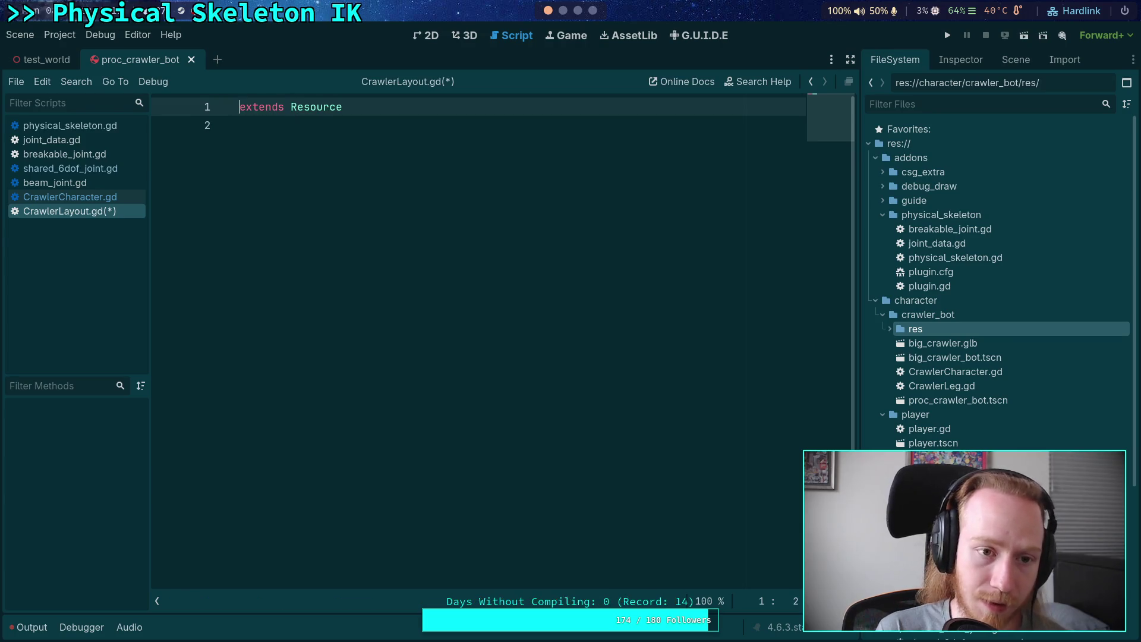
text(class_name)
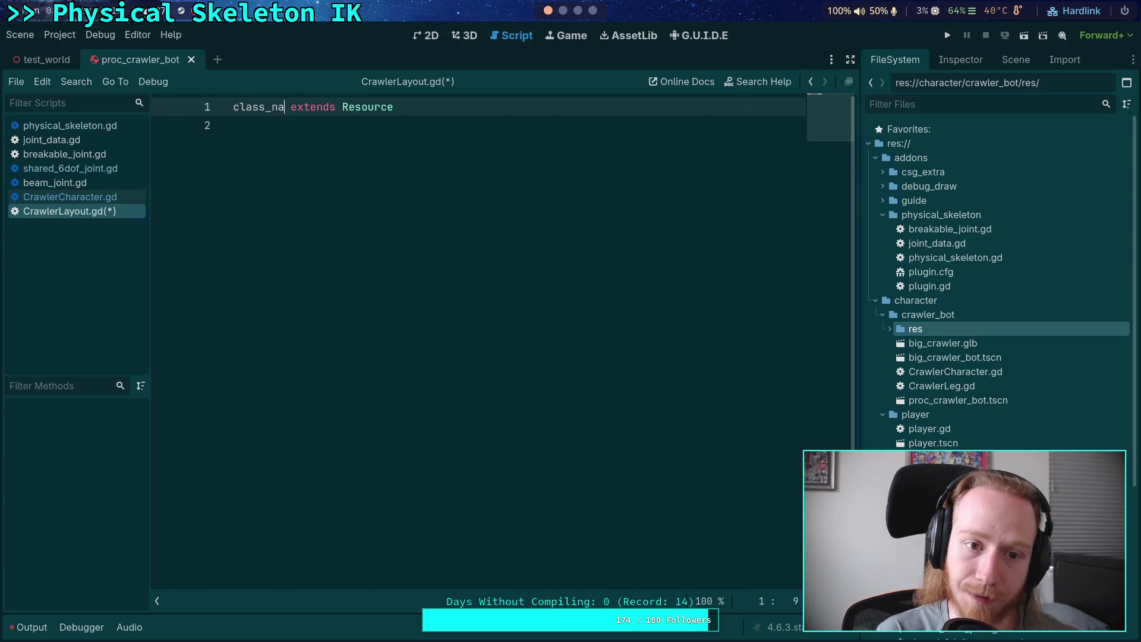
text( Cra)
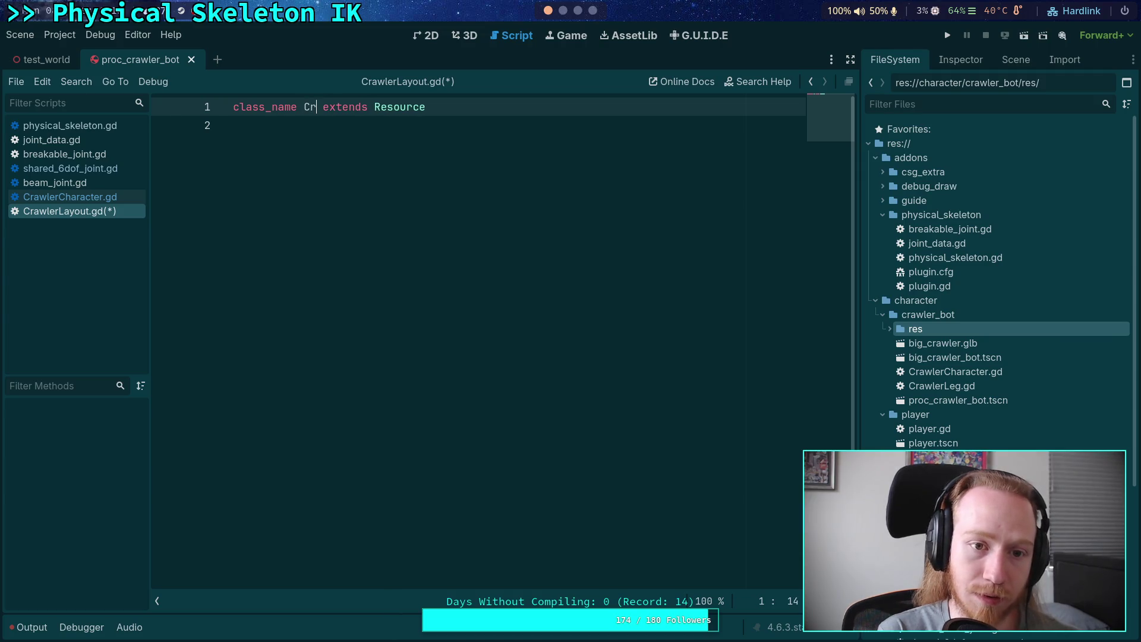
key(BackSpace)
key(BackSpace)
text(lerLayoun)
key(BackSpace)
text(t)
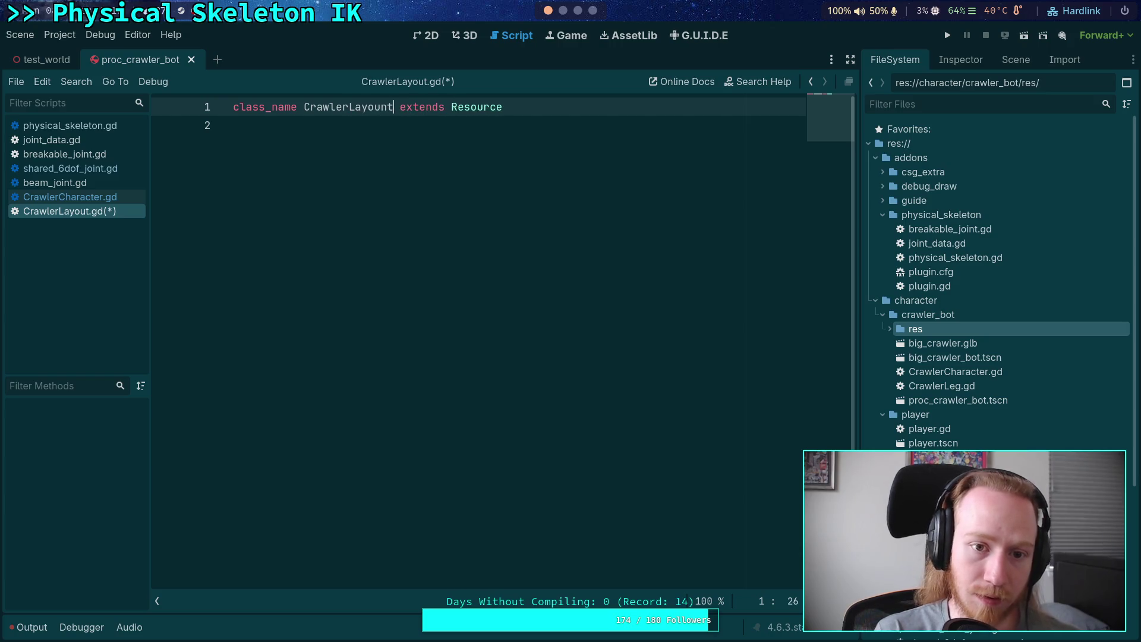
key(Left)
- Add a blank line after the declaration and save CrawlerLayout.gd
key(Down)
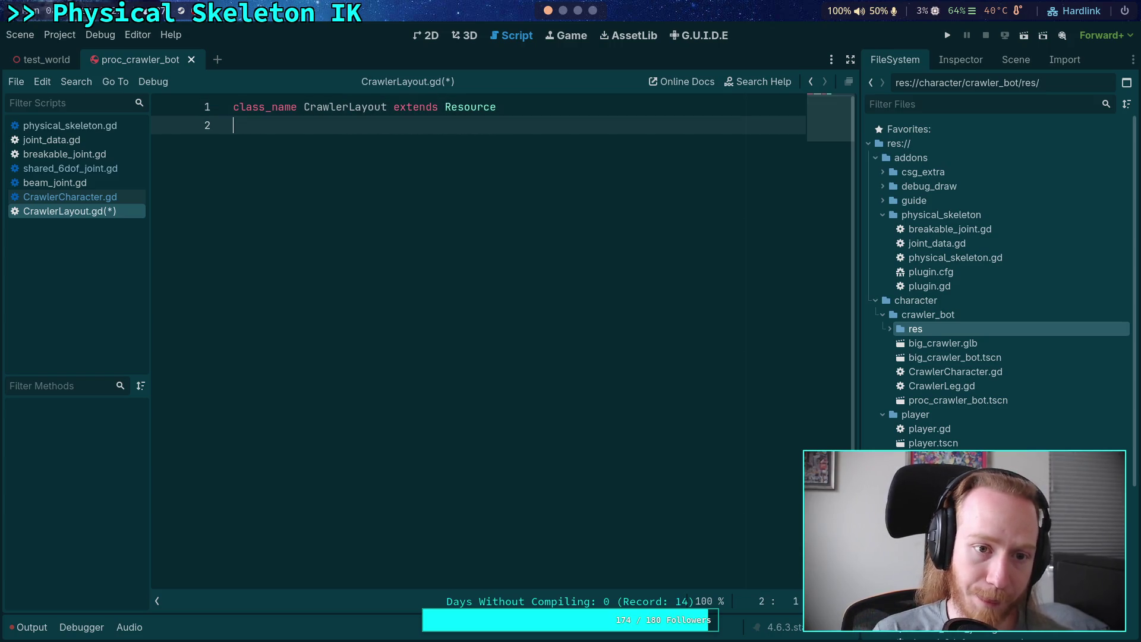
key(Return)
key(Return)
key(ctrl+s)
key(Return)
key(Return)
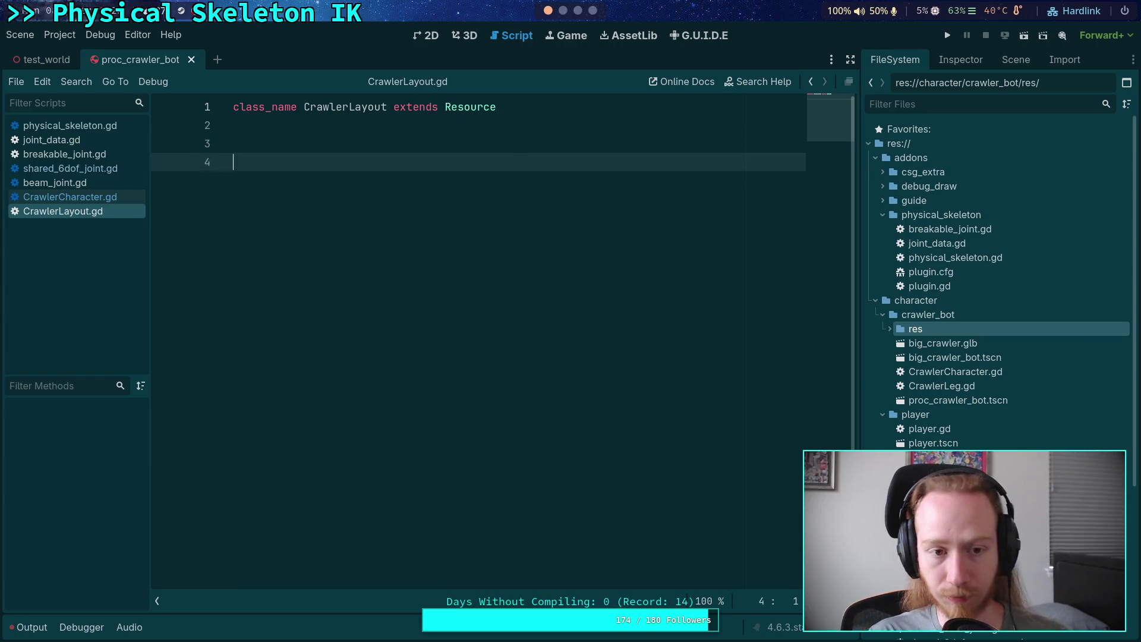
key(Up)
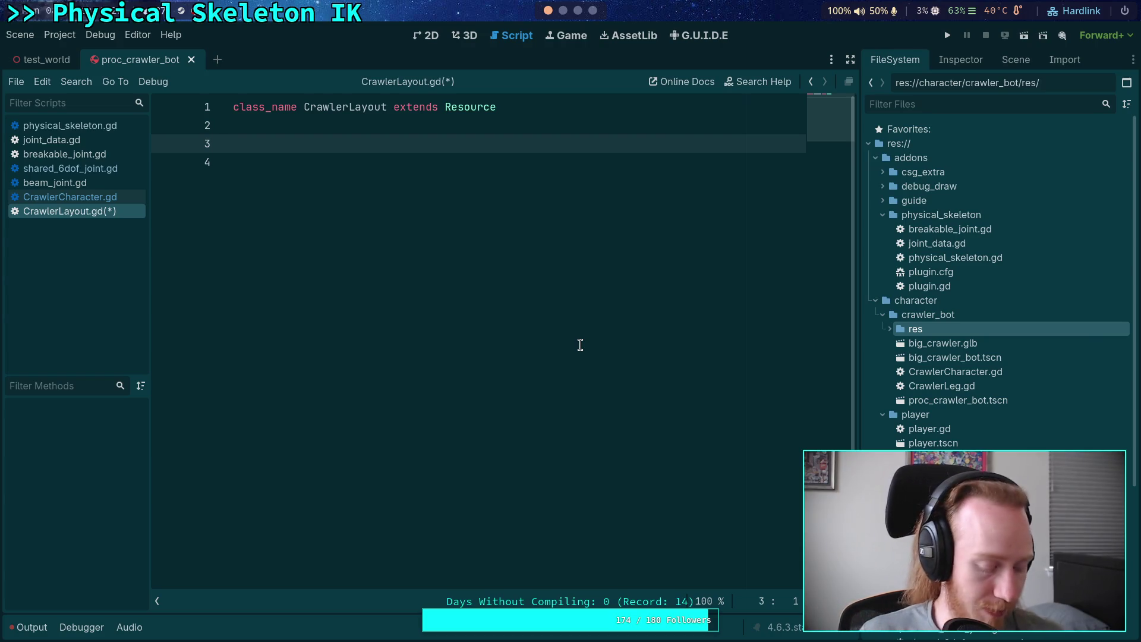
key(Return)
text(@)
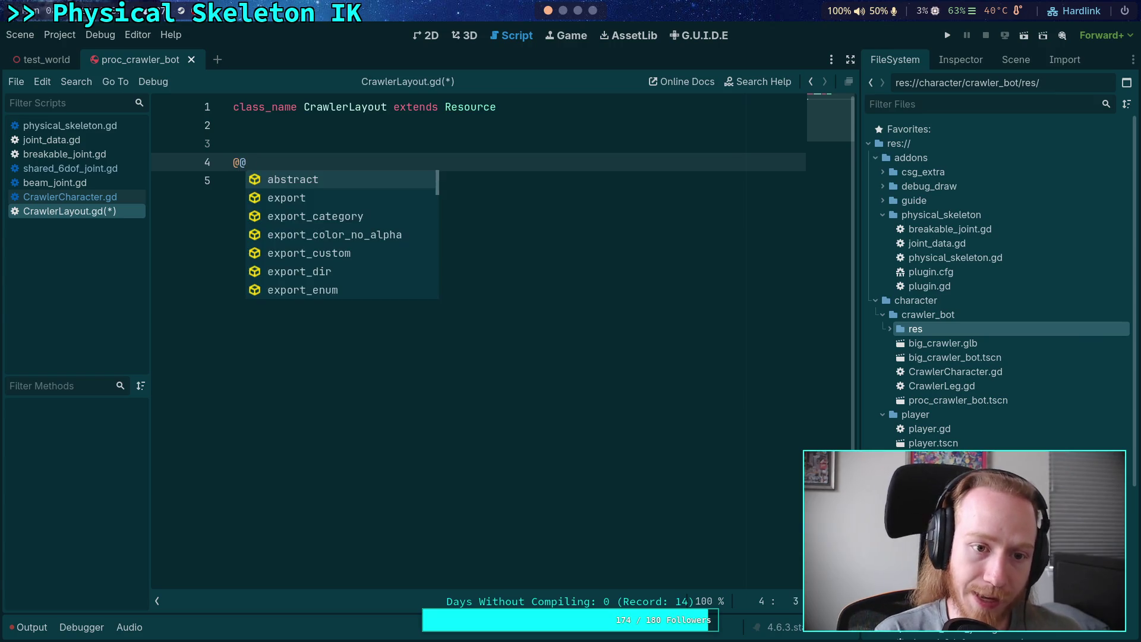
text(export_to)
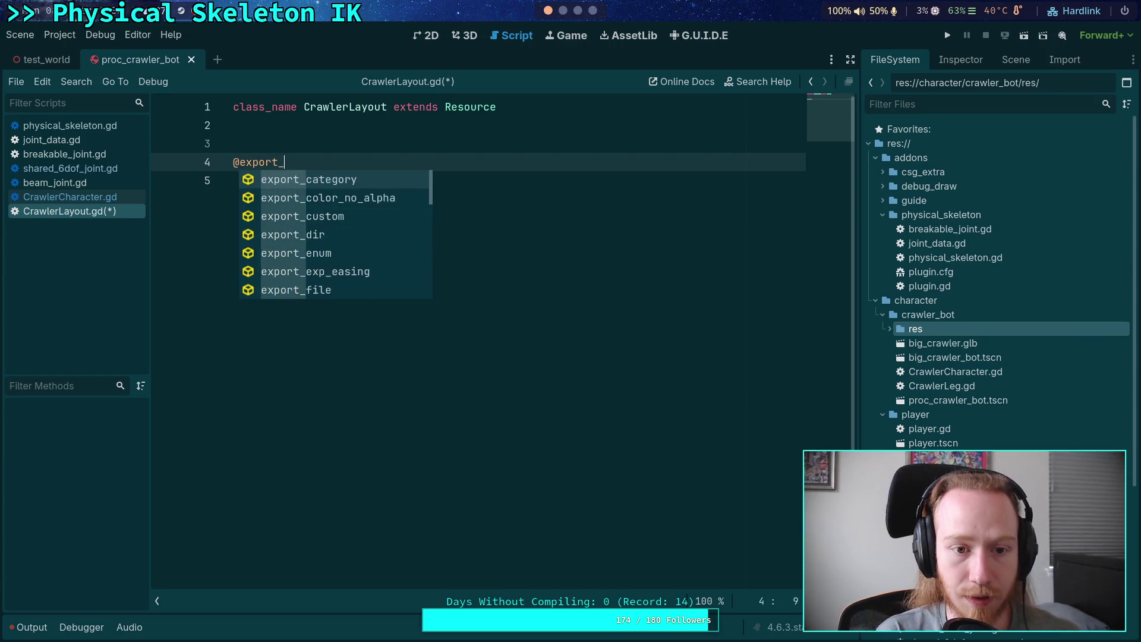
key(Return)
text(')
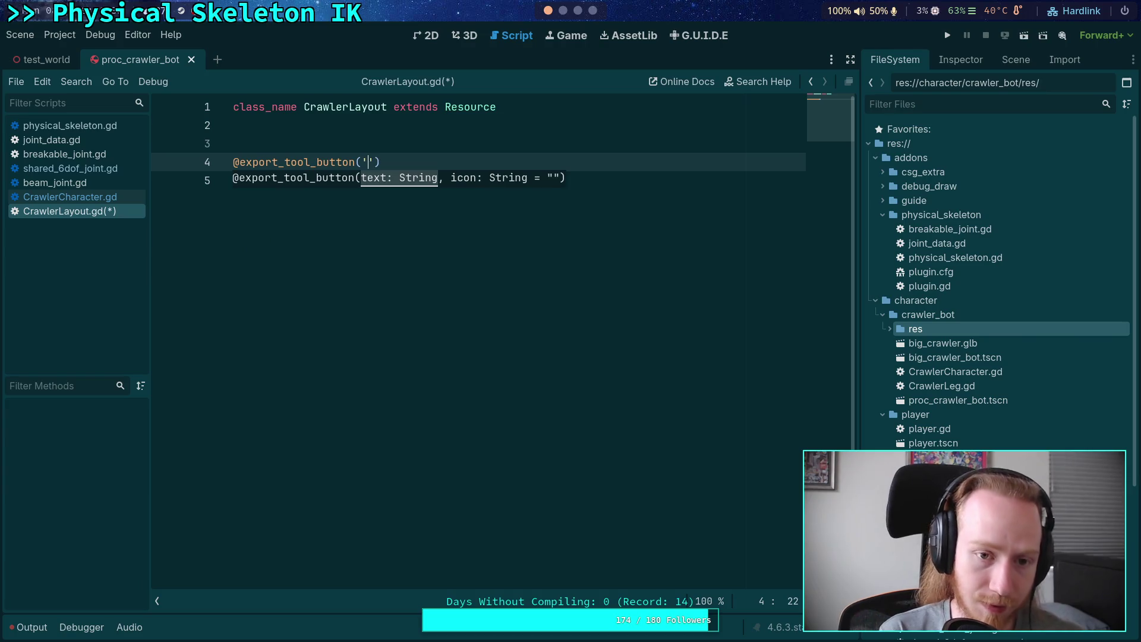
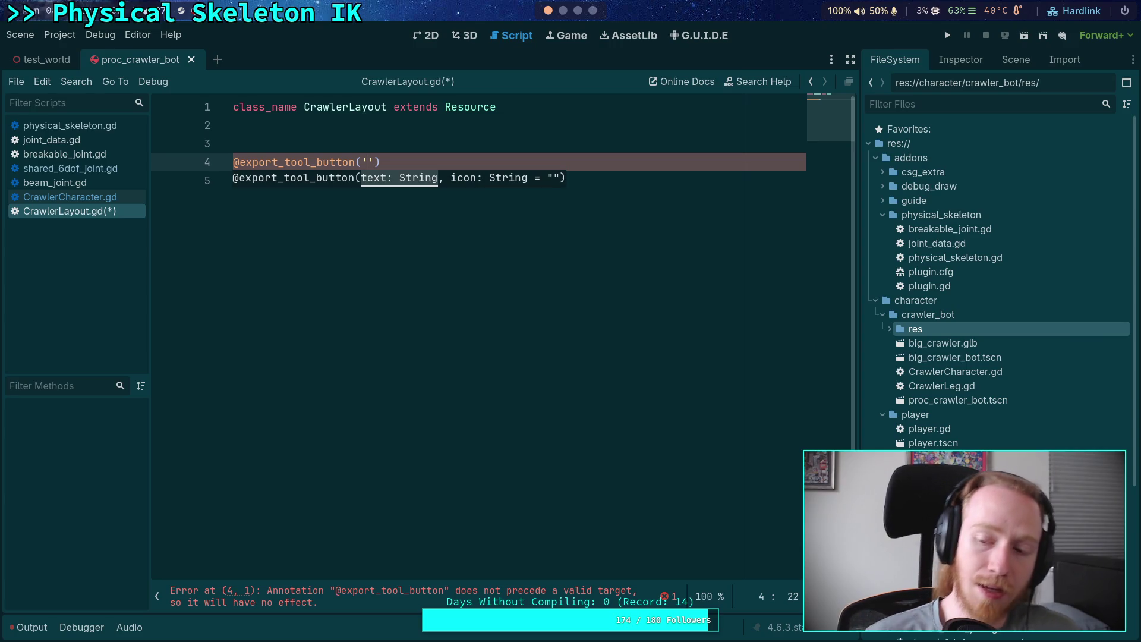
click(646, 320)
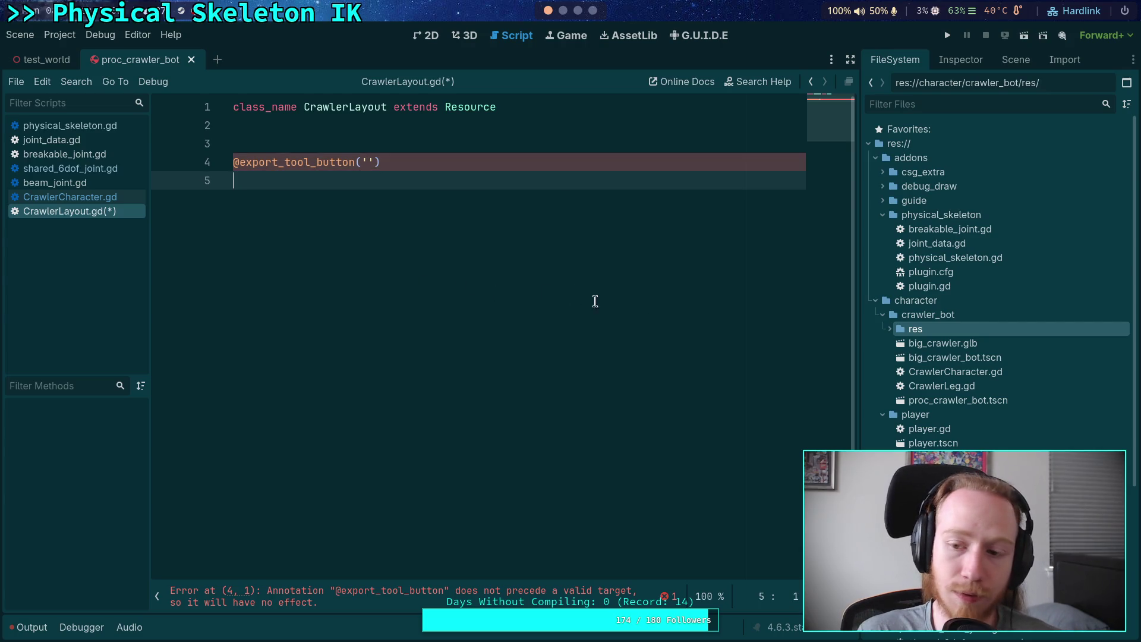
right_click(312, 164)
click(359, 347)
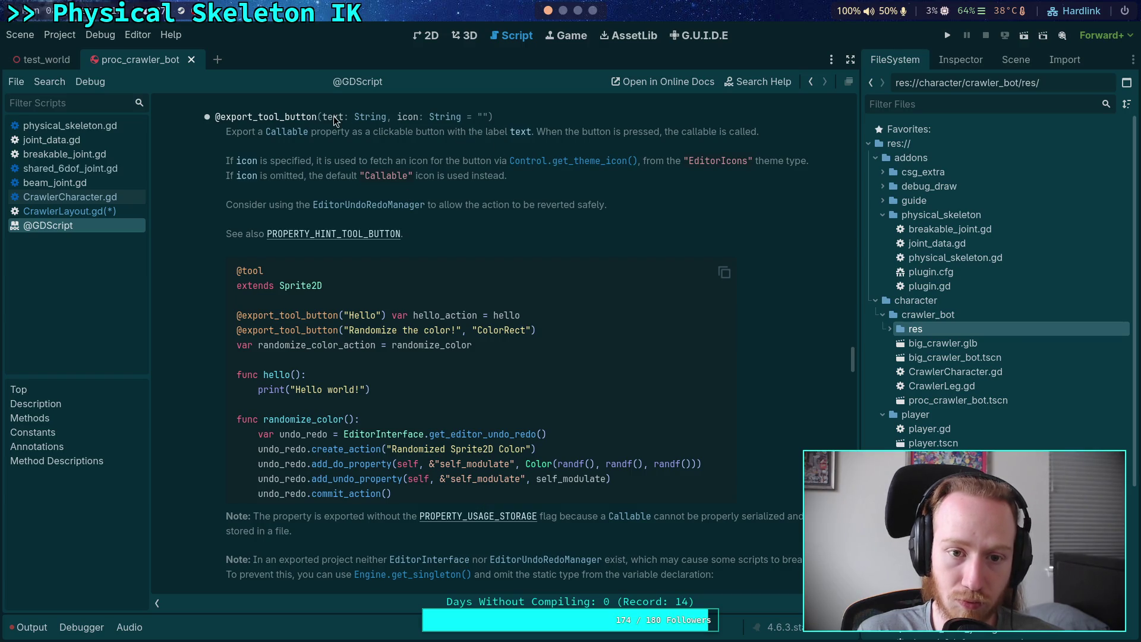
click(322, 241)
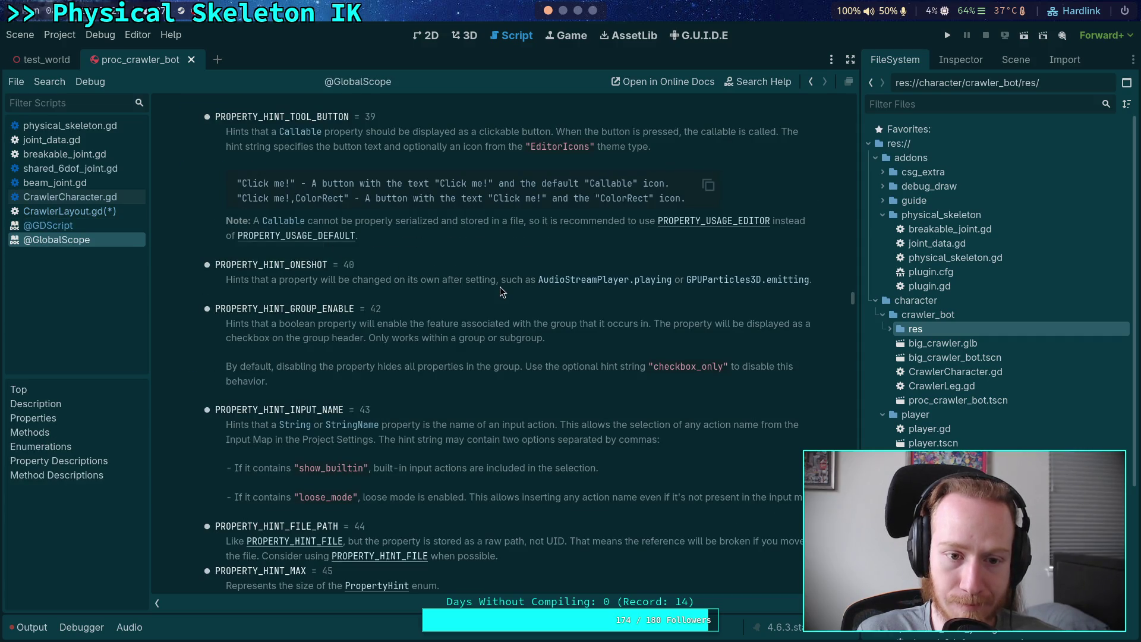
scroll(500, 286, up, 5)
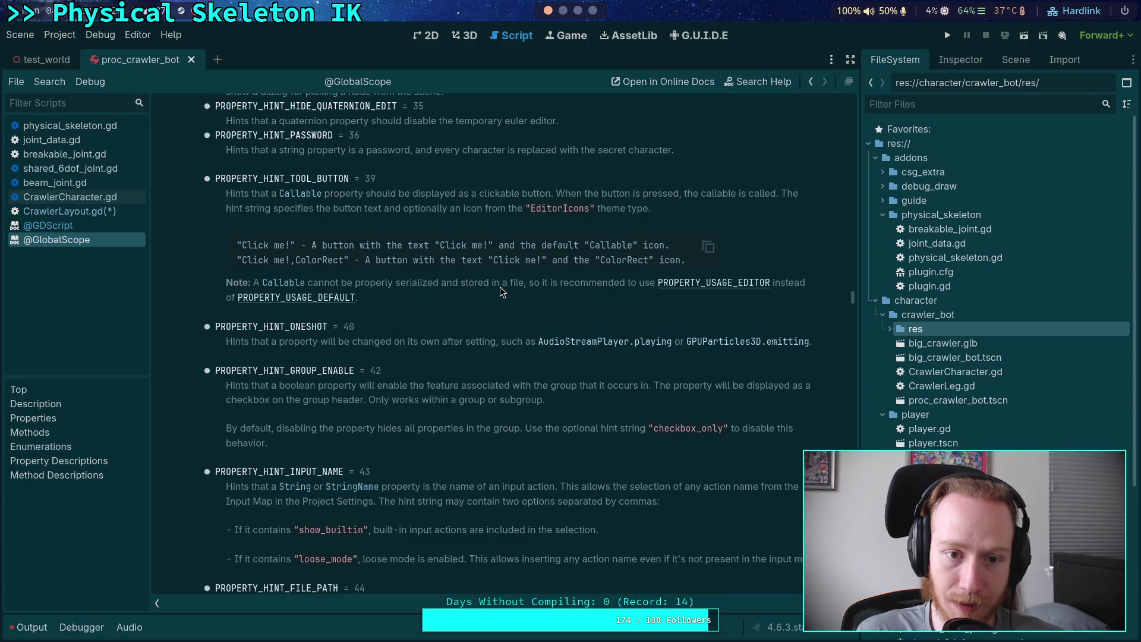
- Switch to the terminal workspace and focus the Neovim buffer showing node.cpp
click(570, 12)
click(577, 15)
click(562, 10)
click(553, 31)
click(569, 228)
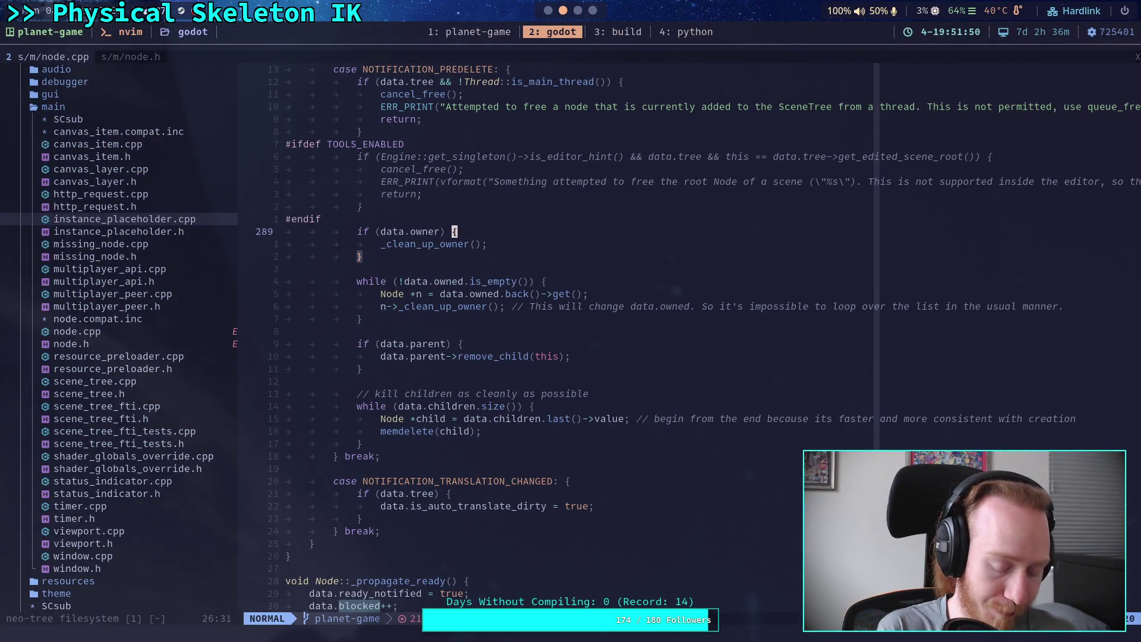
- Live-grep the source for PROPERTY_HINT_TOOL_BUTTON and preview the match in tool_button_editor_plugin.cpp
key(space)
text(fgPRO)
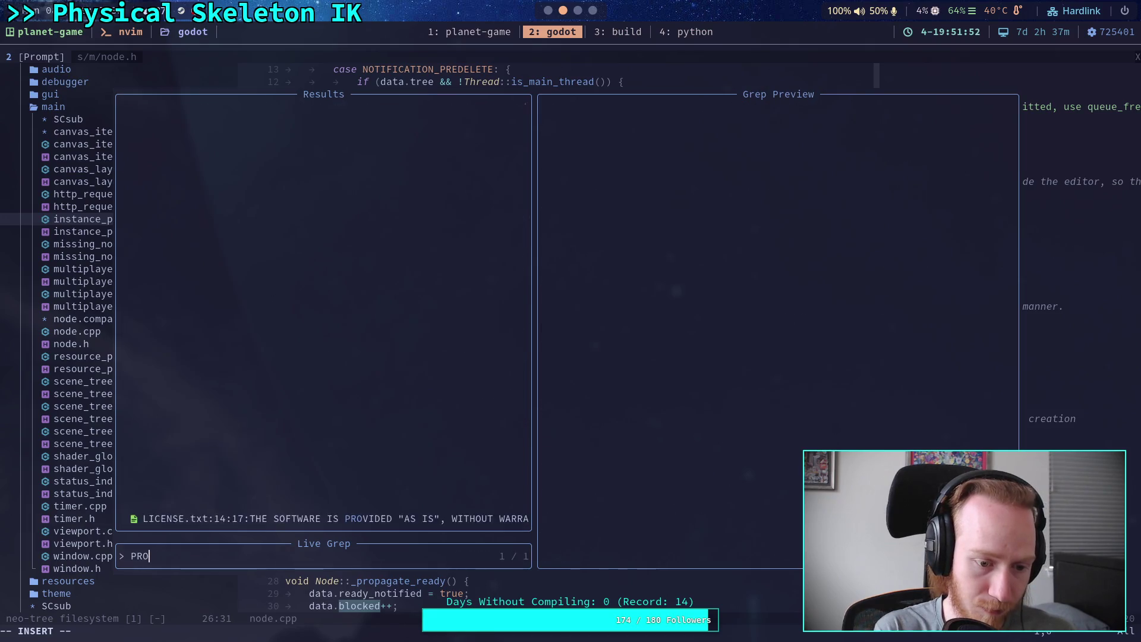
text(PERTY_HINT_)
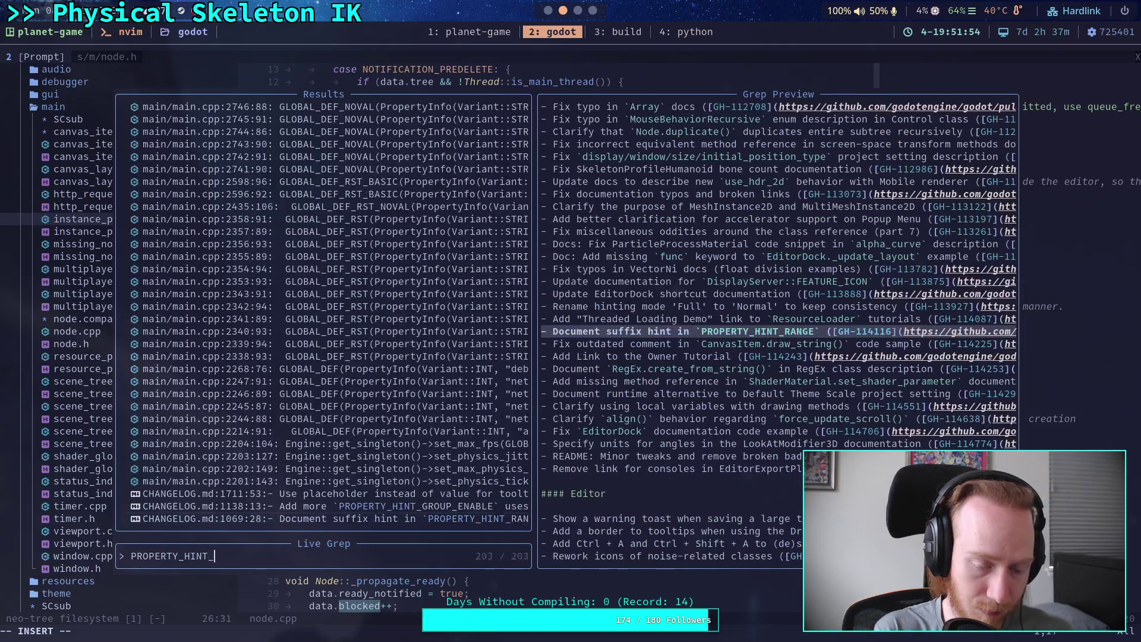
text(TOOL_BUTTON)
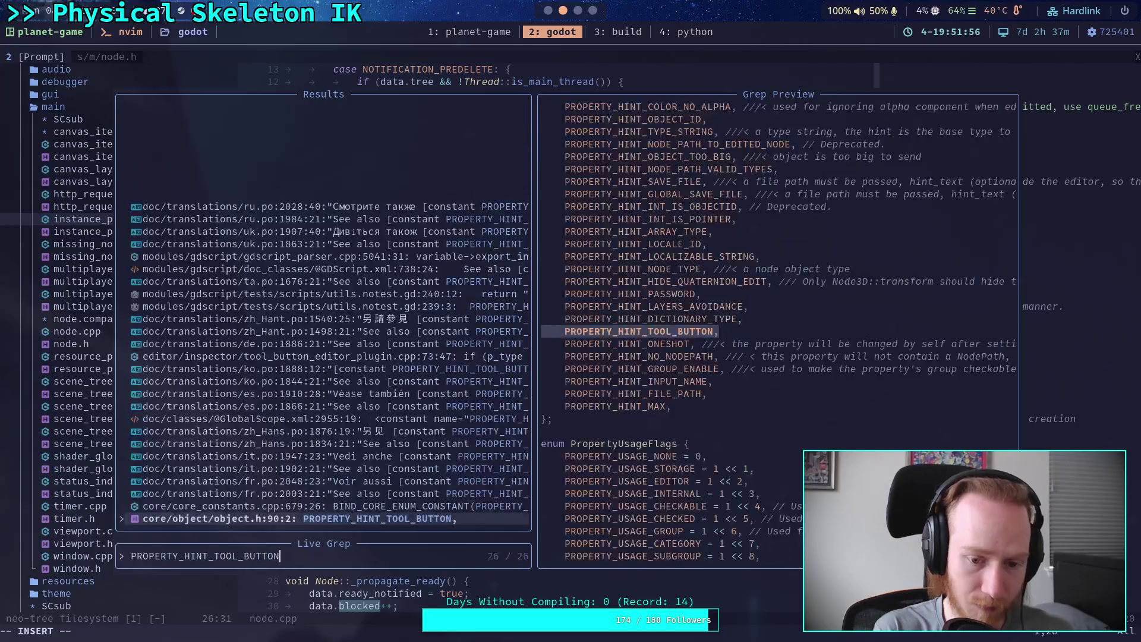
key(Up)
key(Up)
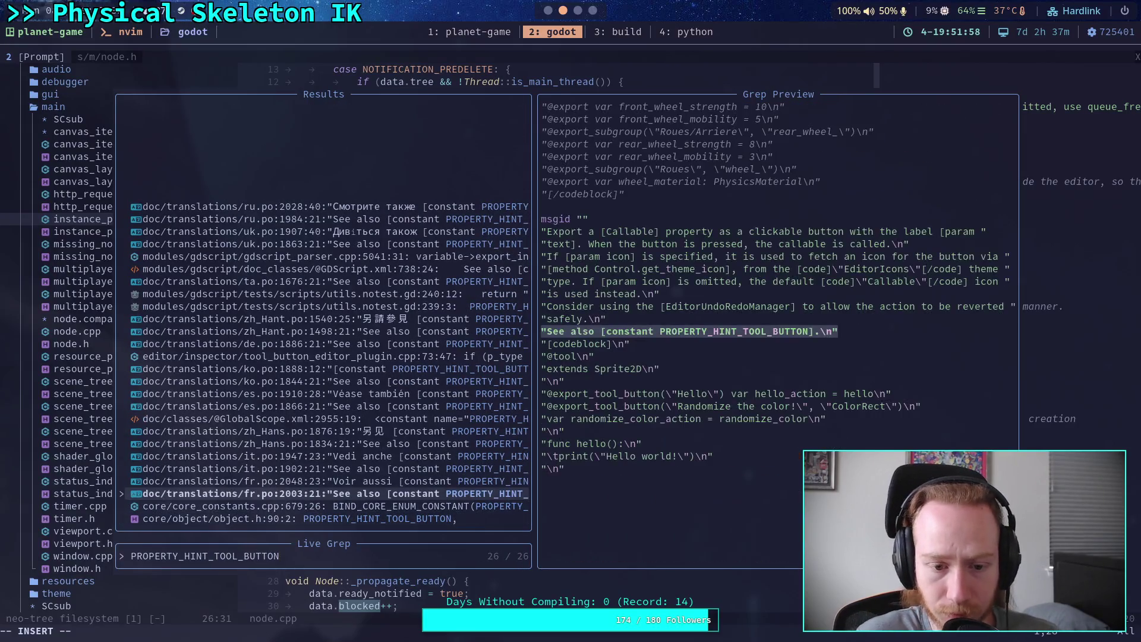
key(Up)
key(Up)
key(Up)
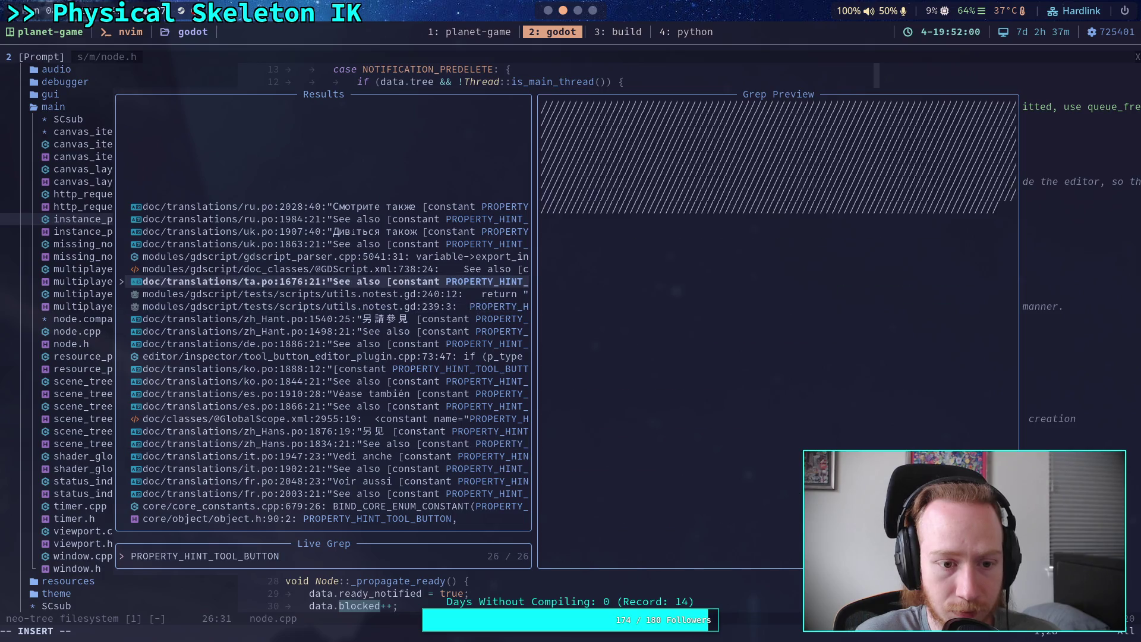
key(Down)
key(Down)
key(Down)
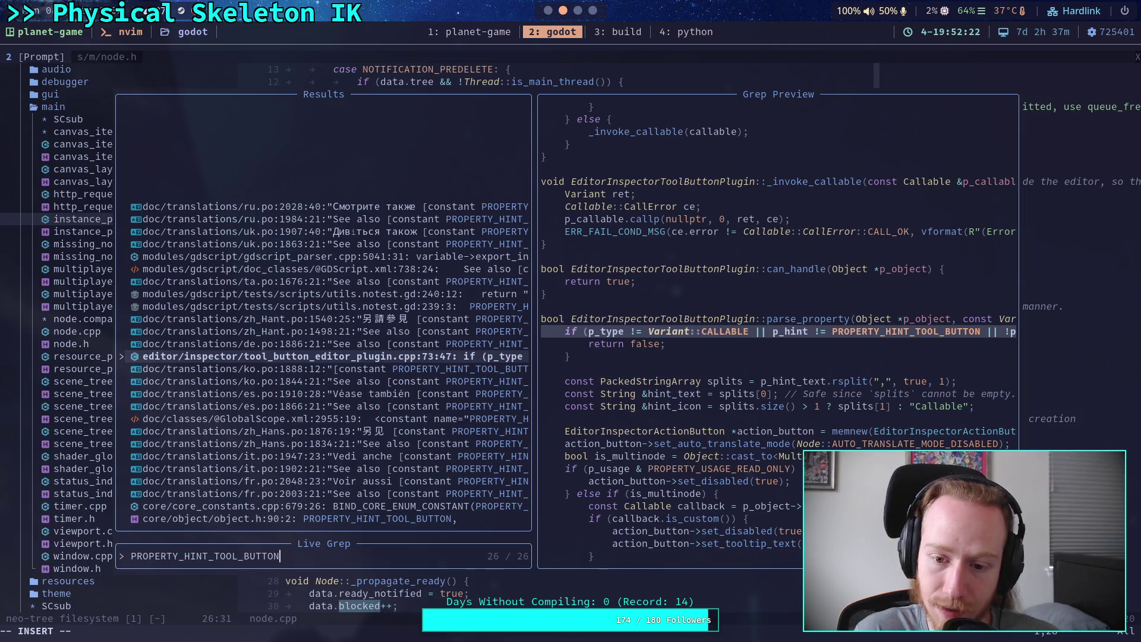
key(super+1)
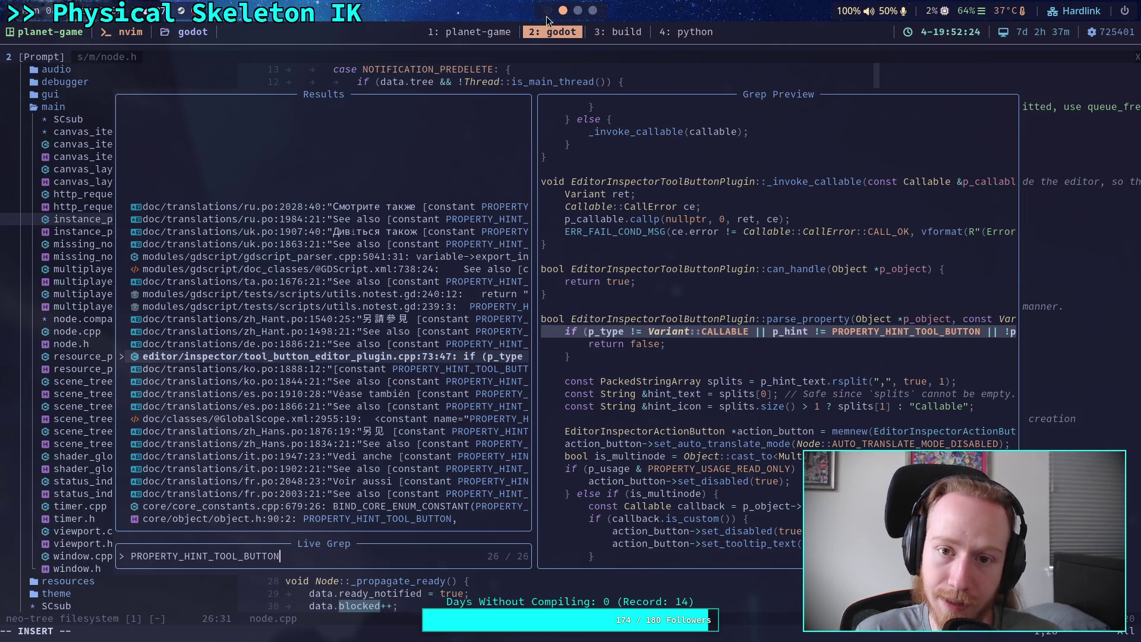
- Back in CrawlerLayout.gd, delete the old annotation on line 4, leaving a fresh line
click(66, 211)
drag(460, 164, 184, 146)
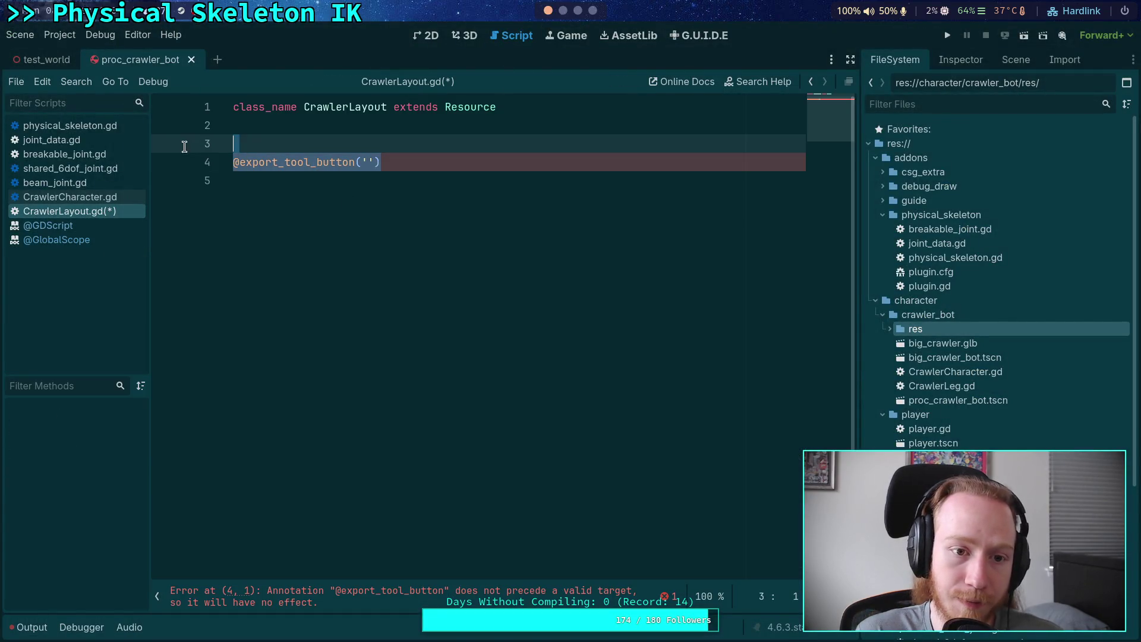
key(BackSpace)
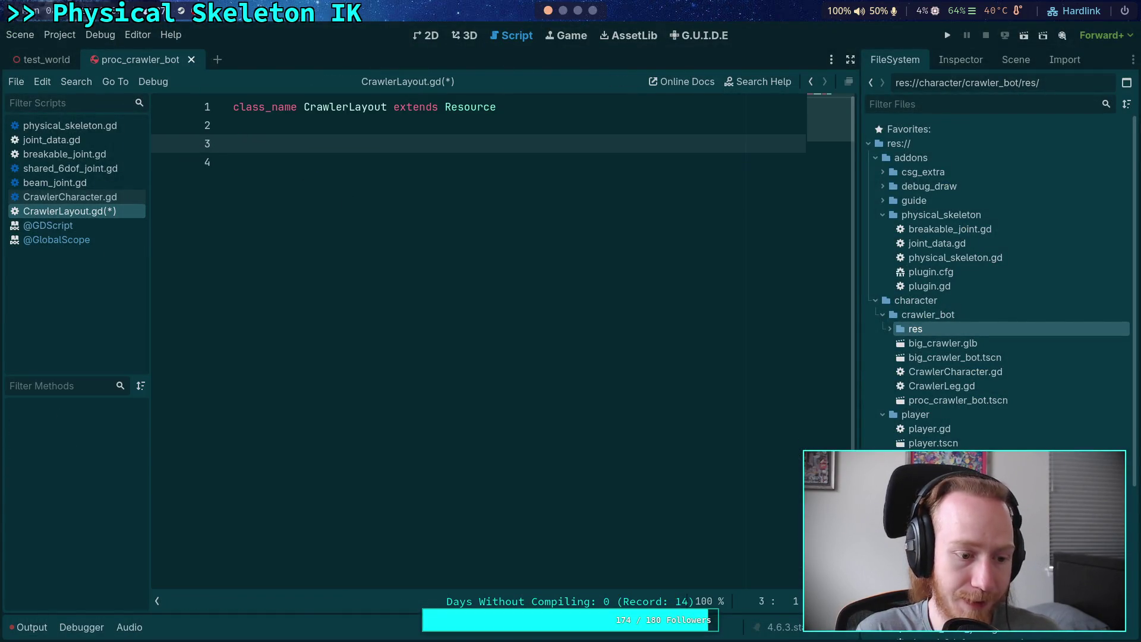
key(Return)
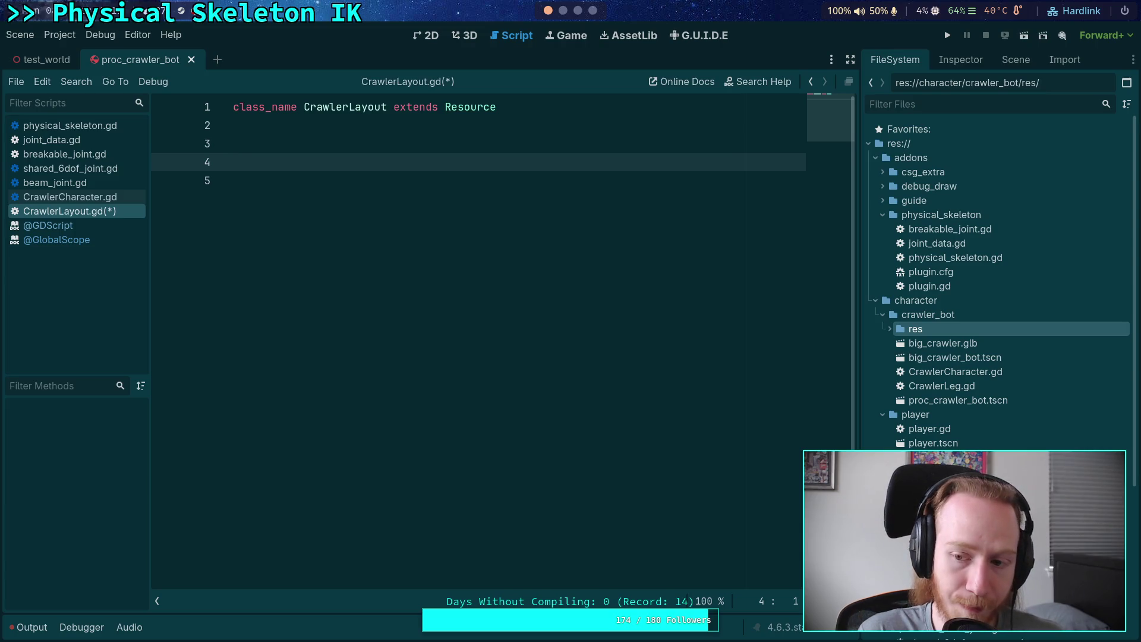
key(Up)
key(Down)
text(@)
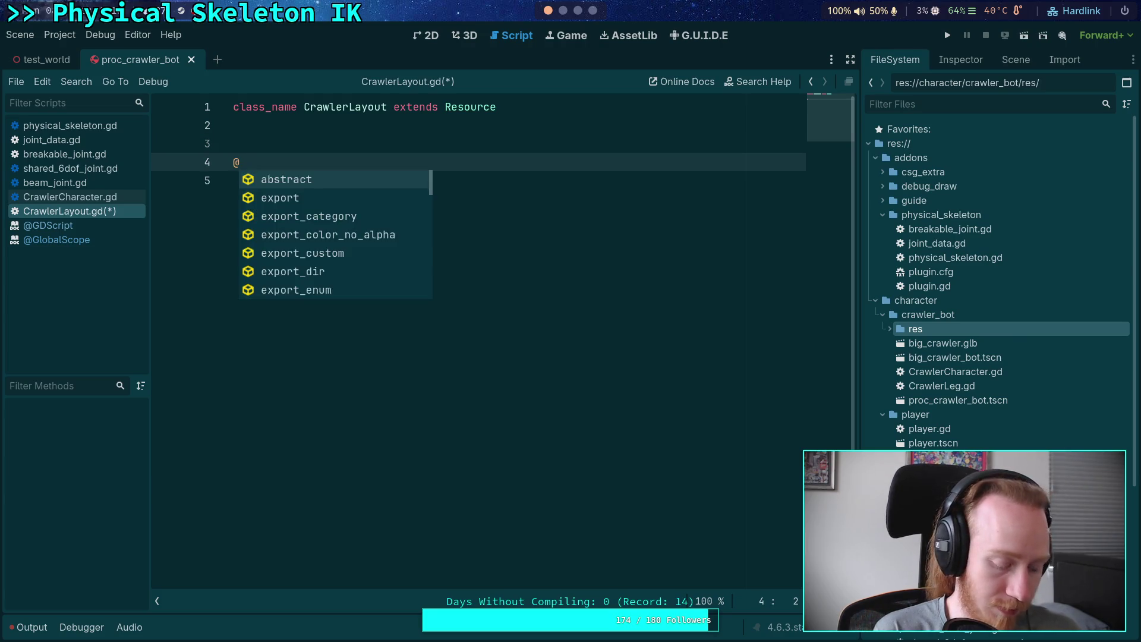
text(export_to)
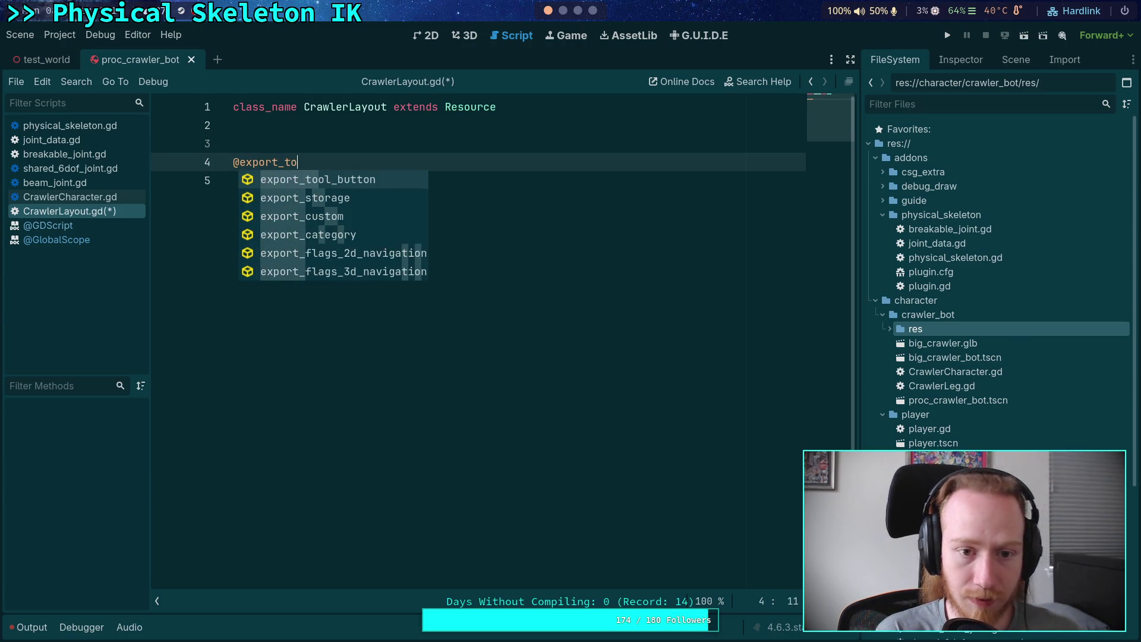
key(Return)
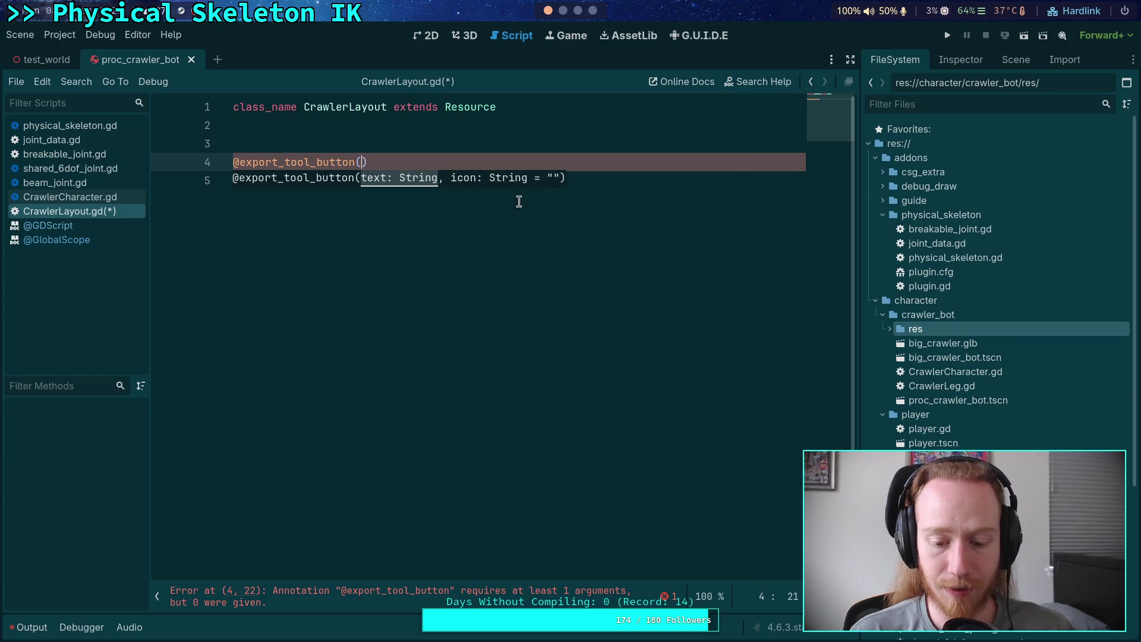
text(')
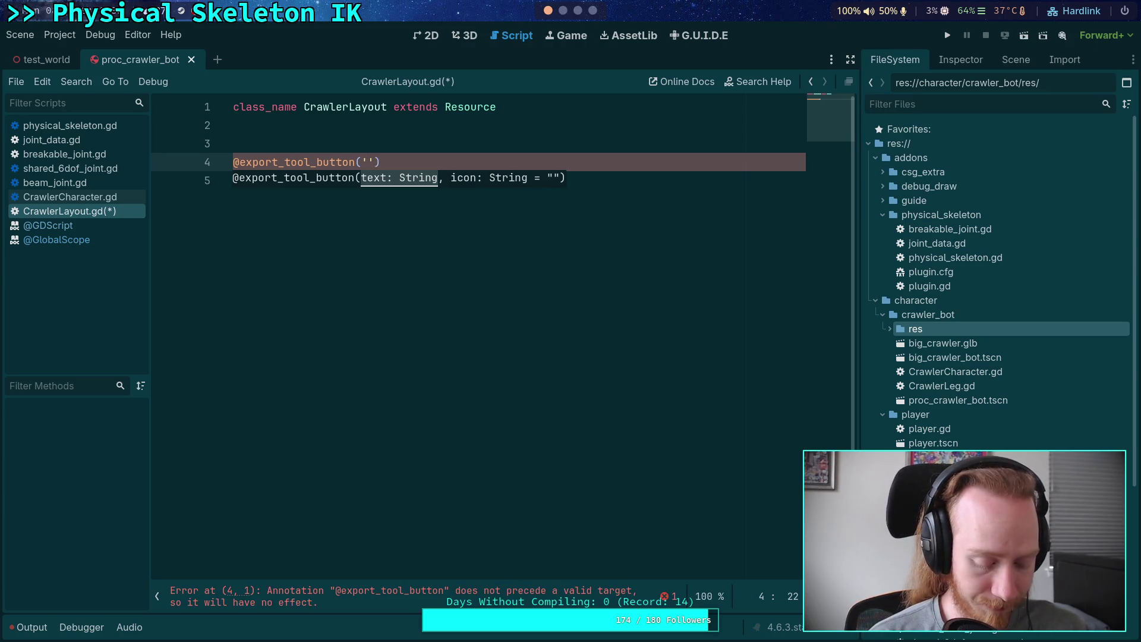
text(Build T)
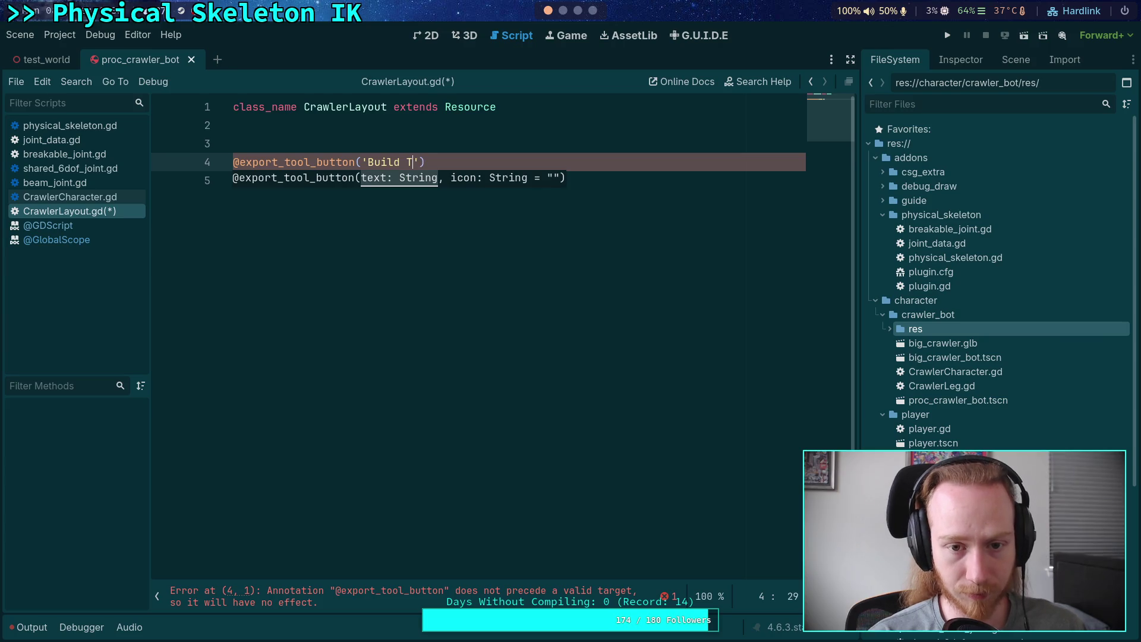
text(Craw)
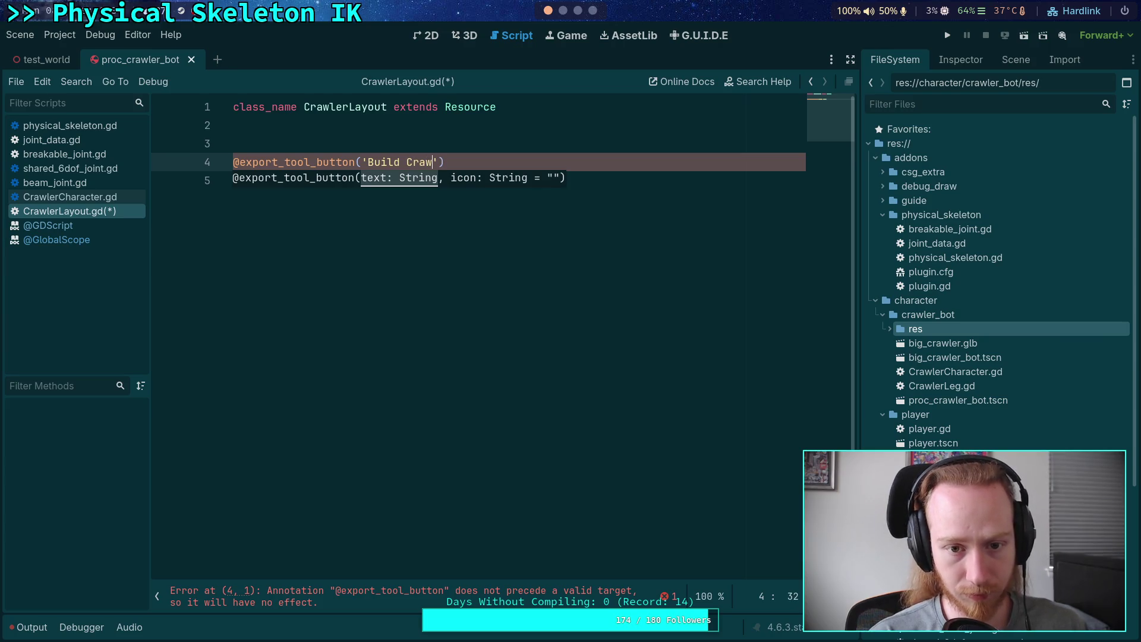
key(BackSpace)
key(BackSpace)
key(BackSpace)
key(BackSpace)
key(BackSpace)
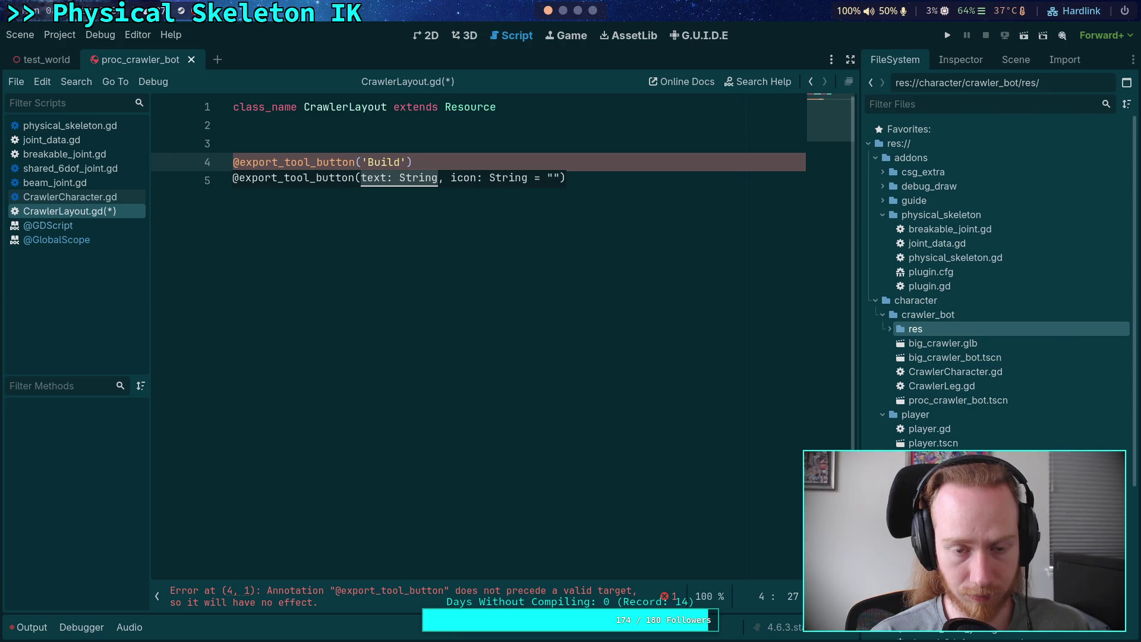
text(Crawle)
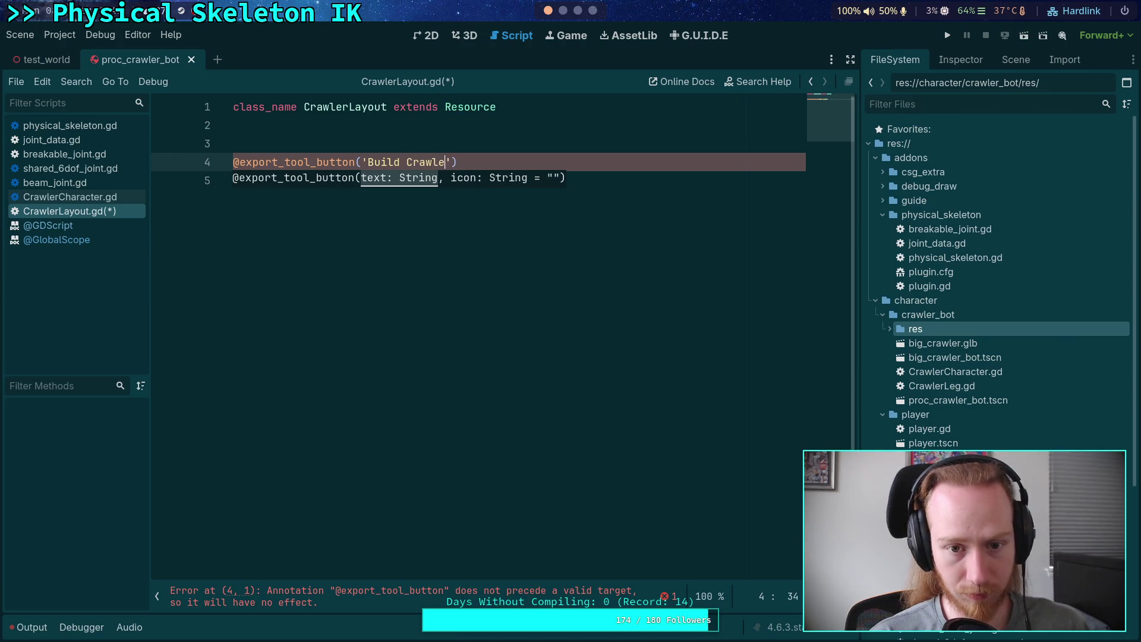
text(r')
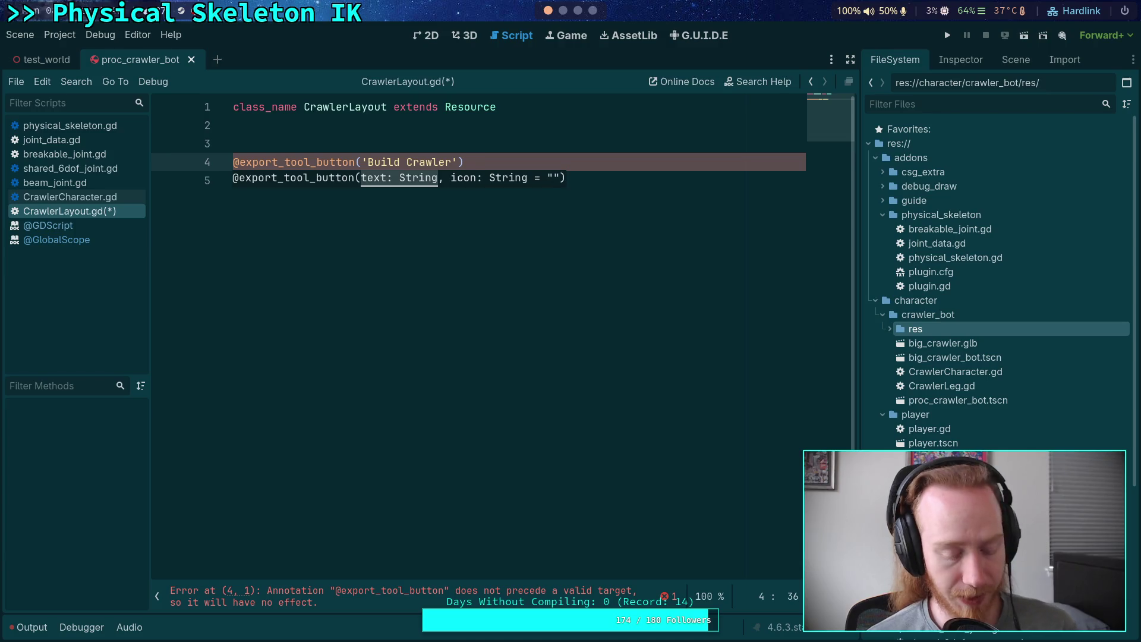
text(, )
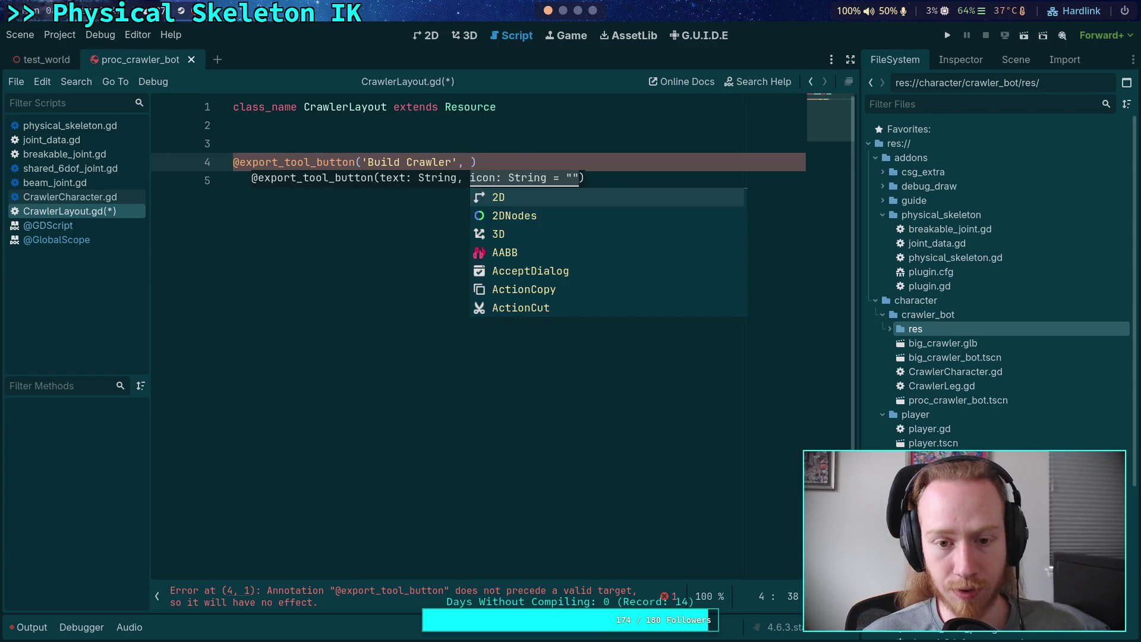
text(')
- Choose 'Bake' from the icon suggestions as the tool button's second argument
key(Down)
key(Down)
key(Down)
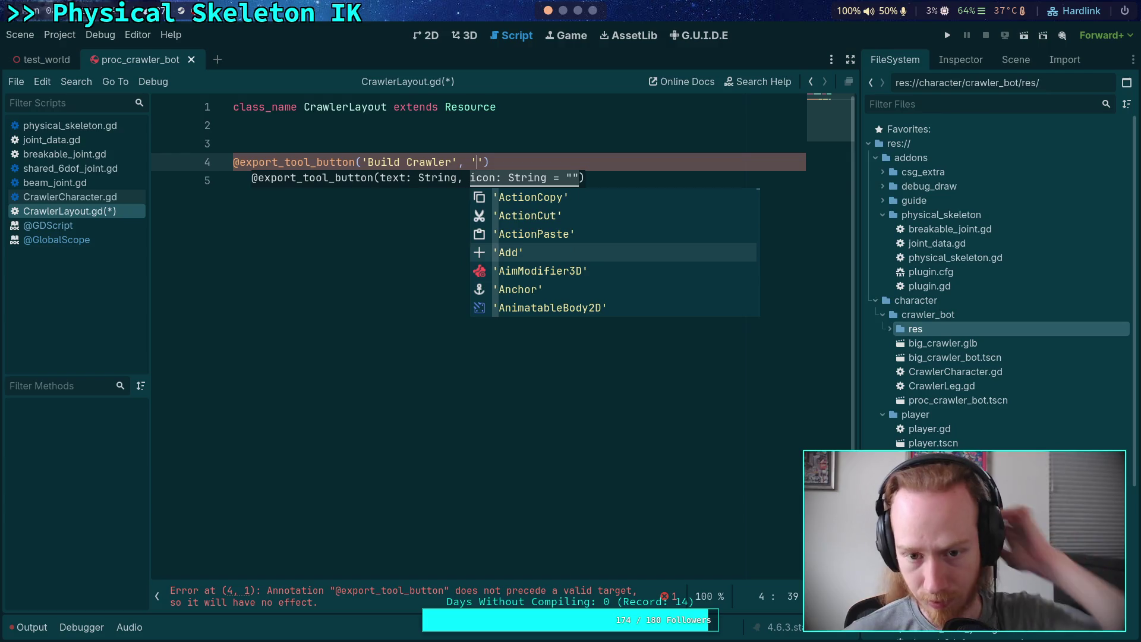
key(Down)
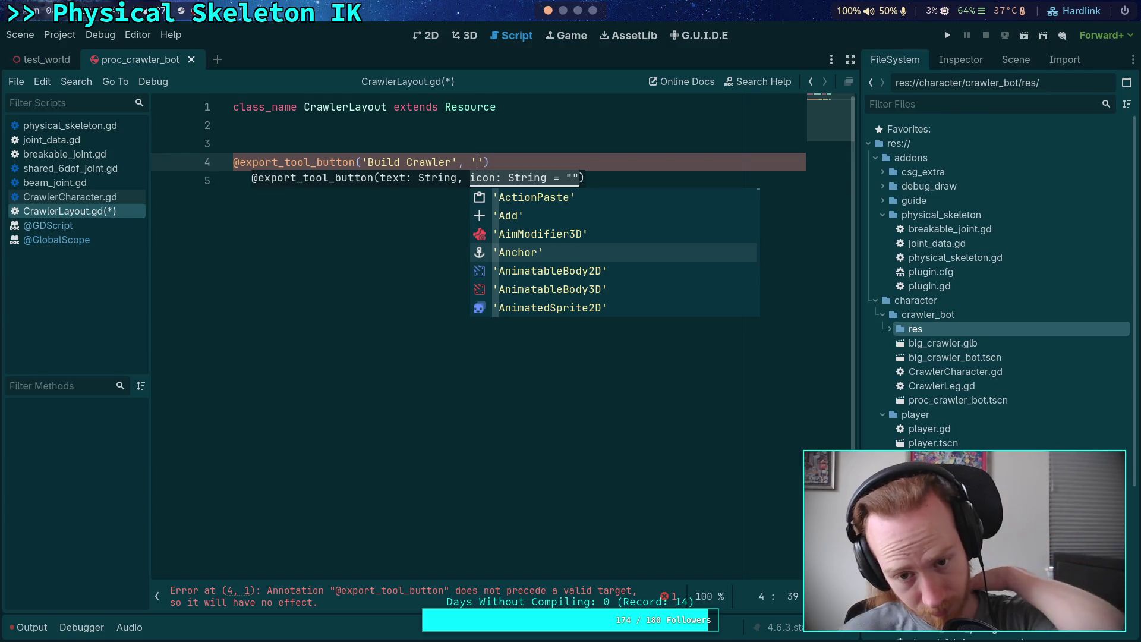
key(Up)
key(Up)
key(Down)
key(Down)
key(Down)
key(Down)
key(Down)
key(Down)
key(Down)
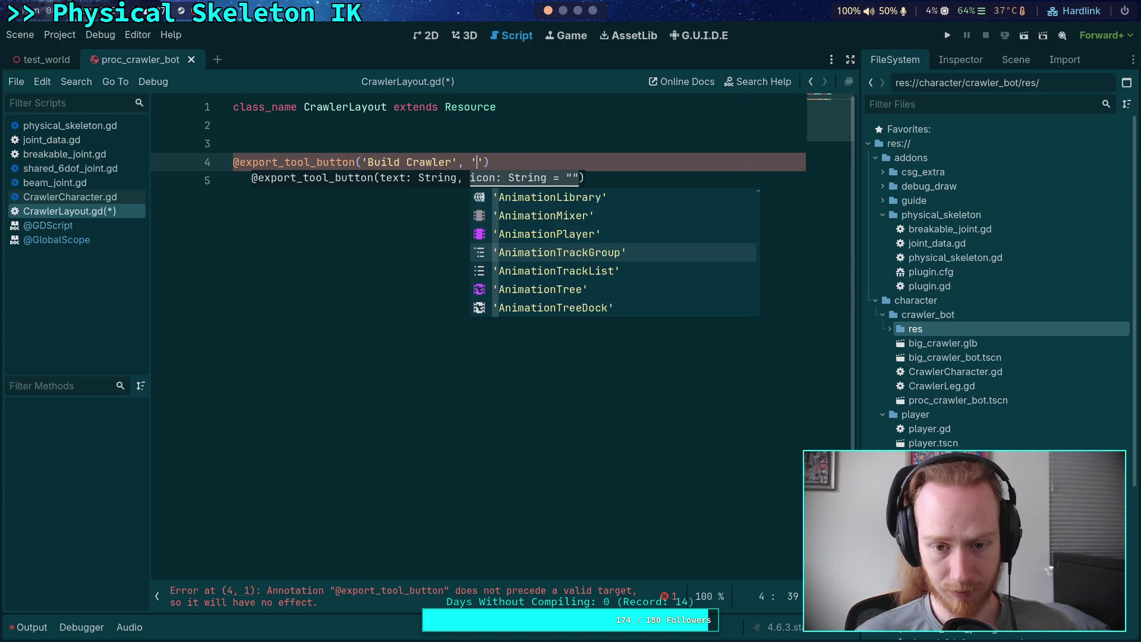
key(Down)
key(Down)
key(Down)
key(Down)
key(Down)
key(Down)
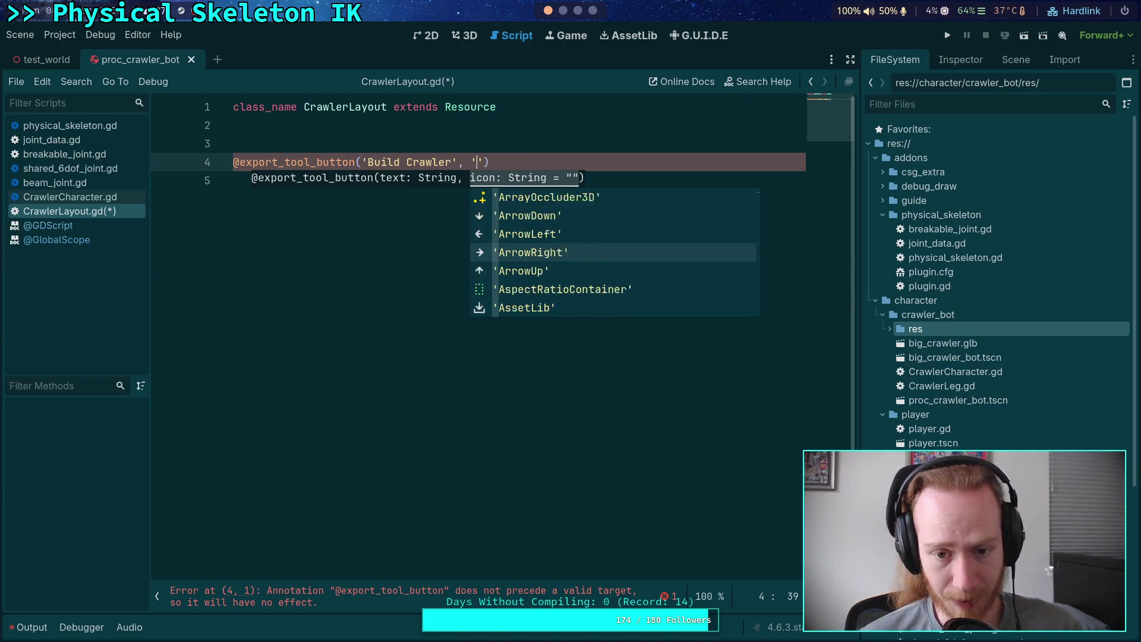
key(Down)
key(Down)
key(Down)
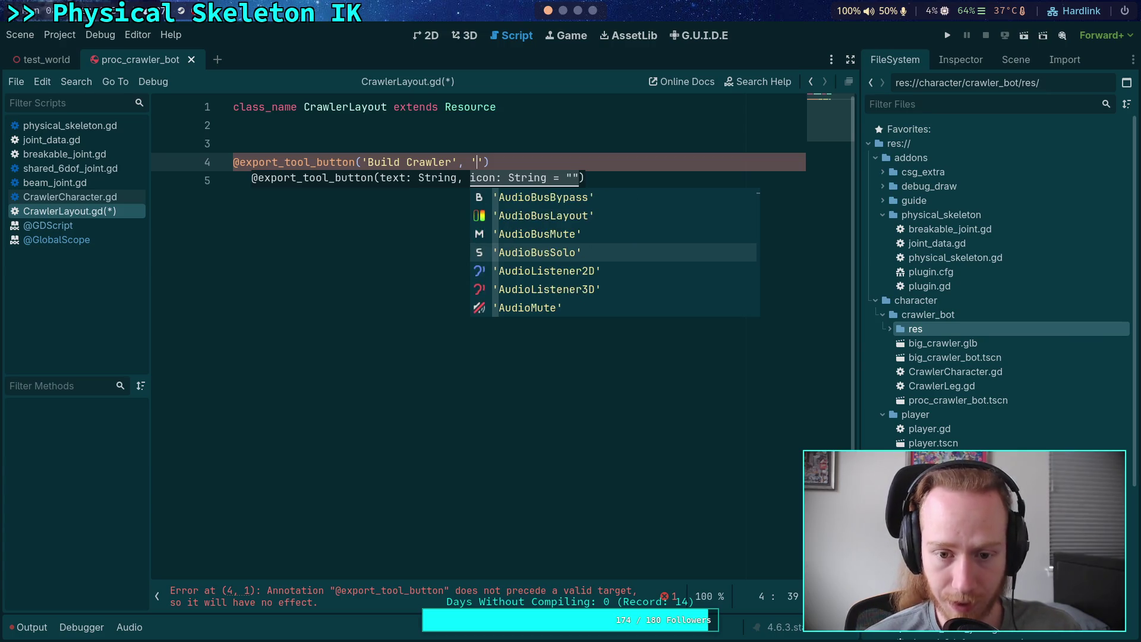
key(Down)
key(Down)
key(Down)
key(Down)
key(Down)
key(Down)
key(Down)
key(Down)
key(Down)
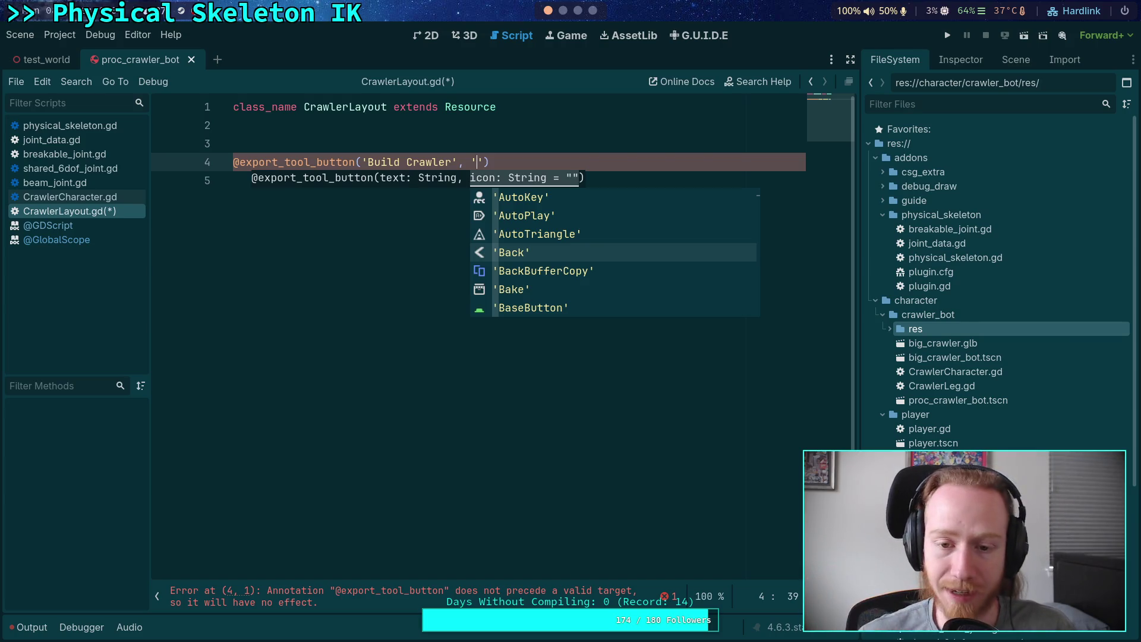
key(Down)
key(Down)
key(Down)
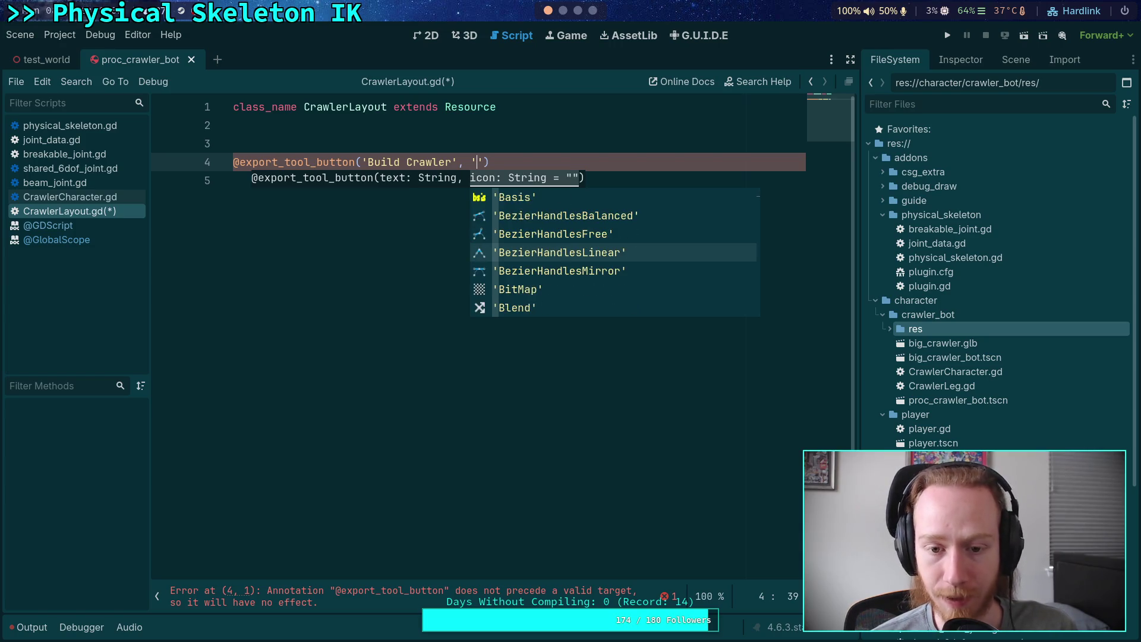
key(Up)
key(Up)
key(Up)
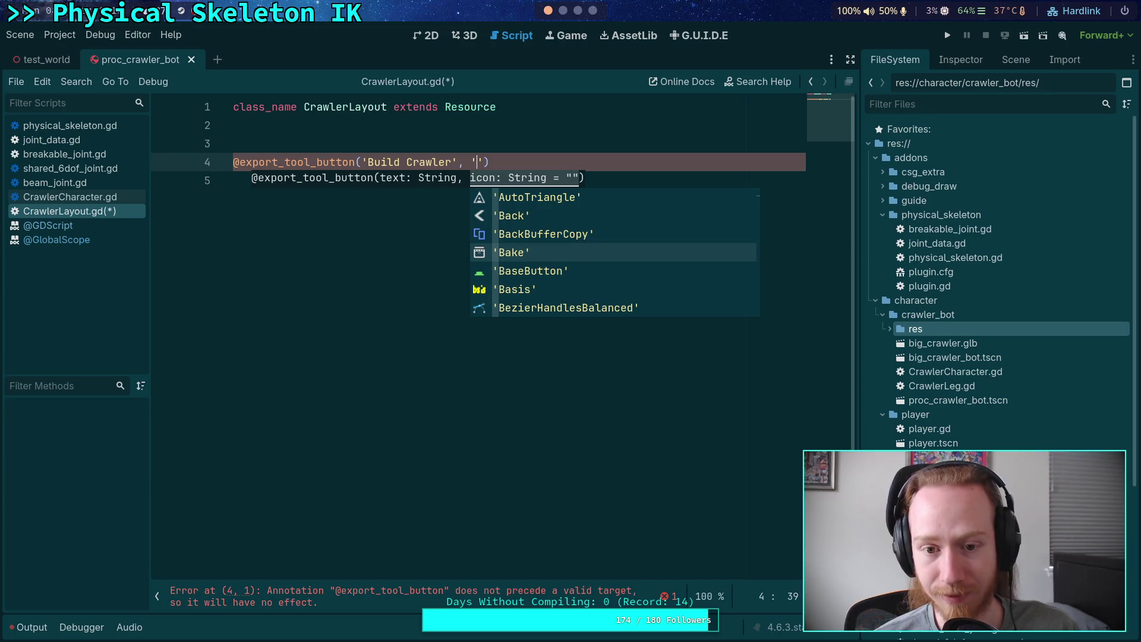
key(Return)
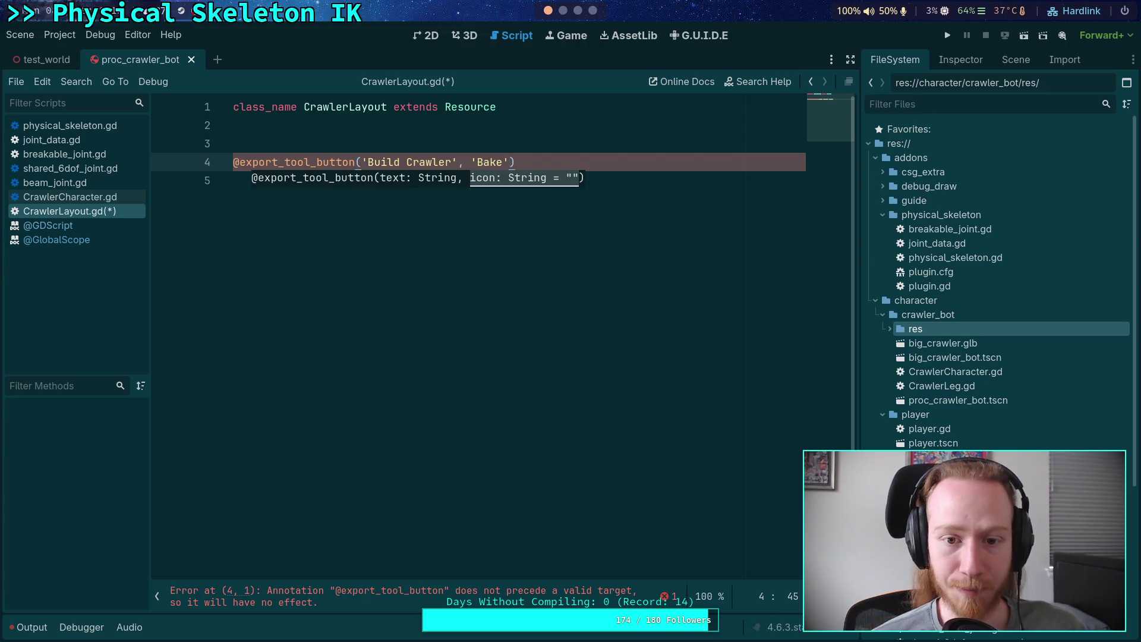
- Begin line 5 with 'var _btn_editor_build = ', fixing typos along the way
click(233, 180)
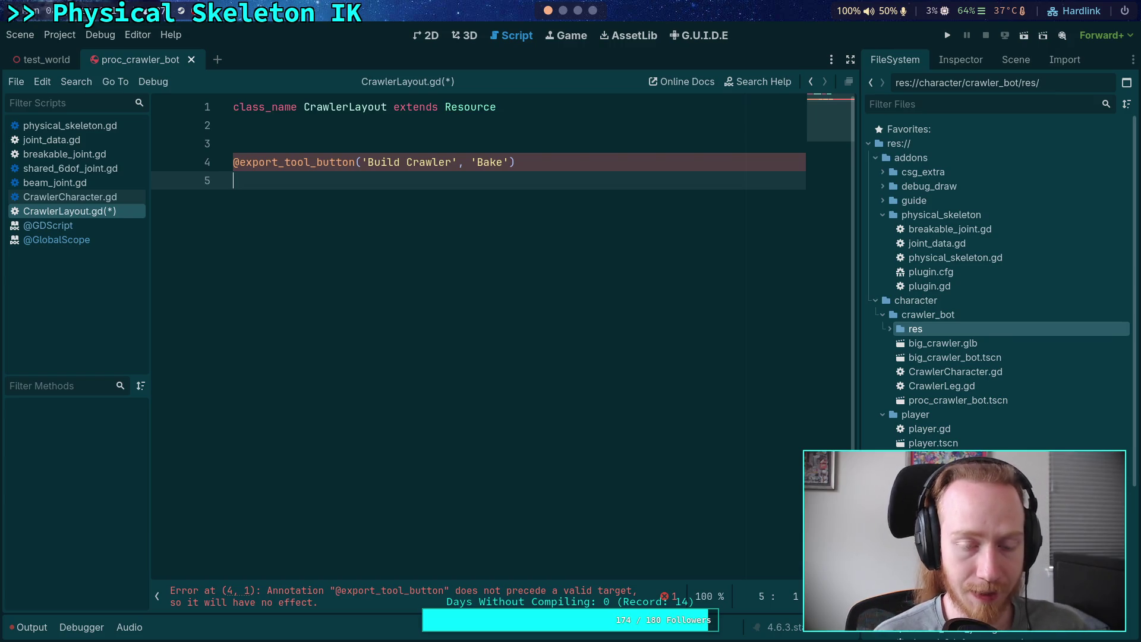
text(var )
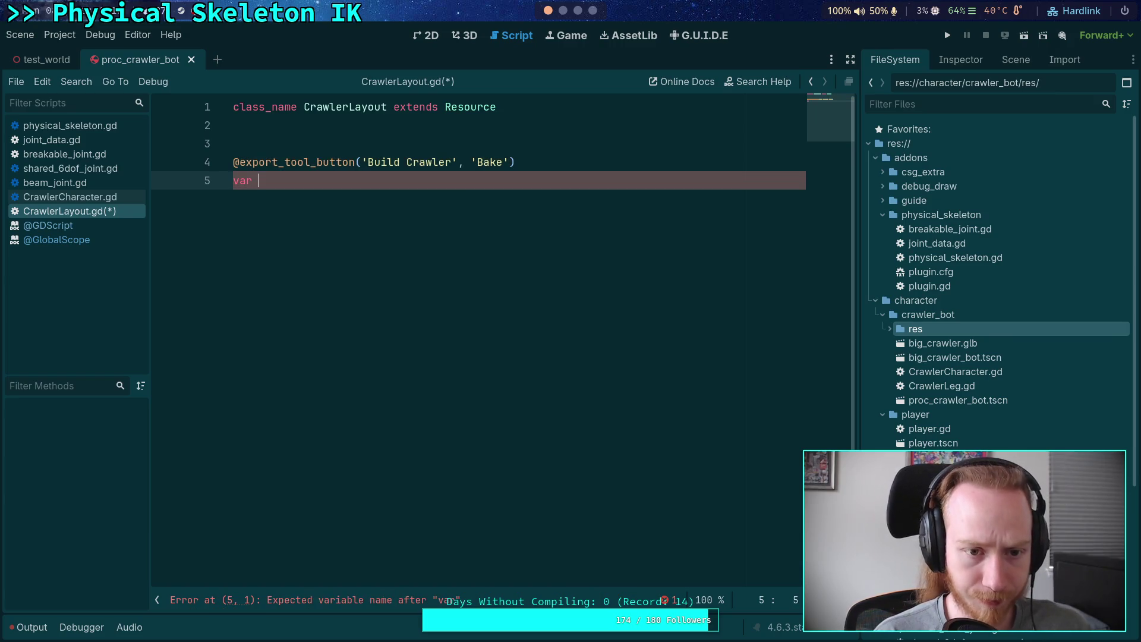
text(_btn_edi)
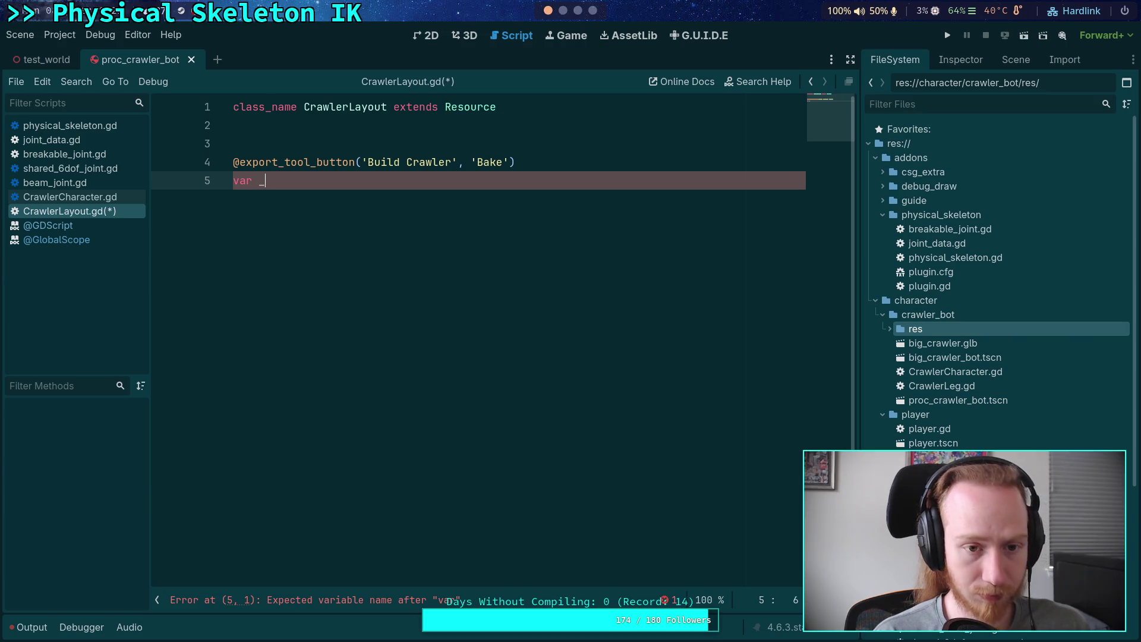
text(tor_be)
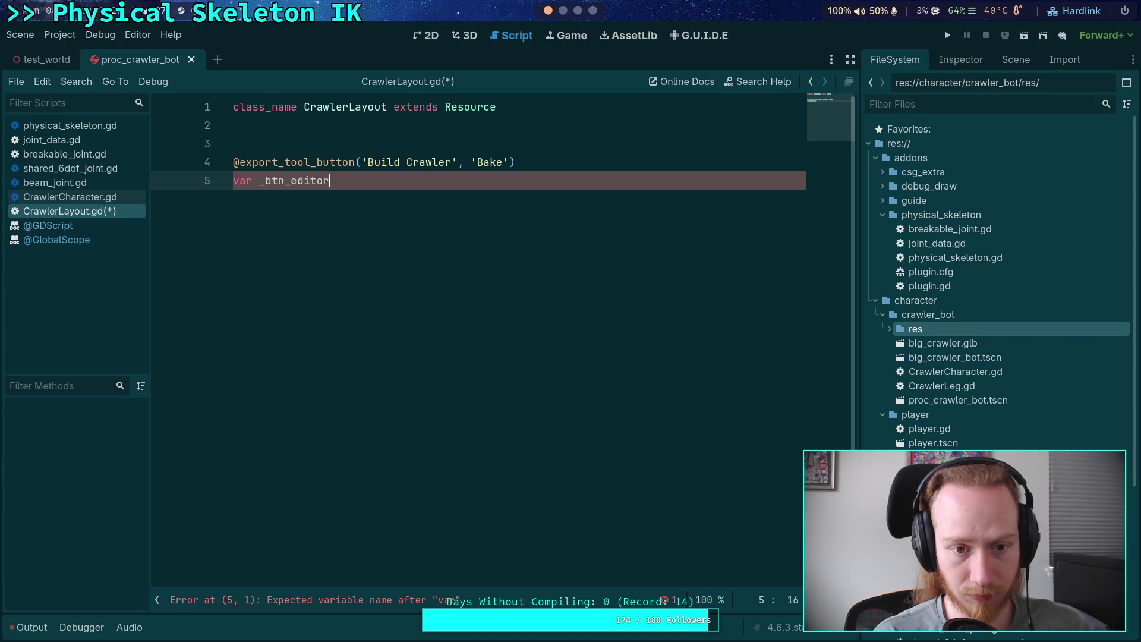
key(BackSpace)
text(uild:)
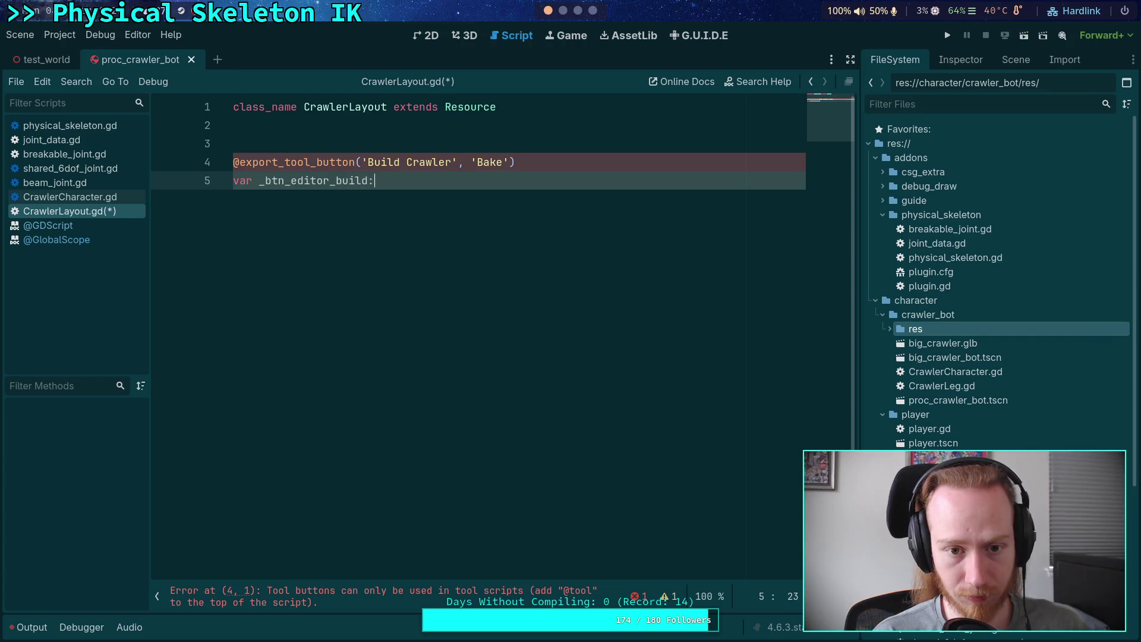
key(BackSpace)
text(= )
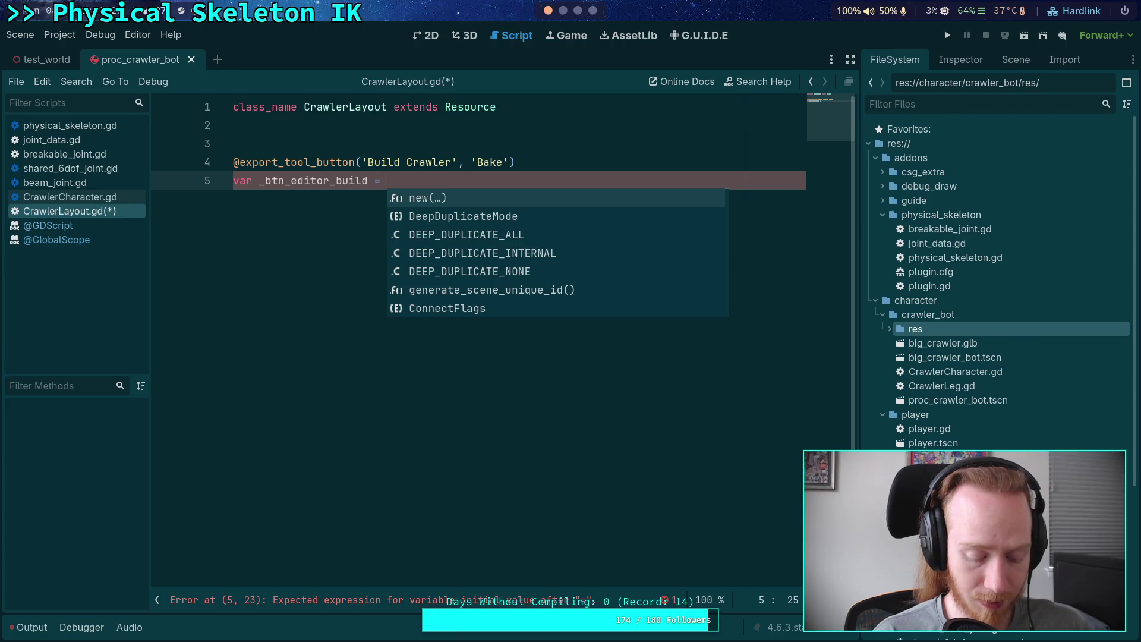
text(_)
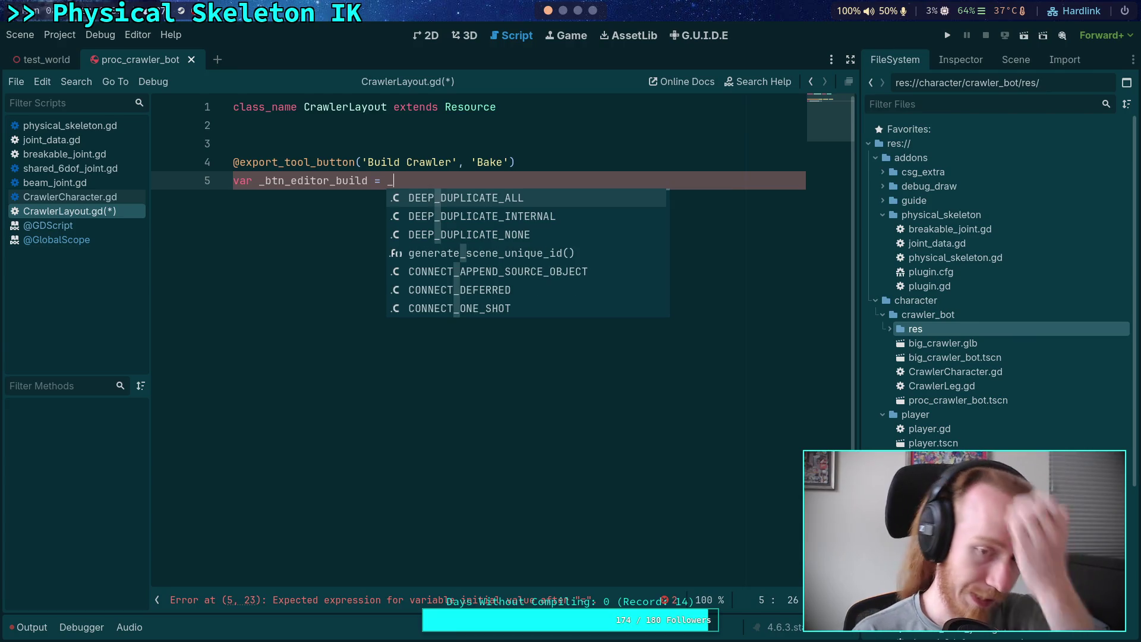
key(BackSpace)
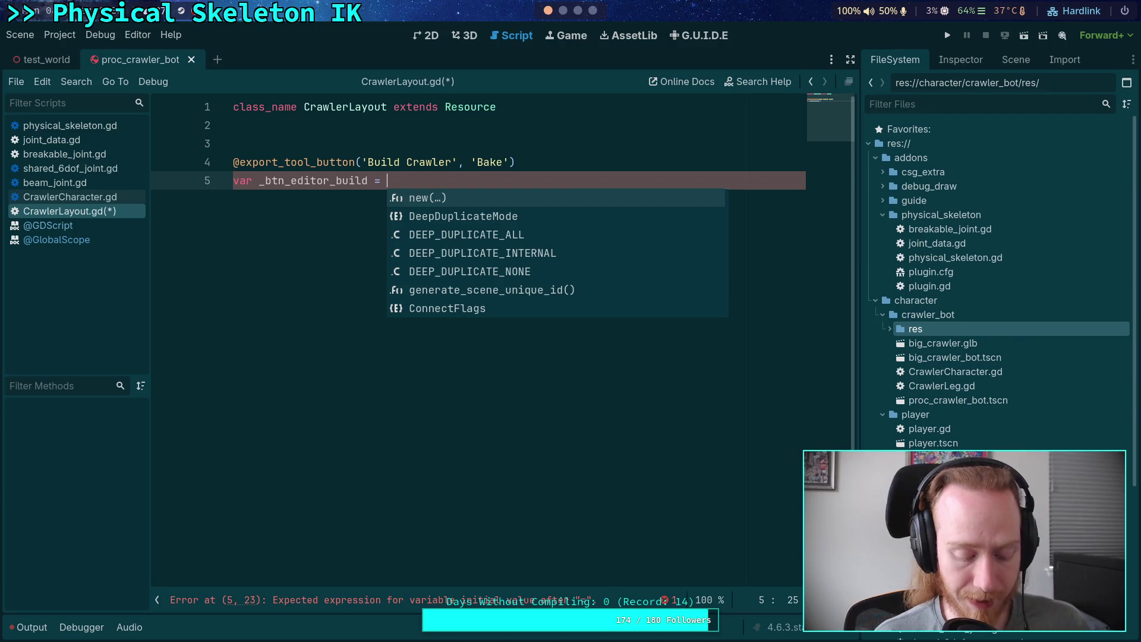
- Assign editor_build_crawler, without parentheses, to _btn_editor_build on line 5
text(editor_)
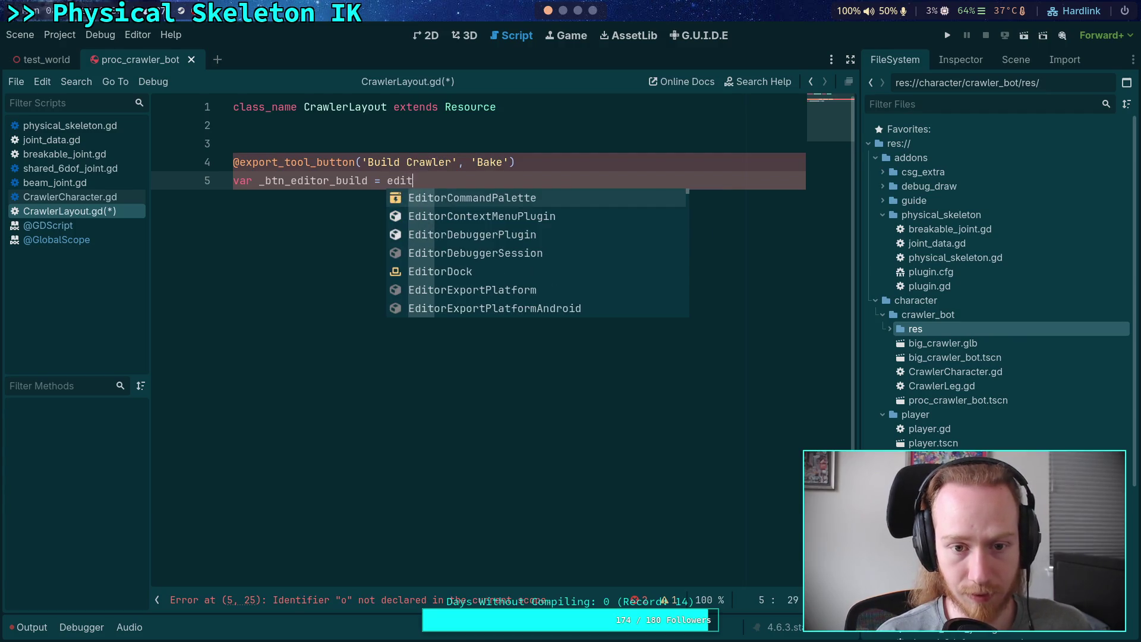
text(build_)
text(crawler())
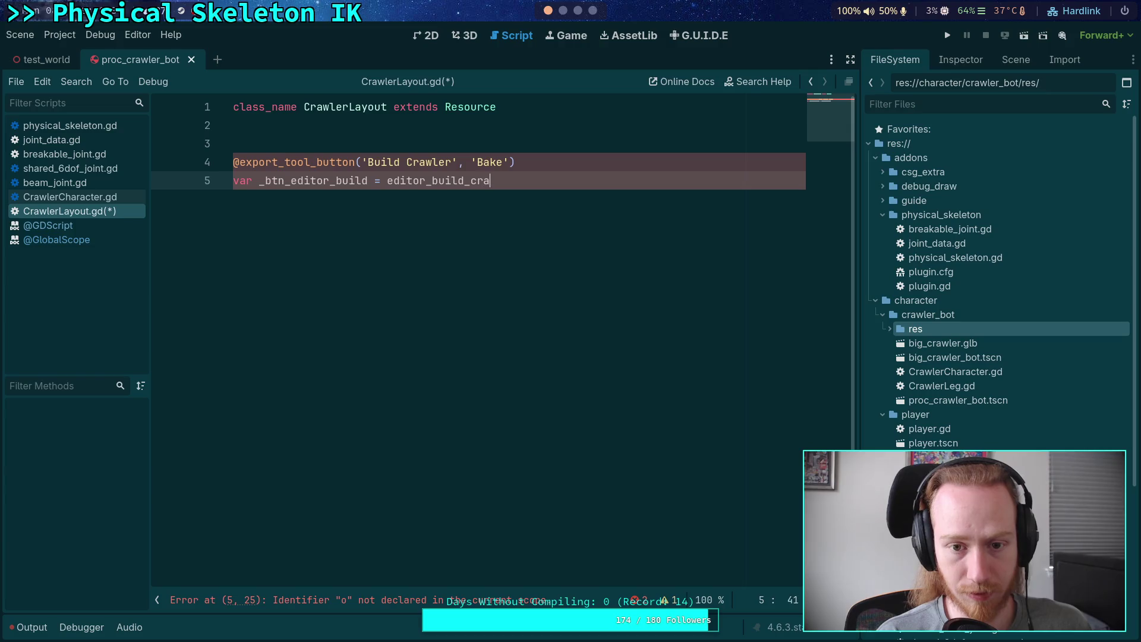
key(BackSpace)
key(BackSpace)
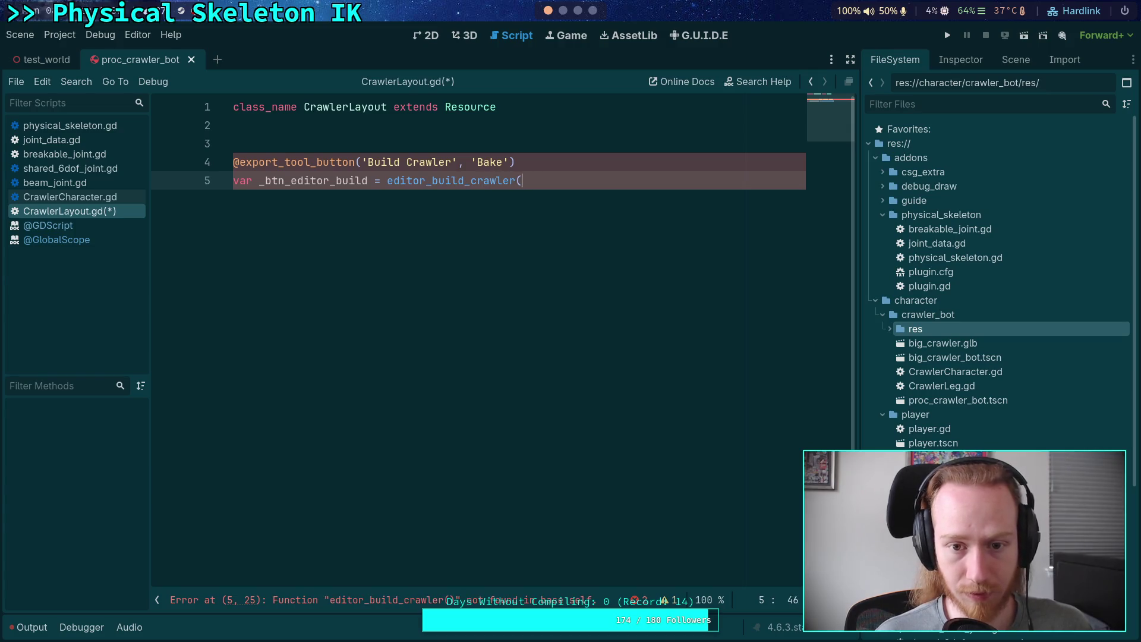
key(Return)
key(Return)
key(Return)
- Add 'func editor_build_crawler() -> void:' with a pass body and save the script
text(func )
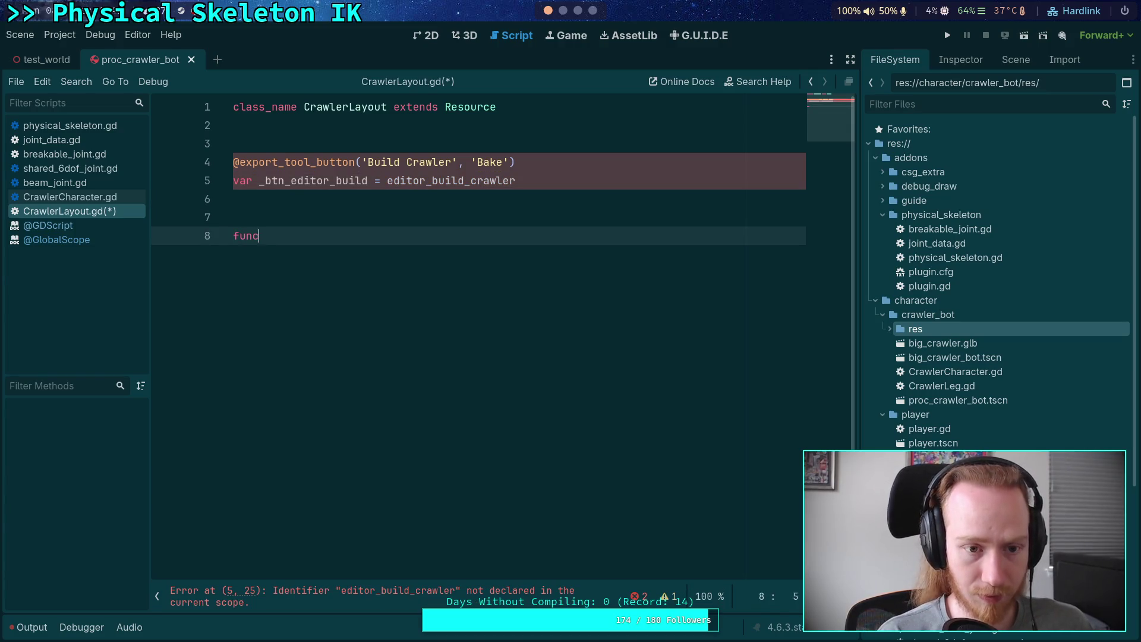
text(editor_bui)
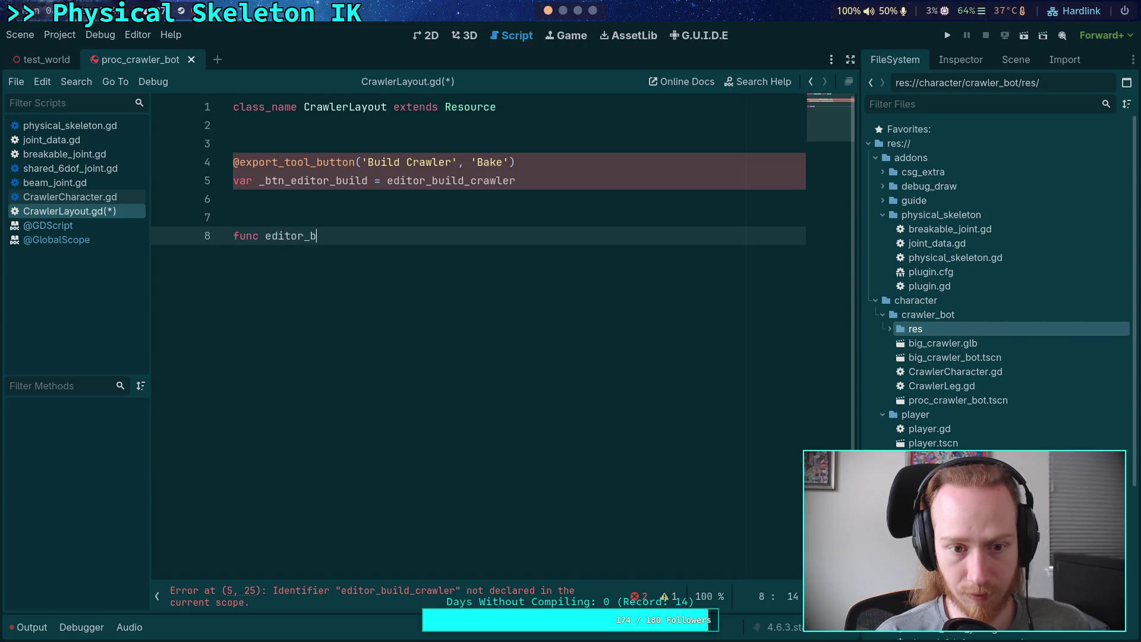
text(ld_crawler())
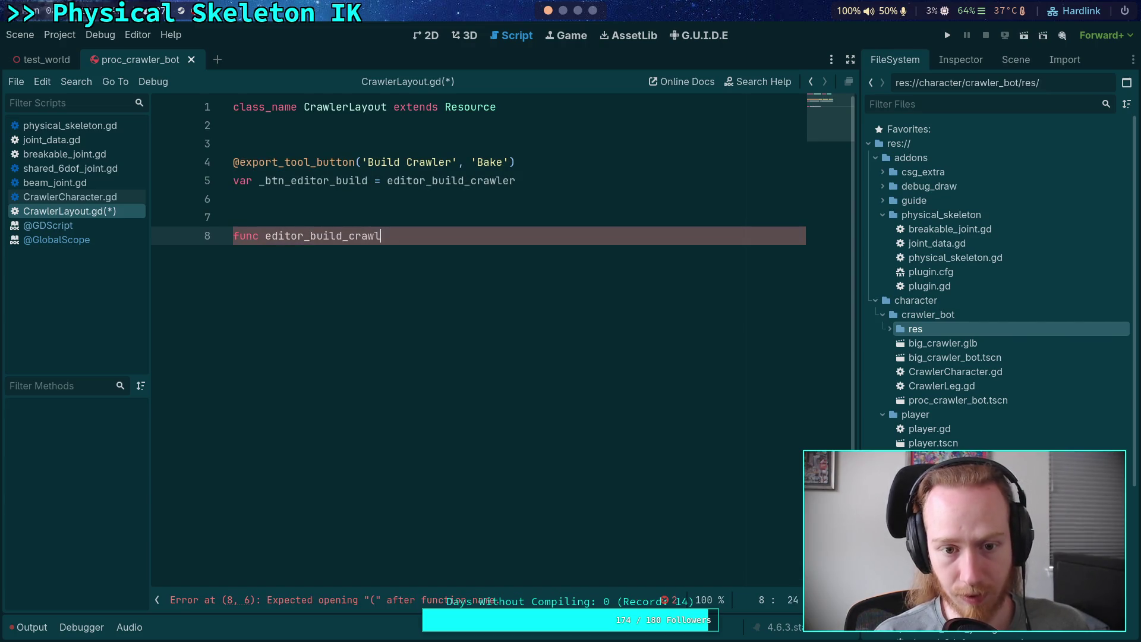
text( -> void:)
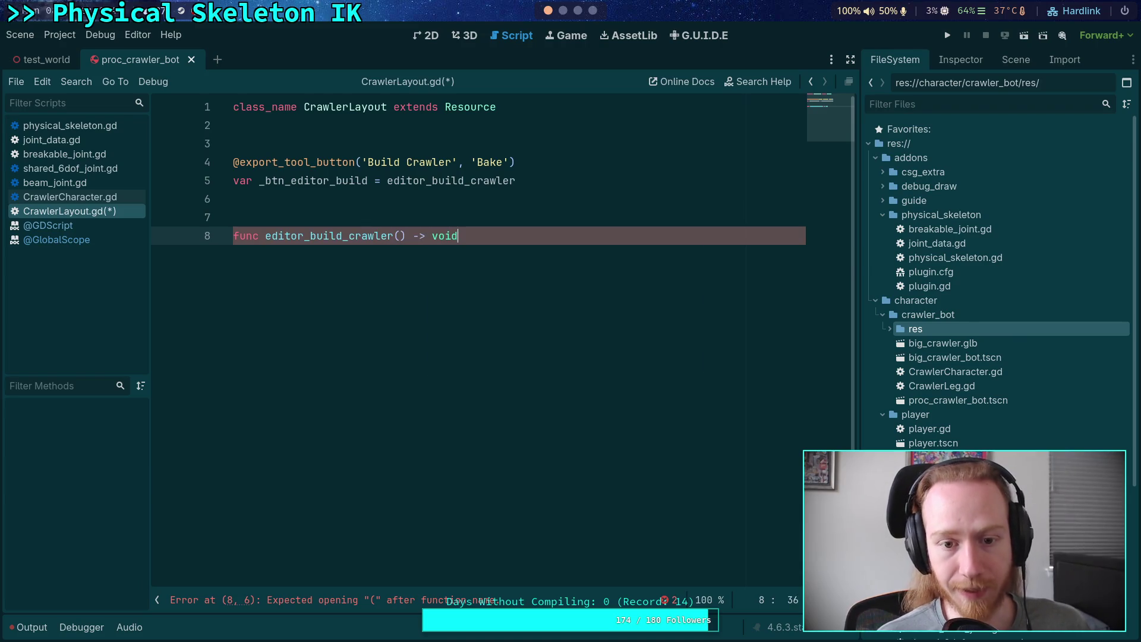
key(Return)
text(pass)
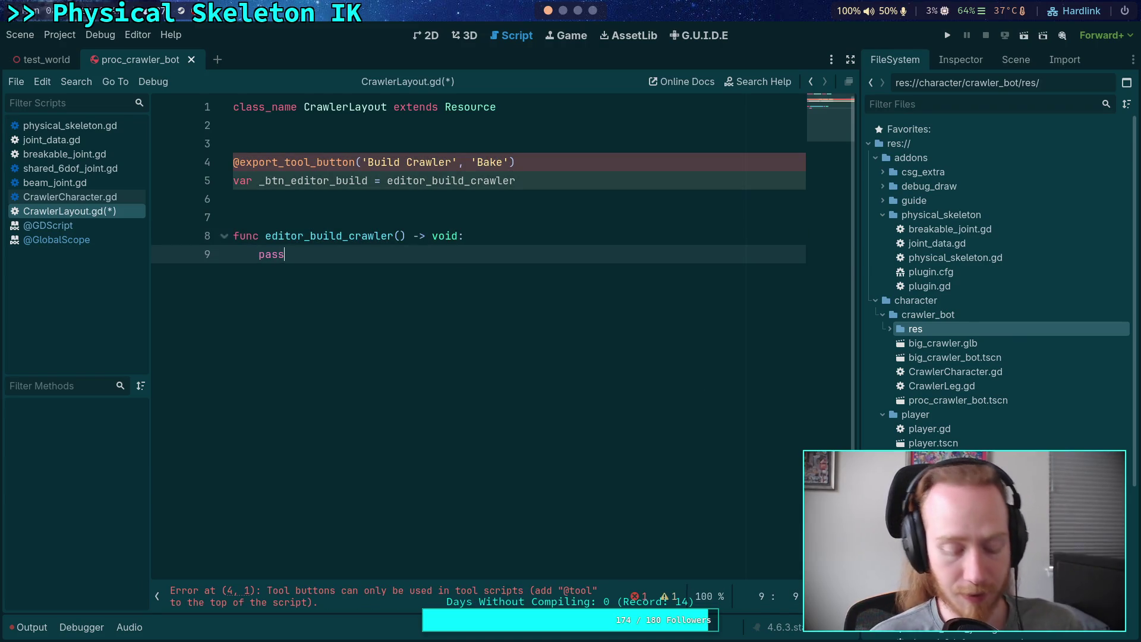
key(ctrl+s)
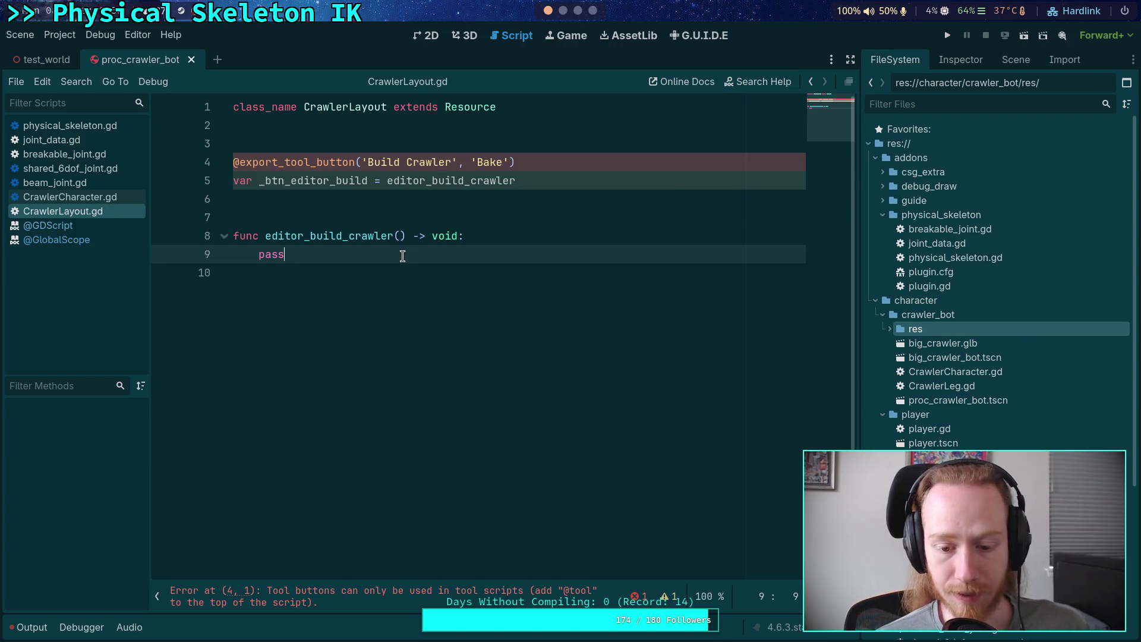
click(237, 110)
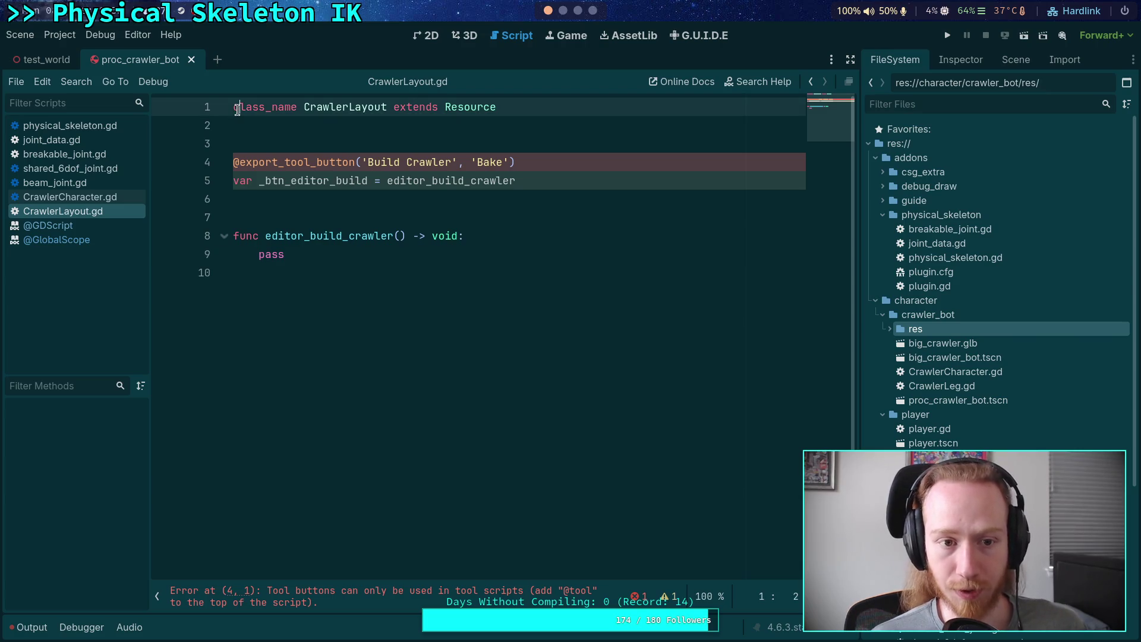
key(Return)
key(Up)
text(@)
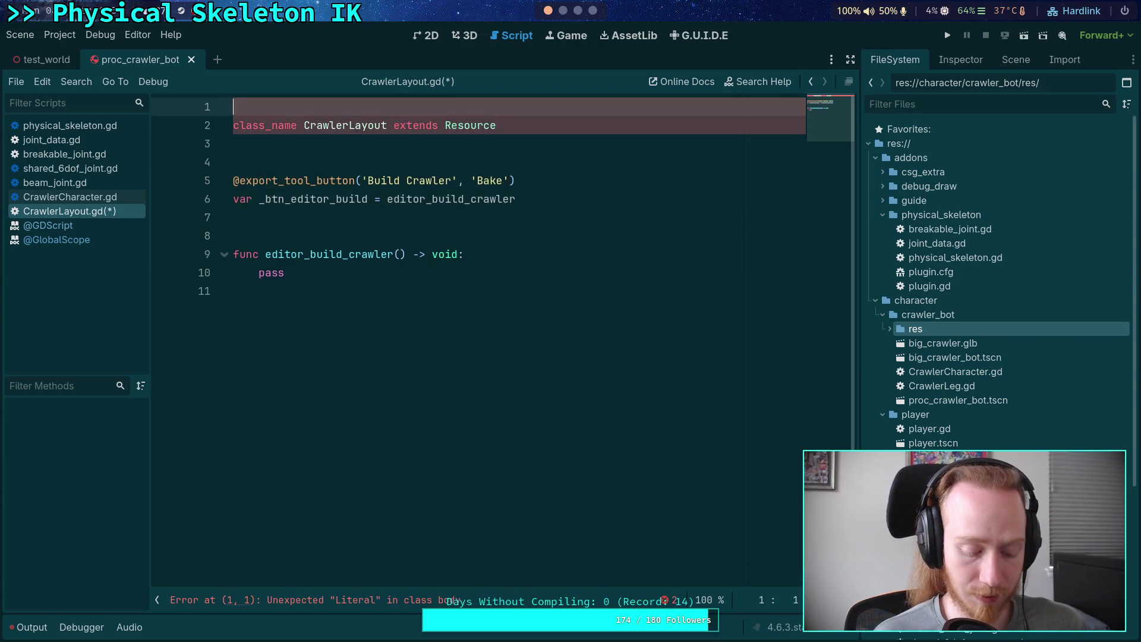
text(tool)
key(ctrl+s)
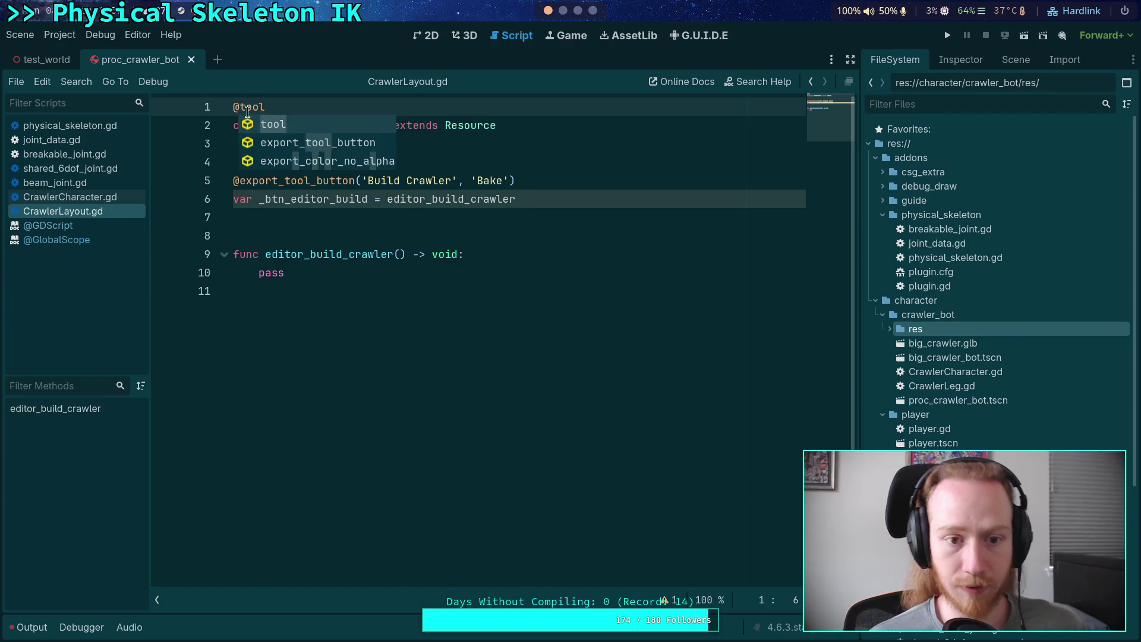
- Review the script warnings, add a trailing line after pass, and save again
click(424, 214)
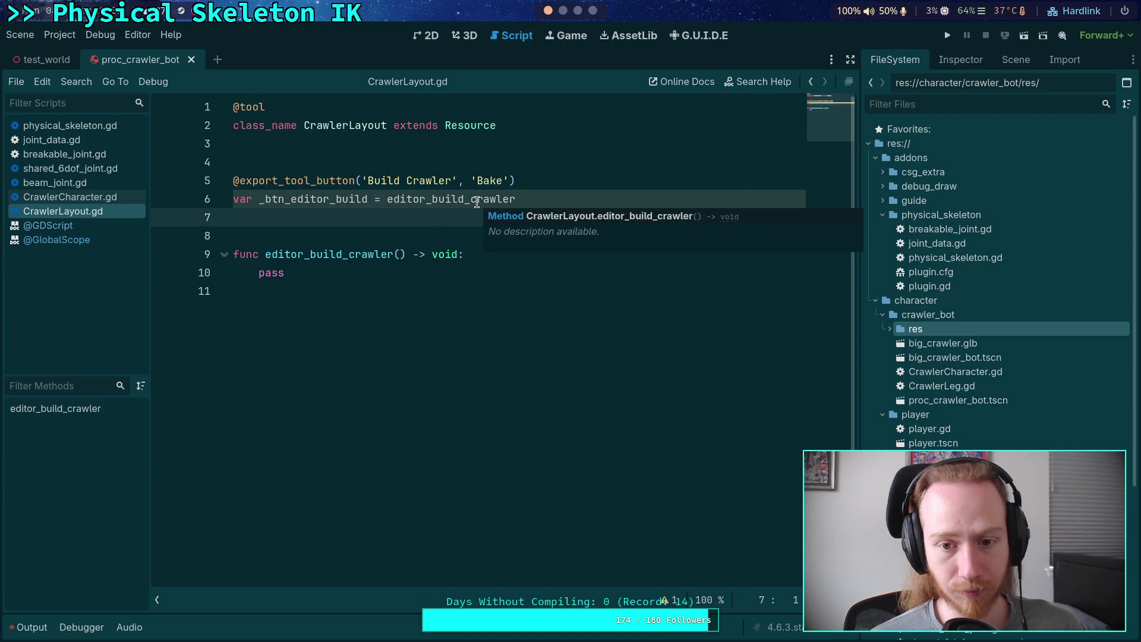
click(455, 314)
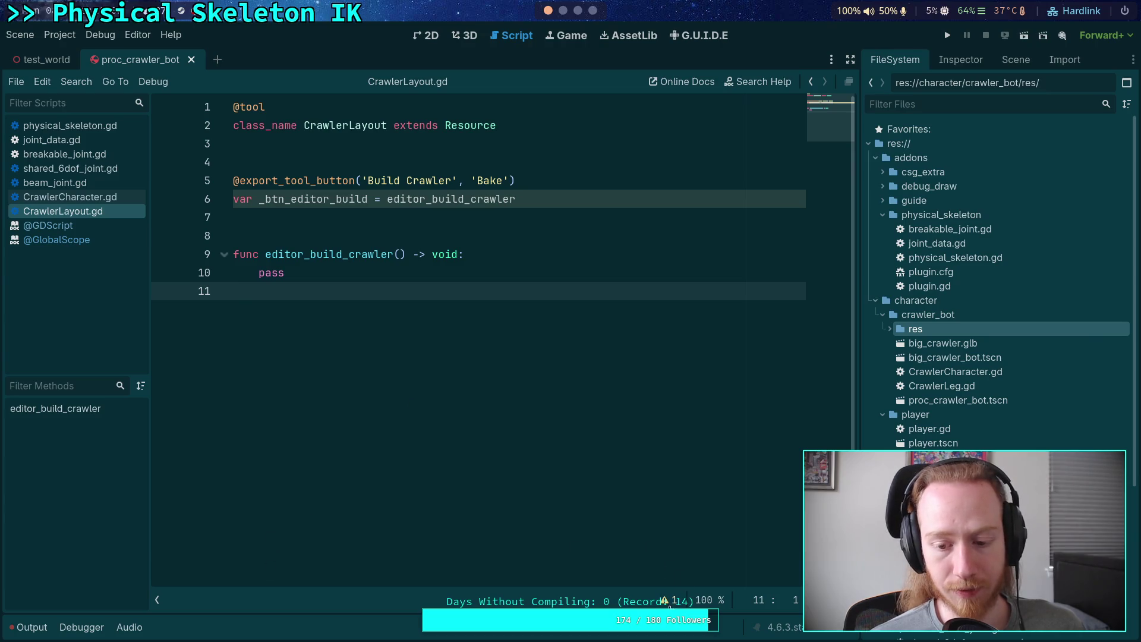
click(665, 601)
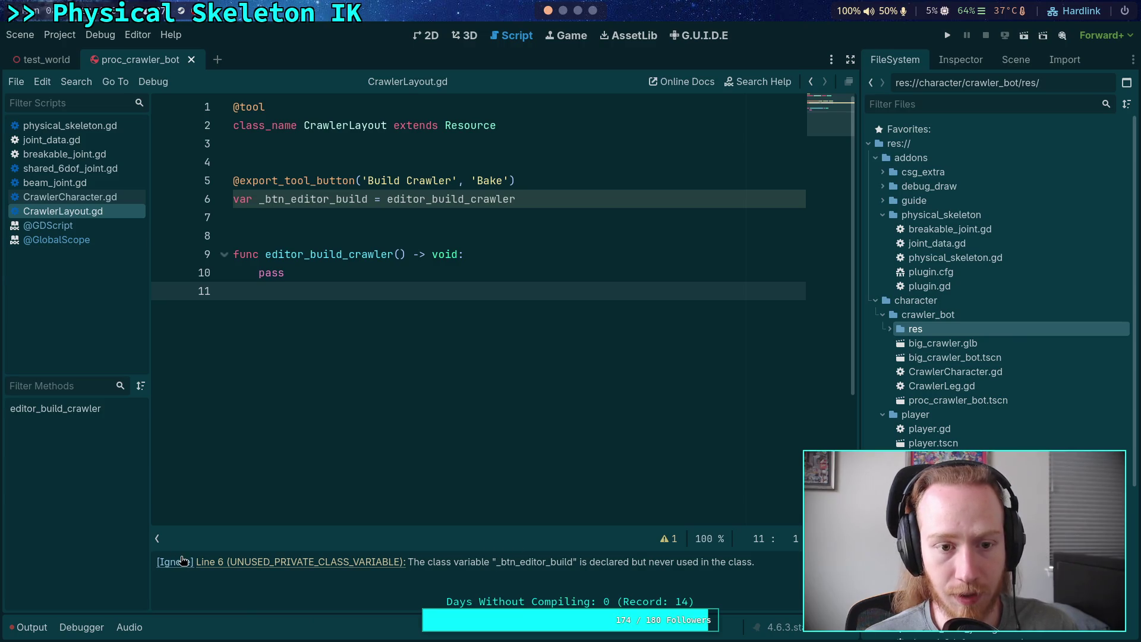
click(395, 275)
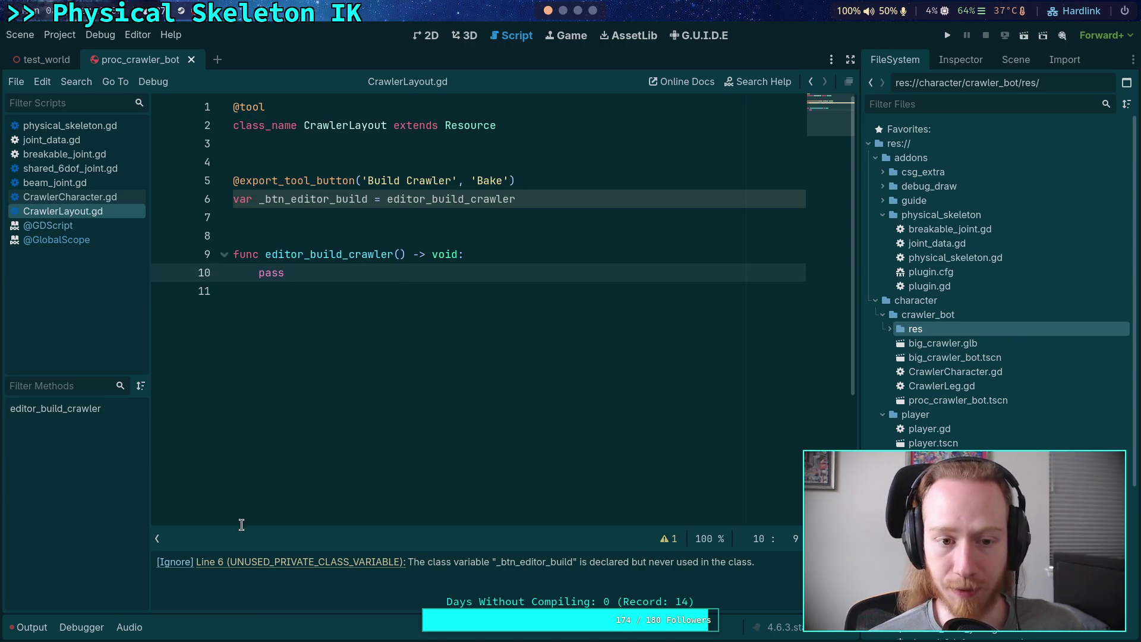
click(665, 539)
click(554, 431)
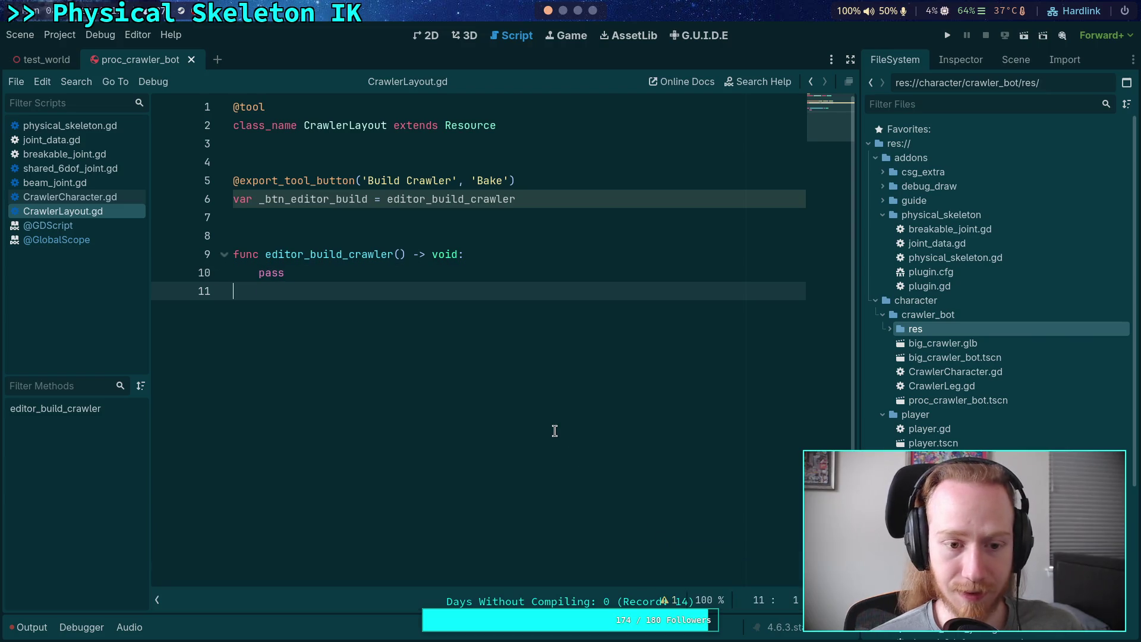
key(Return)
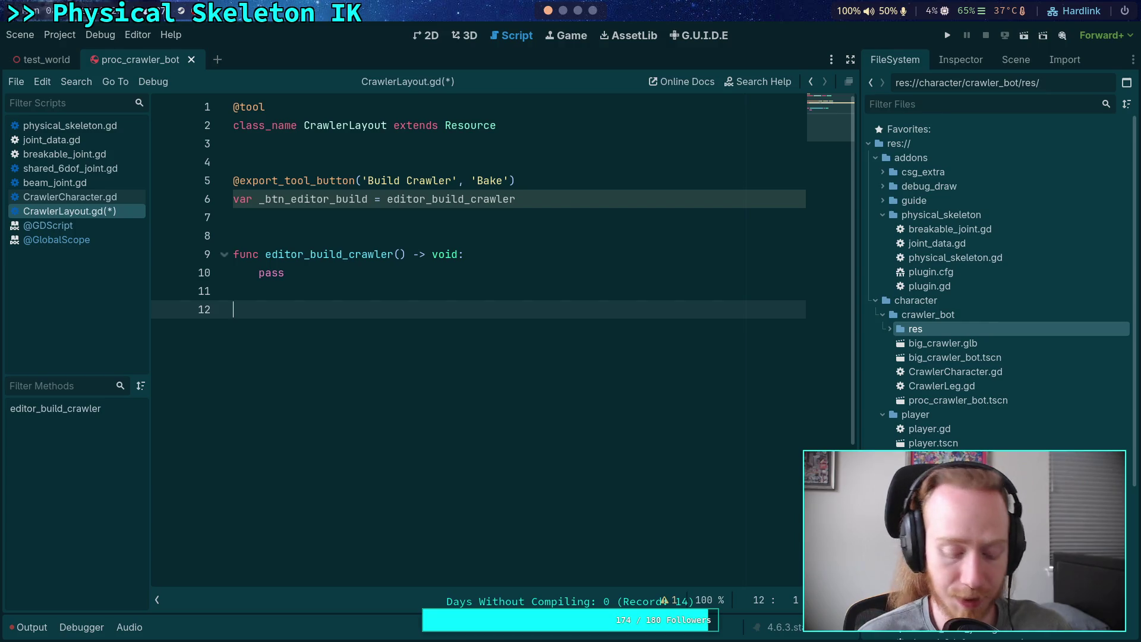
key(ctrl+s)
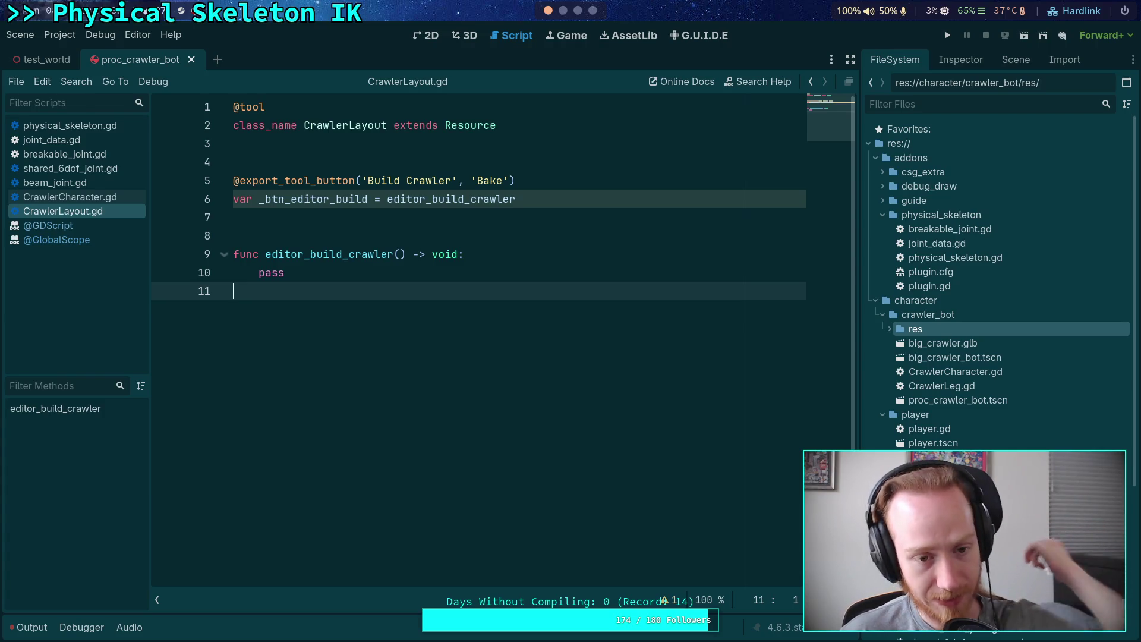
- Start a new 'func' declaration a few lines below editor_build_crawler
key(Return)
key(Return)
key(Up)
key(Return)
text(func)
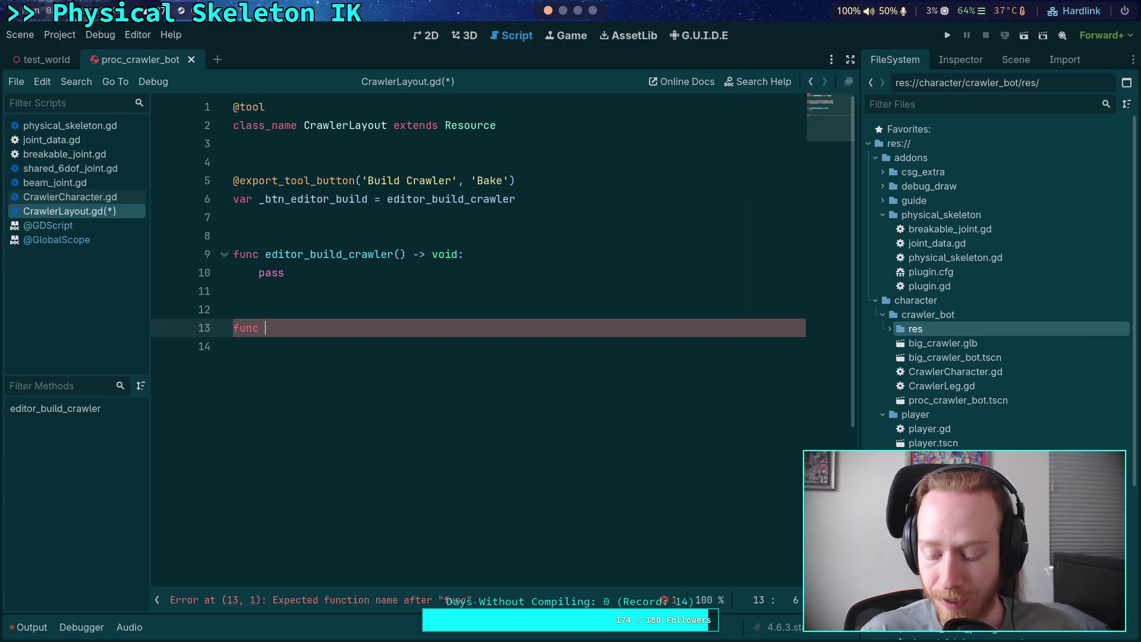
- Replace pass in editor_build_crawler with 'if not Engine.is_editor_hint(): return'
mouse_move(286, 269)
mouse_down()
mouse_move(231, 263)
mouse_move(259, 273)
mouse_up()
click(310, 275)
text(if not Engine.i)
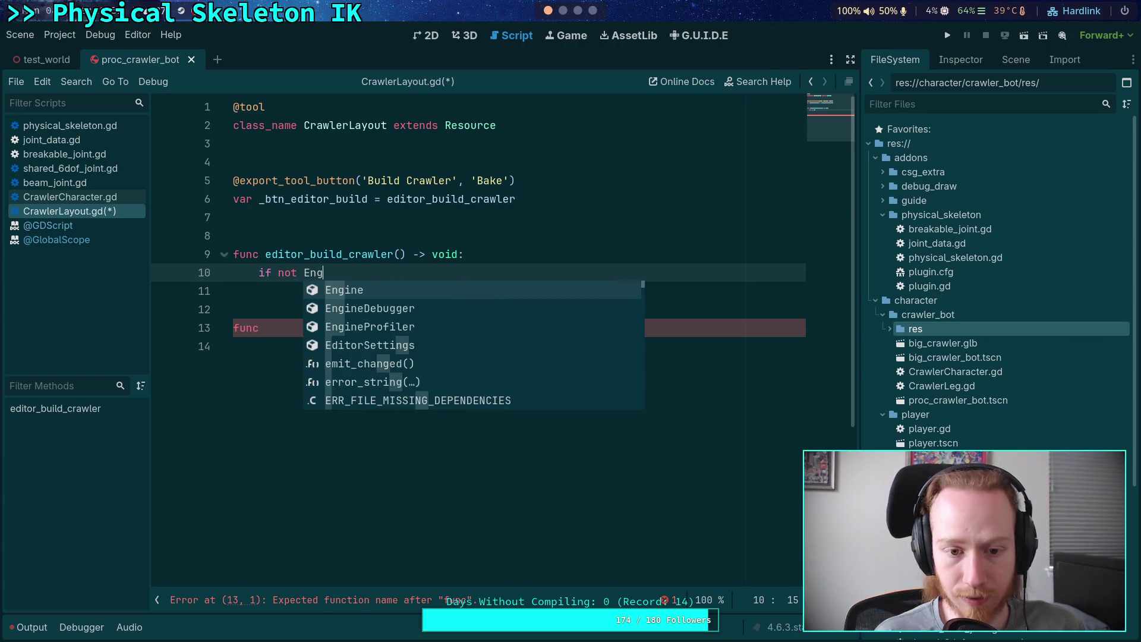
key(Return)
text(.is_editor_hint()
key(Return)
text(:)
key(Return)
text(return)
- Complete the new function as 'func build_crawler() -> void:' with a pass body
key(Return)
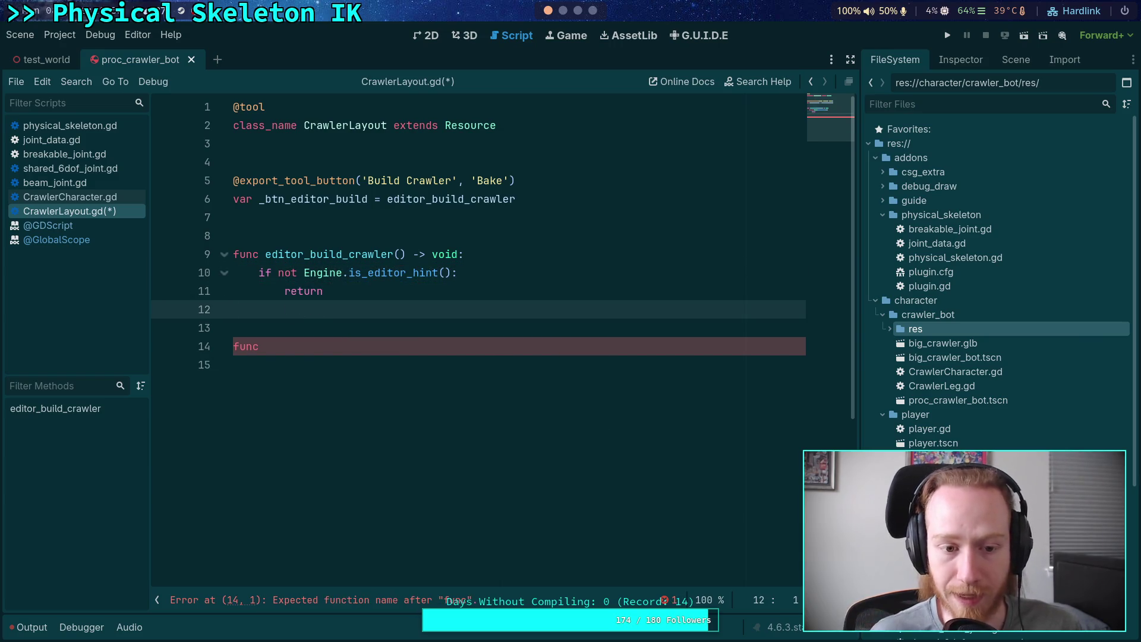
key(Return)
key(Down)
key(Down)
key(Down)
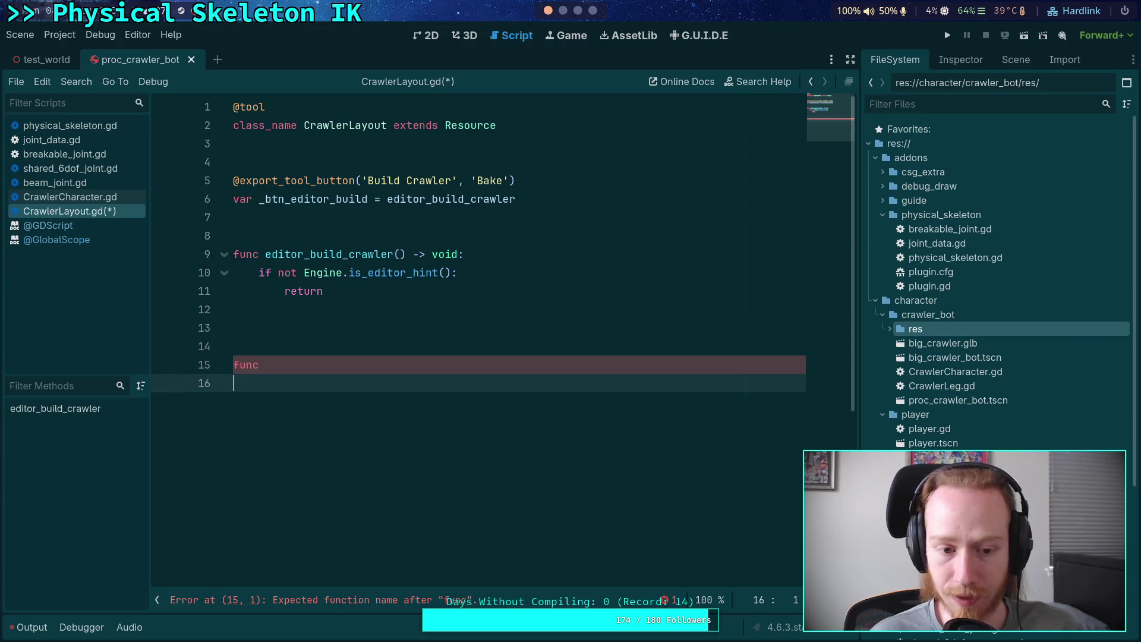
key(BackSpace)
text(build_cra)
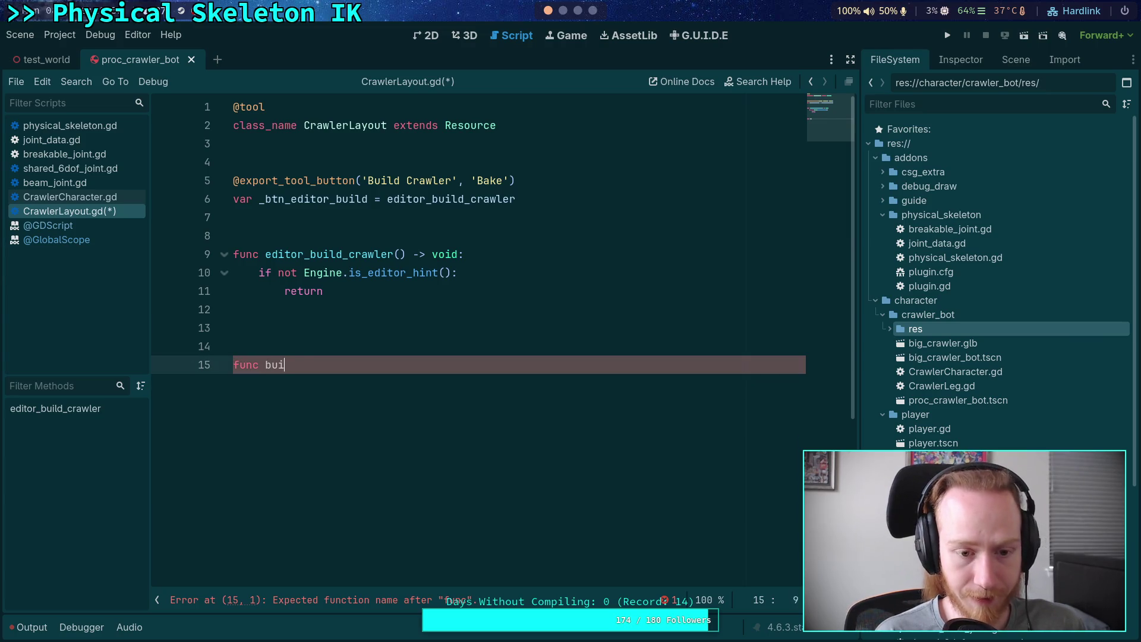
text(wler() -)
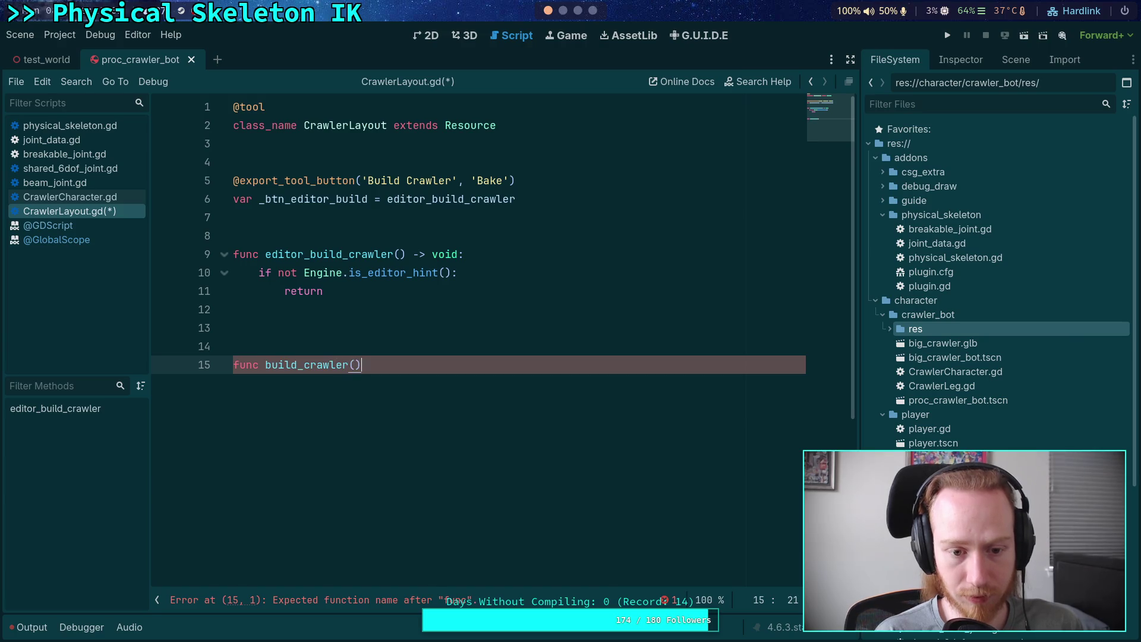
text(> void)
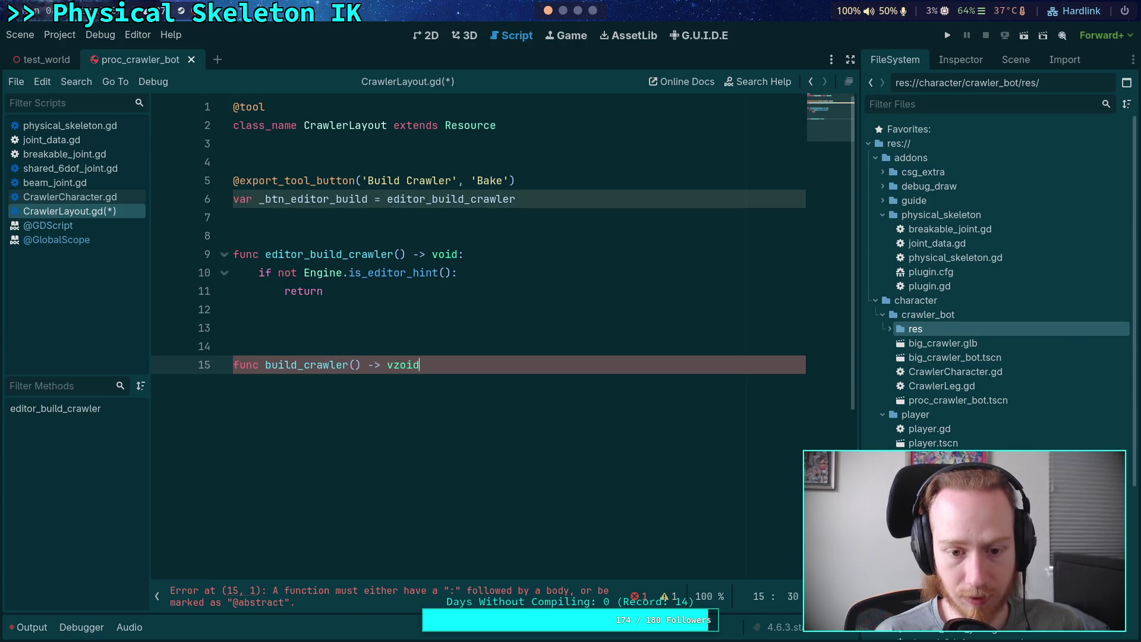
text(:)
key(Return)
text(pass)
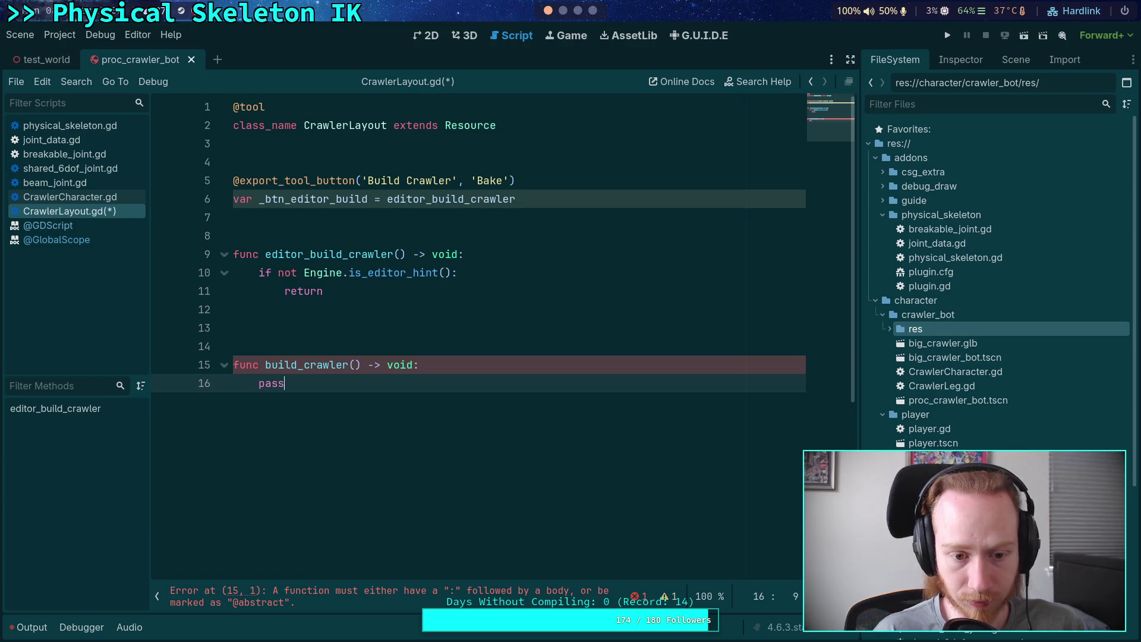
key(Up)
key(Up)
key(Down)
key(Down)
- Add a 'func clear_crawler() -> void:' stub with a pass body
key(Return)
key(Return)
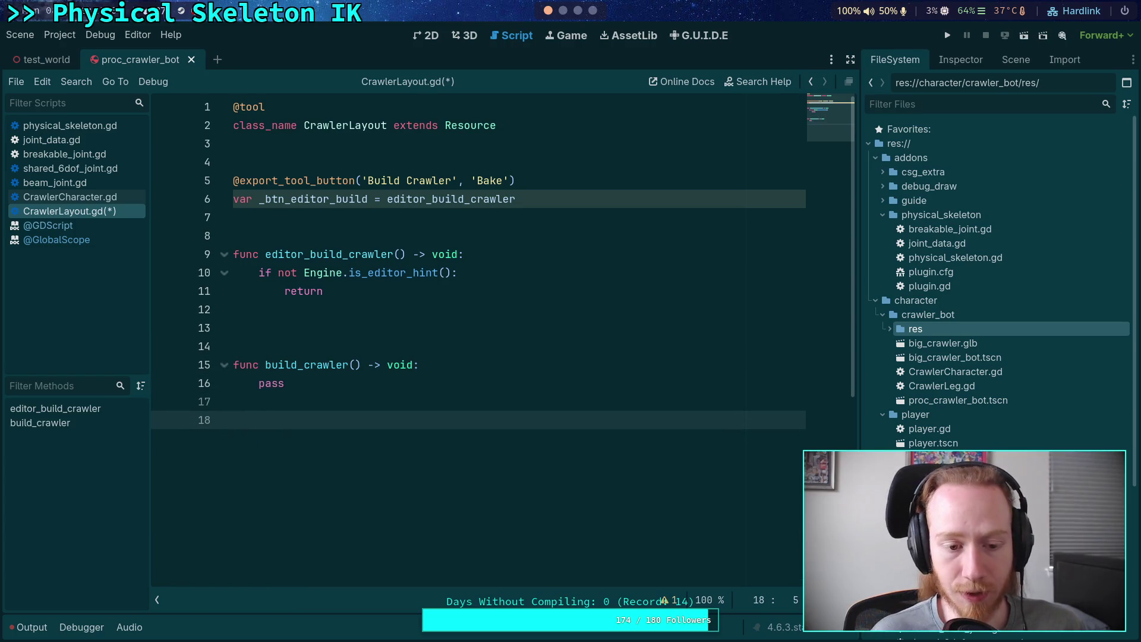
text(func)
text(clear)
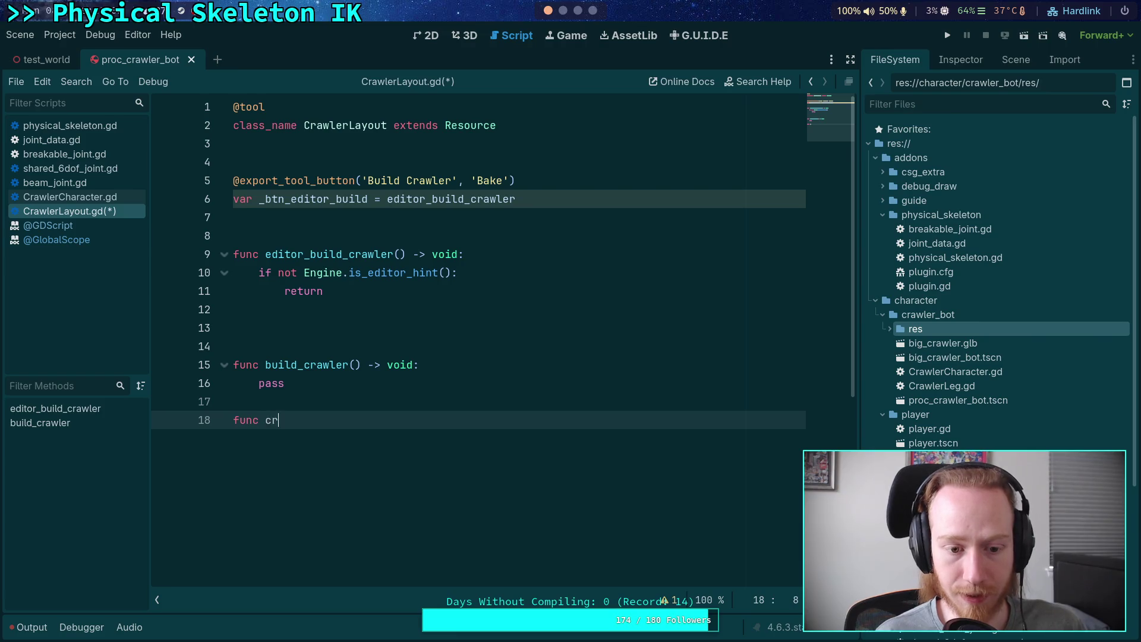
text(_crawle)
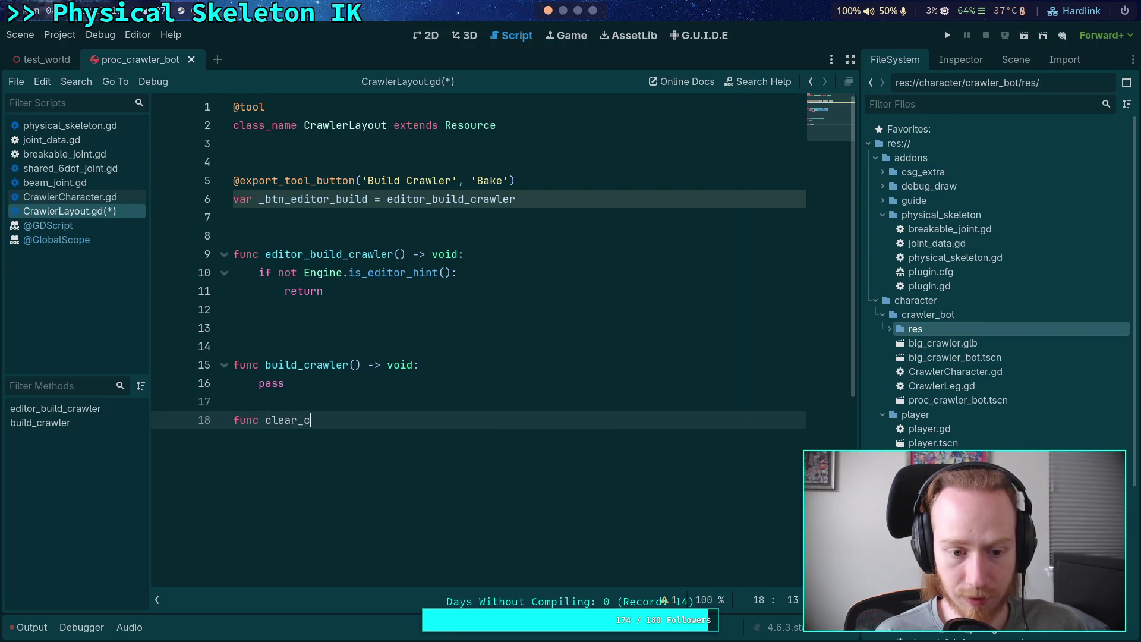
text(r()
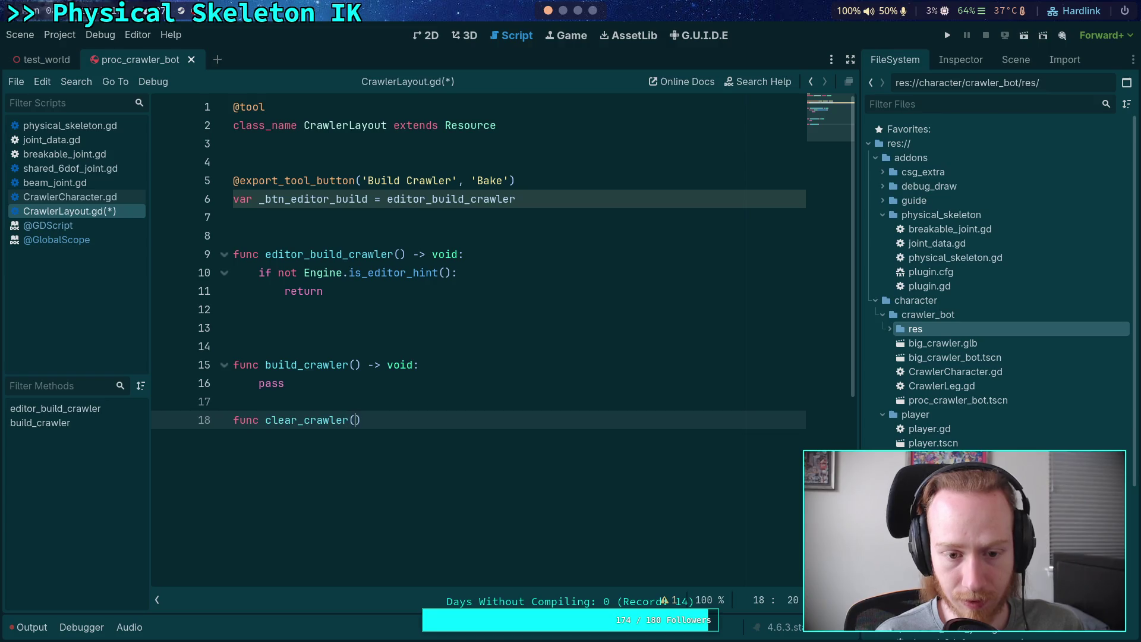
text(> void:)
key(Return)
text(pass)
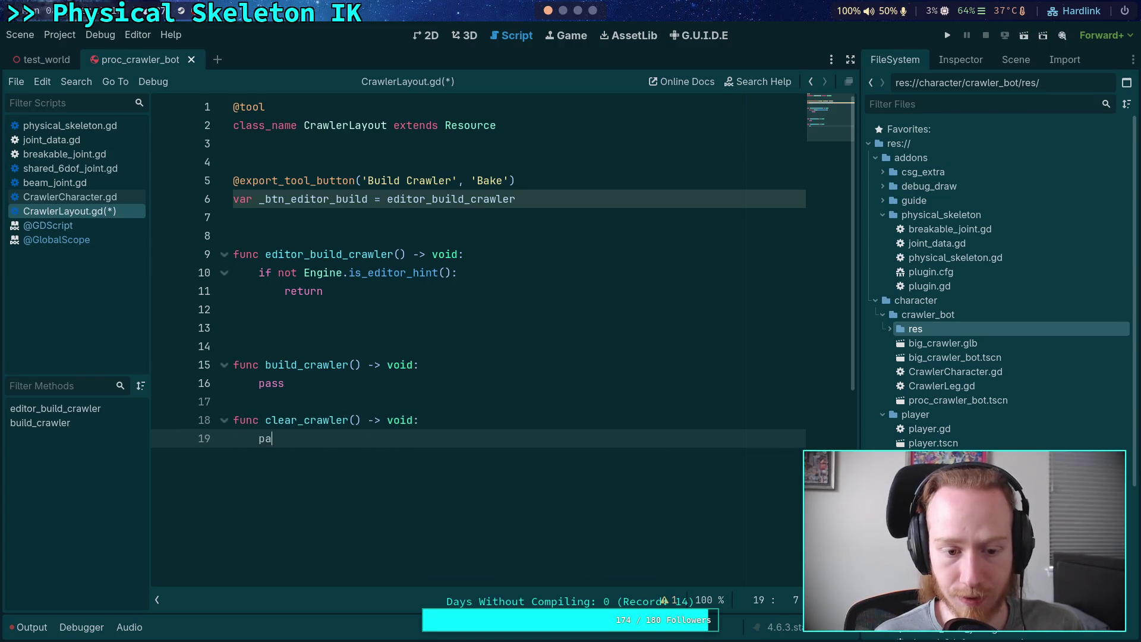
key(Return)
key(Return)
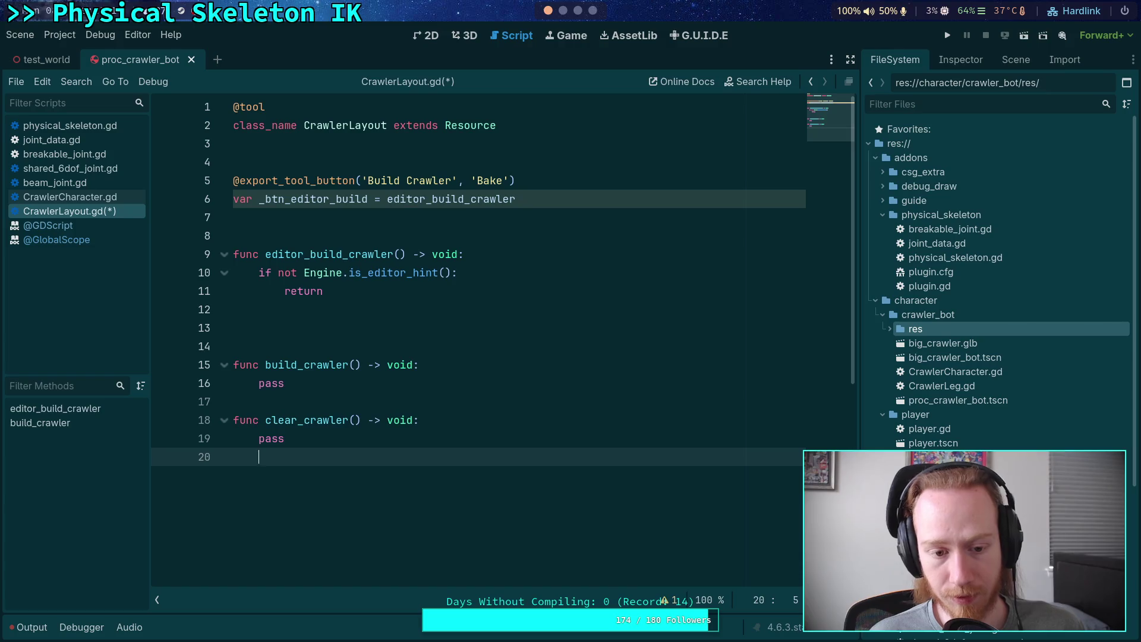
- Add spacing inside editor_build_crawler and blank lines above the export button
key(Up)
key(Up)
key(Up)
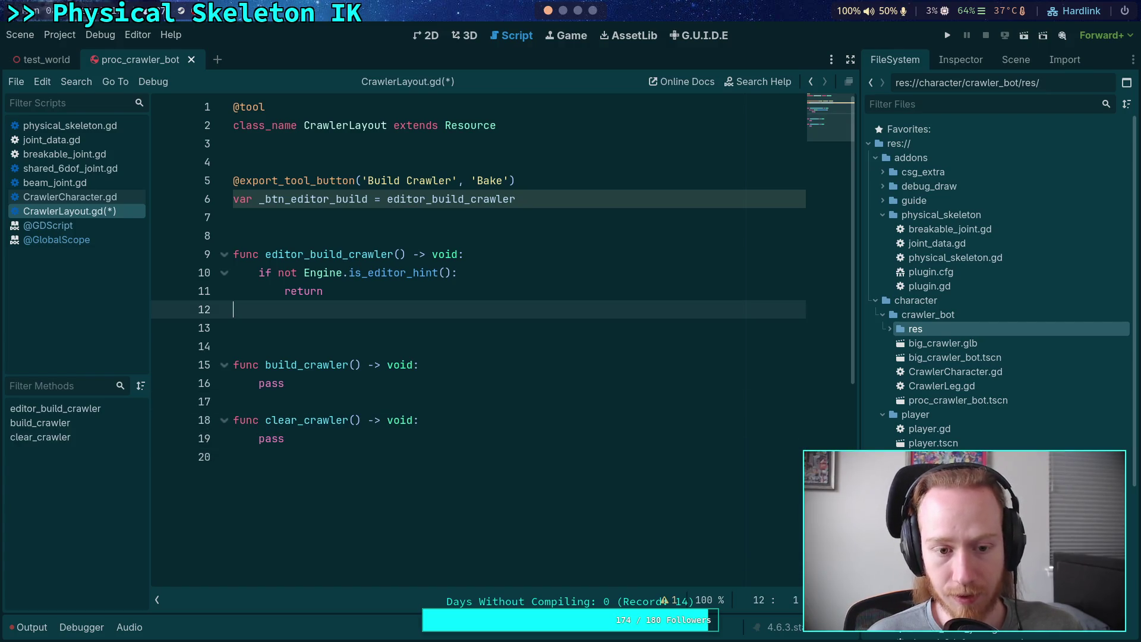
key(Down)
key(Return)
key(Up)
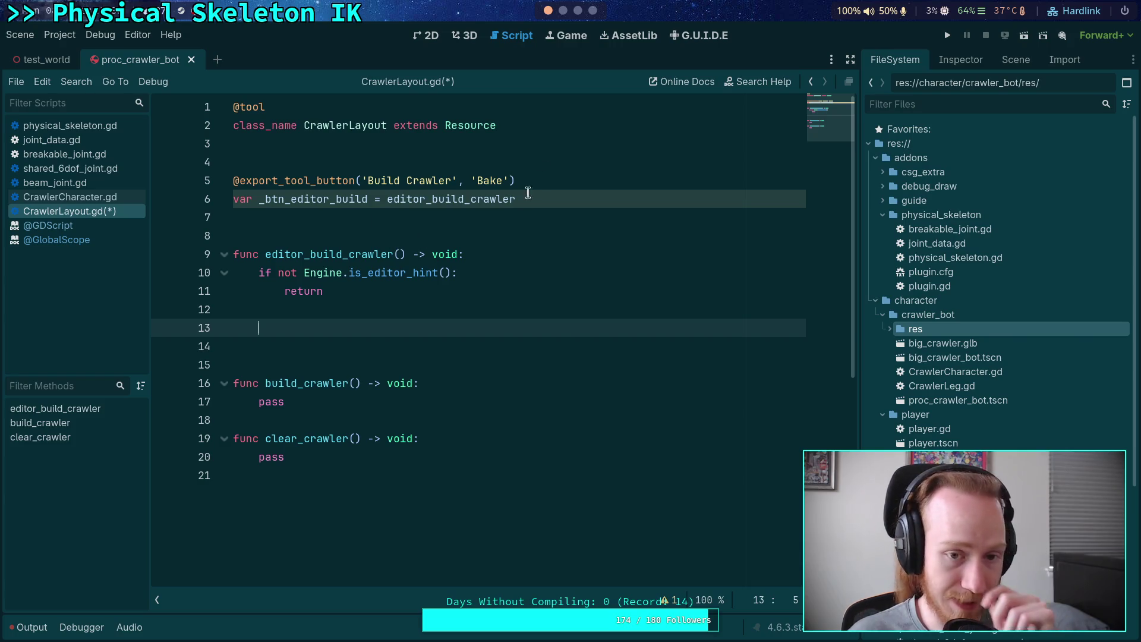
click(580, 158)
key(ctrl+shift+Return)
key(ctrl+shift+Return)
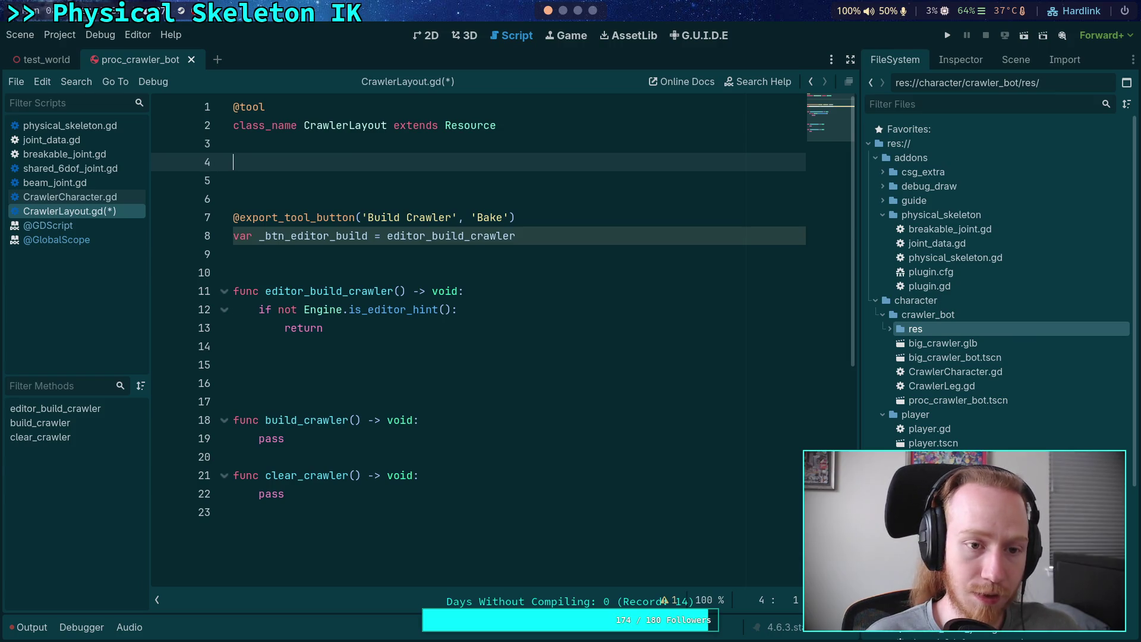
click(234, 180)
text(@)
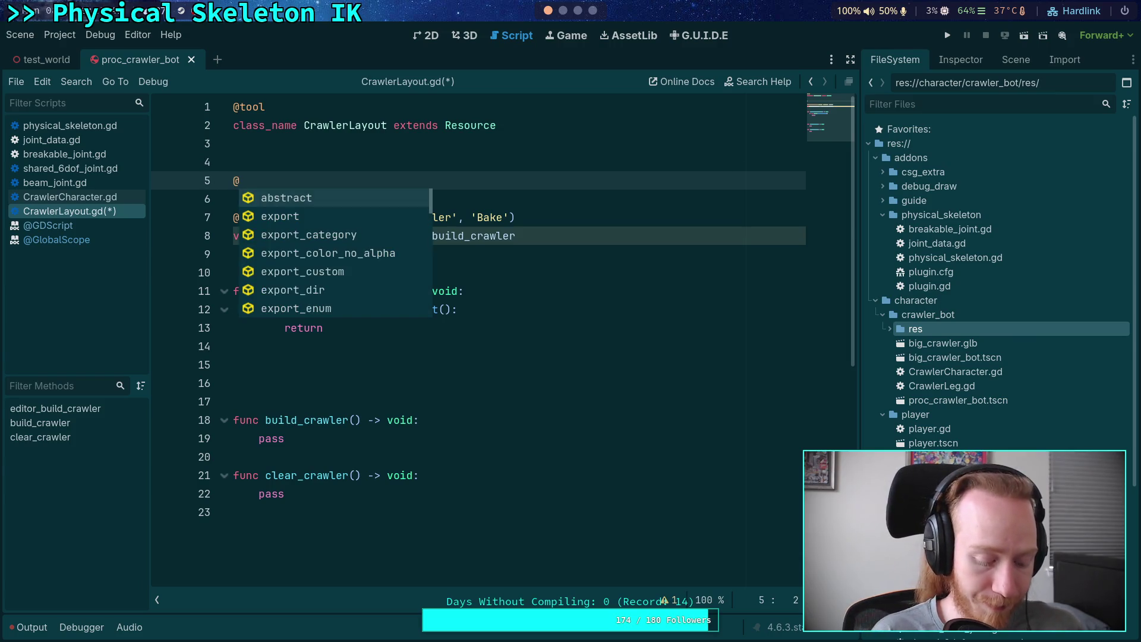
text(export )
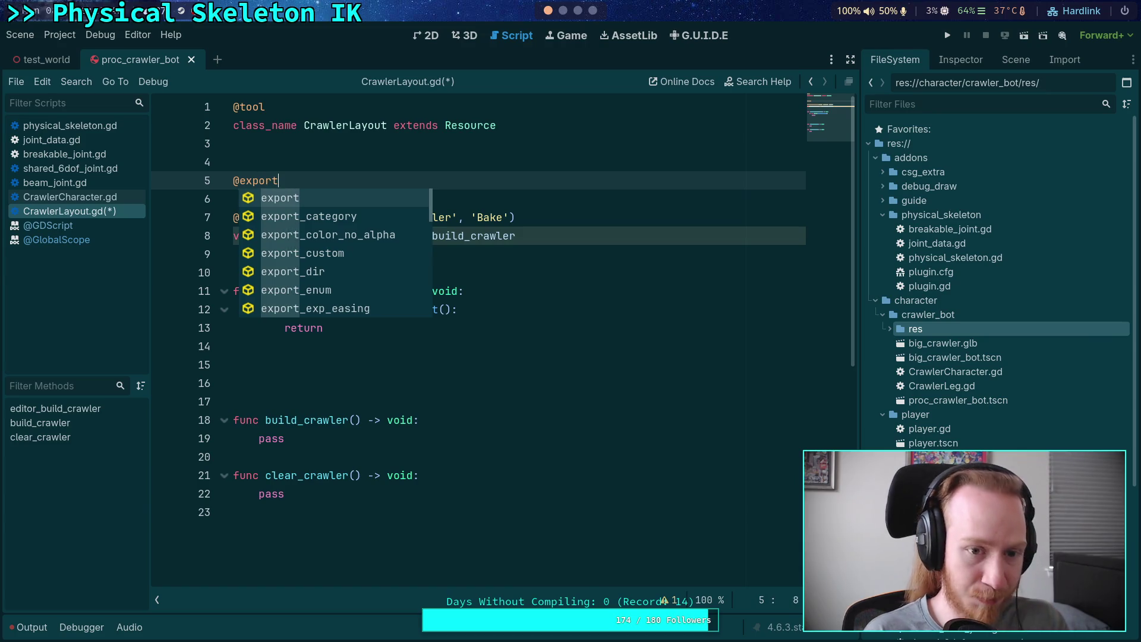
text(cra)
key(BackSpace)
key(BackSpace)
key(BackSpace)
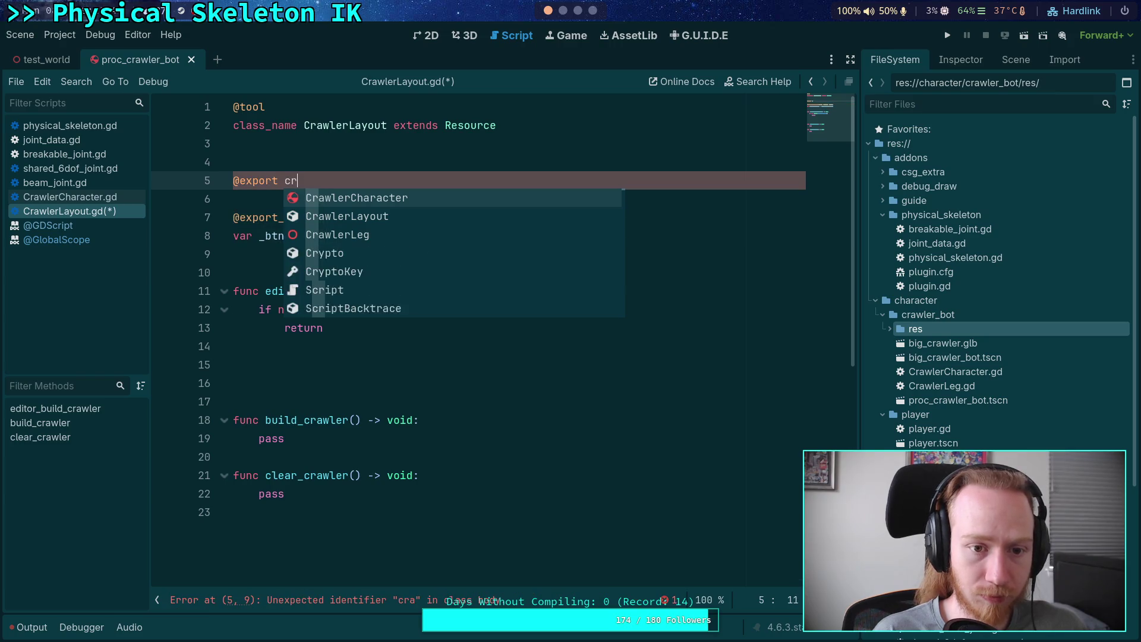
text(var )
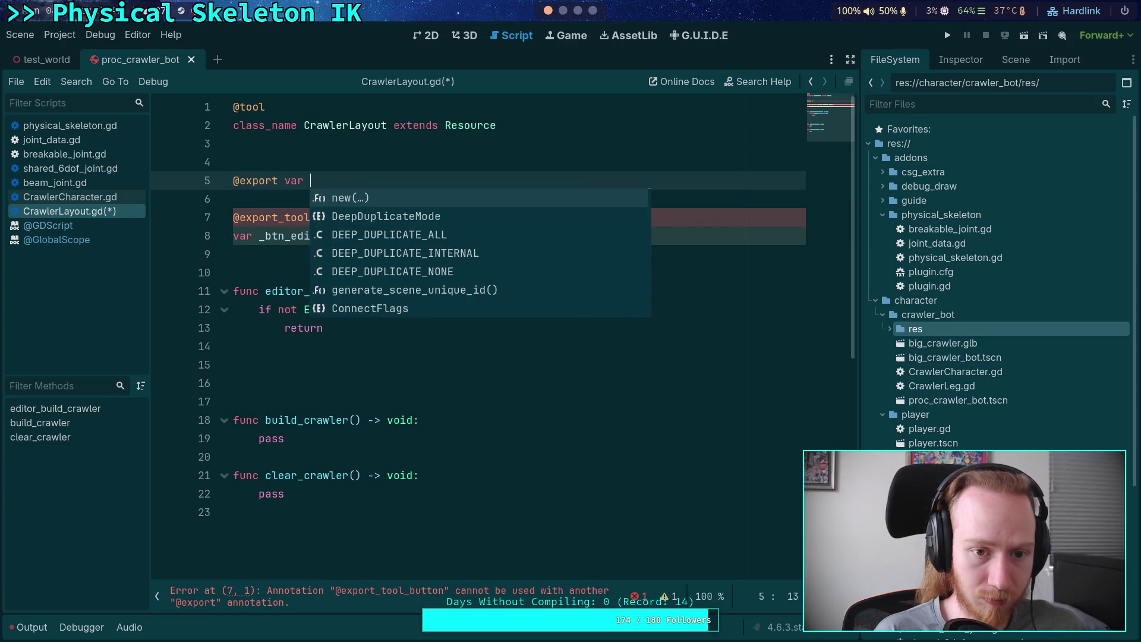
text(sd)
key(BackSpace)
key(BackSpace)
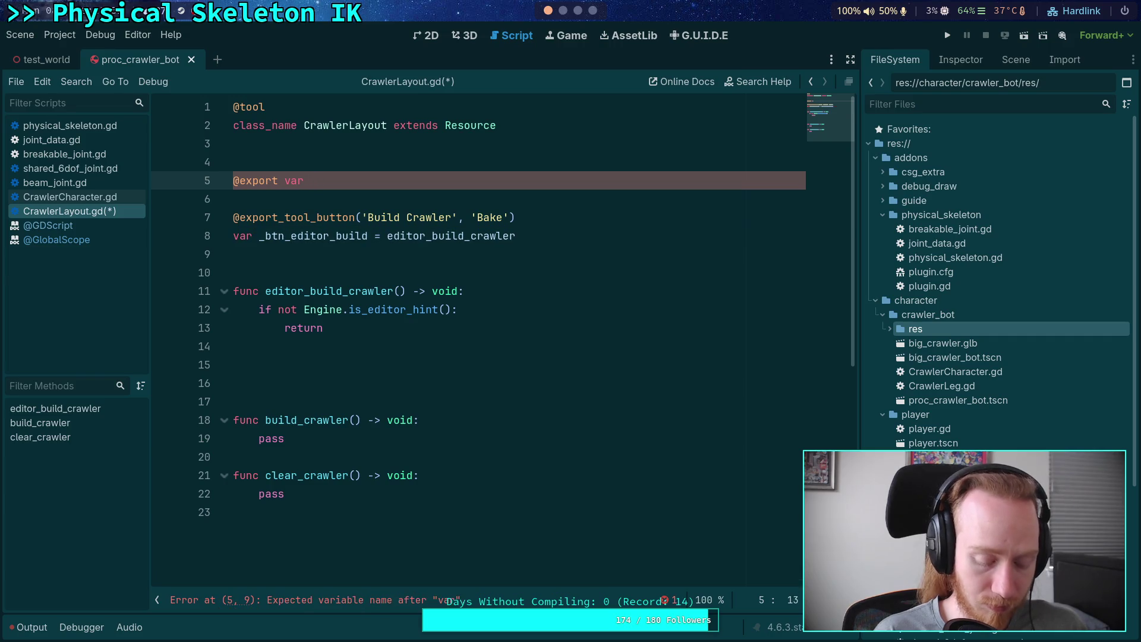
text(main_c)
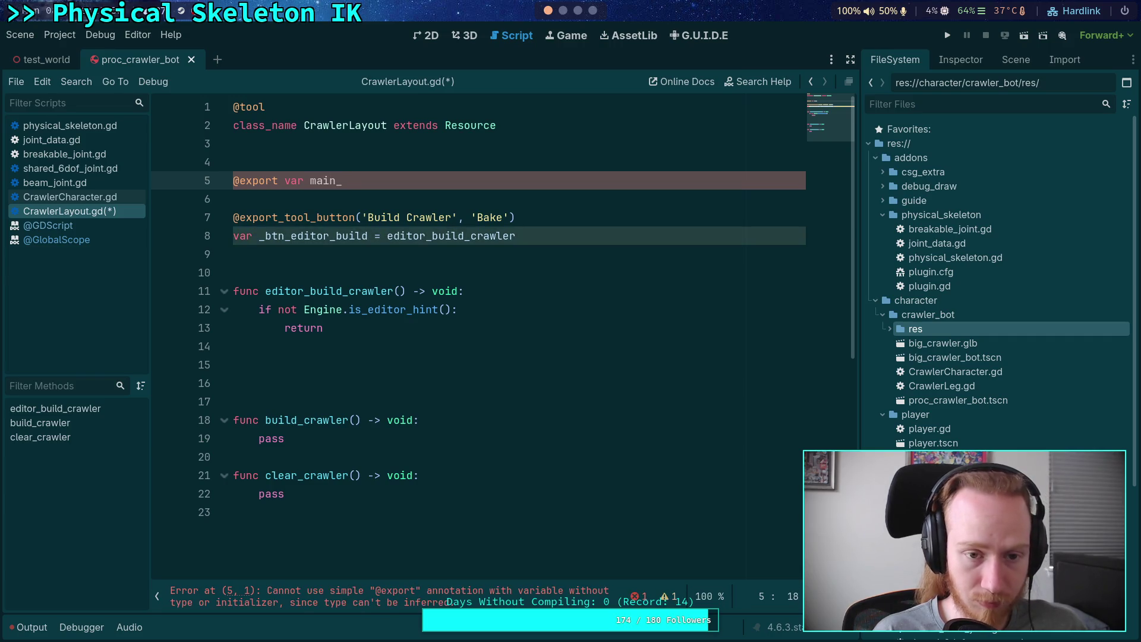
text(rawler)
key(BackSpace)
key(BackSpace)
key(BackSpace)
text(crawler: )
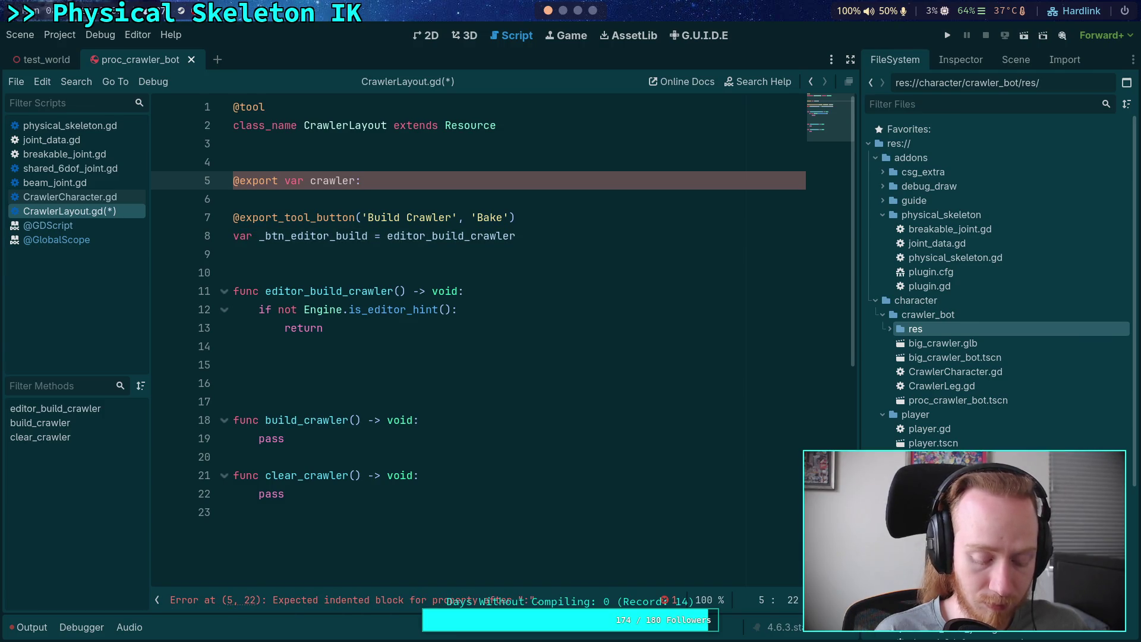
text(Cra)
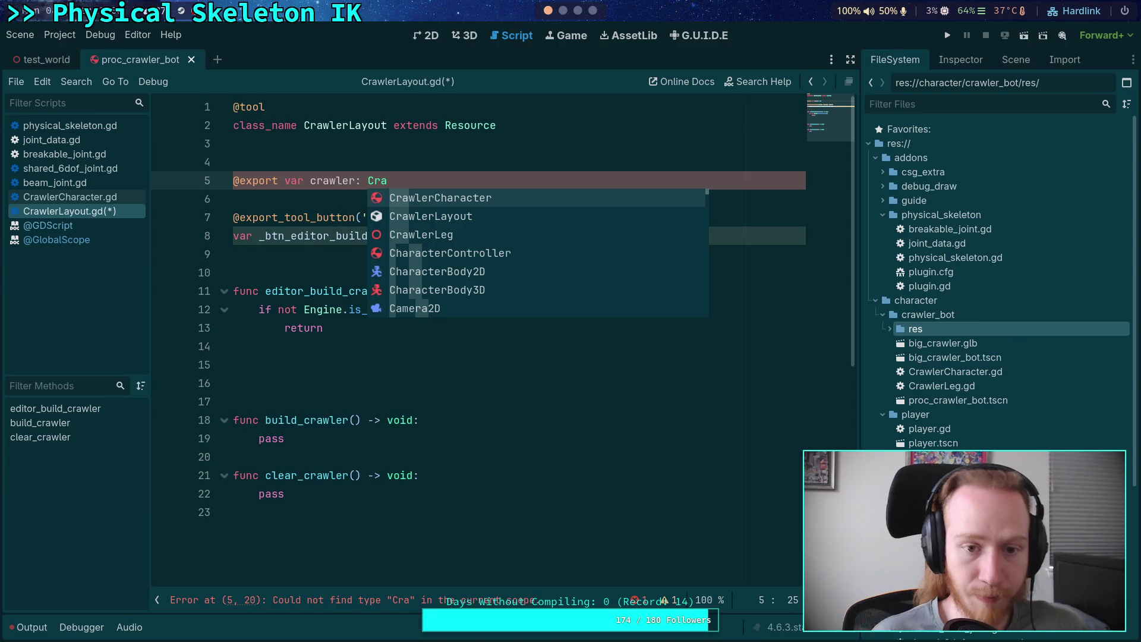
key(Return)
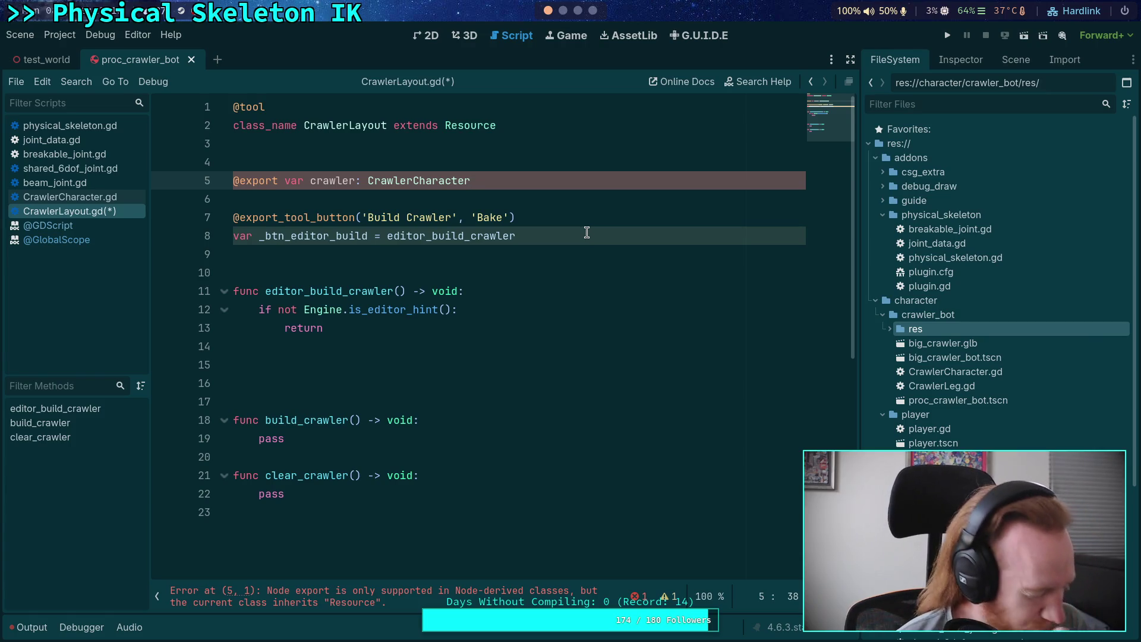
double_click(440, 181)
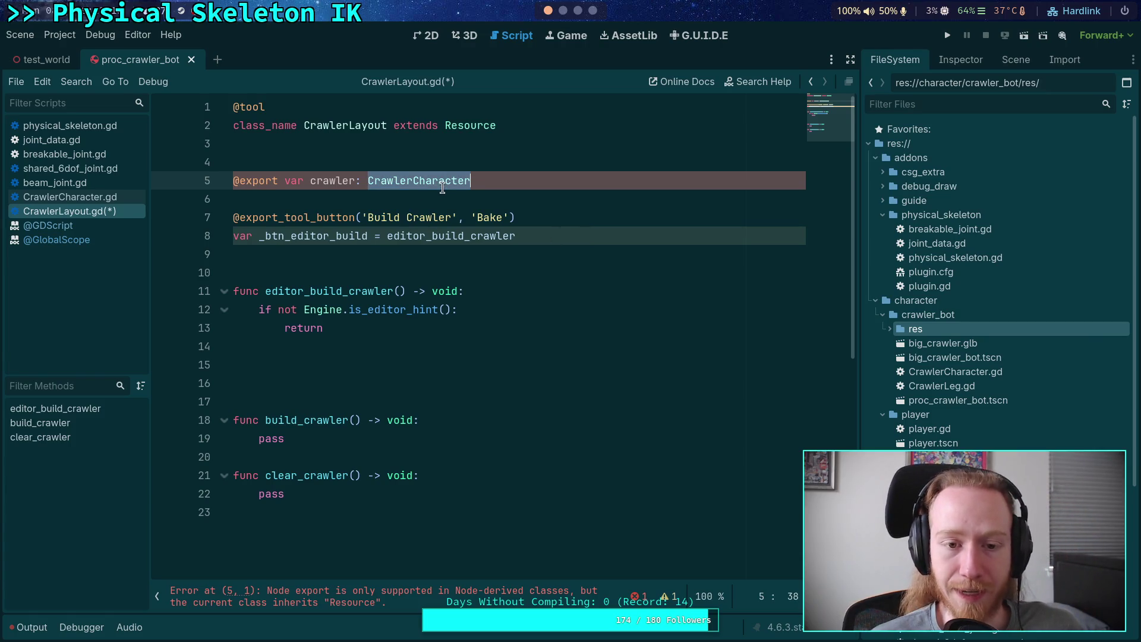
drag(285, 181, 233, 181)
key(BackSpace)
key(alt+Down)
key(alt+Down)
key(alt+Down)
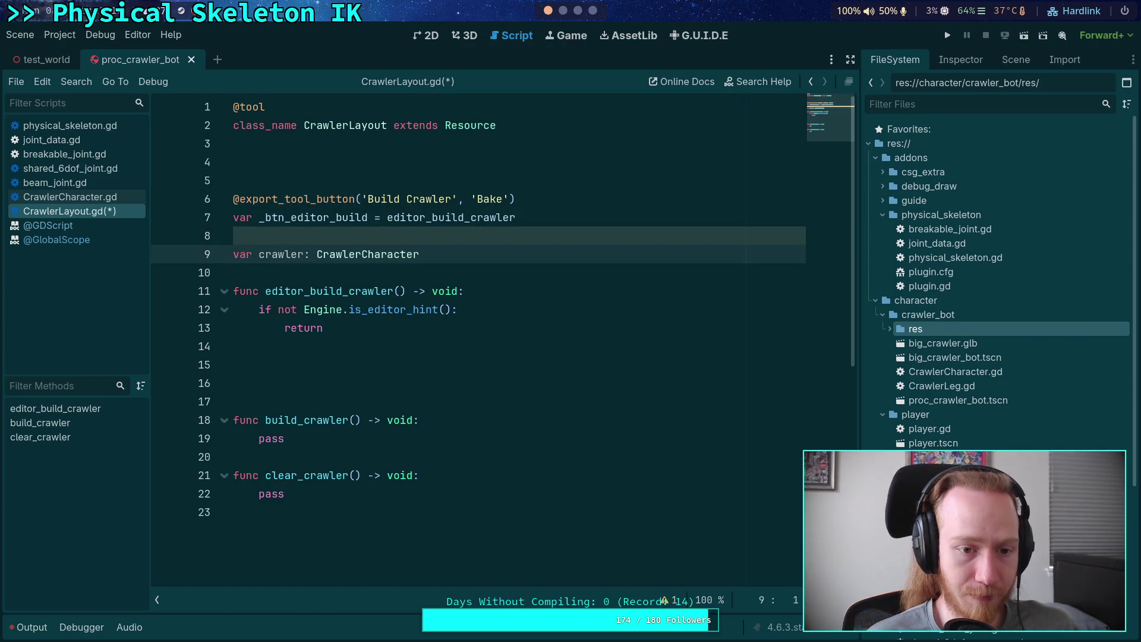
key(Down)
key(Return)
key(Up)
key(Up)
key(Up)
key(Return)
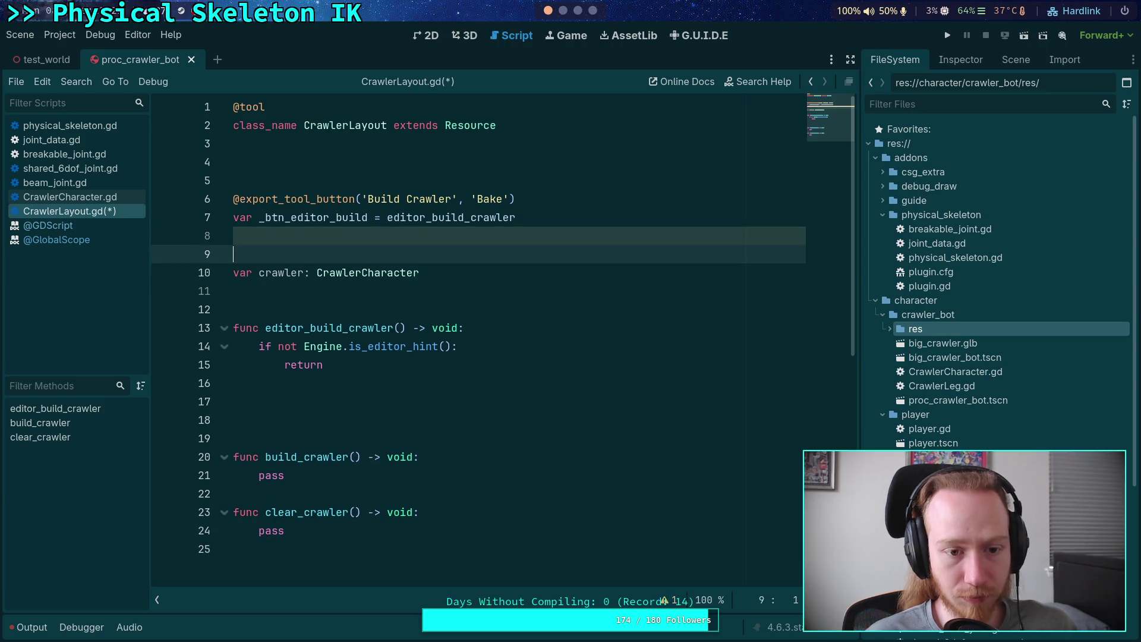
key(Up)
key(Up)
key(Up)
key(Up)
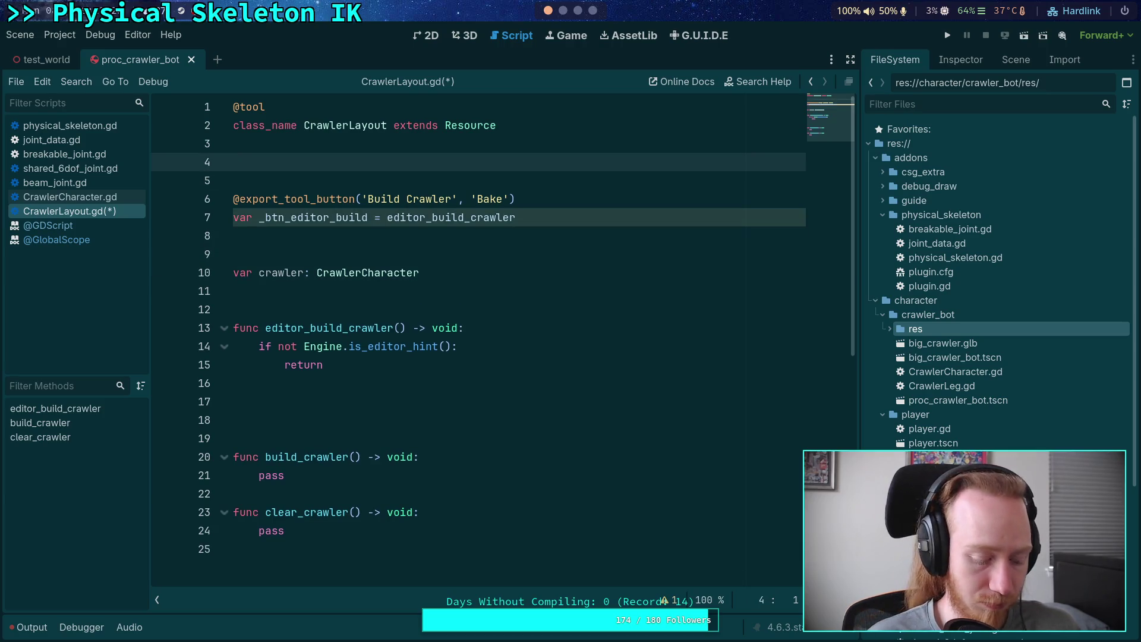
text(@export var)
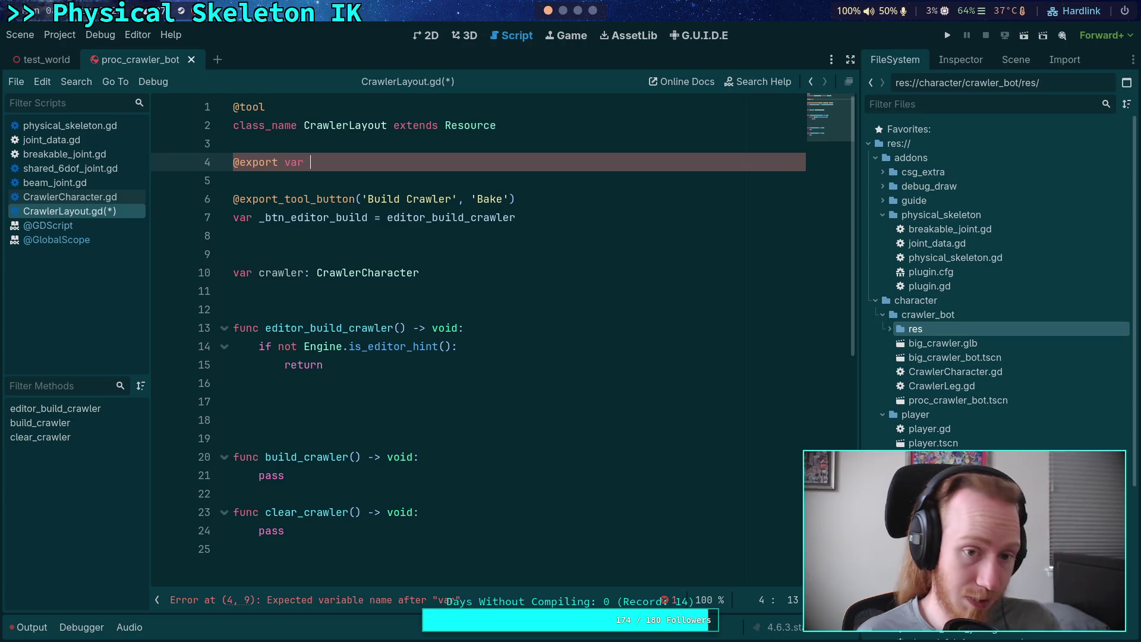
key(shift+Up)
key(BackSpace)
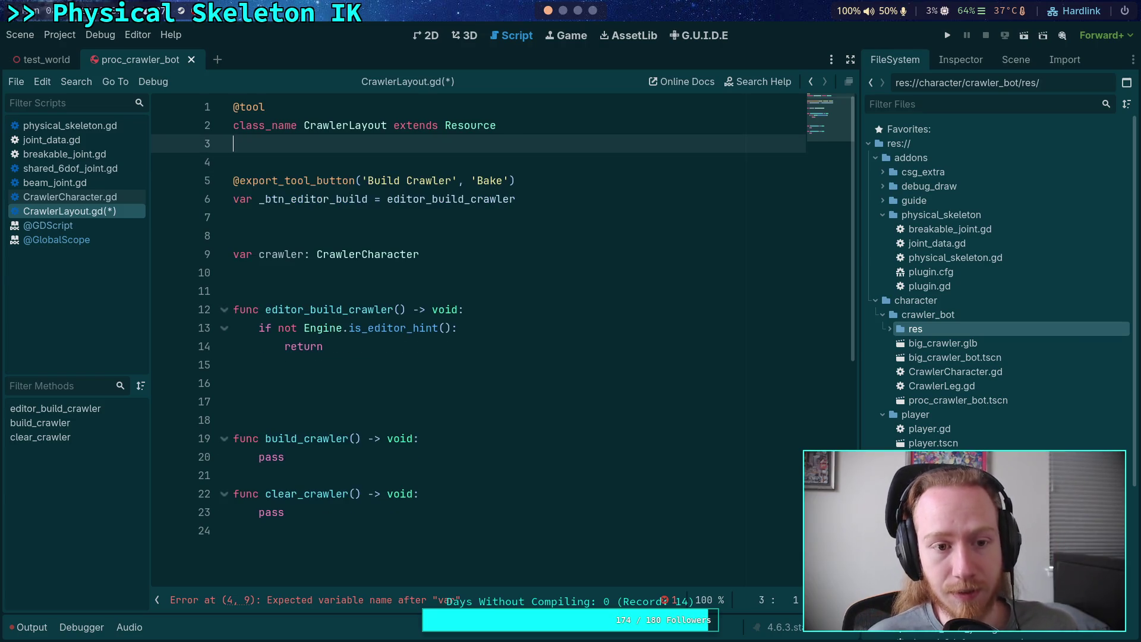
key(Down)
key(Down)
key(Down)
key(Down)
key(Down)
key(Down)
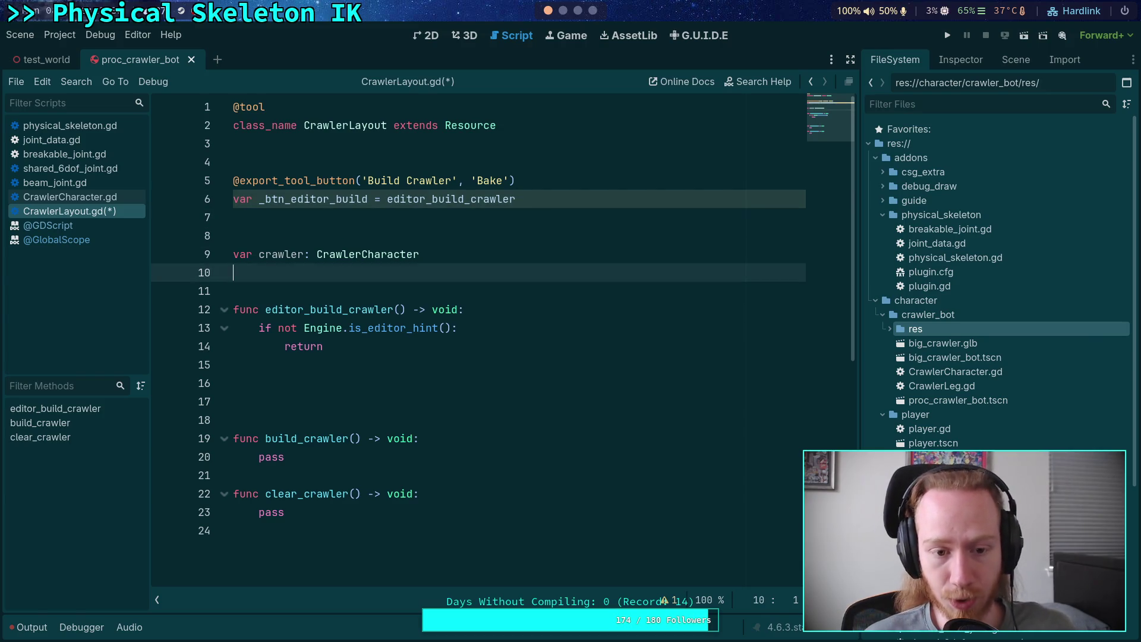
- Add an 'if not crawler:' check on line 16 and start its indented body line
text(if not crawler:)
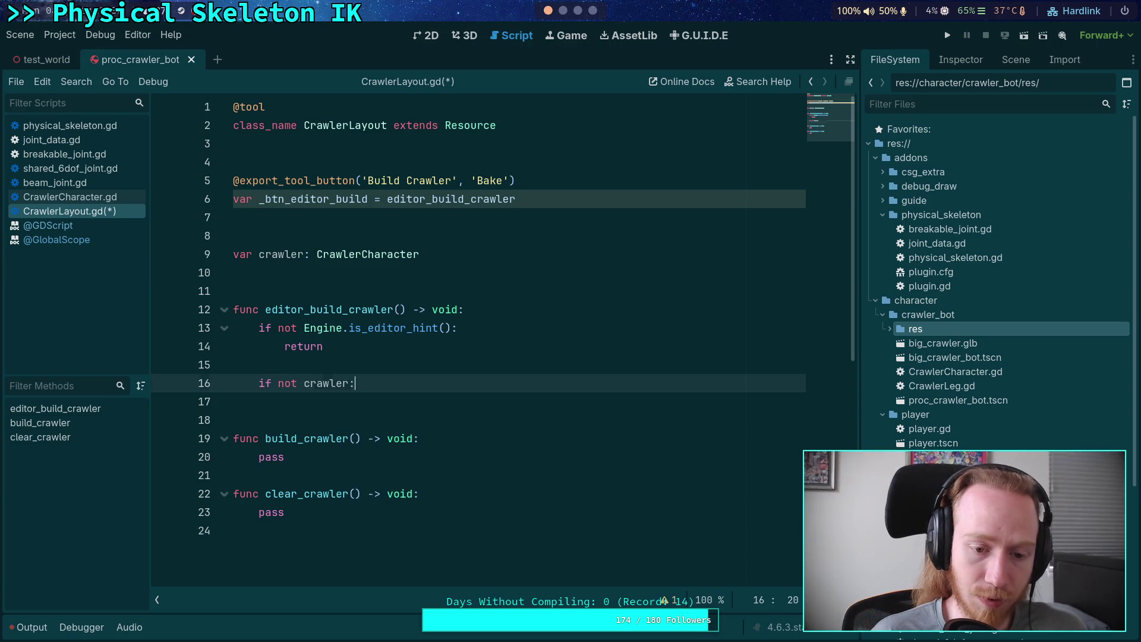
key(Return)
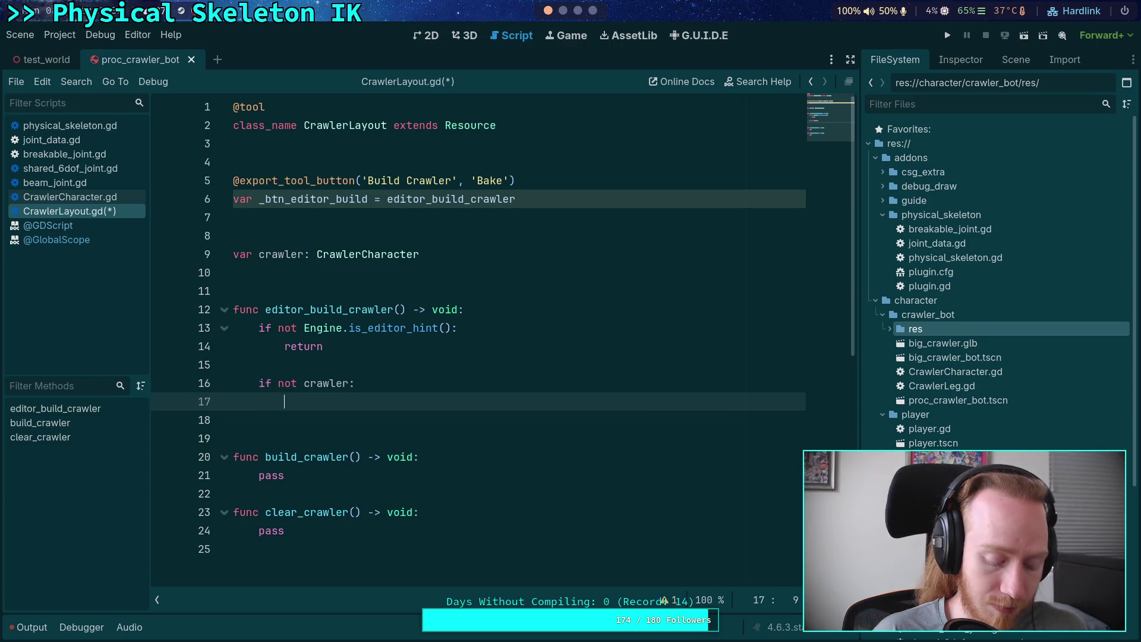
text(Editor)
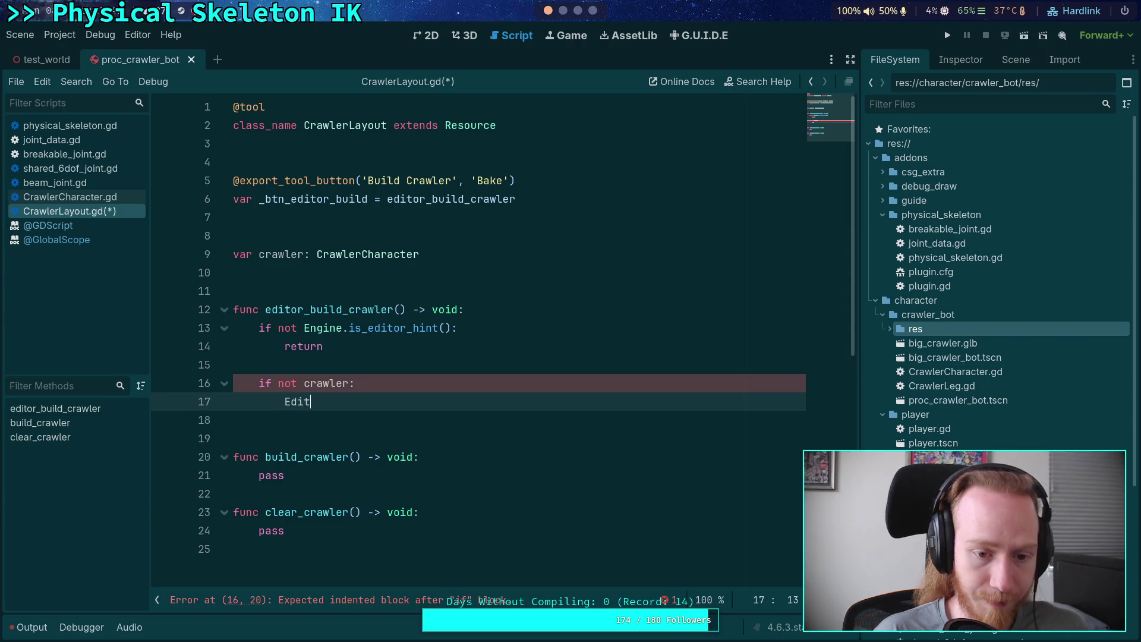
key(Escape)
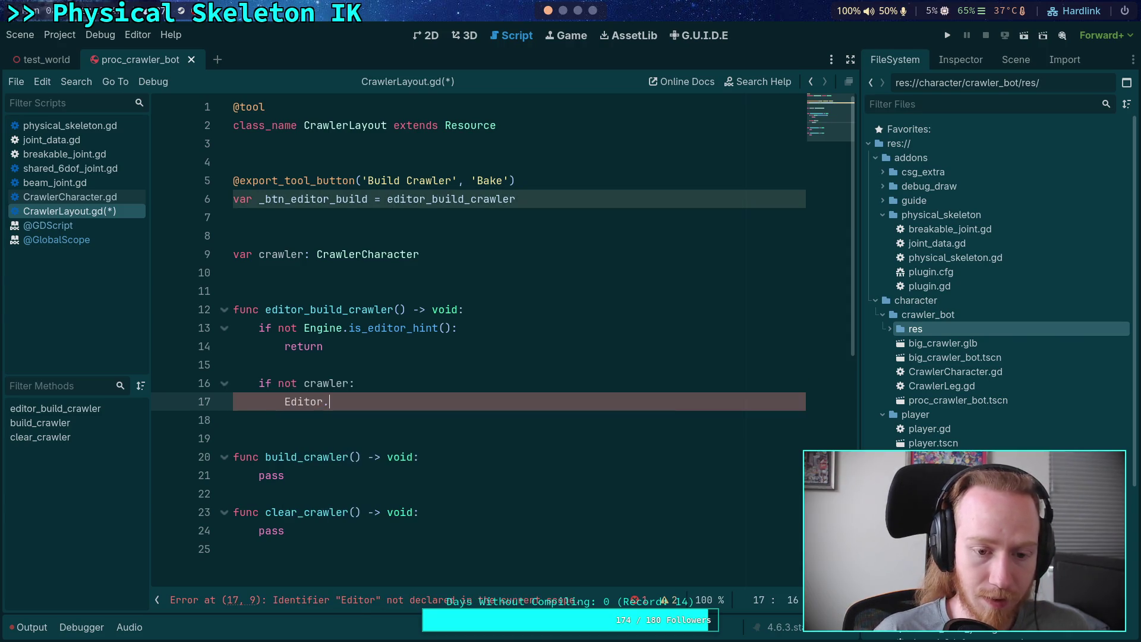
text(Pl)
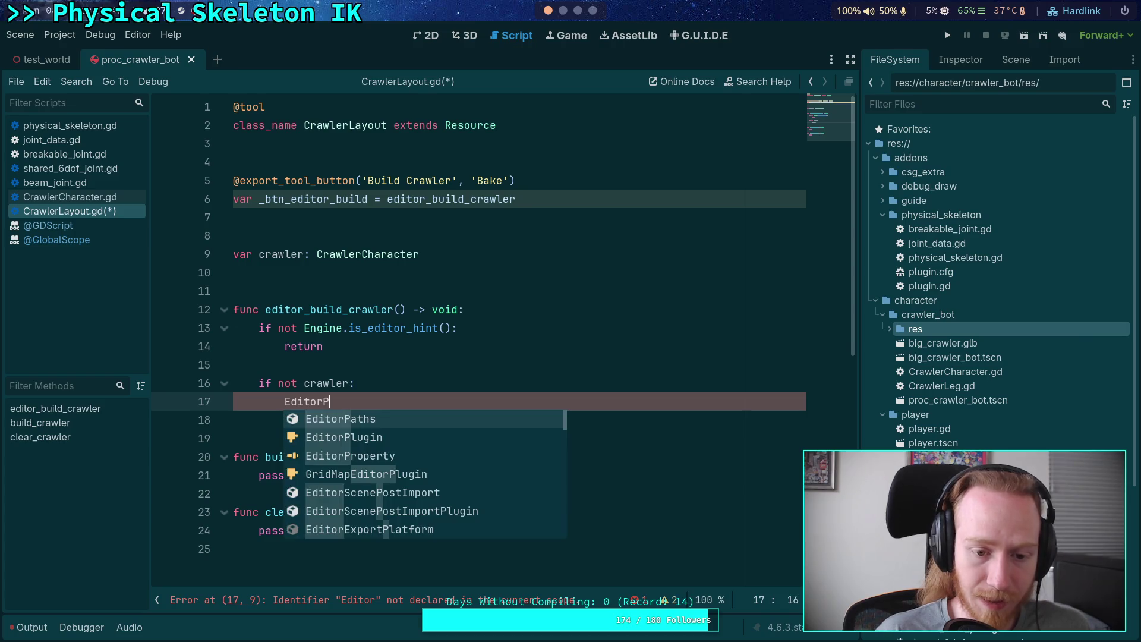
key(BackSpace)
key(BackSpace)
key(BackSpace)
key(BackSpace)
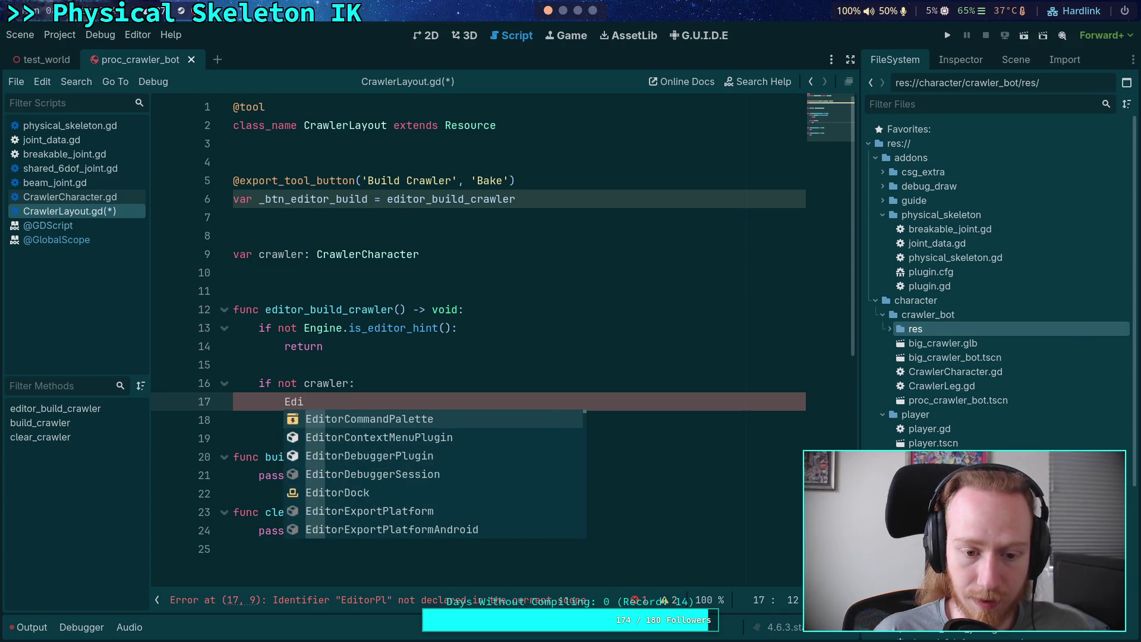
text(Edi)
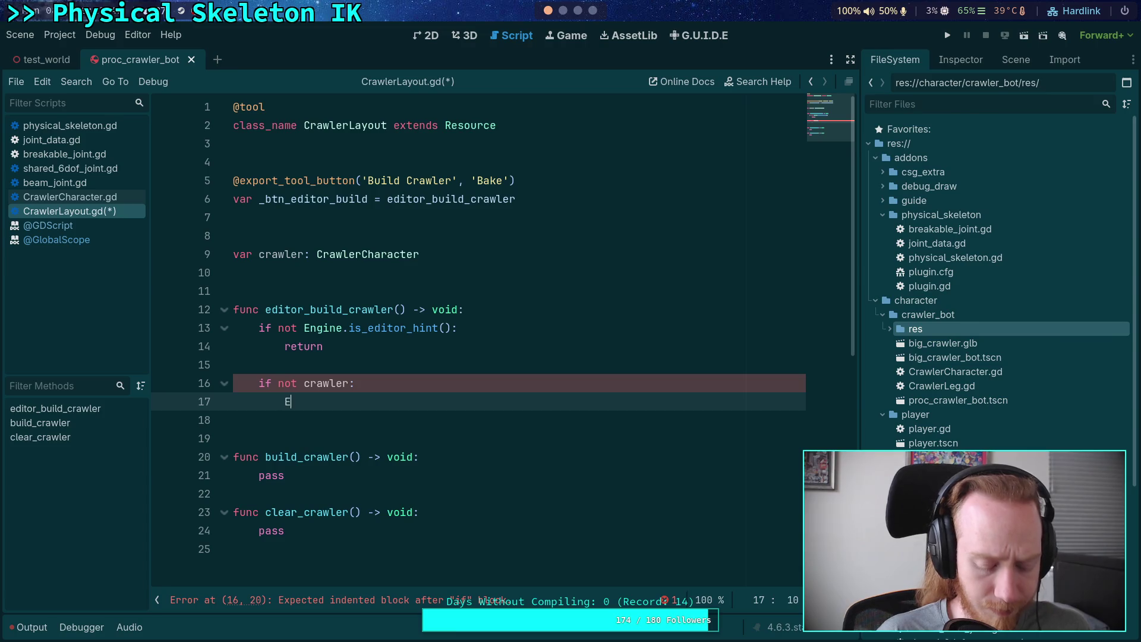
key(BackSpace)
key(BackSpace)
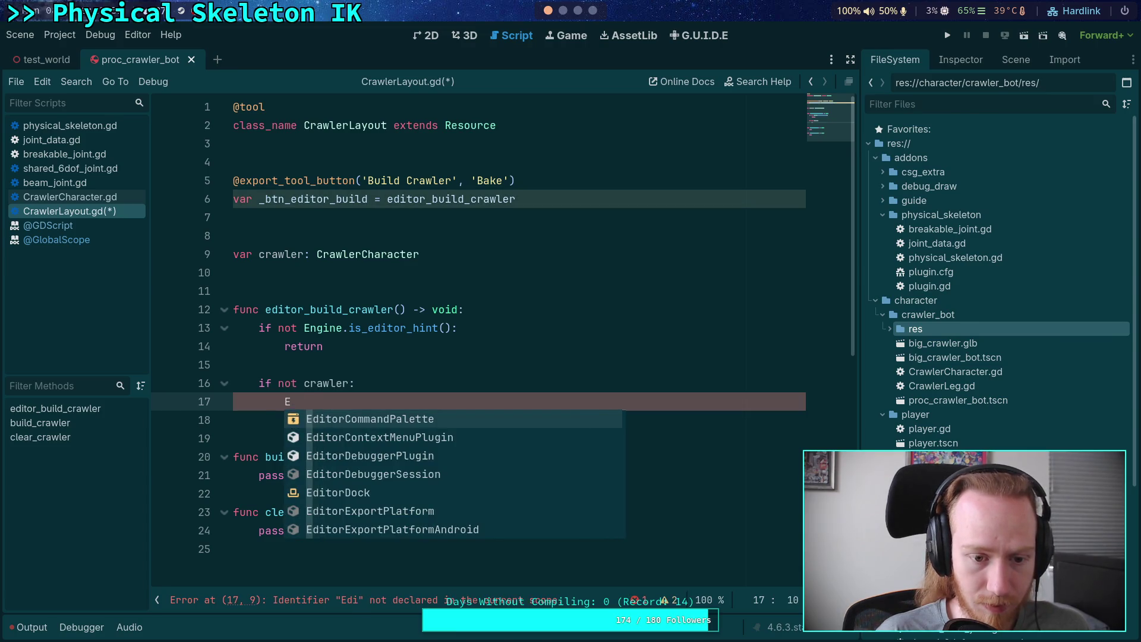
text(ng)
key(BackSpace)
key(BackSpace)
key(BackSpace)
- Try the EditorPlugin and EditorInspector completions in the body, leaving 'Plug' as a placeholder
text(EditorPlu)
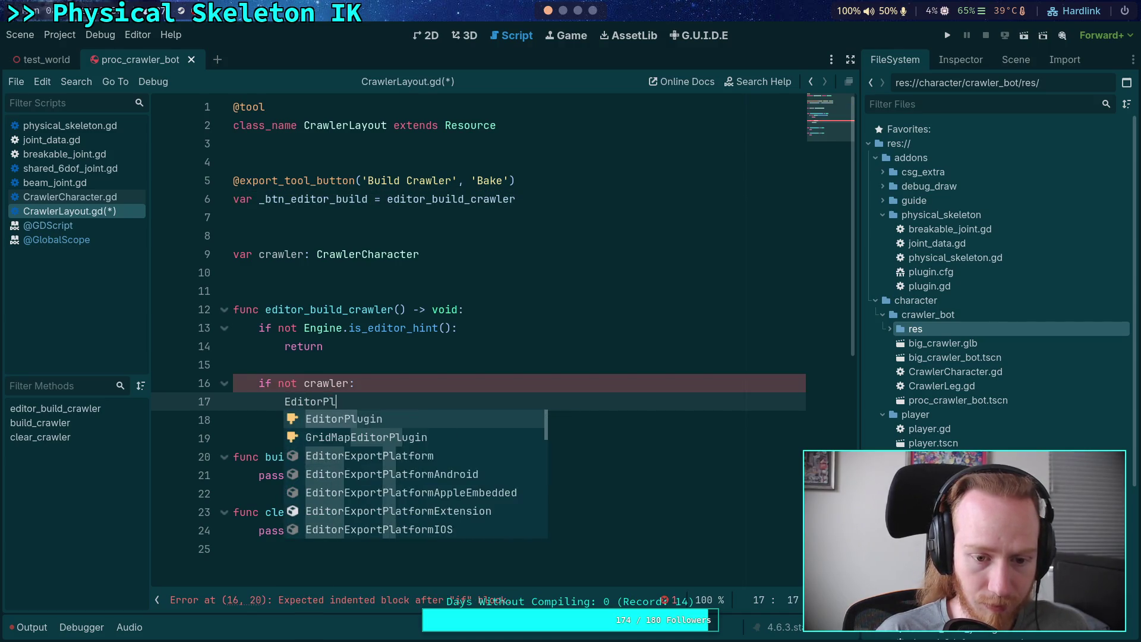
key(BackSpace)
key(BackSpace)
key(BackSpace)
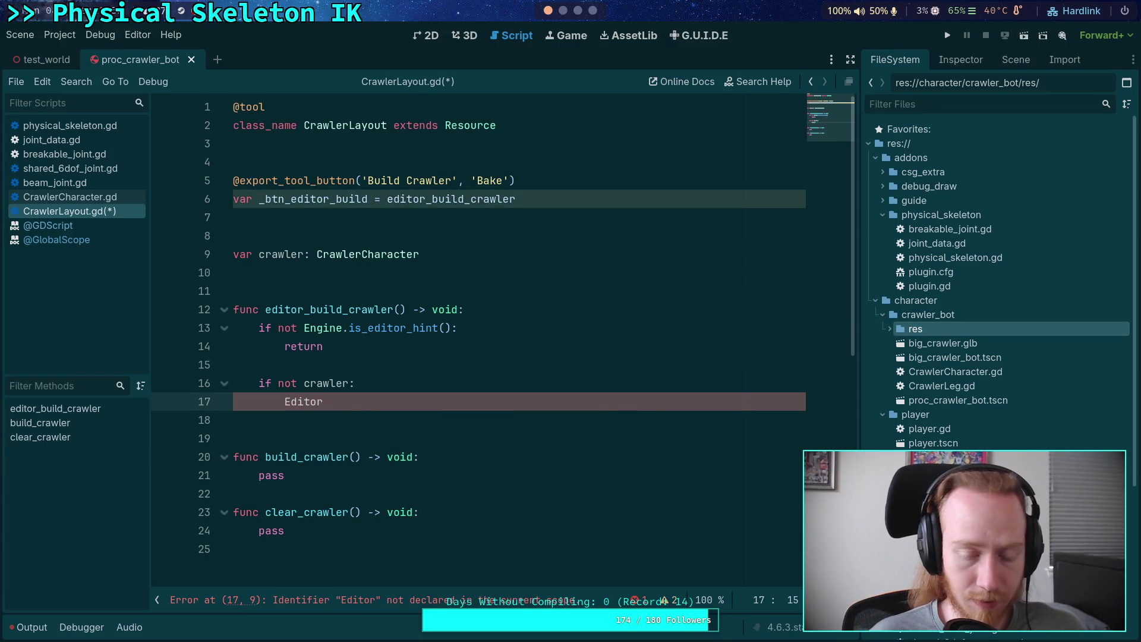
text(P)
key(Down)
key(Down)
key(Down)
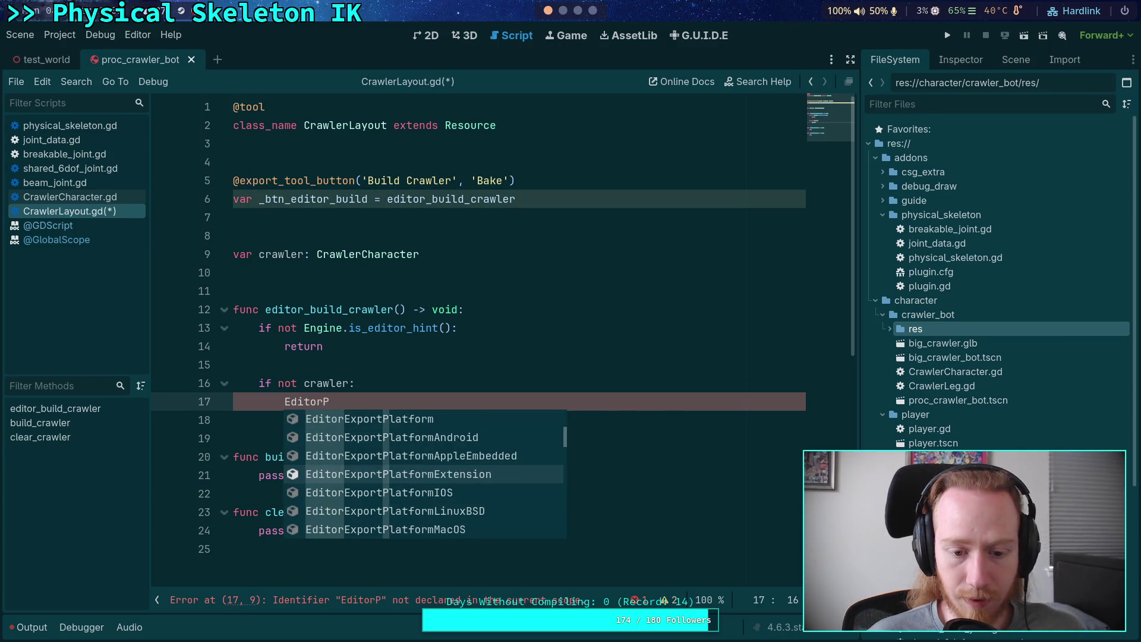
key(Down)
key(Down)
key(Down)
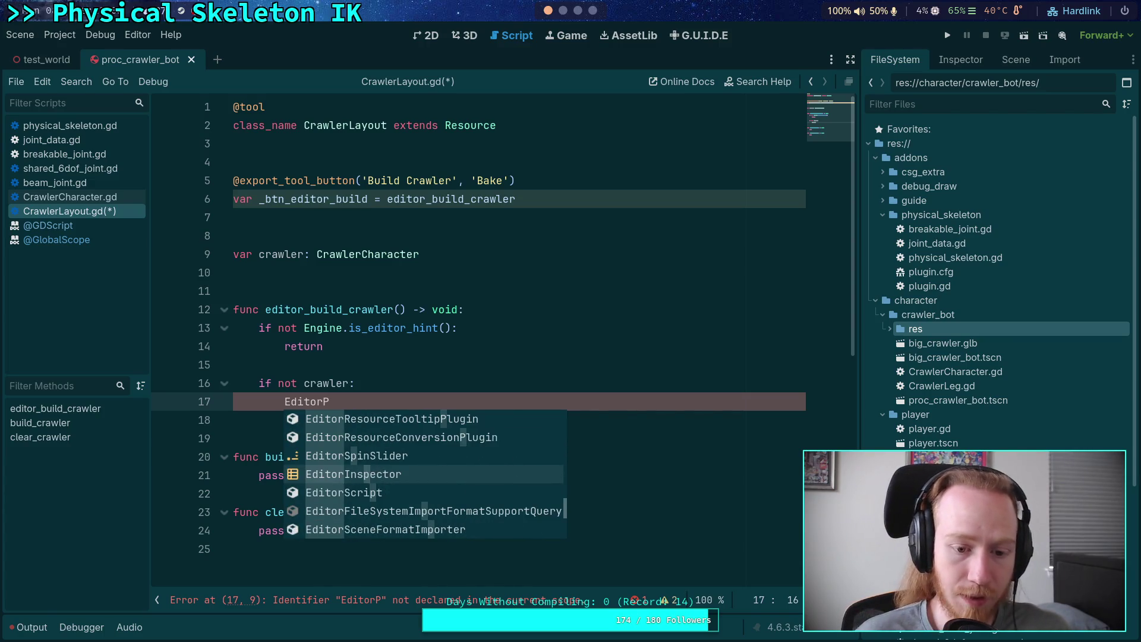
key(Return)
text(.)
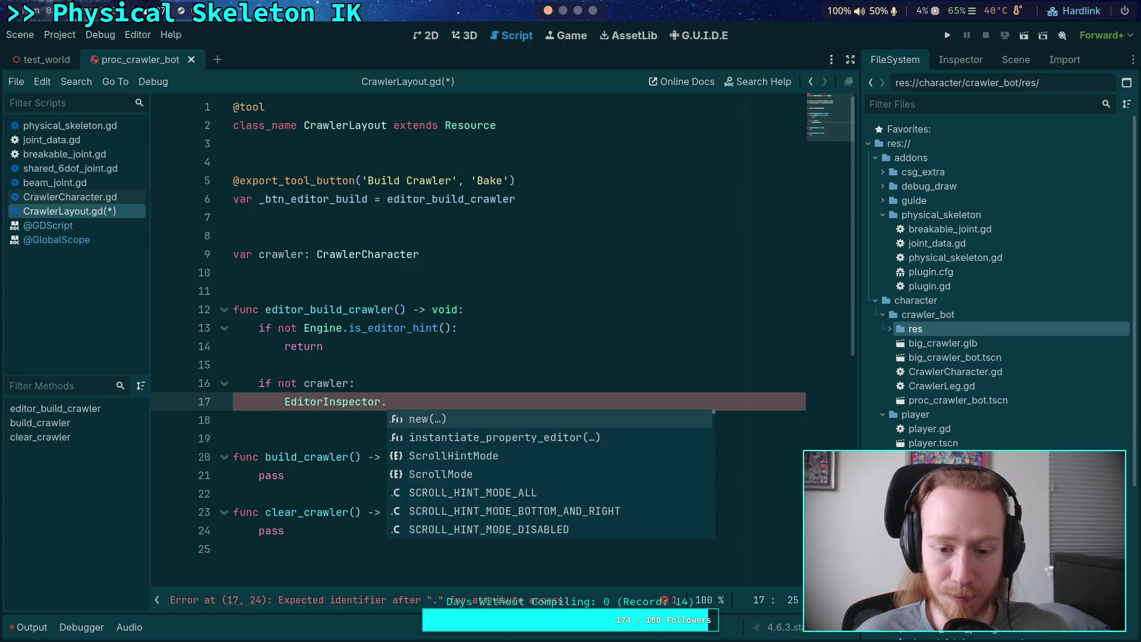
key(BackSpace)
key(BackSpace)
key(BackSpace)
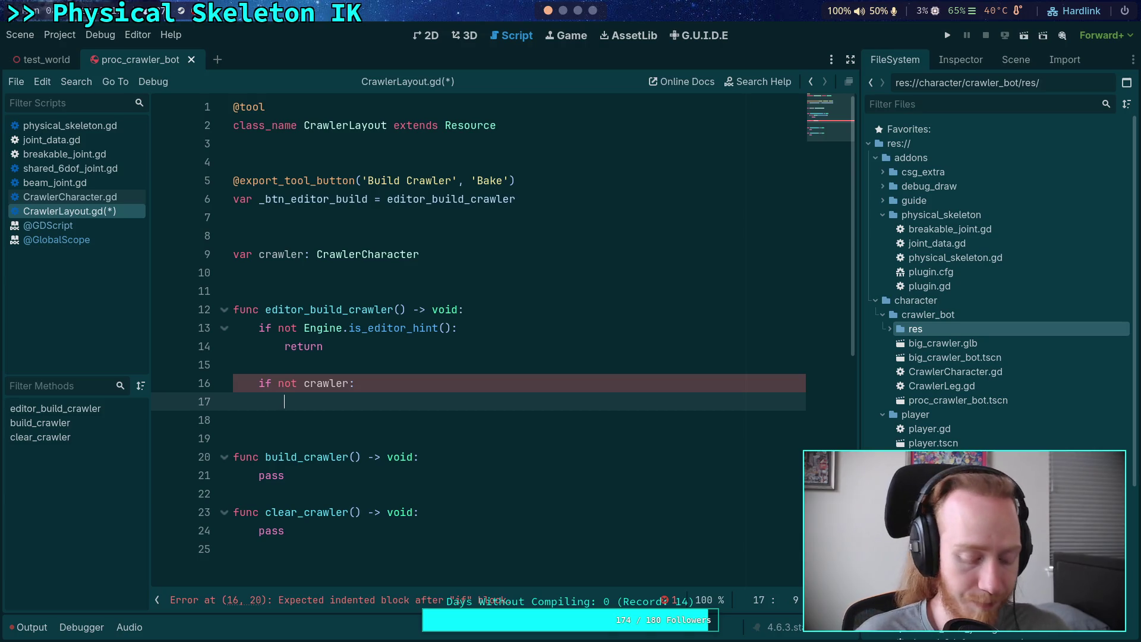
text(Lp)
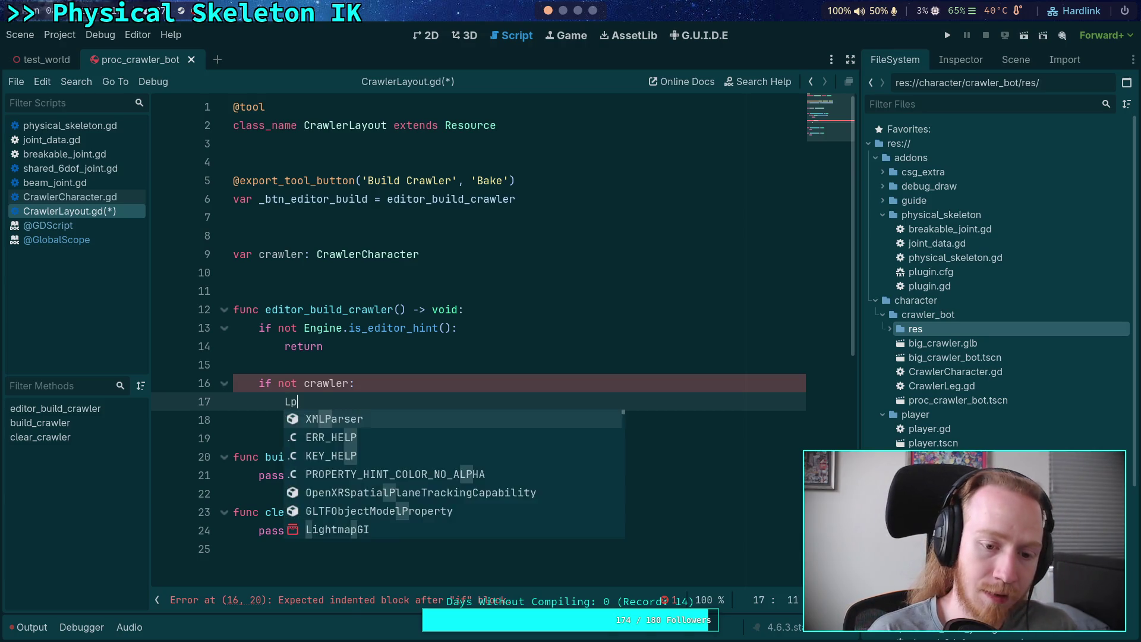
key(BackSpace)
key(BackSpace)
text(Plug)
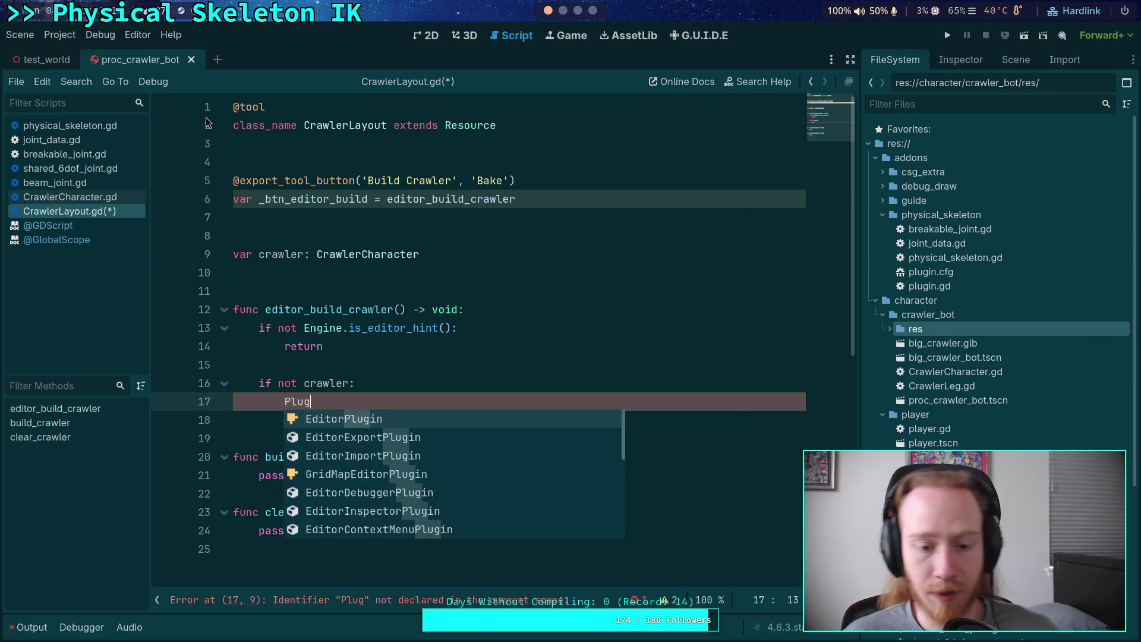
click(322, 269)
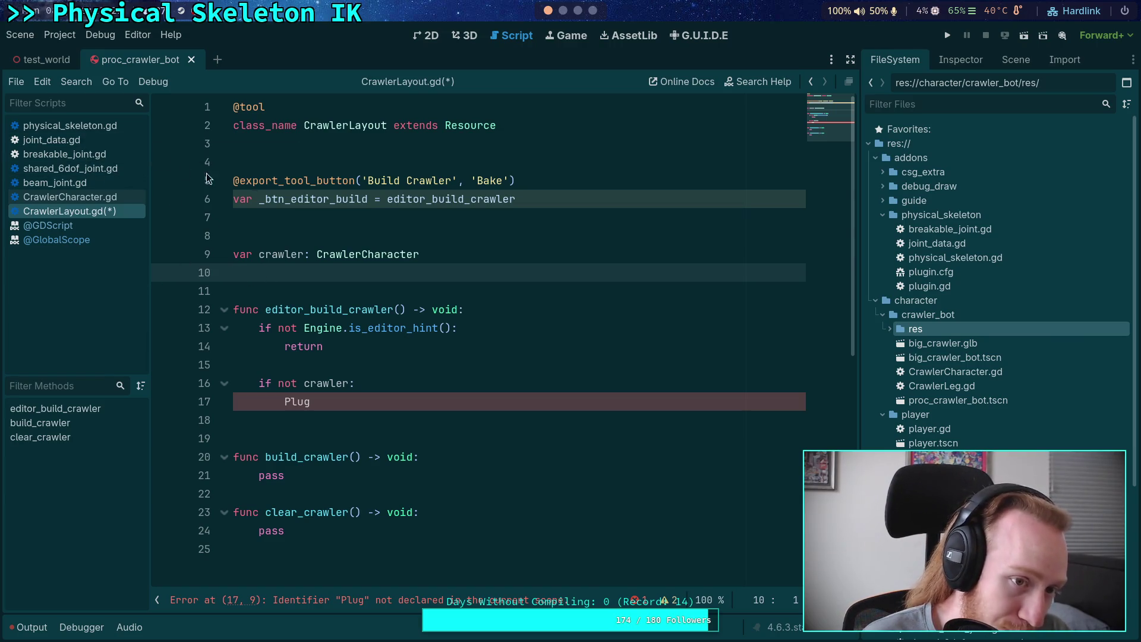
- Select the PhysicalSkeleton node in the CrawlerBot scene and open physical_skeleton.gd for reference
click(1006, 64)
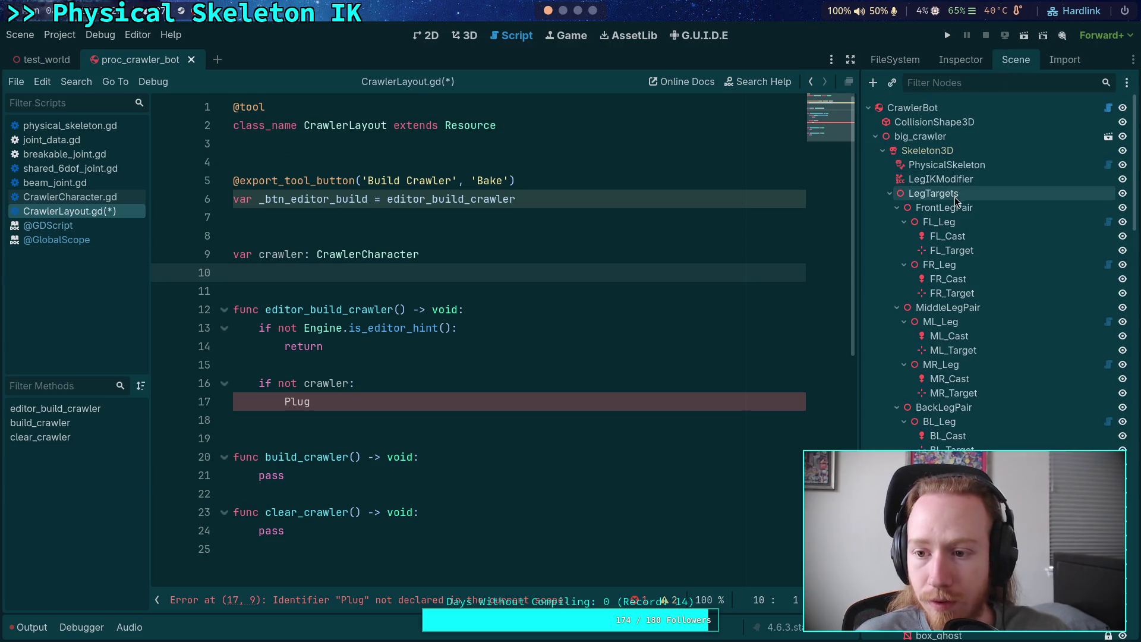
click(951, 165)
click(964, 62)
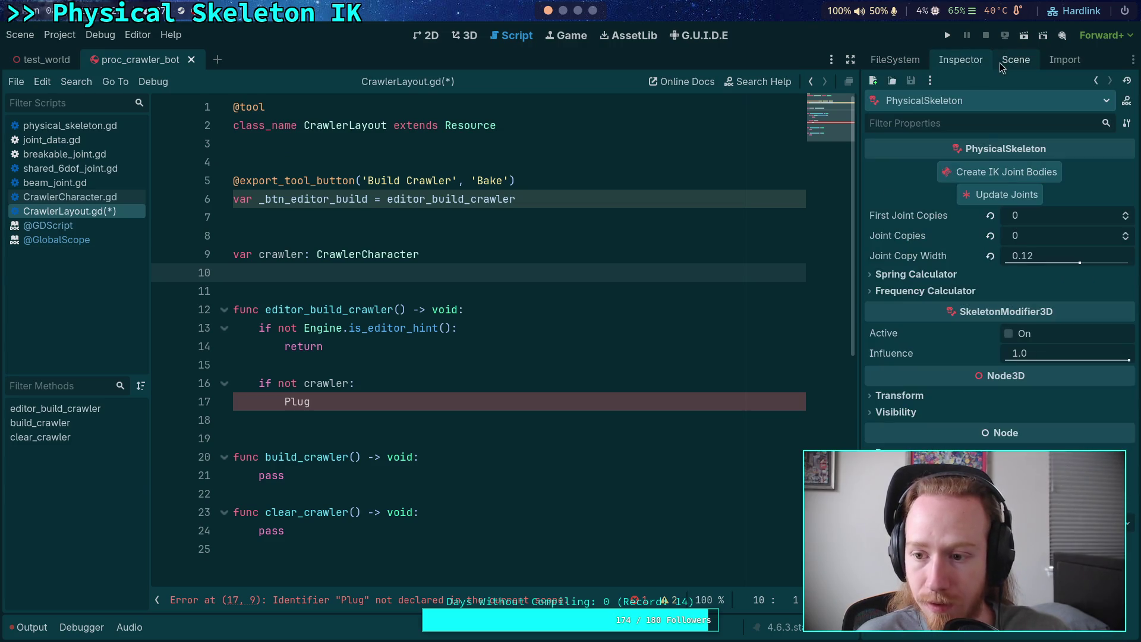
click(121, 130)
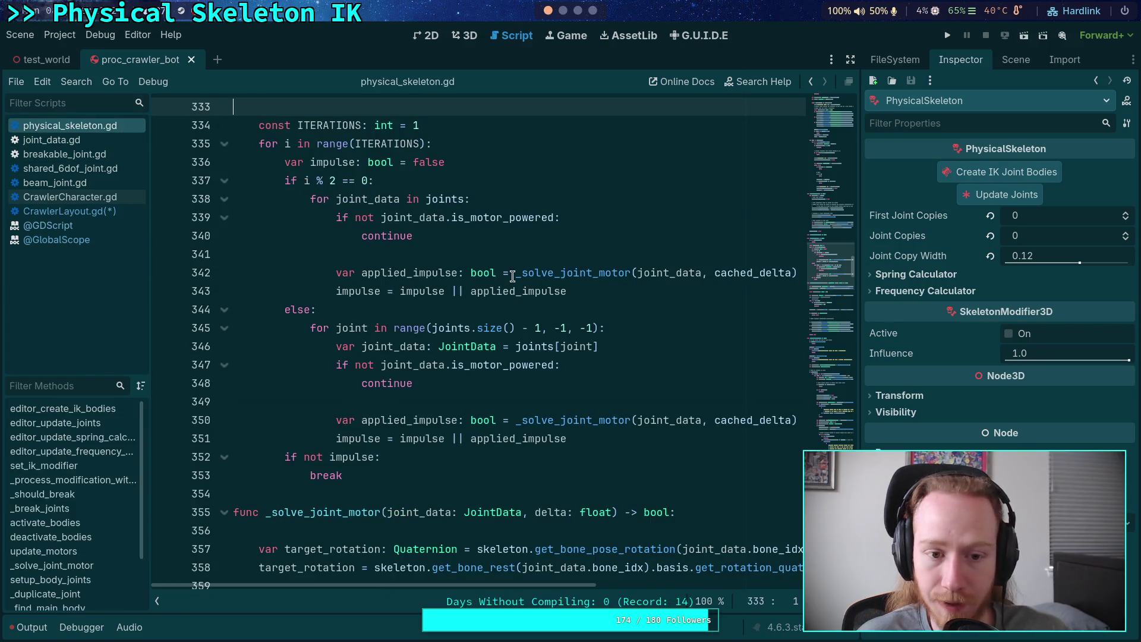
mouse_move(829, 267)
mouse_down()
mouse_move(826, 177)
mouse_move(829, 214)
mouse_up()
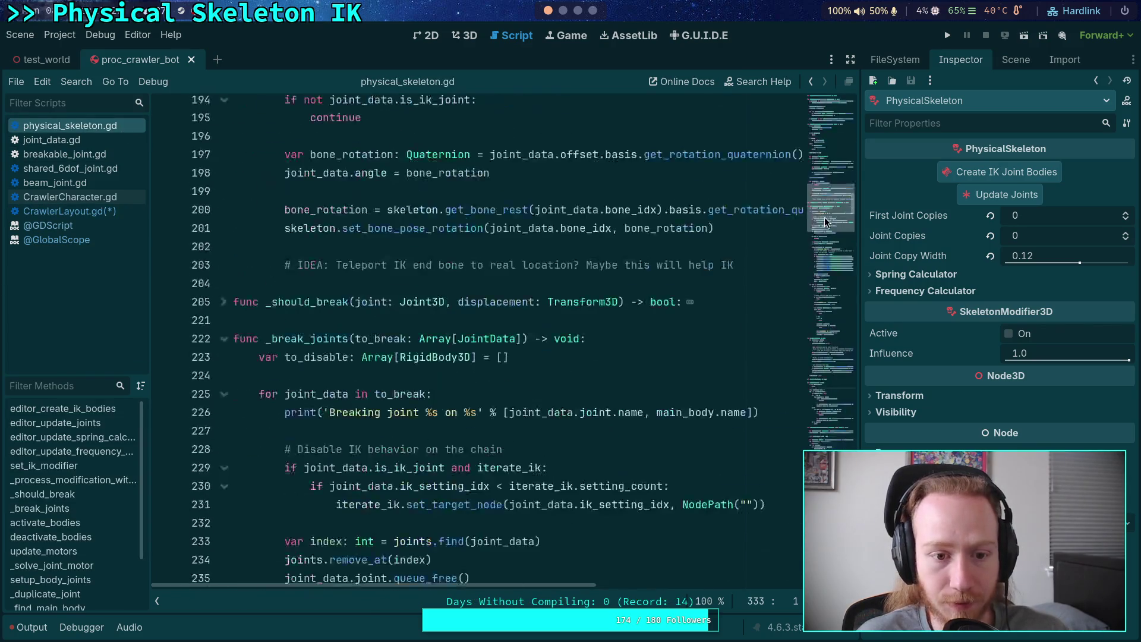
scroll(640, 302, up, 10)
scroll(536, 327, up, 8)
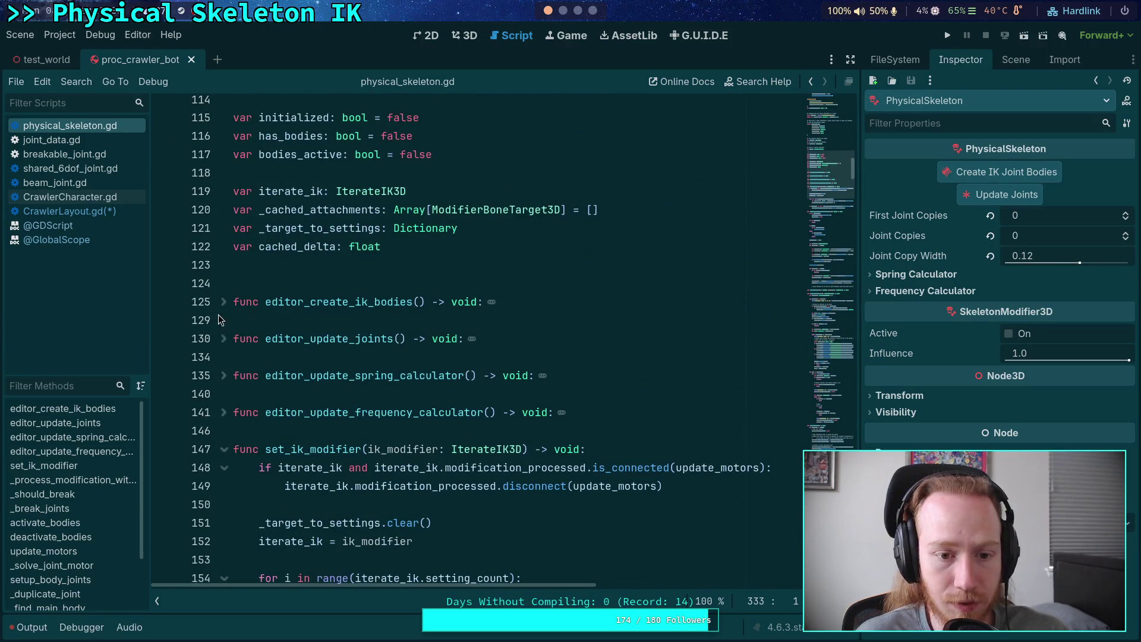
- Read editor_create_ik_bodies, editor_update_joints and the spring and frequency calculators, then show the Scene tree
click(223, 303)
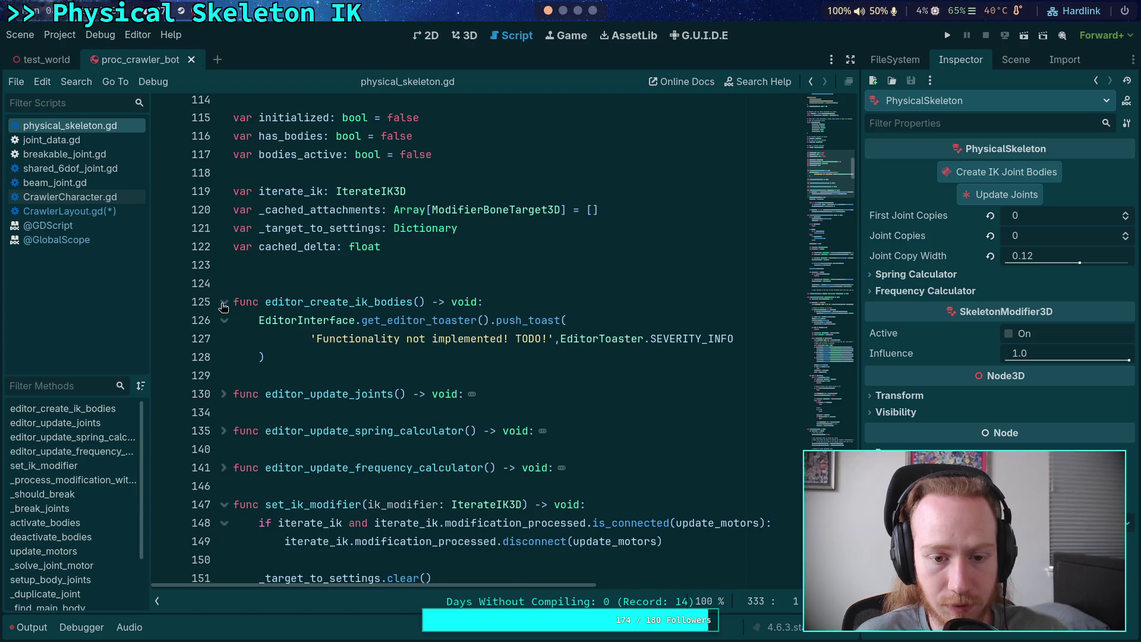
click(224, 303)
click(223, 339)
click(221, 339)
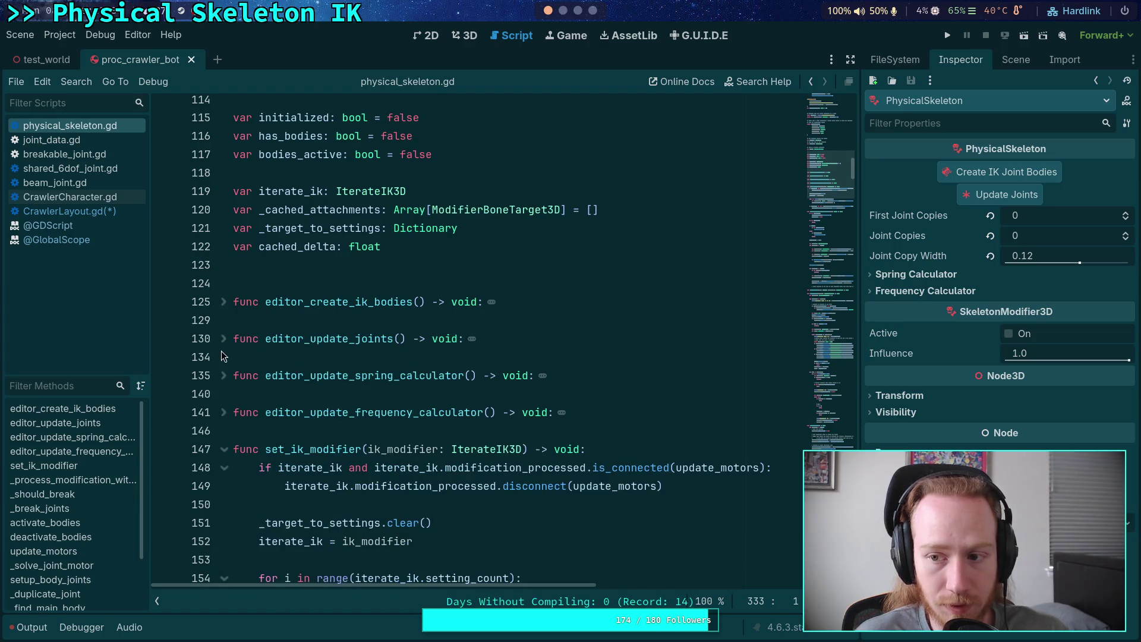
click(224, 376)
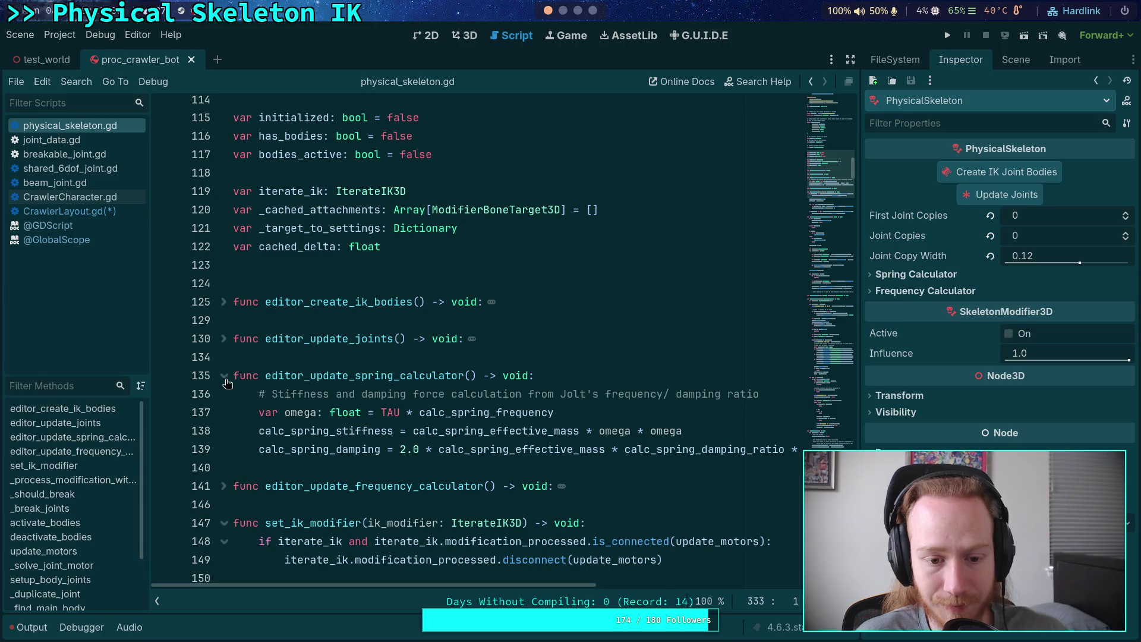
click(224, 376)
click(224, 412)
click(223, 413)
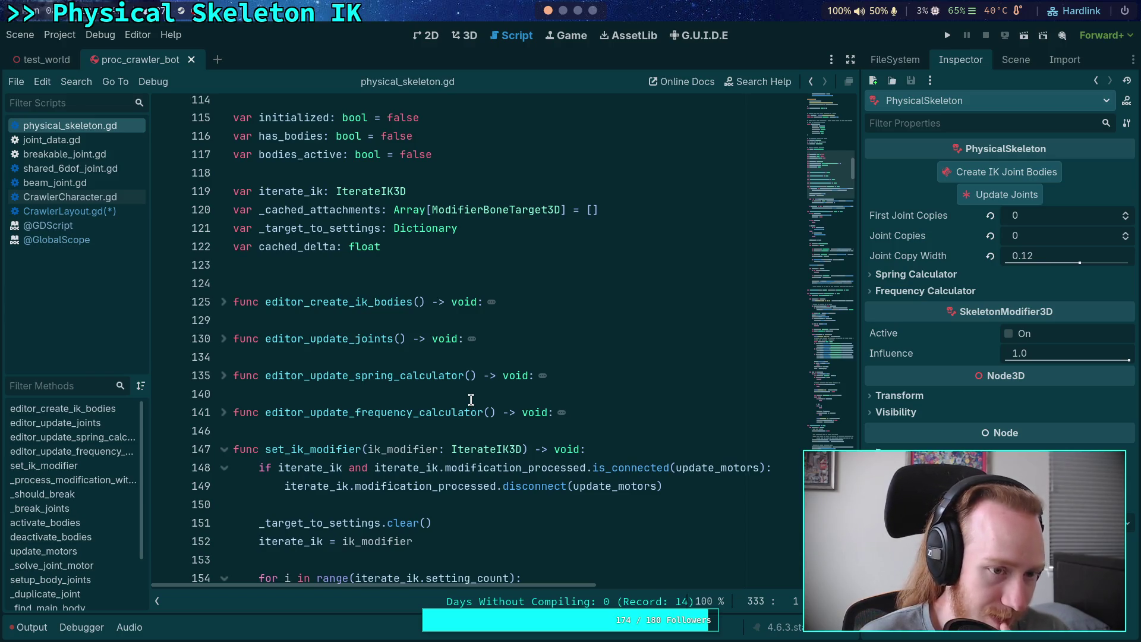
click(1006, 63)
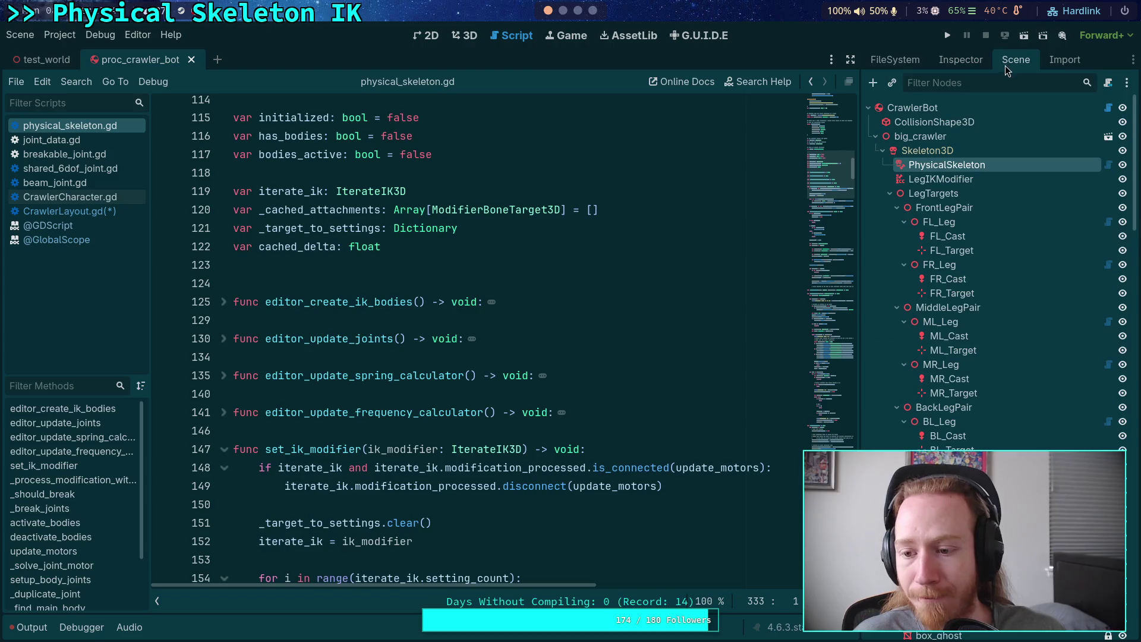
- Collapse LegTargets, select FR_Tibia_Joint, and open its attached script shared_6dof_joint.gd
click(890, 194)
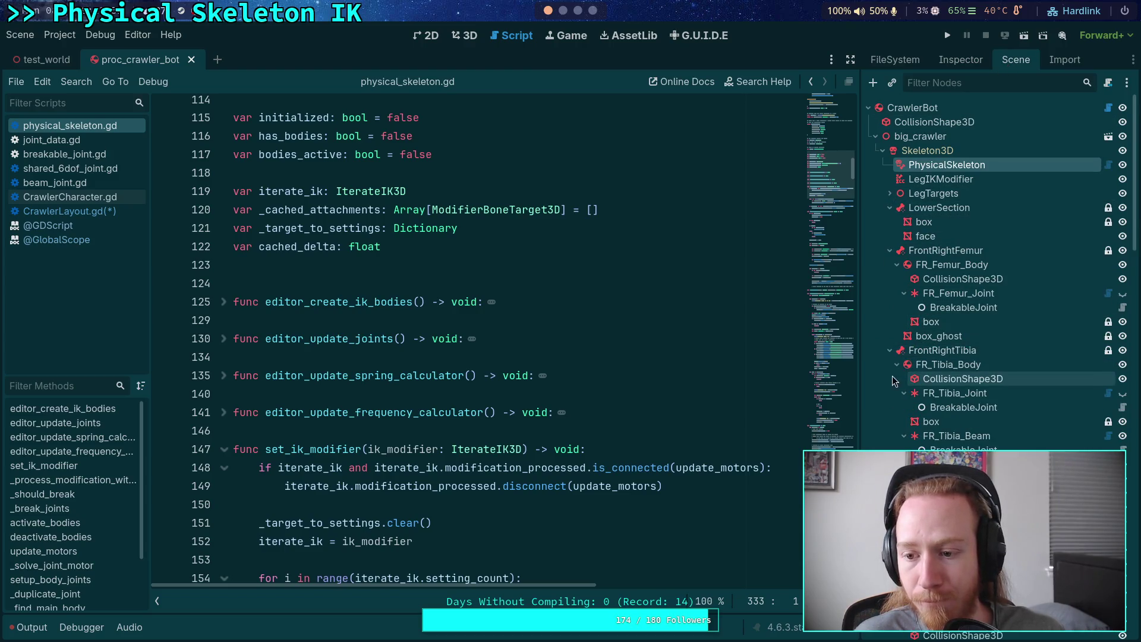
click(946, 393)
click(960, 60)
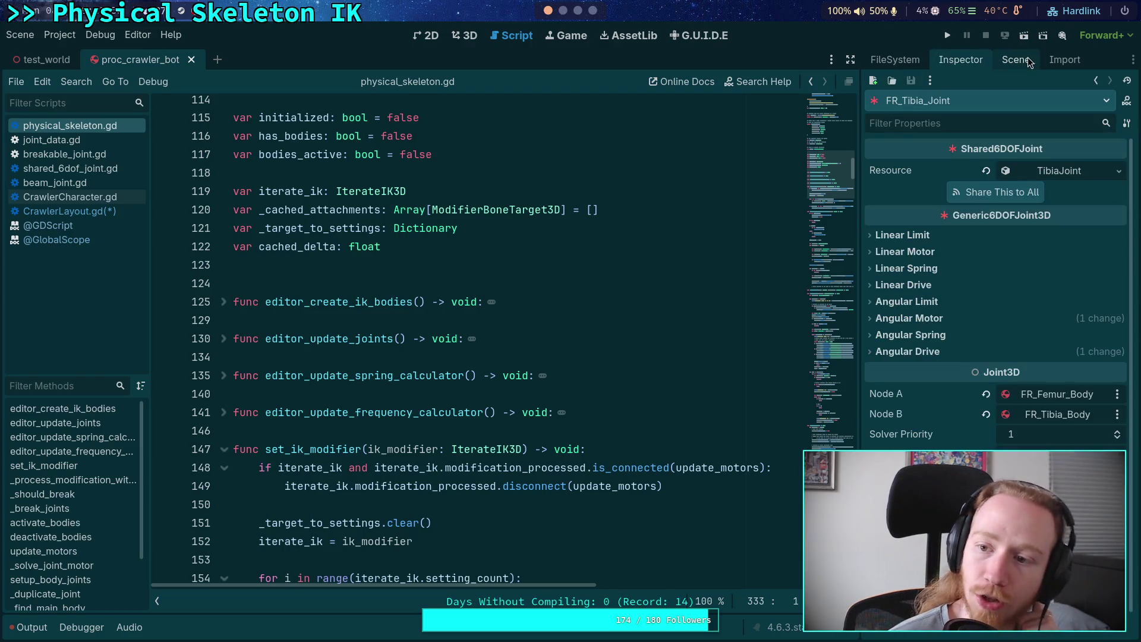
click(996, 61)
click(895, 59)
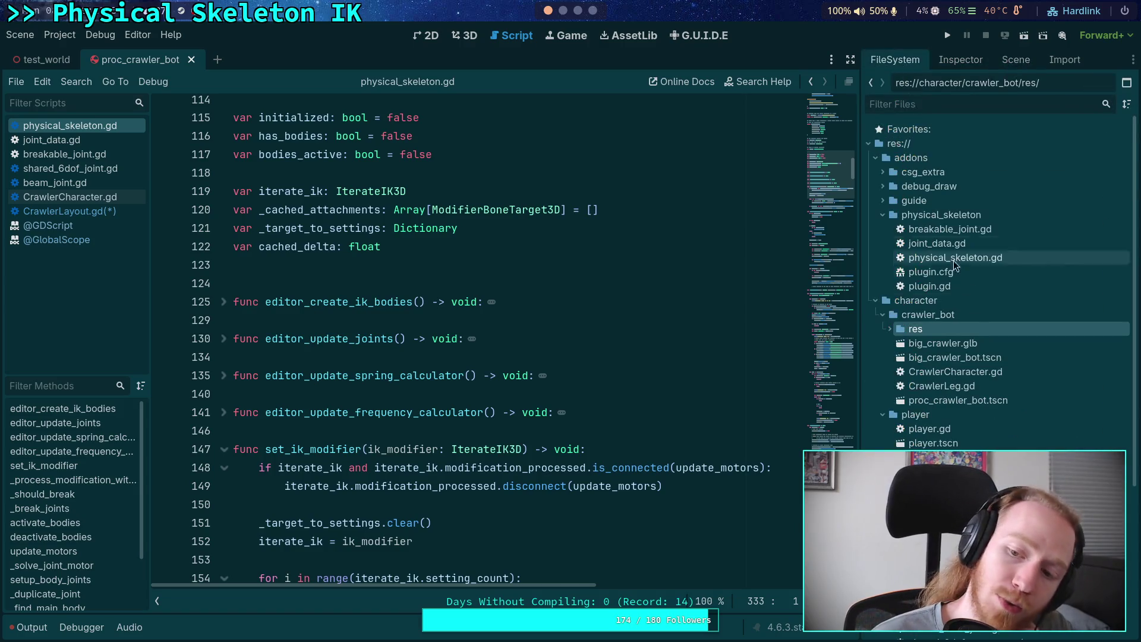
click(961, 59)
click(1011, 62)
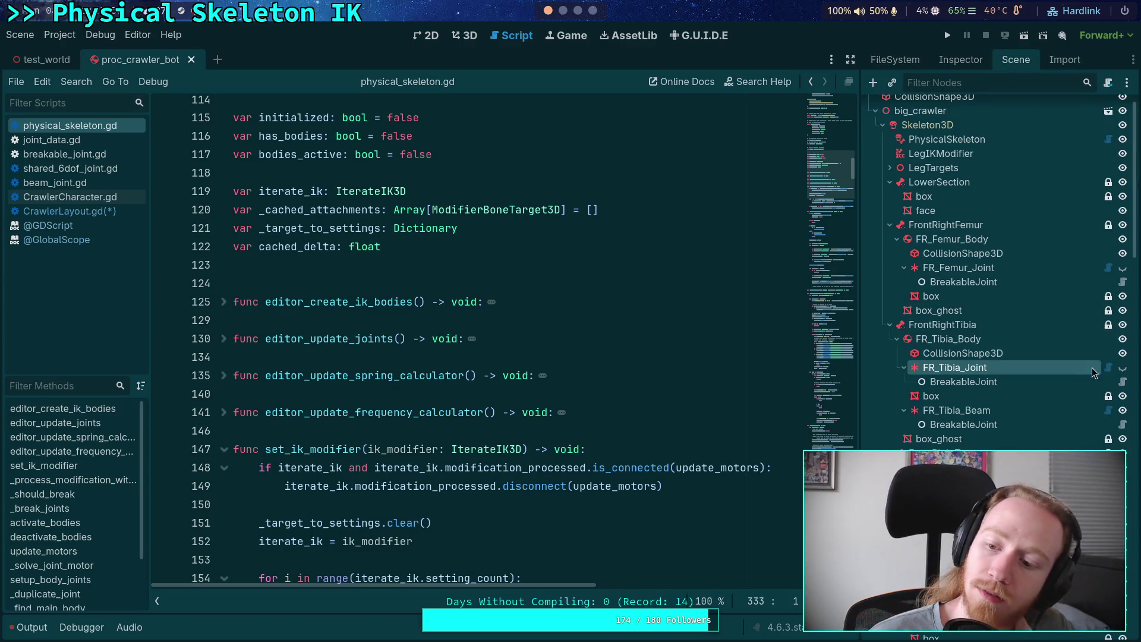
click(1108, 368)
scroll(624, 400, down, 4)
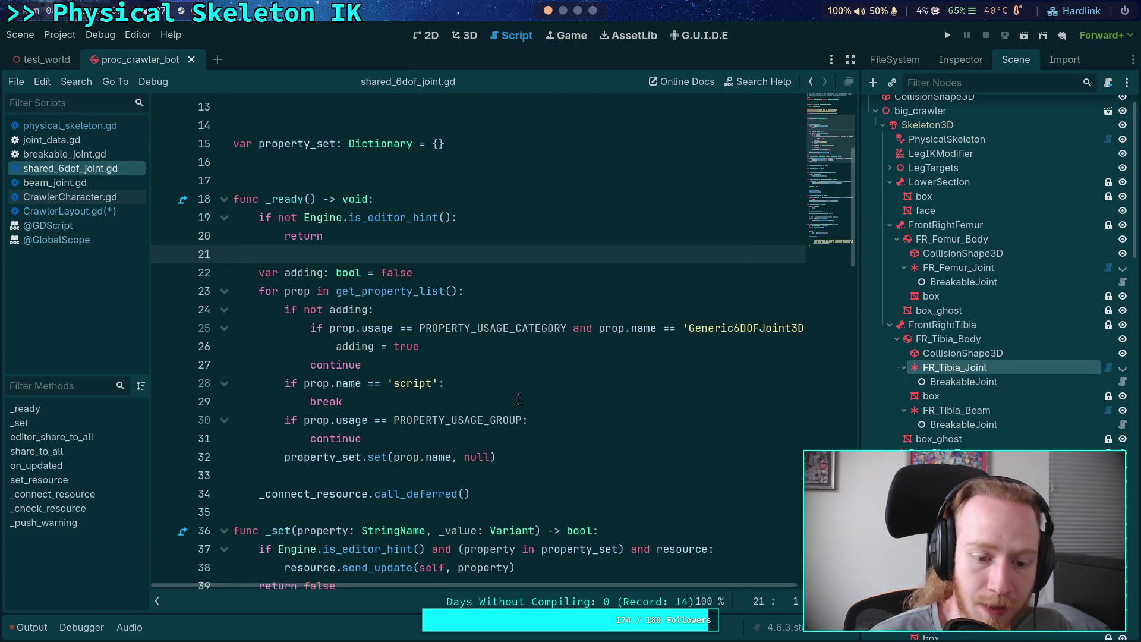
- Review editor_share_to_all, then replace 'Plug' on line 17 with EditorInterface.popup_create_dialog
scroll(518, 400, down, 8)
click(225, 180)
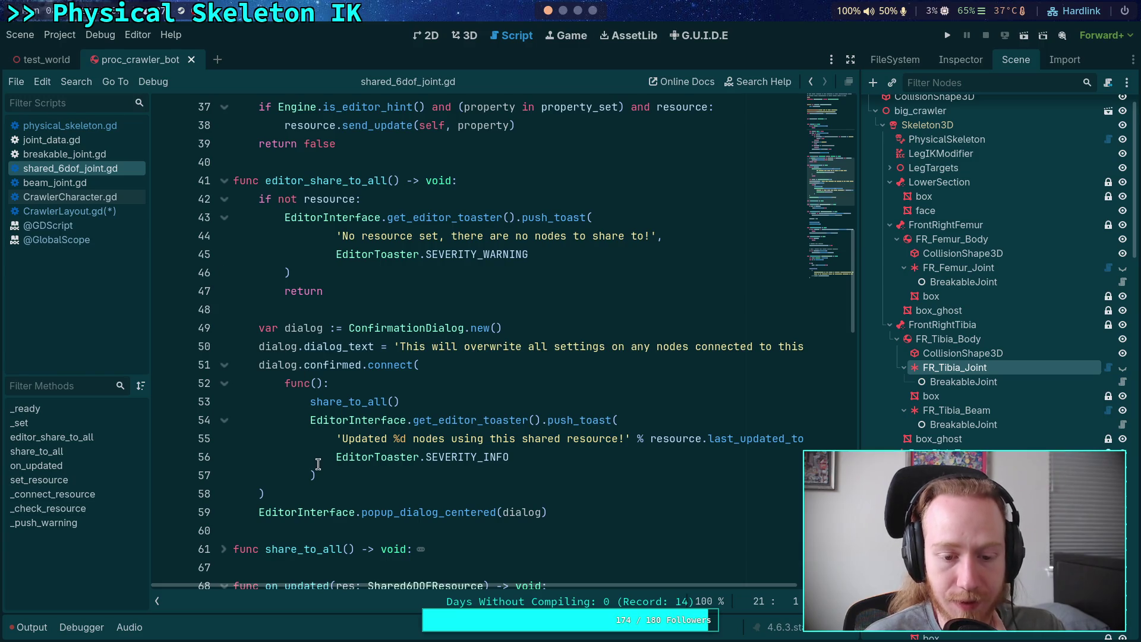
click(95, 213)
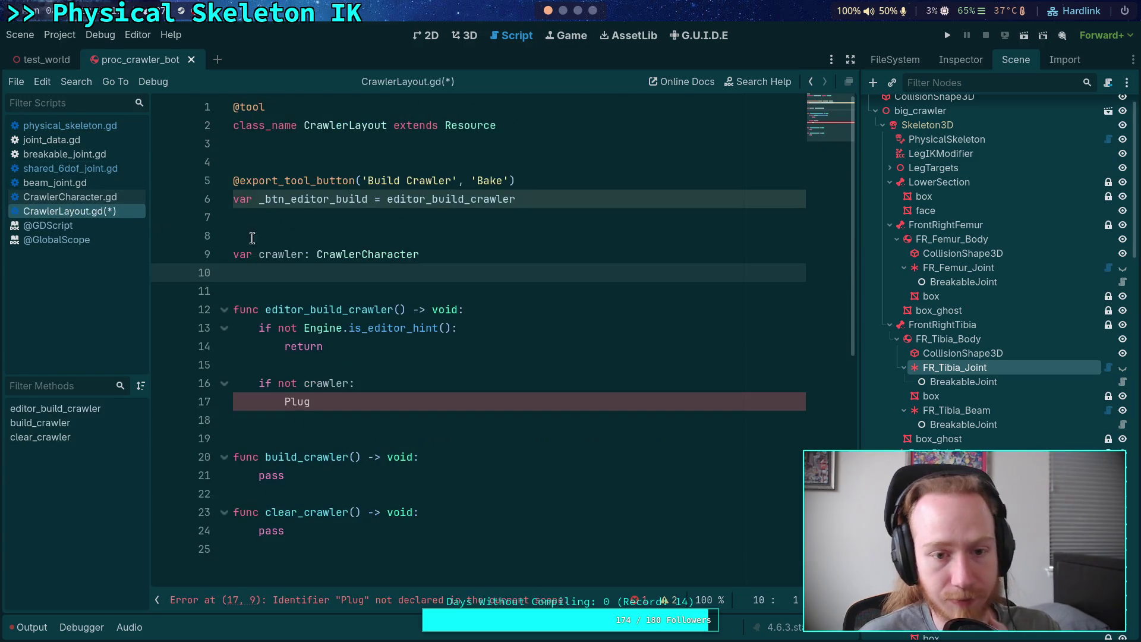
click(416, 402)
key(BackSpace)
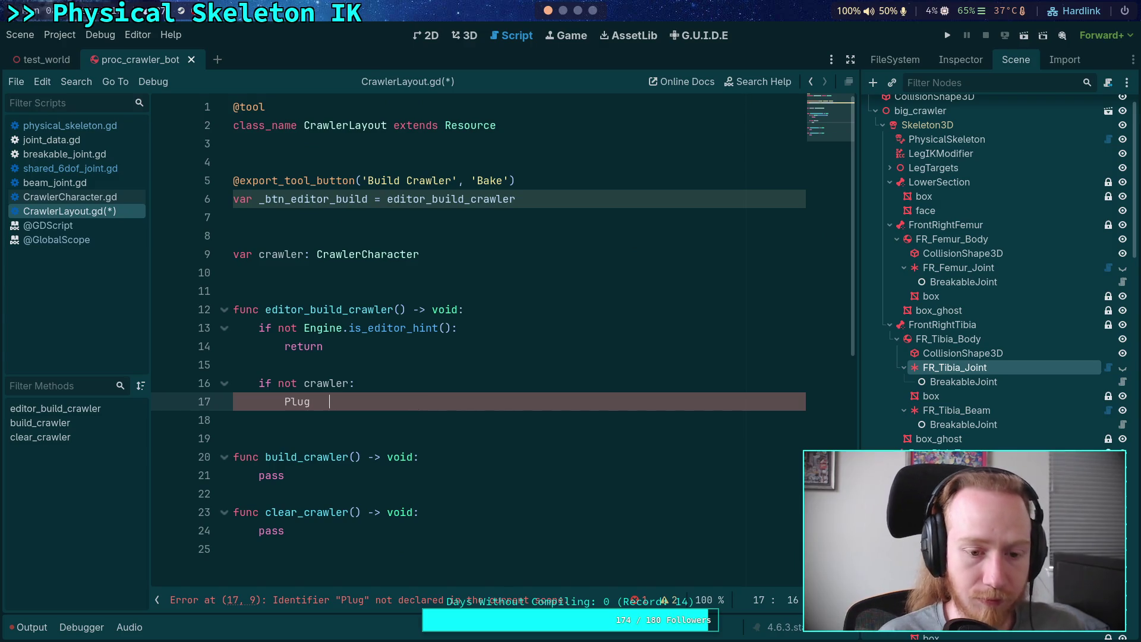
key(BackSpace)
key(BackSpace)
key(BackSpace)
text(EditorInterface.)
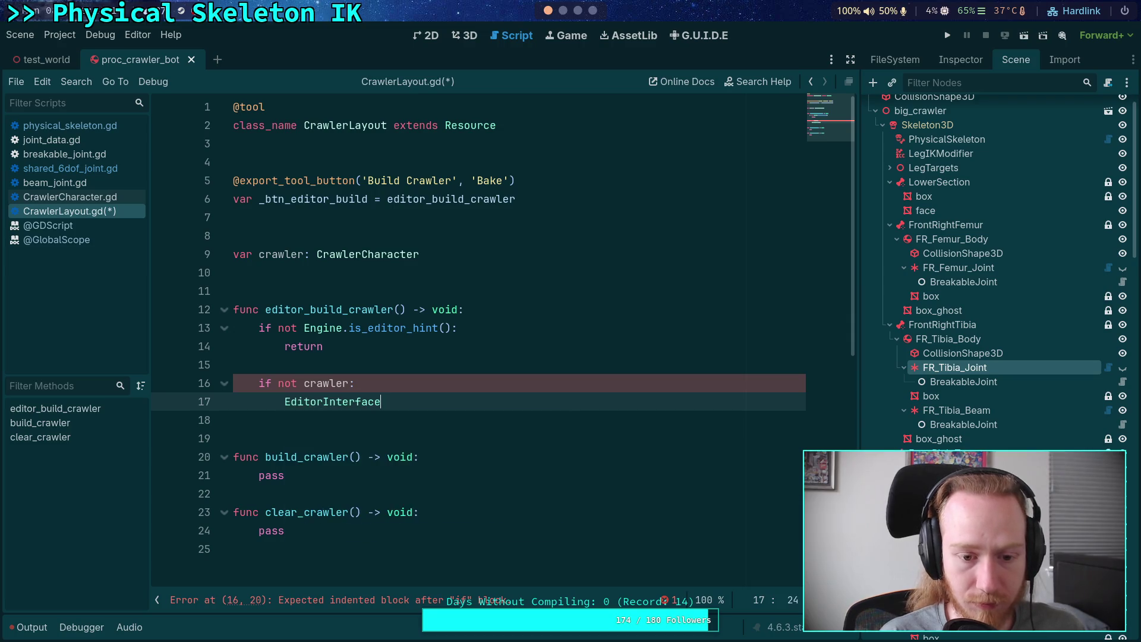
text(pop)
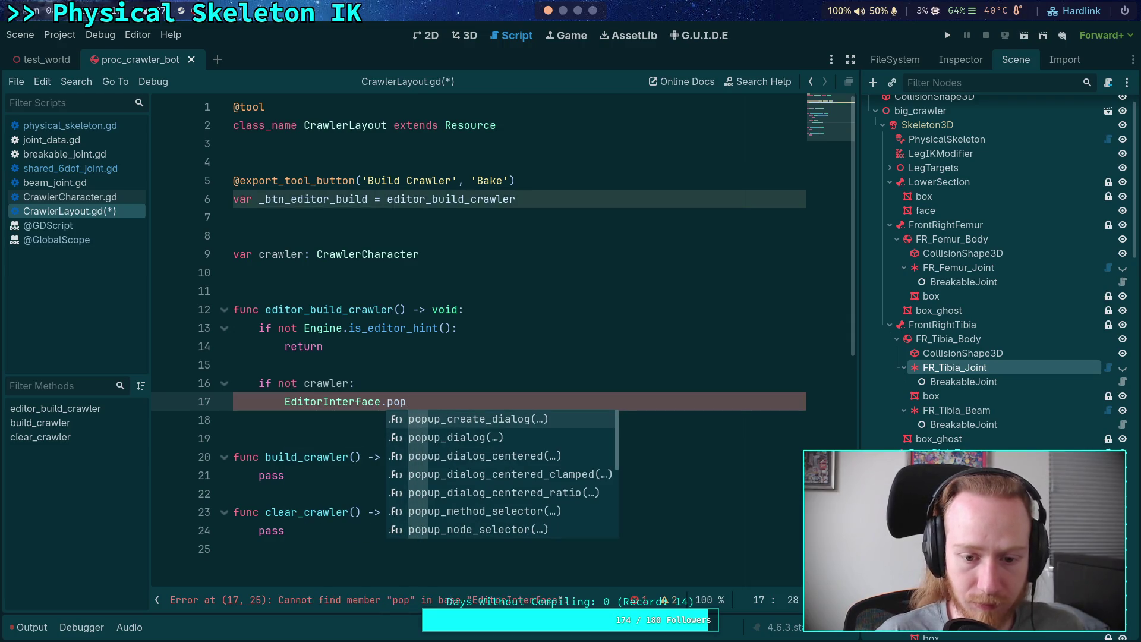
key(Down)
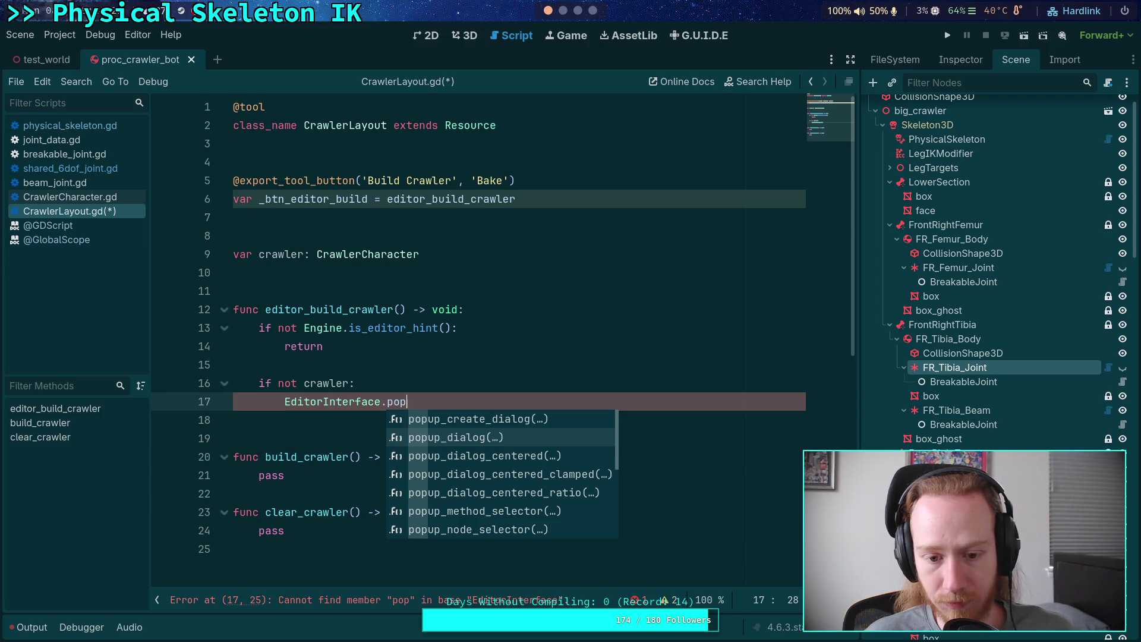
key(Up)
key(Return)
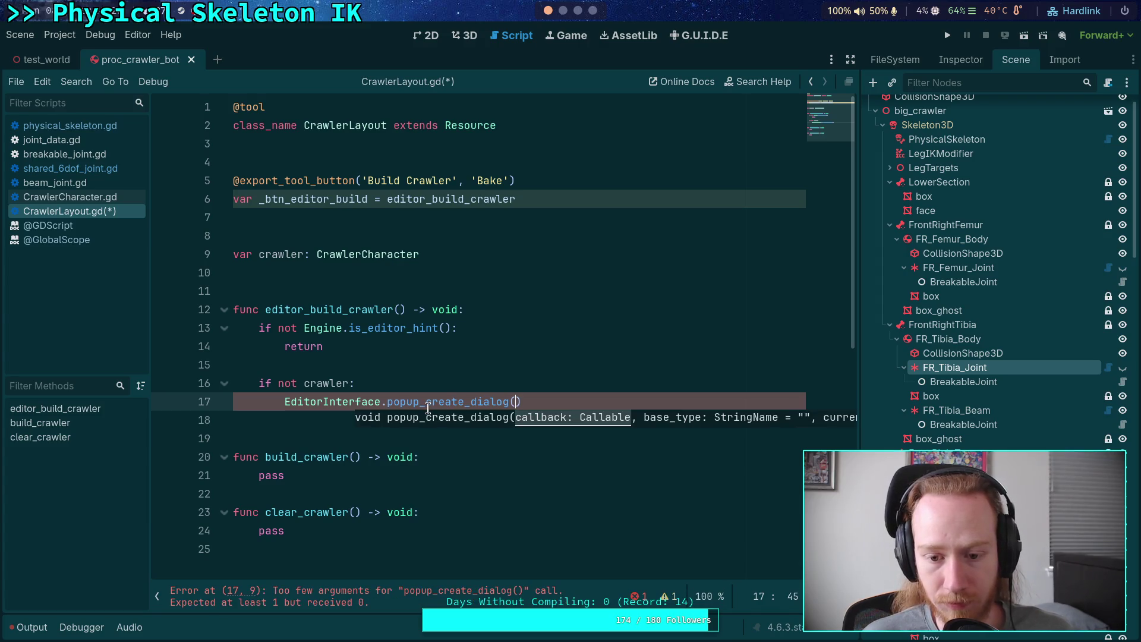
mouse_move(430, 405)
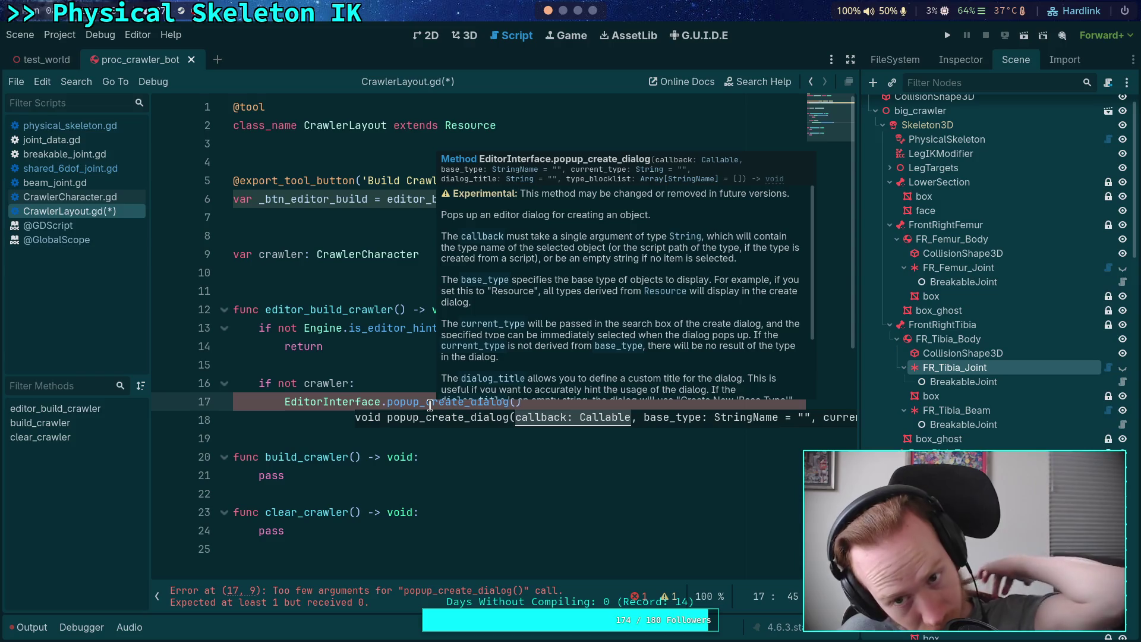
- Cut the call back to EditorInterface.popup_, consult the toast code on lines 49–59 of shared_6dof_joint.gd, and select popup_
key(BackSpace)
key(BackSpace)
key(BackSpace)
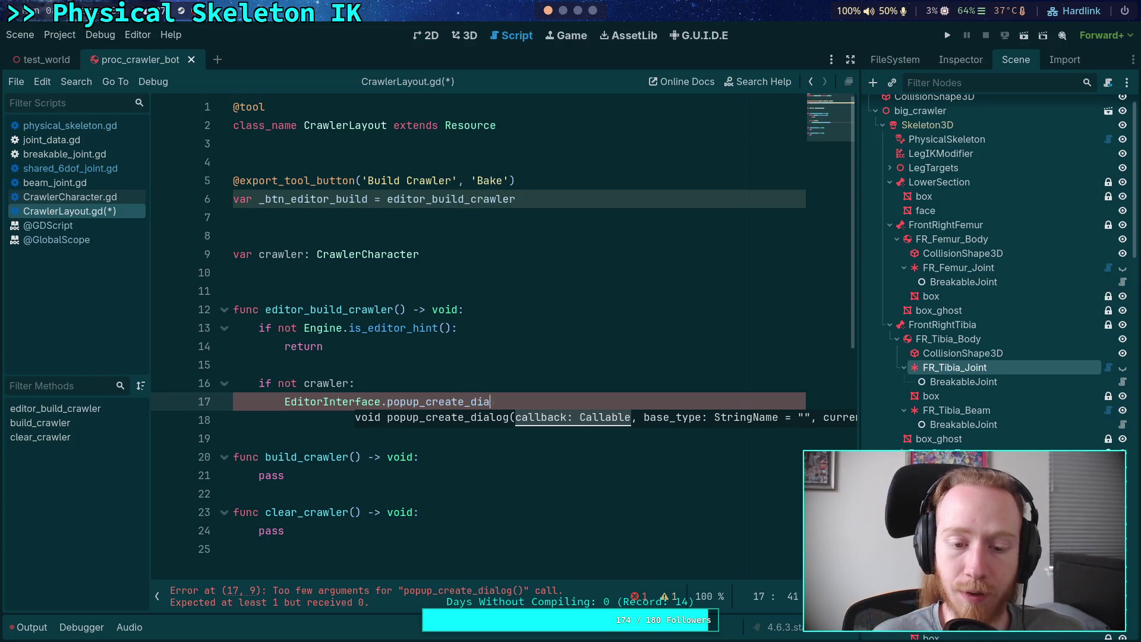
text(_)
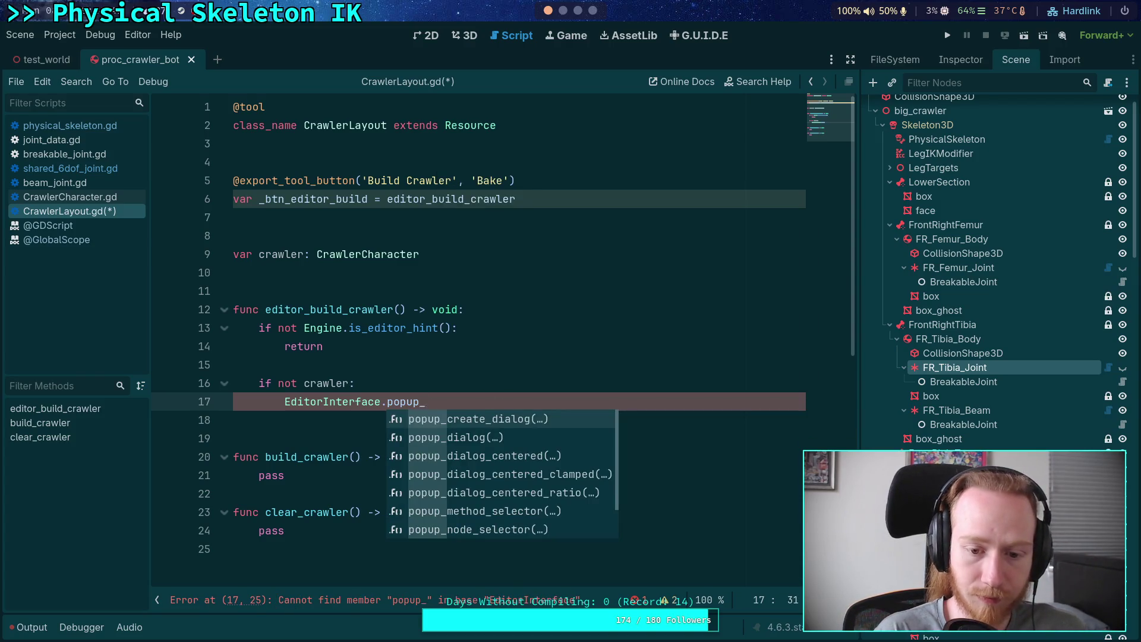
key(Down)
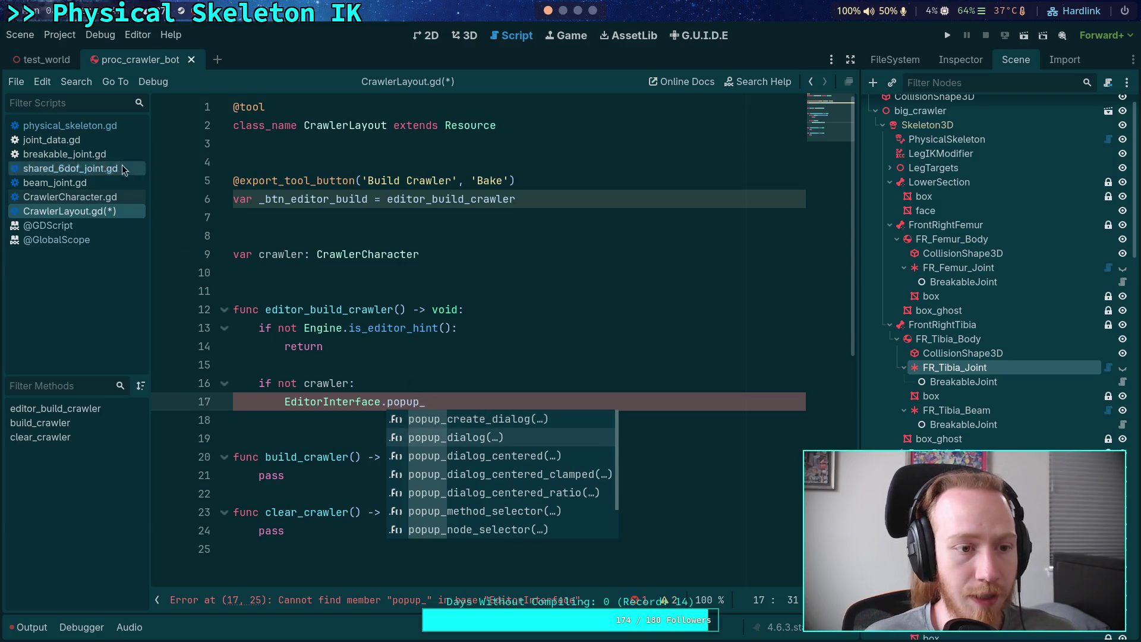
click(113, 171)
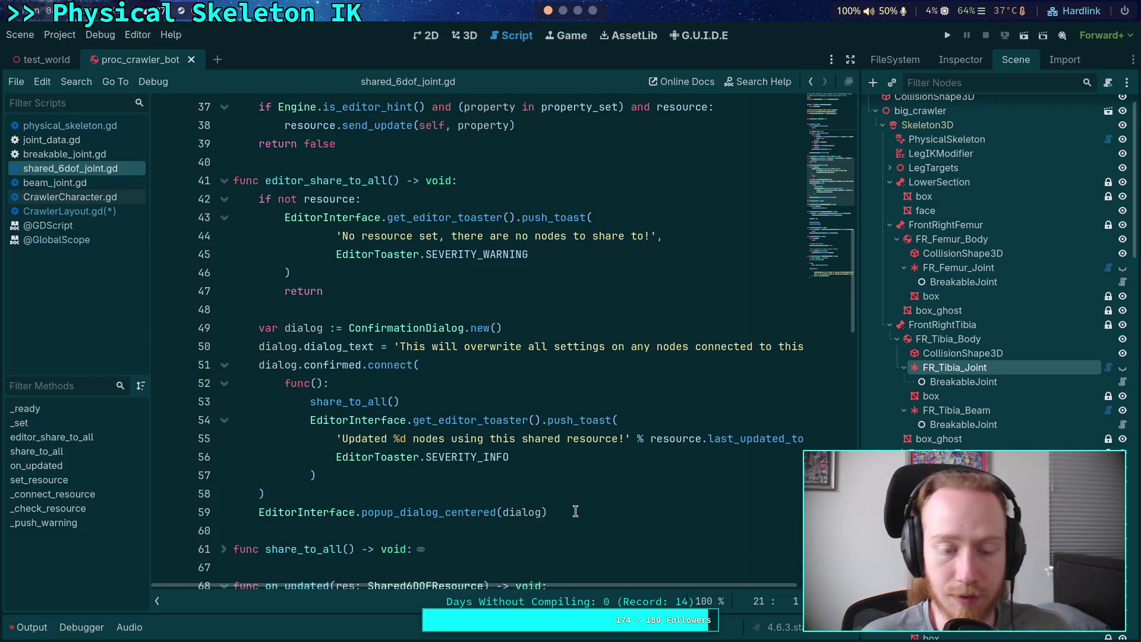
mouse_move(576, 511)
mouse_down()
mouse_move(265, 370)
mouse_move(260, 328)
mouse_up()
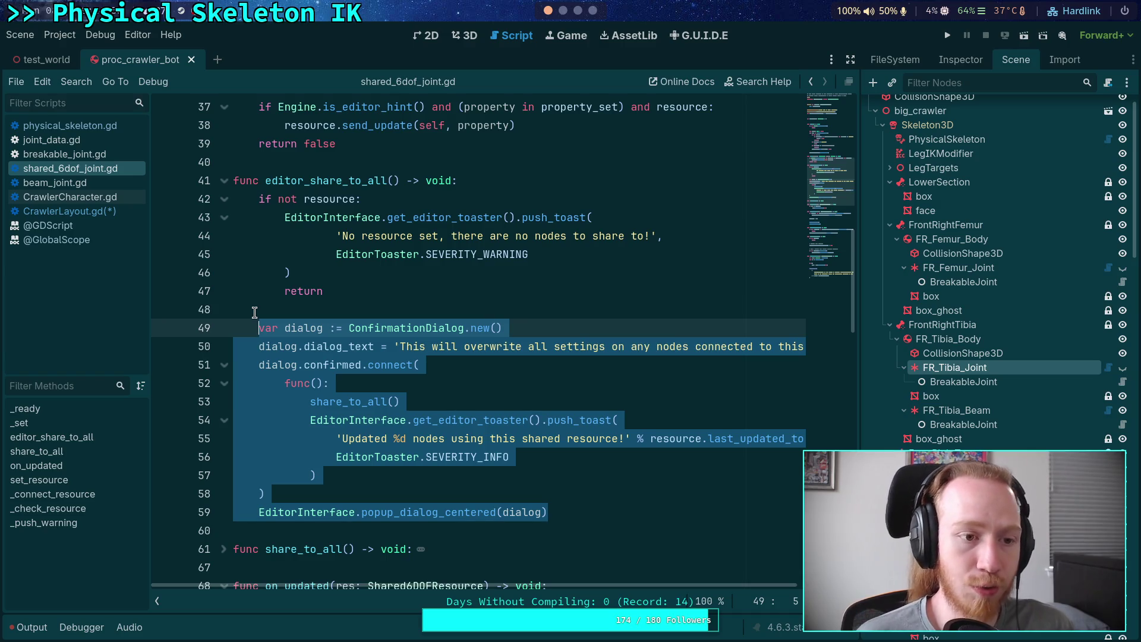
click(100, 212)
double_click(389, 404)
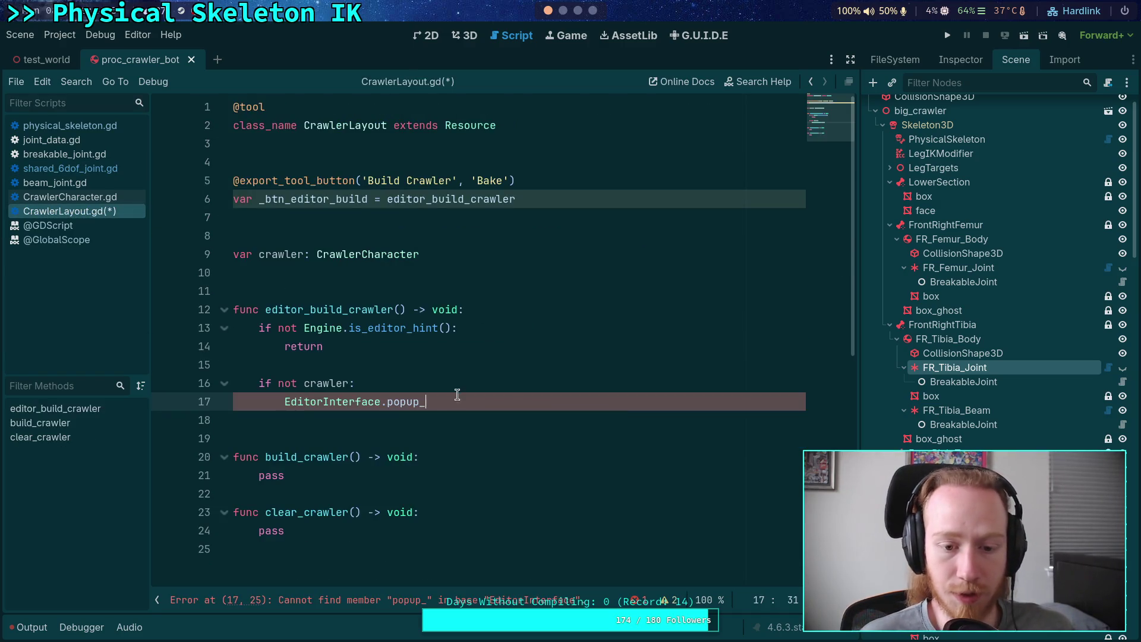
- Call get_editor_toaster().push_toast with the message 'No Crawler assigned, try reloading the scene.'
text(toa)
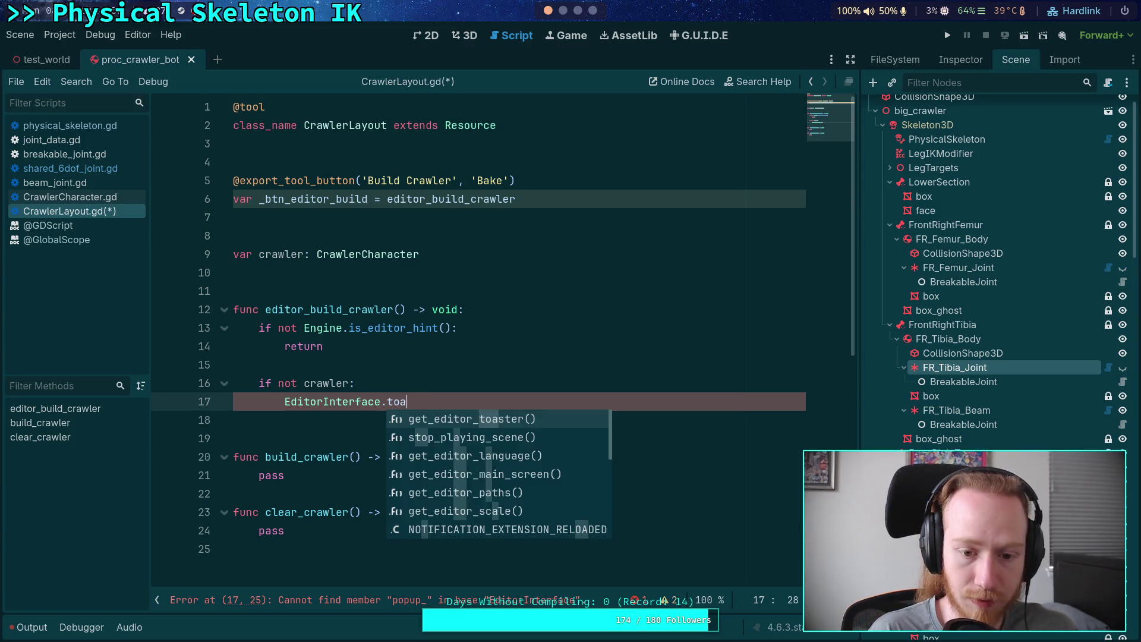
key(Return)
text(.pu)
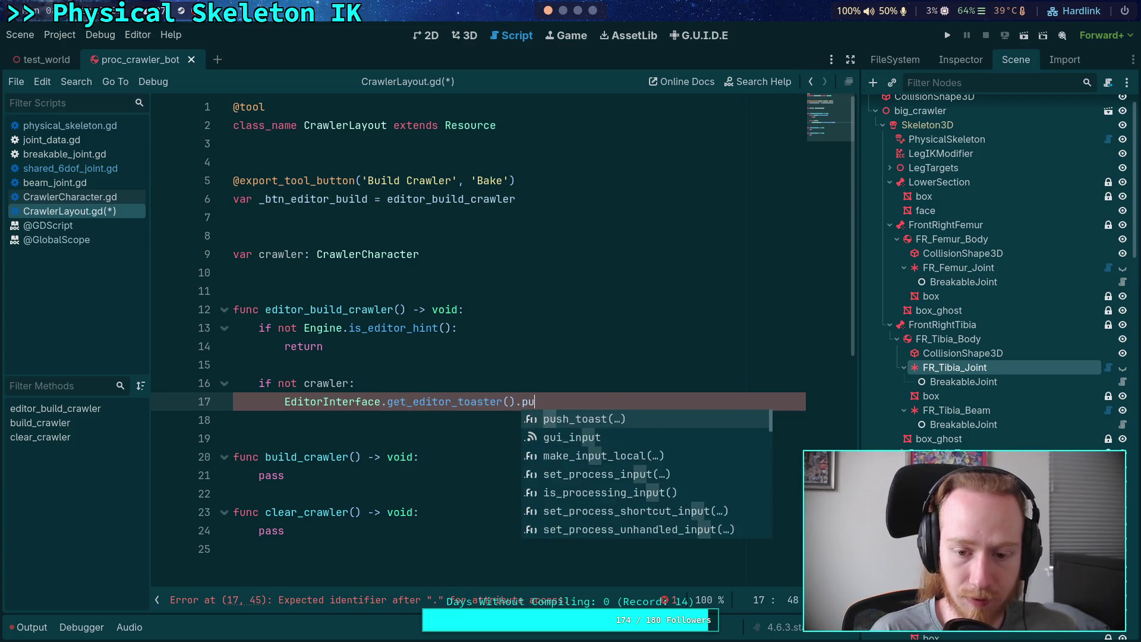
key(Return)
key(Return)
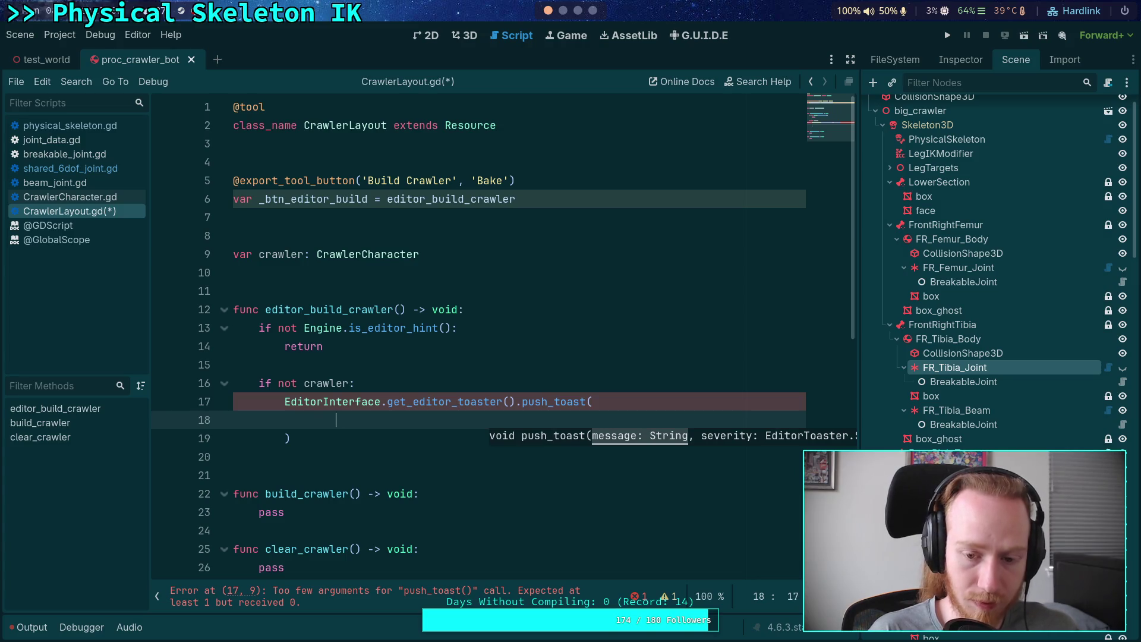
text(')
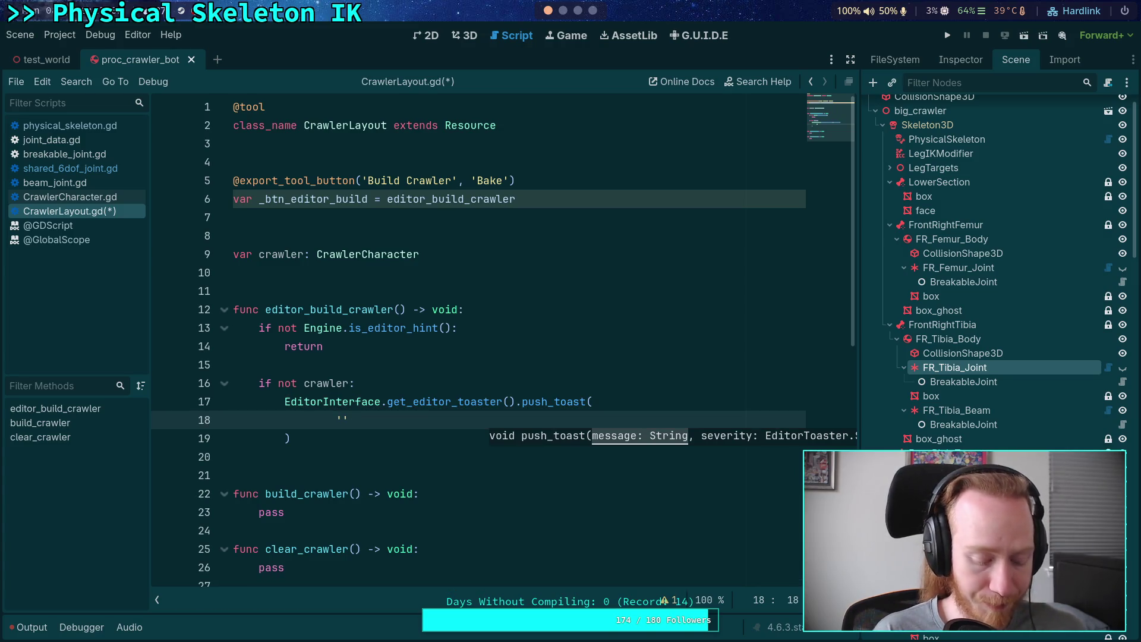
text(No Cra)
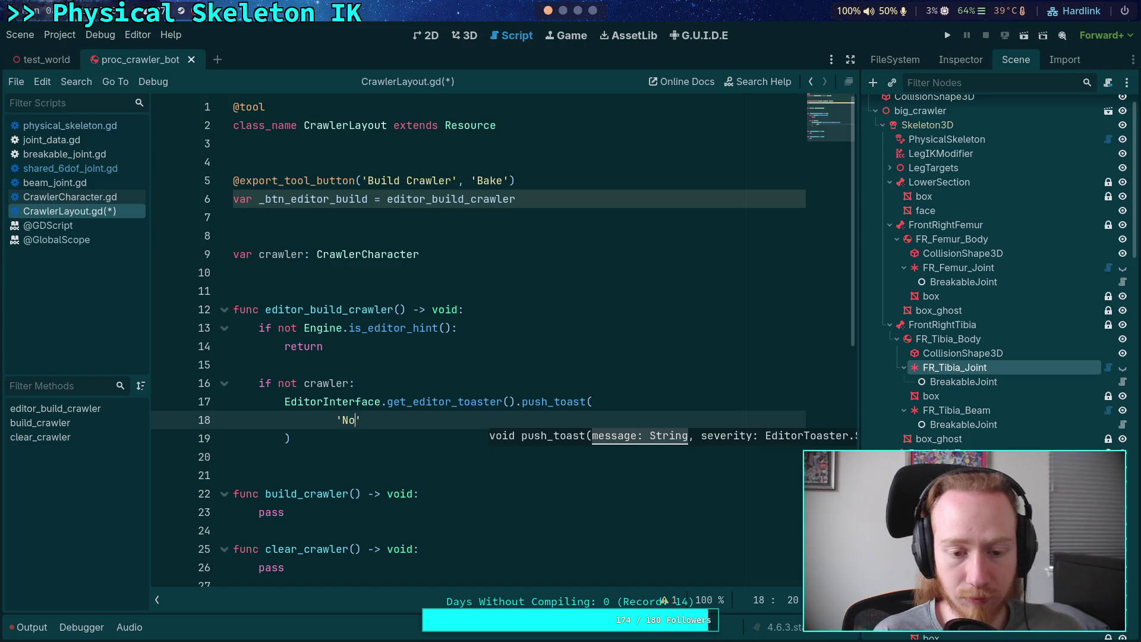
text(wler assig)
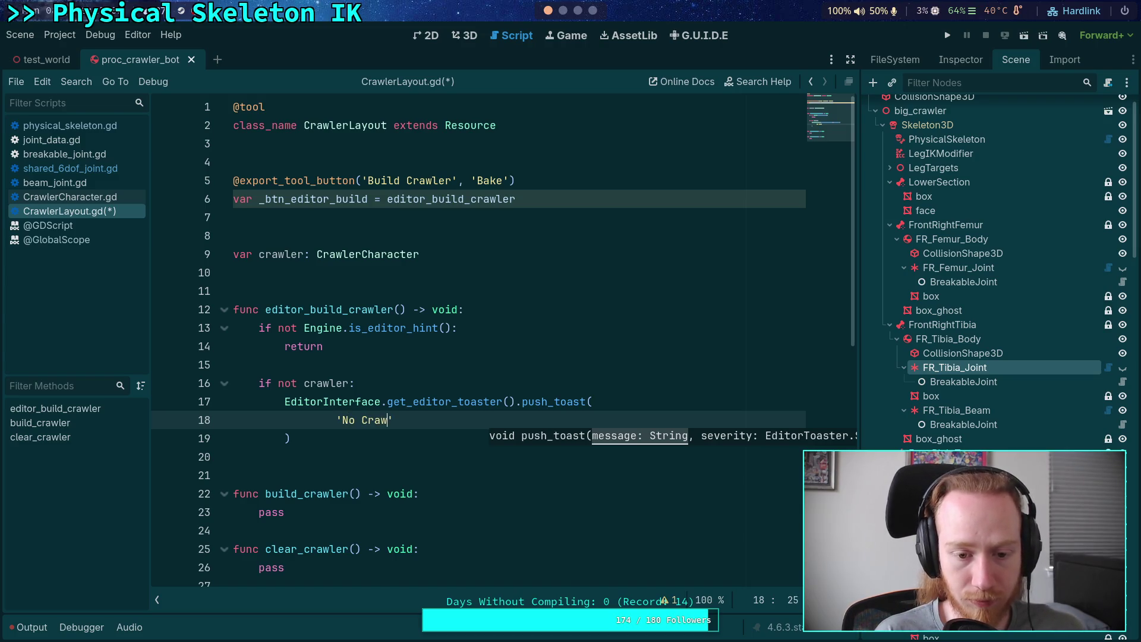
text(ned, )
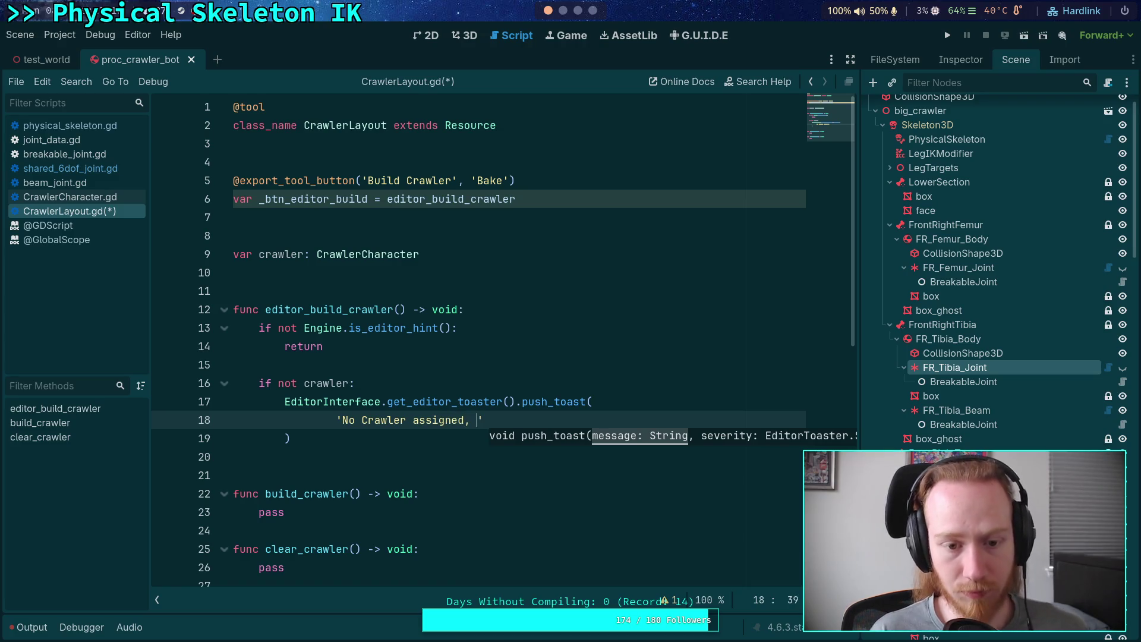
text(try)
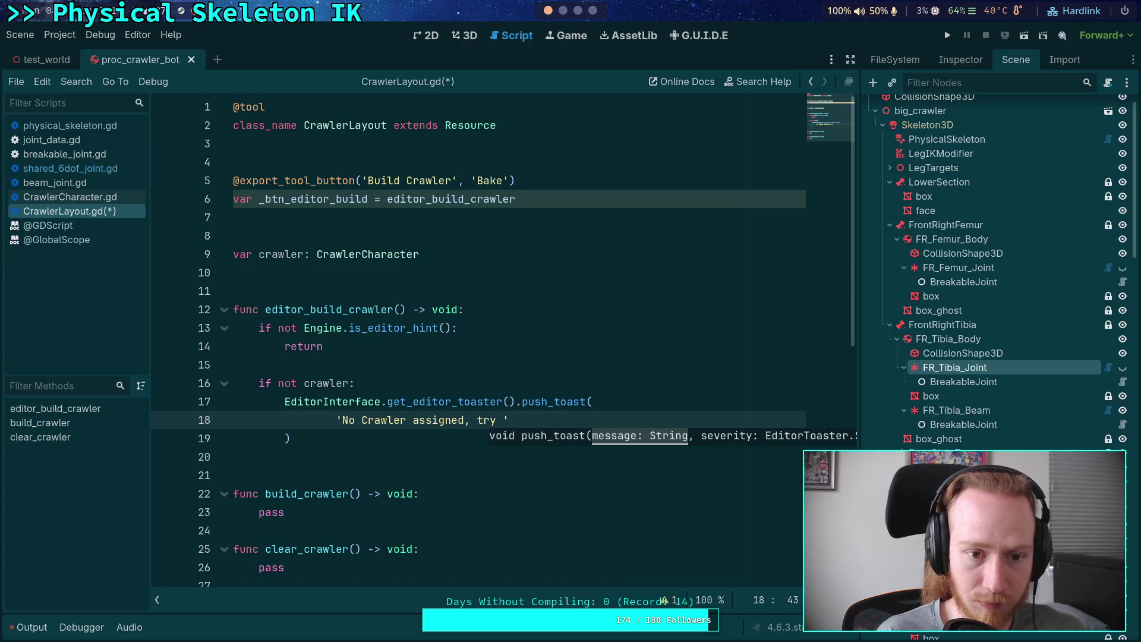
key(BackSpace)
key(BackSpace)
key(BackSpace)
text(try re)
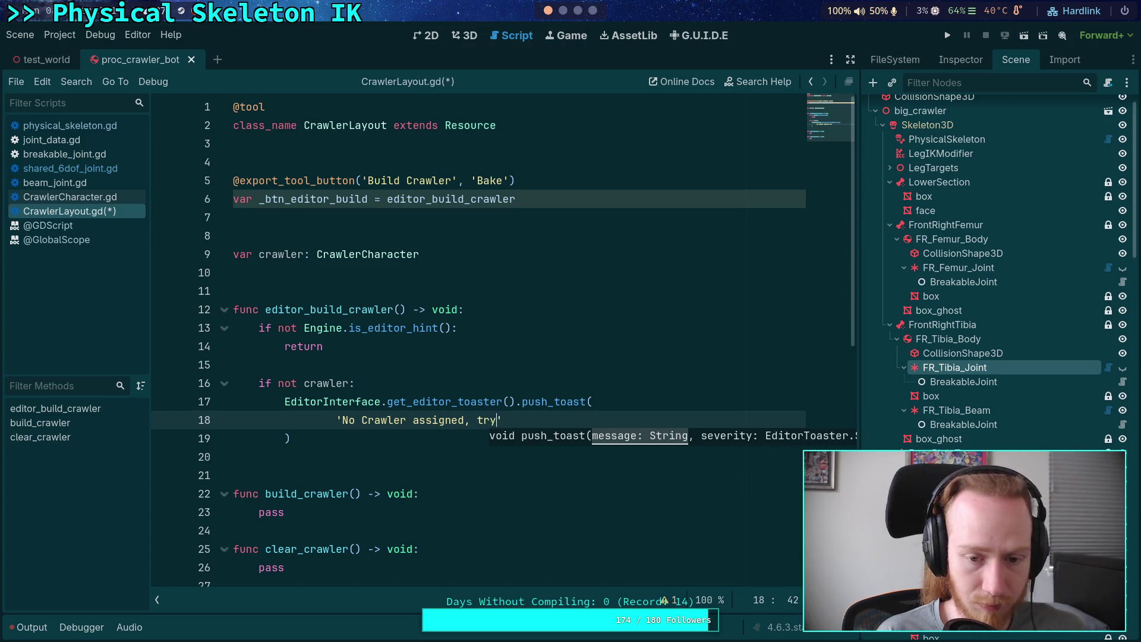
text(loading the scen)
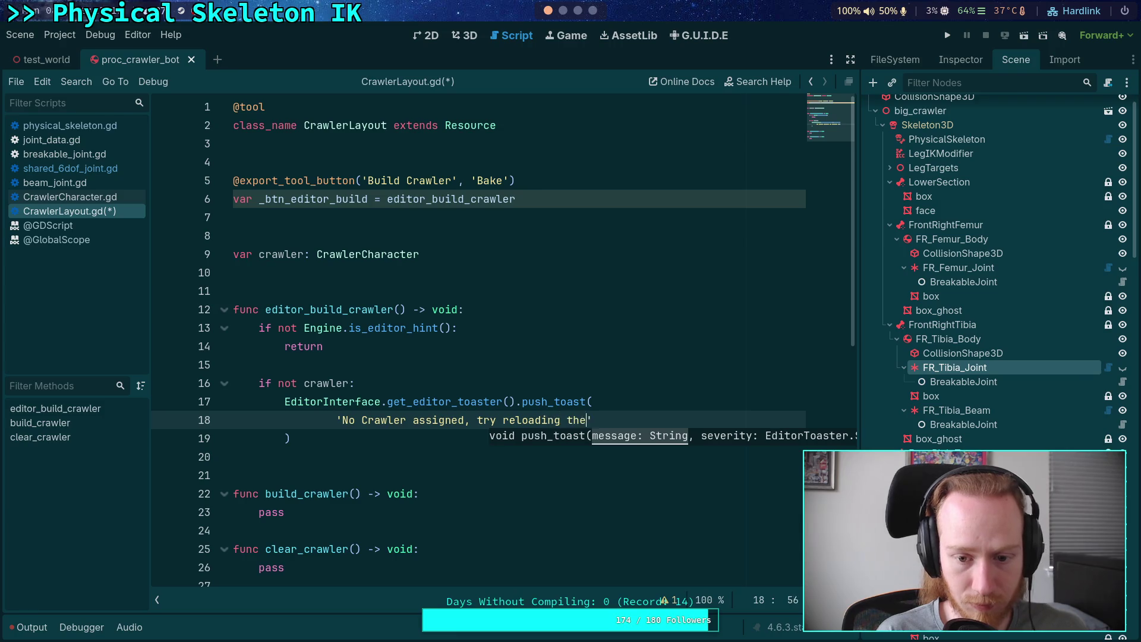
text(e.)
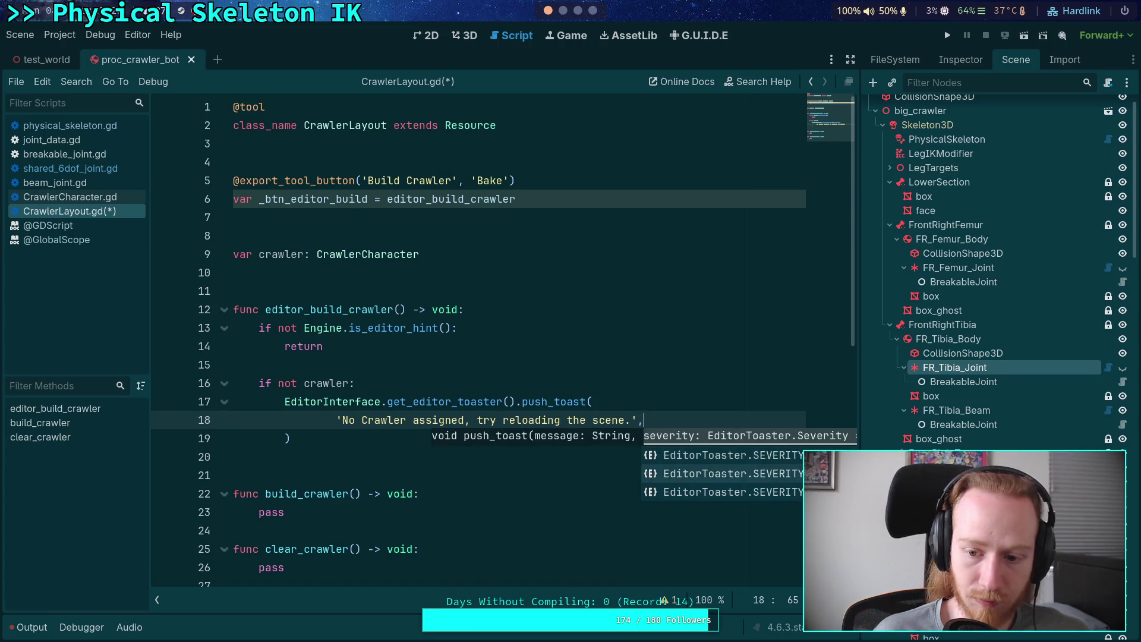
- Add SEVERITY_ERROR on its own line, follow the toast with return, and save CrawlerLayout.gd
key(Return)
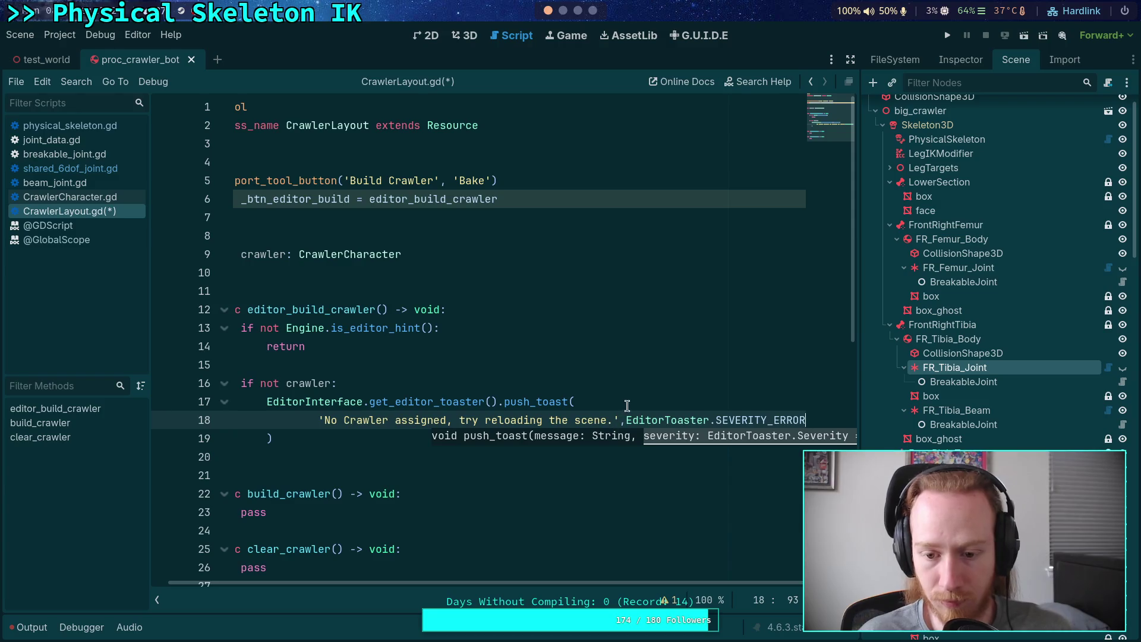
click(623, 420)
key(Return)
key(Down)
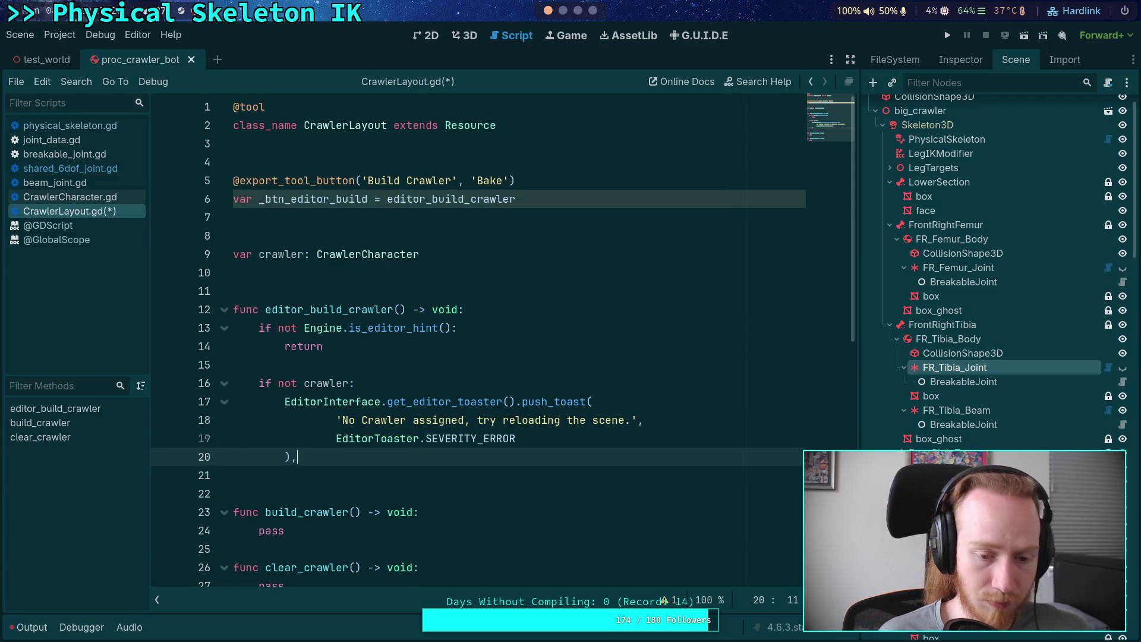
key(Return)
text(return)
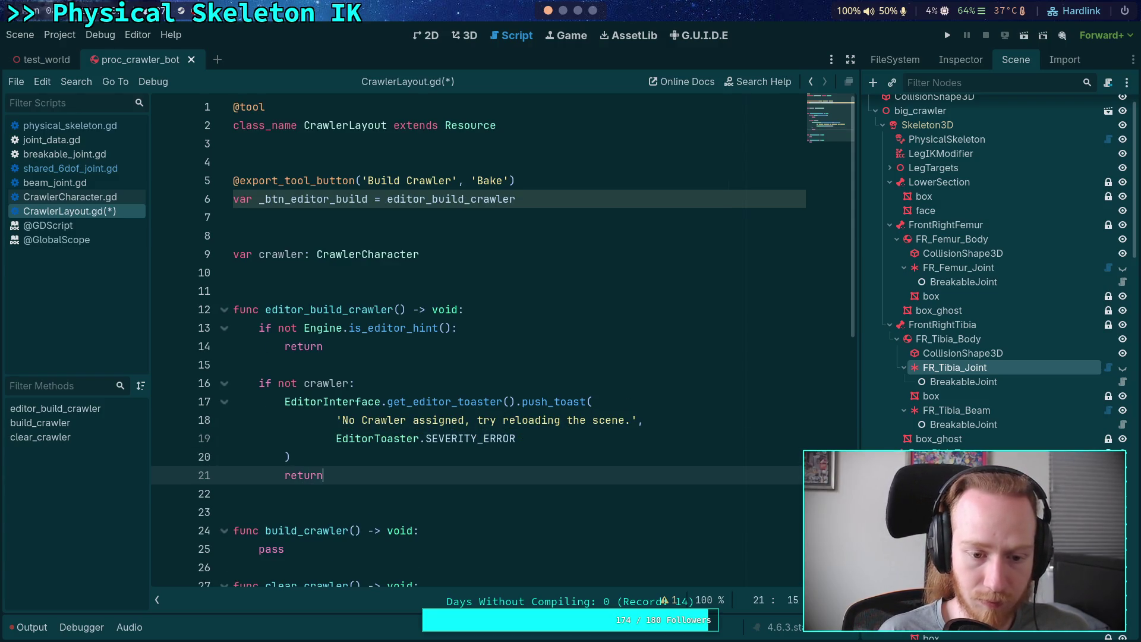
key(Return)
key(Return)
scroll(426, 424, down, 1)
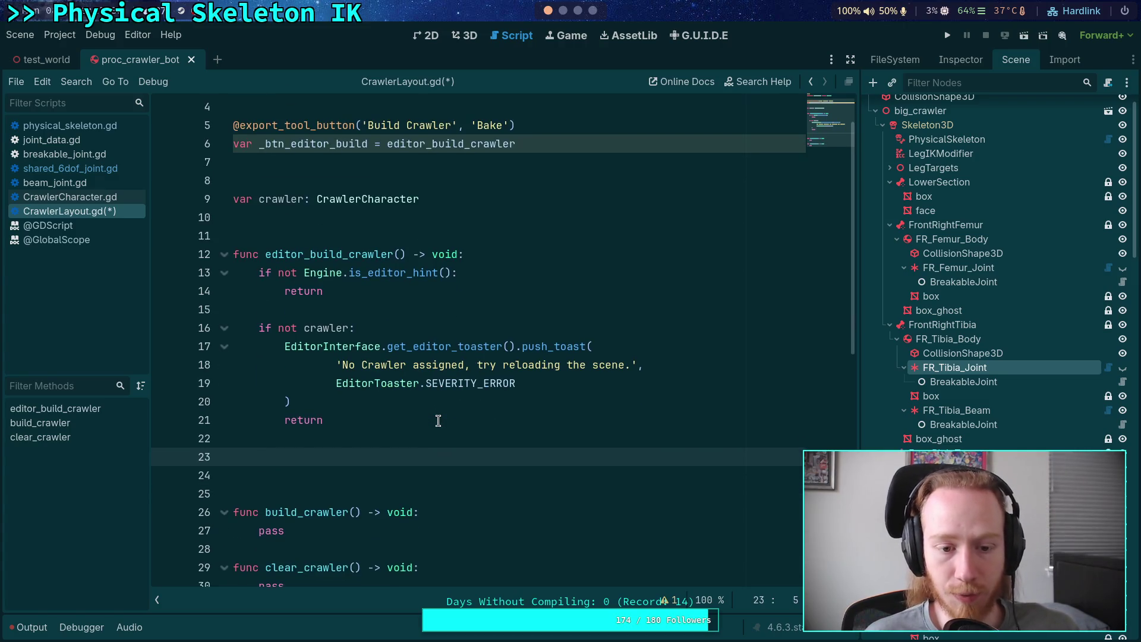
key(ctrl+s)
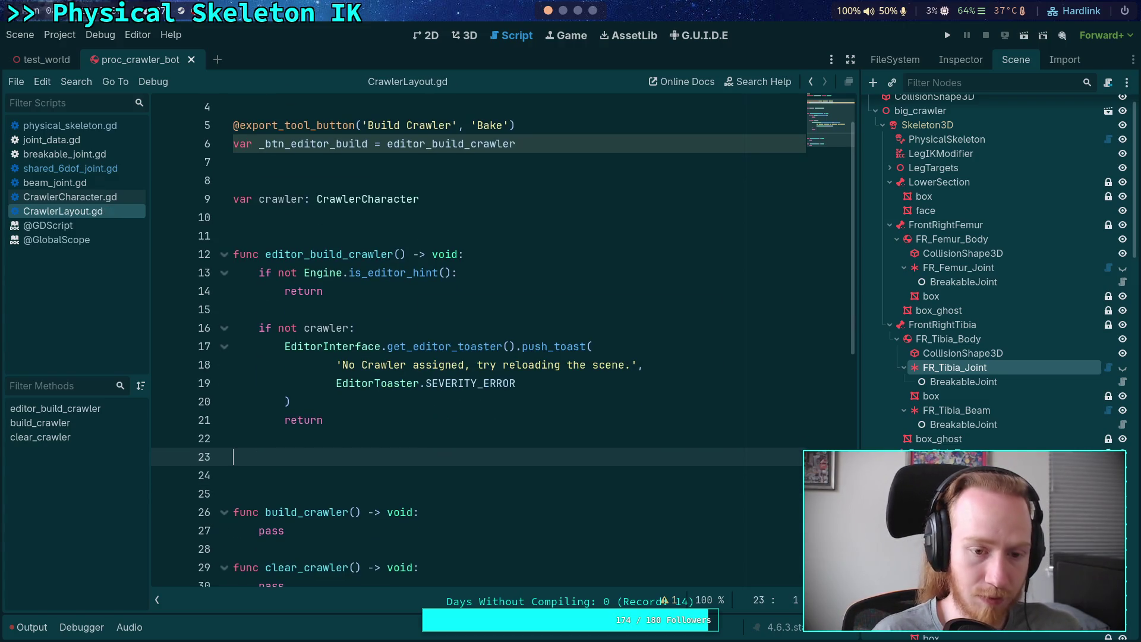
- Re-indent line 23 and review the Build Crawler button and editor_build_crawler signature
scroll(429, 419, up, 1)
key(Tab)
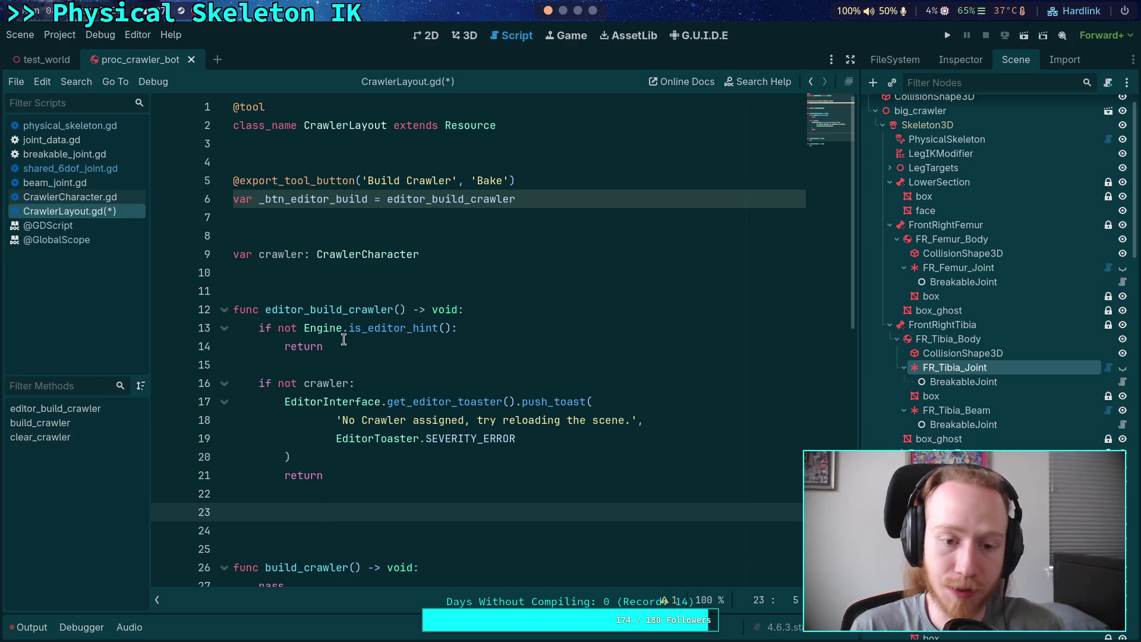
mouse_move(338, 432)
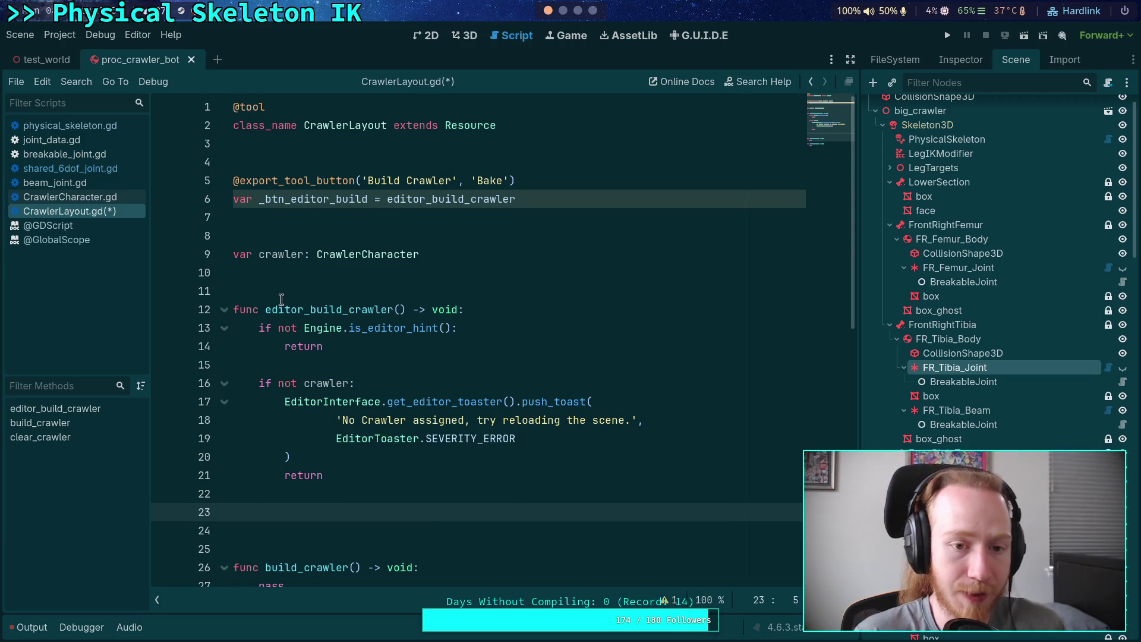
drag(531, 195, 183, 164)
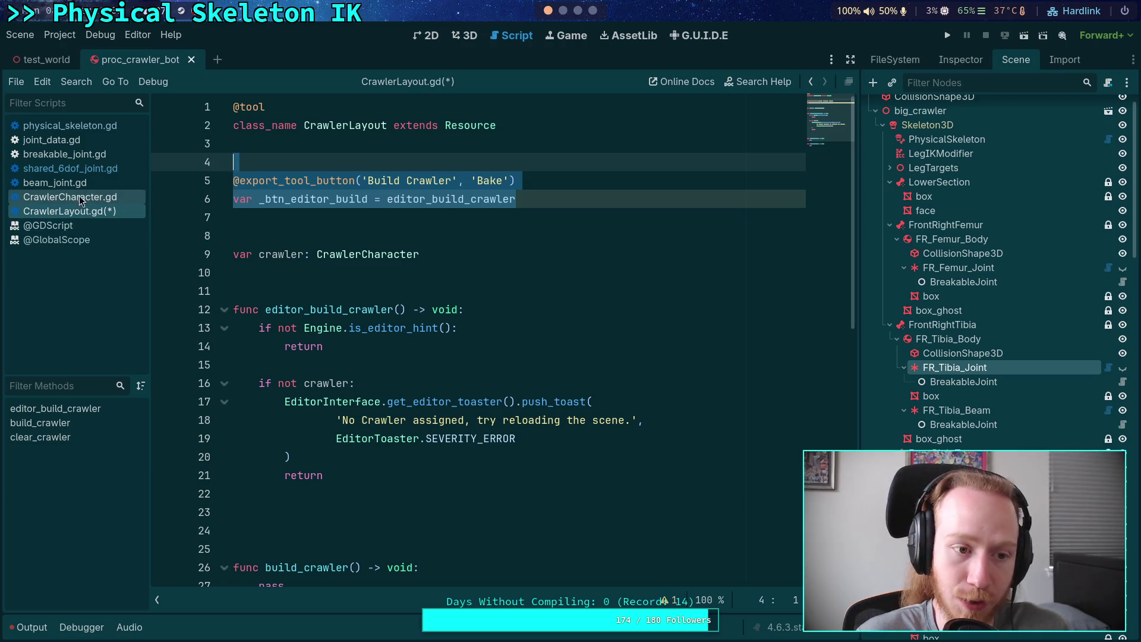
drag(259, 309, 426, 309)
click(413, 496)
click(412, 508)
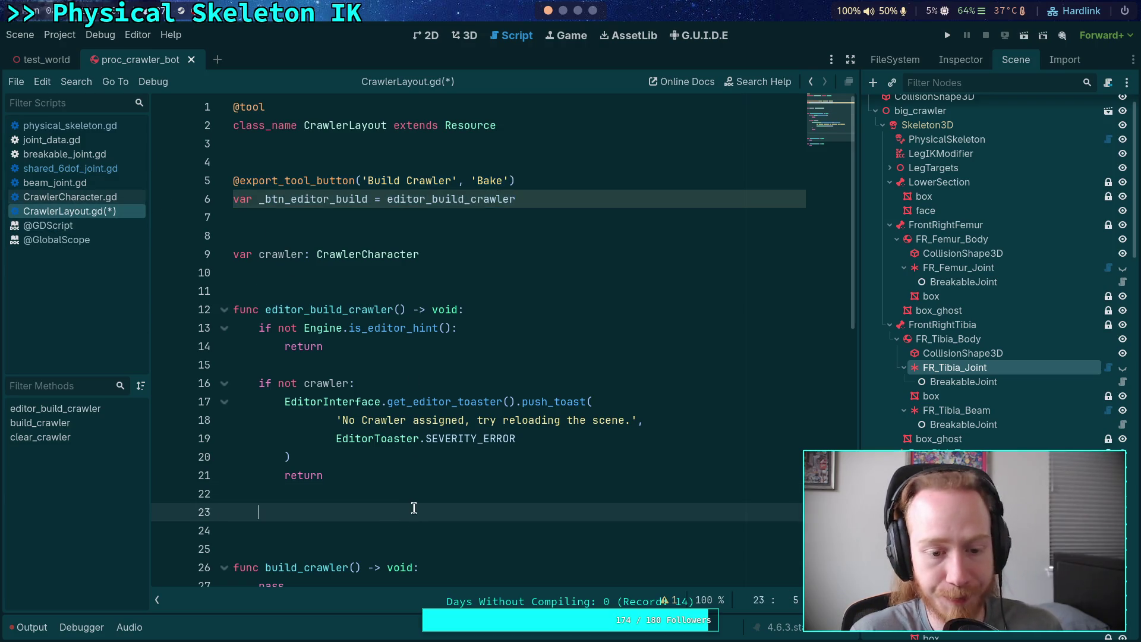
scroll(442, 487, down, 1)
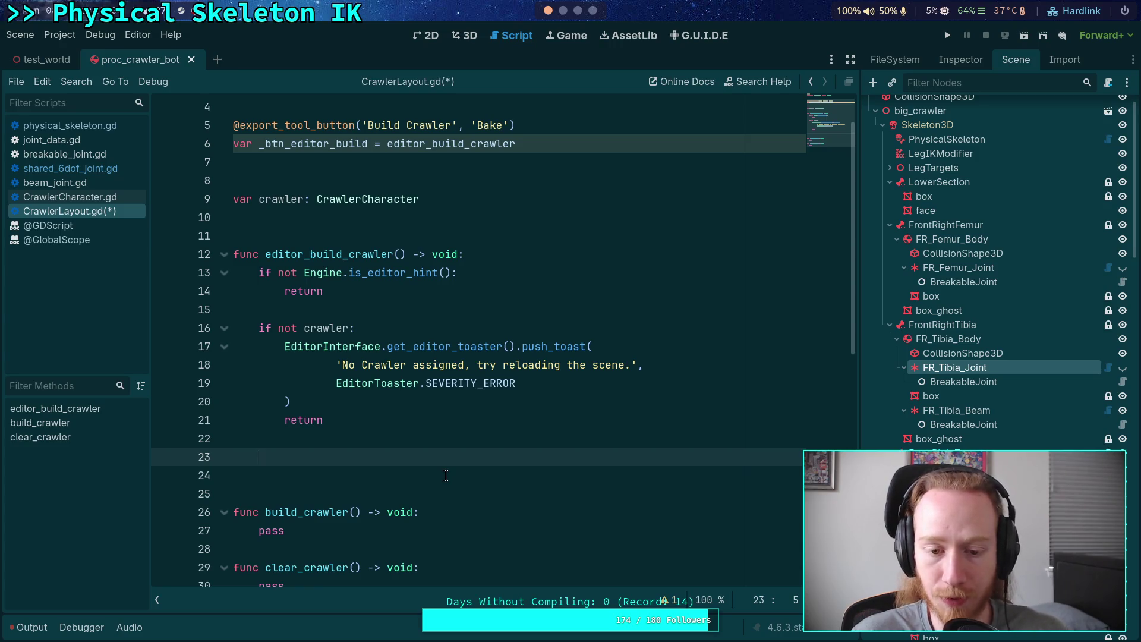
scroll(445, 476, down, 1)
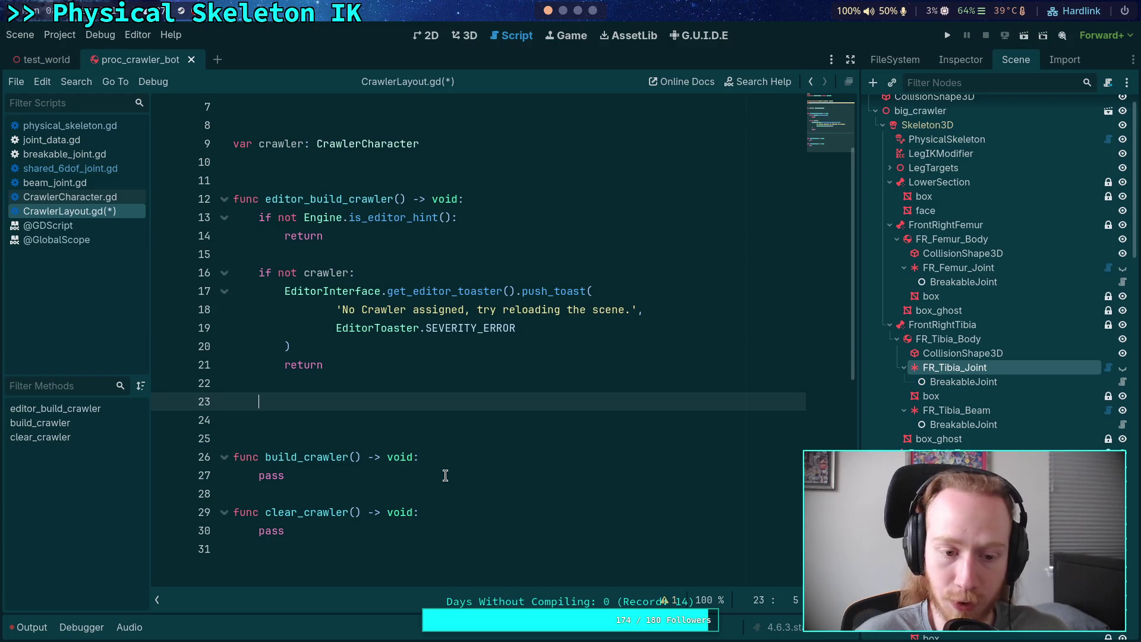
- Declare var has_any_nodes_to_delete: bool = false, discard a started for loop, and begin 'if not crawler.sk' above it
text(var has_any)
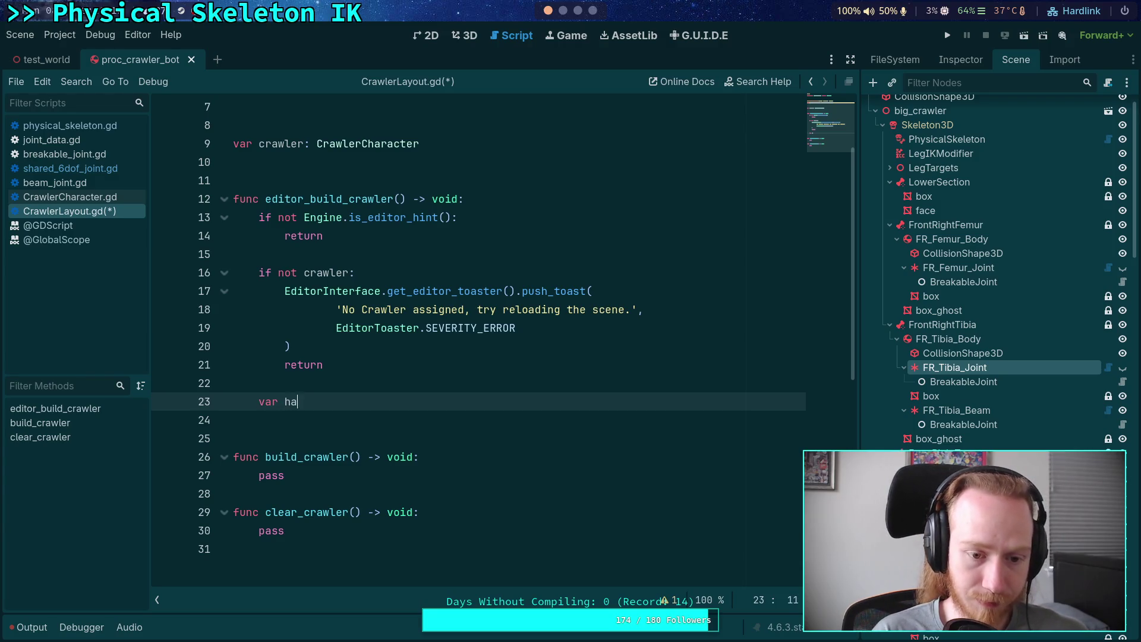
text(_node)
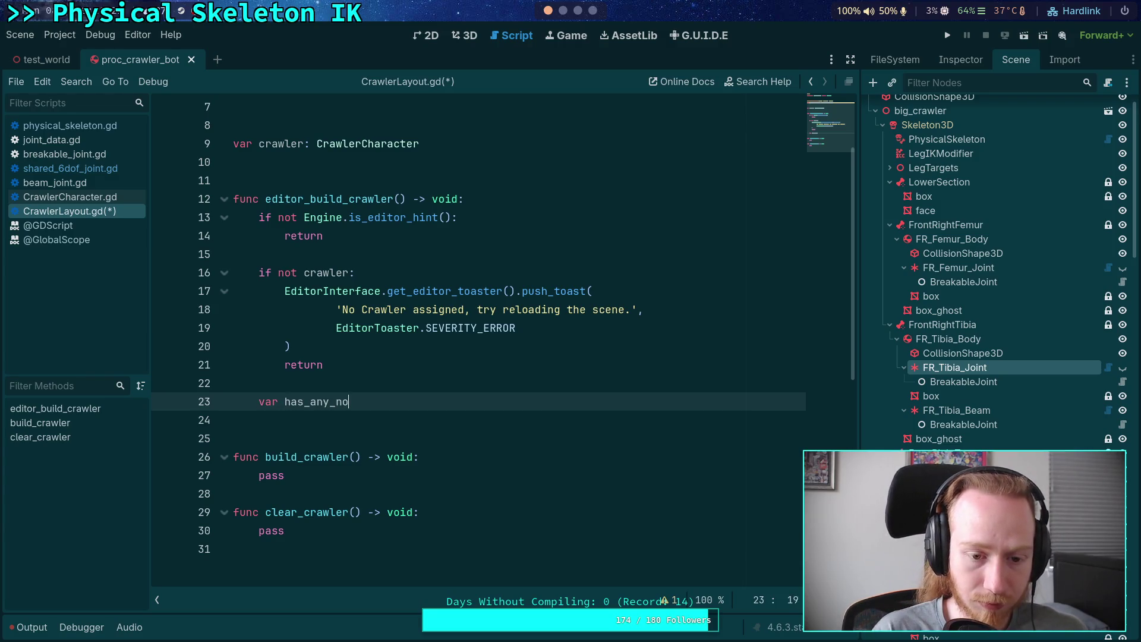
text(s_)
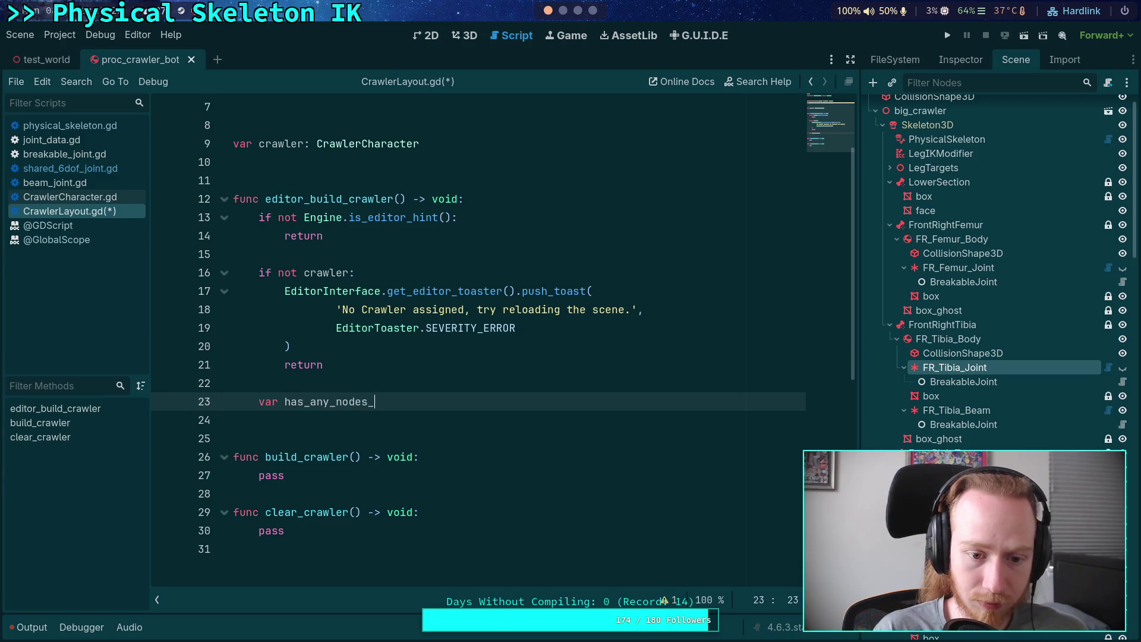
text(to_delet)
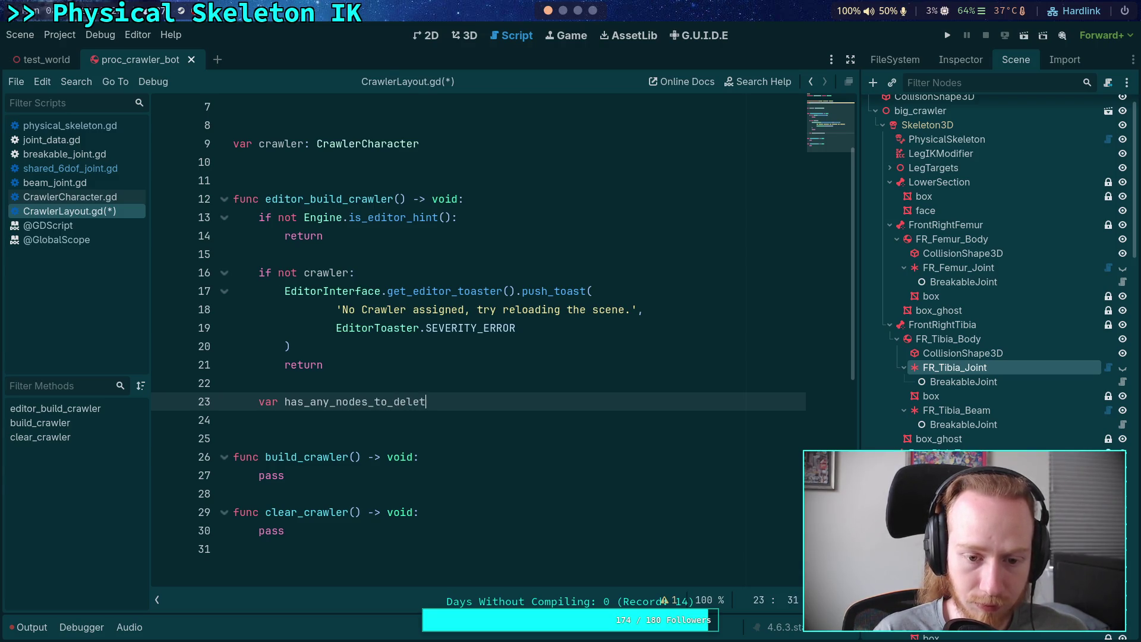
text(e: bool = )
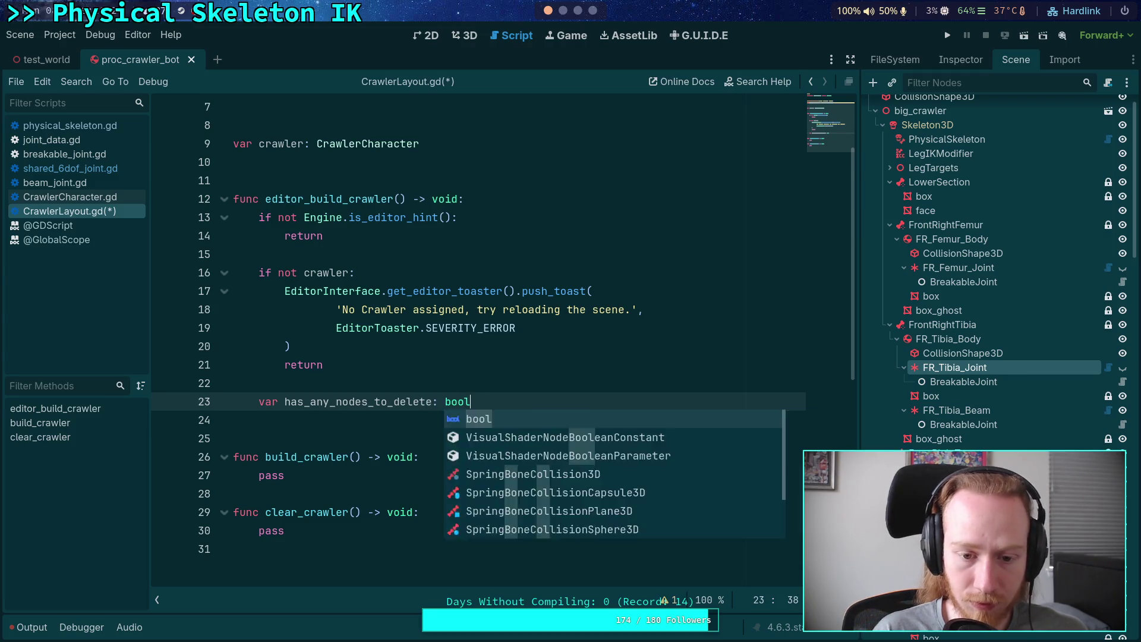
text(false)
key(Return)
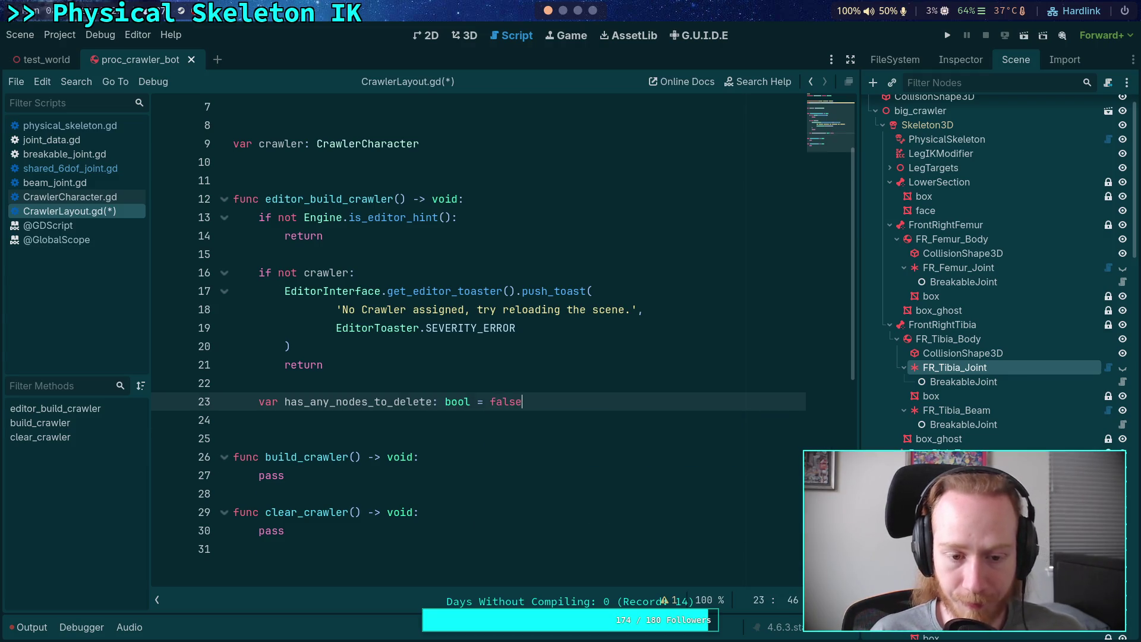
key(Return)
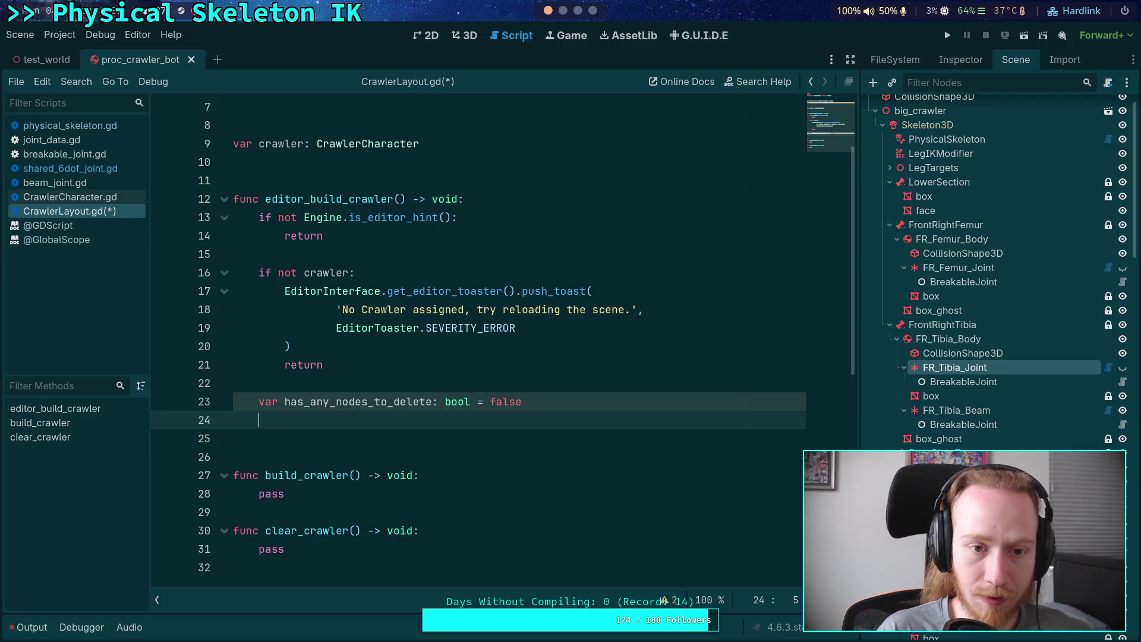
text(for)
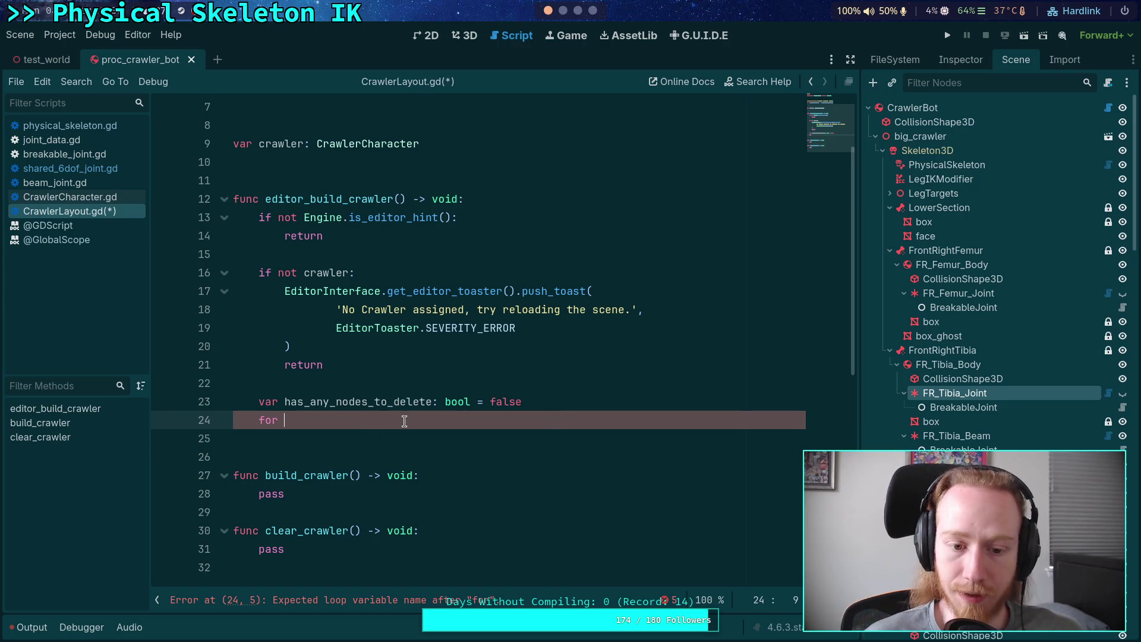
text(cr)
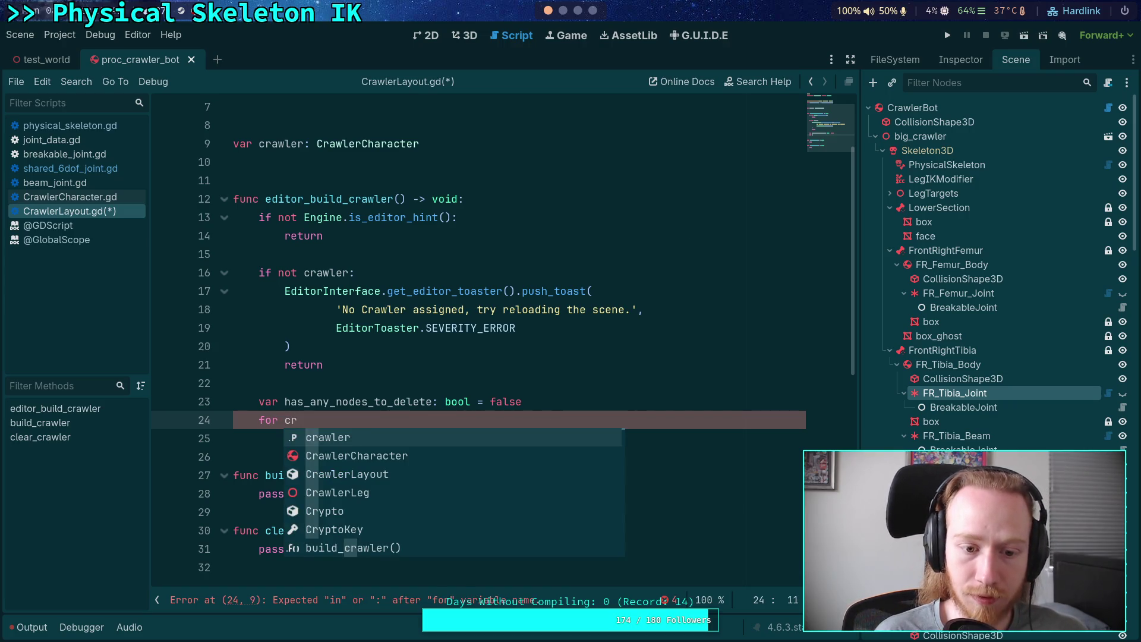
key(BackSpace)
key(BackSpace)
key(BackSpace)
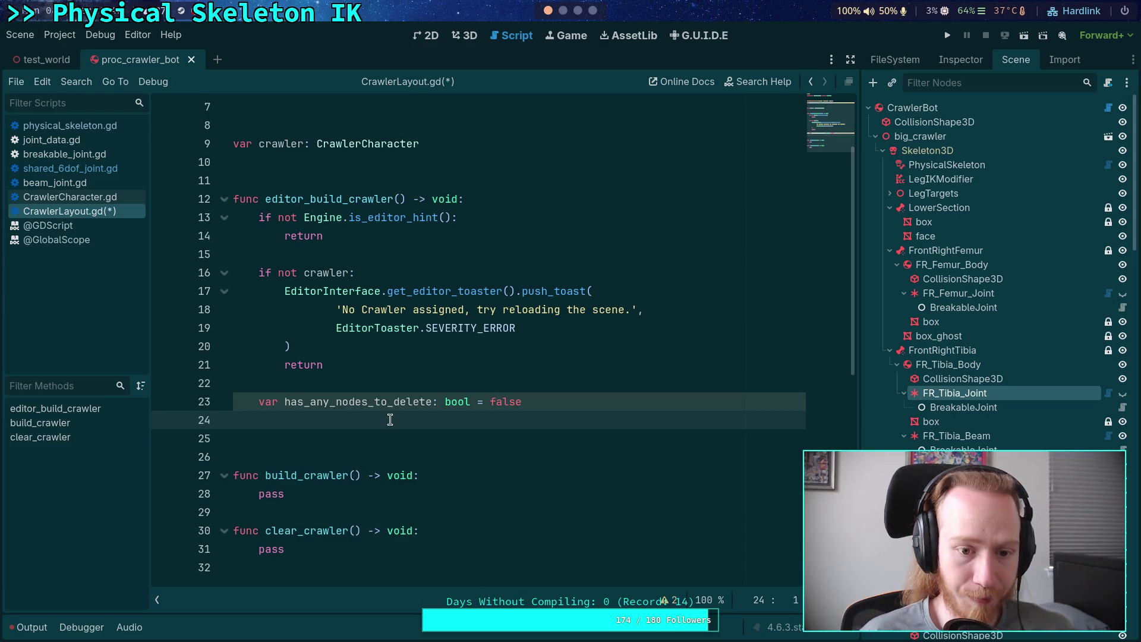
click(406, 375)
key(Return)
key(Return)
text(if not crawle)
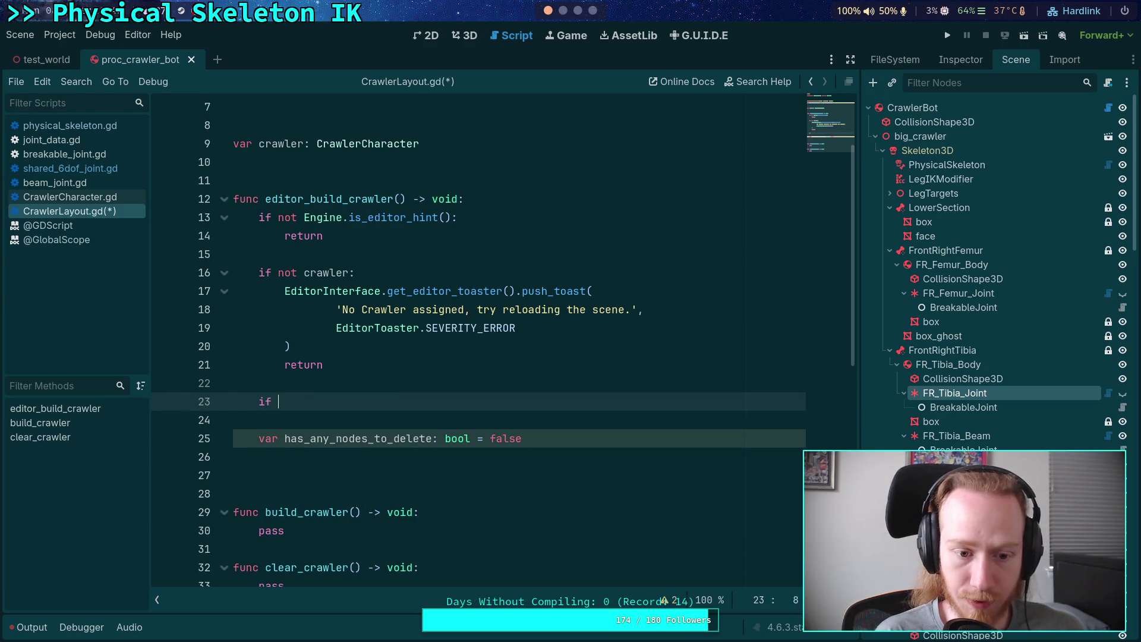
text(r.sk)
- Finish 'if not crawler.skeleton:' and paste a copy of the toast-and-return block under it
key(Return)
text(:)
key(Return)
drag(334, 363, 285, 291)
right_click(285, 293)
click(337, 355)
click(308, 416)
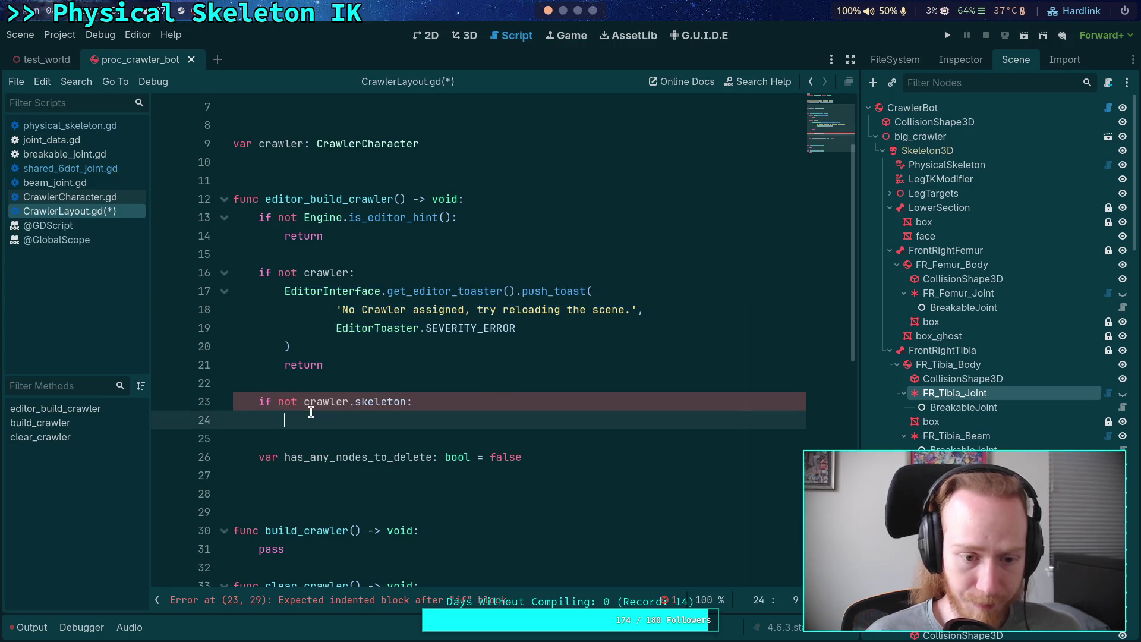
text(EditorInterface.get_editor_toaster().push_toast( 				'No Crawler assigned, try reloading the scene.', 				EditorToaster.SEVERITY_ERROR 		) 		return)
- Change the copied message to 'Crawler has no assigned skeleton, set one and then try again.'
drag(343, 438, 463, 438)
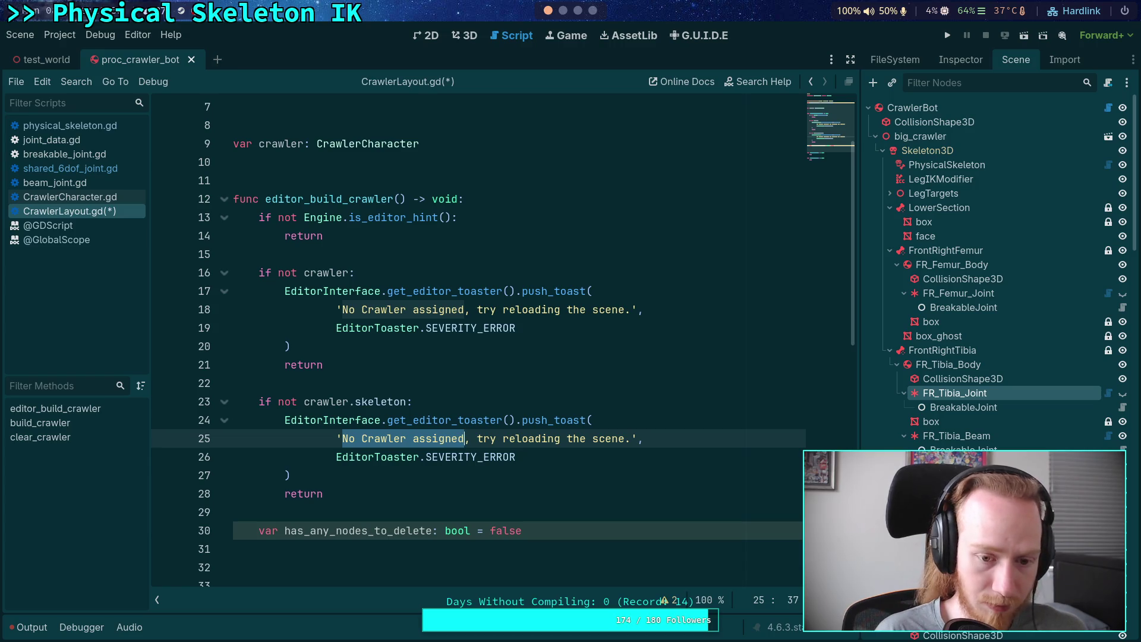
text(The cr)
key(BackSpace)
key(BackSpace)
text(Crawler has no)
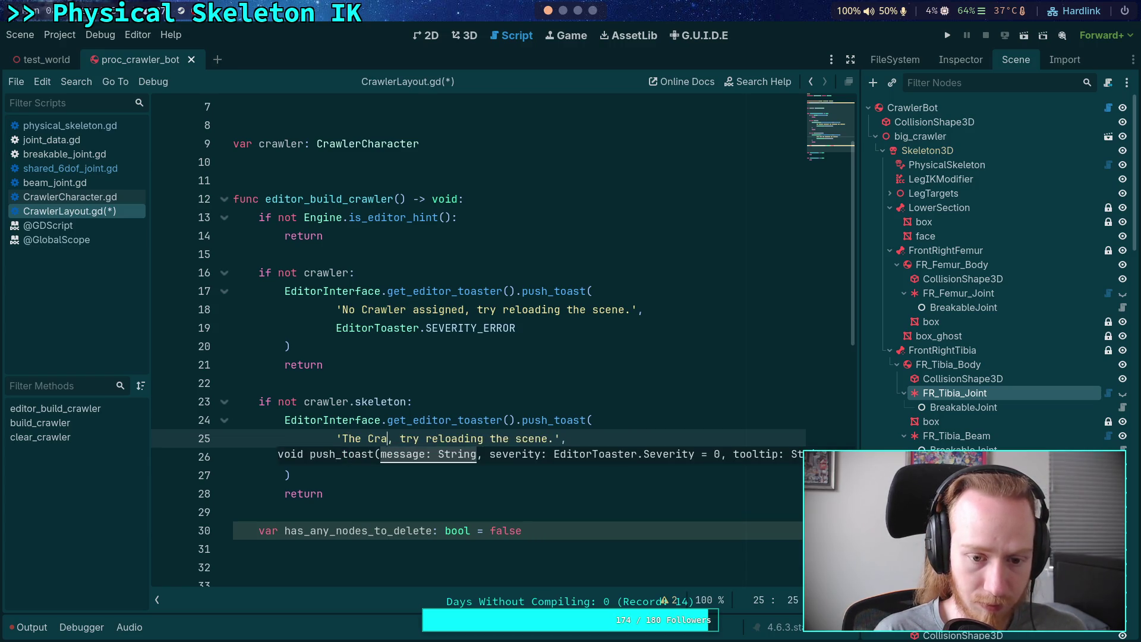
text( assign)
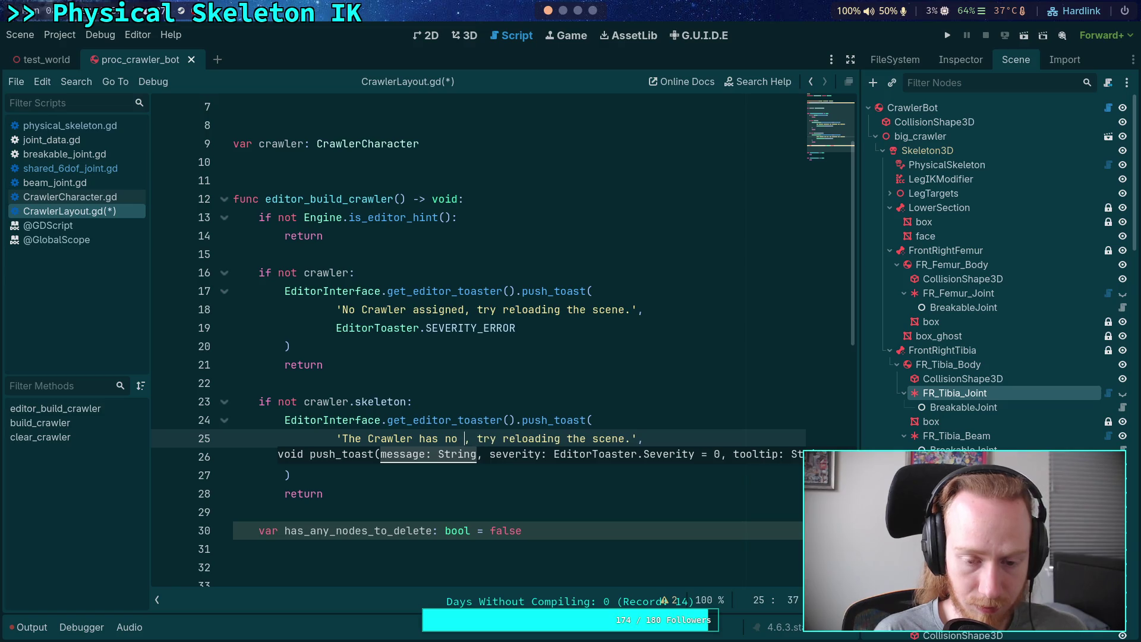
text(ed skeleton)
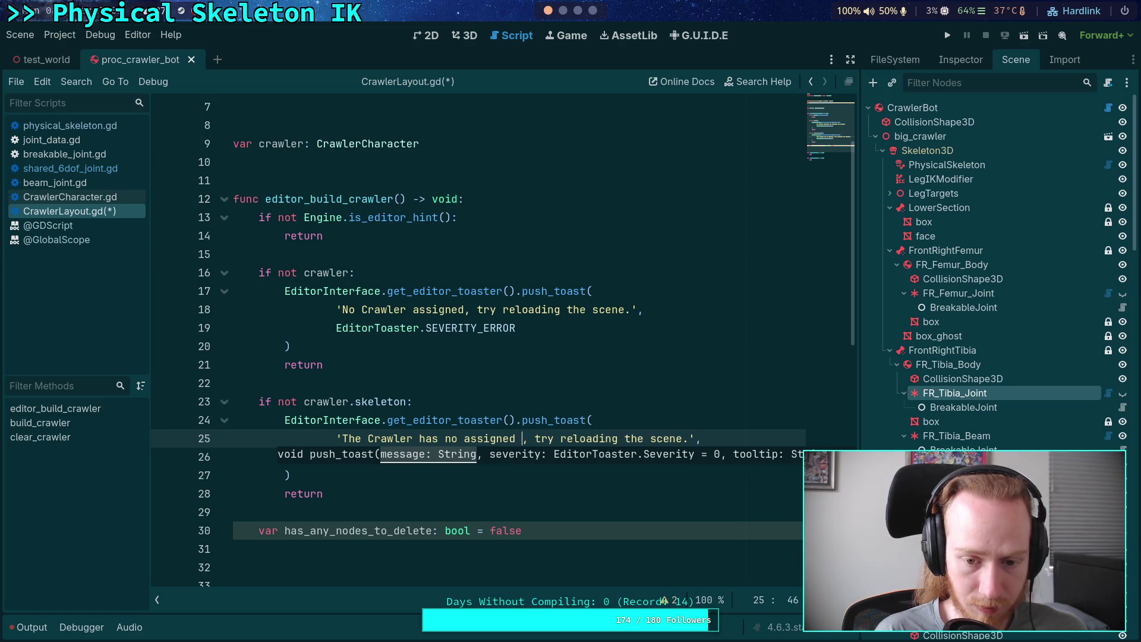
drag(587, 438, 734, 437)
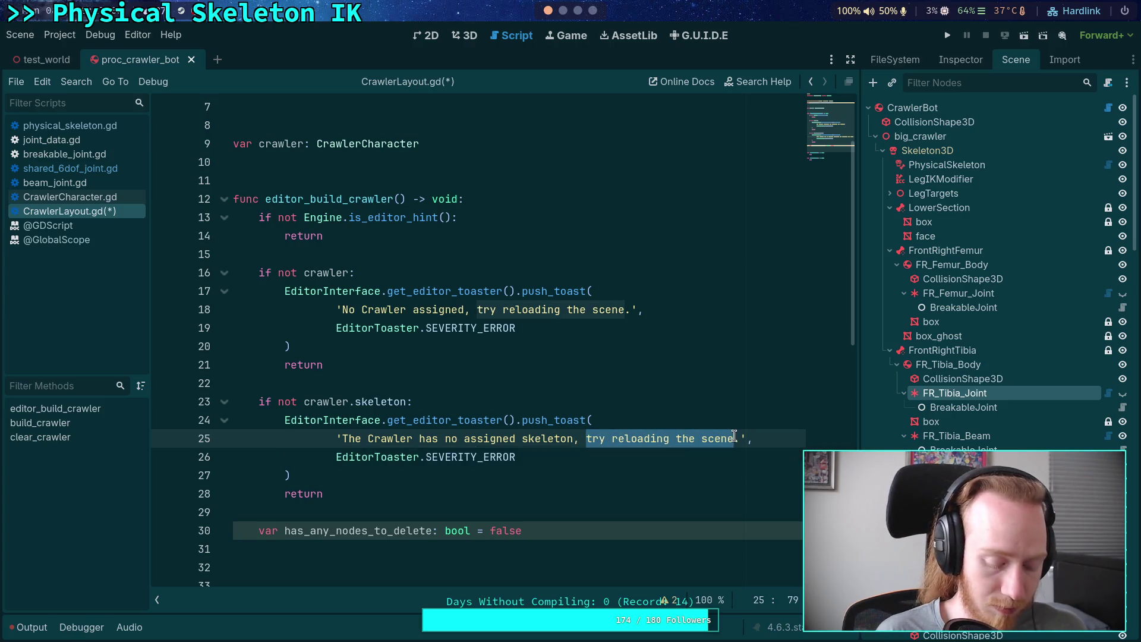
text(set one and then try again)
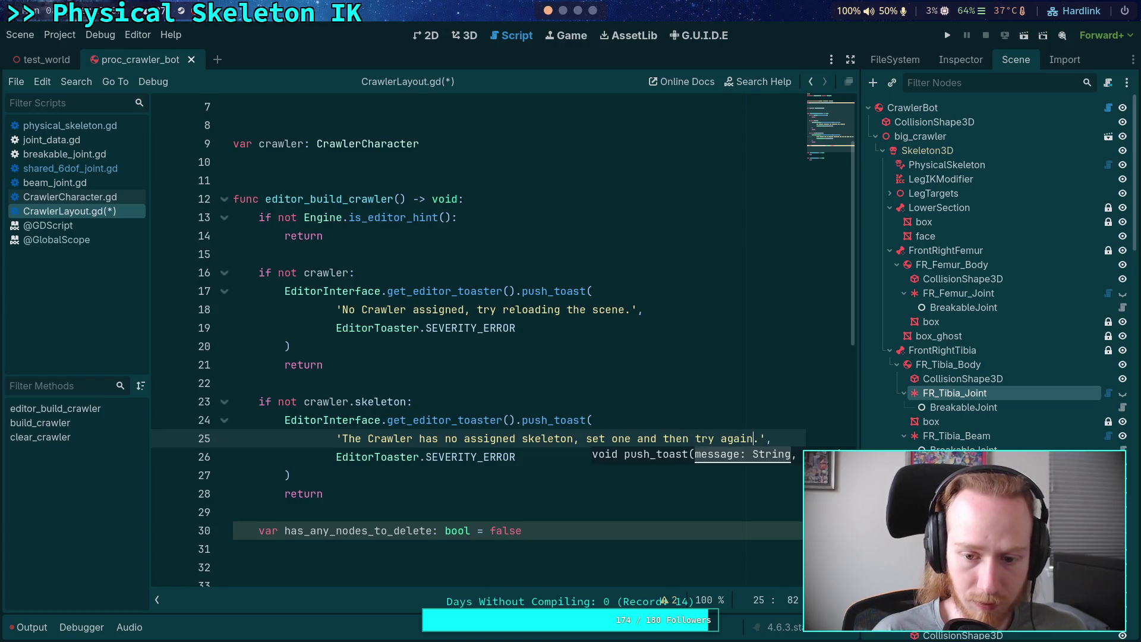
- Start a for loop on a new line after the has_any_nodes_to_delete declaration
click(580, 498)
scroll(581, 498, down, 2)
click(624, 424)
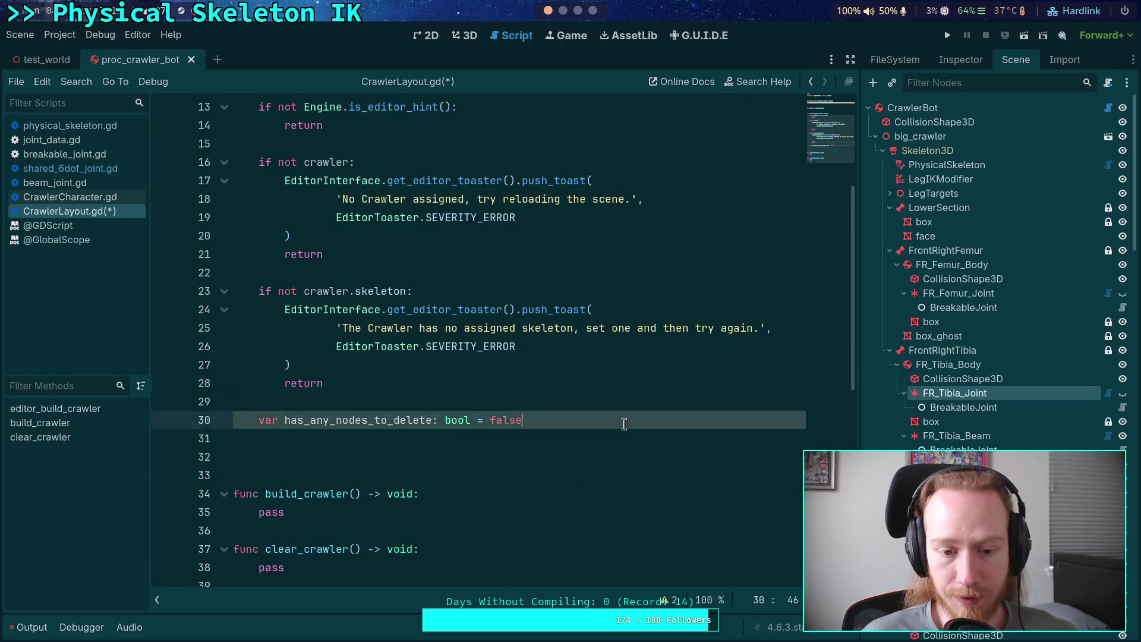
key(Return)
text(for)
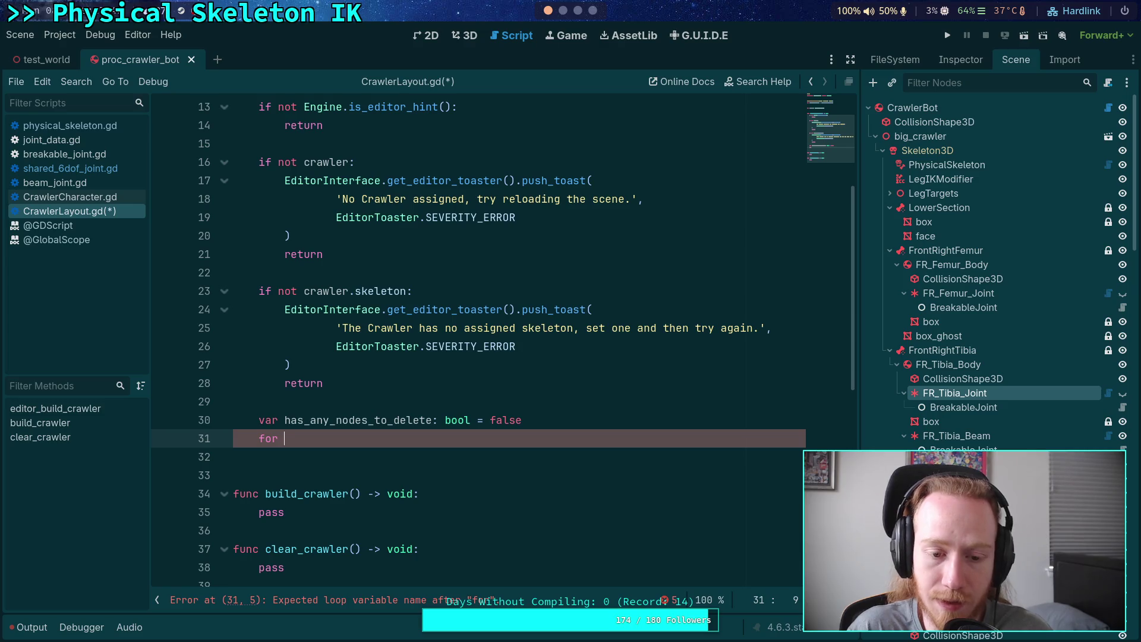
click(444, 273)
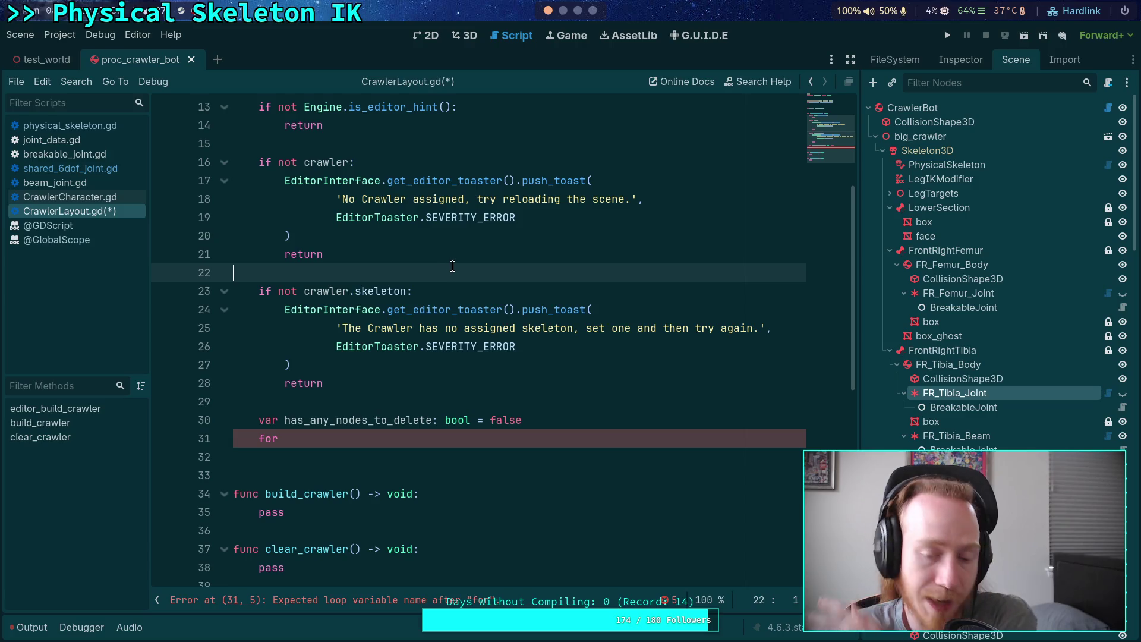
key(Down)
key(Down)
key(Down)
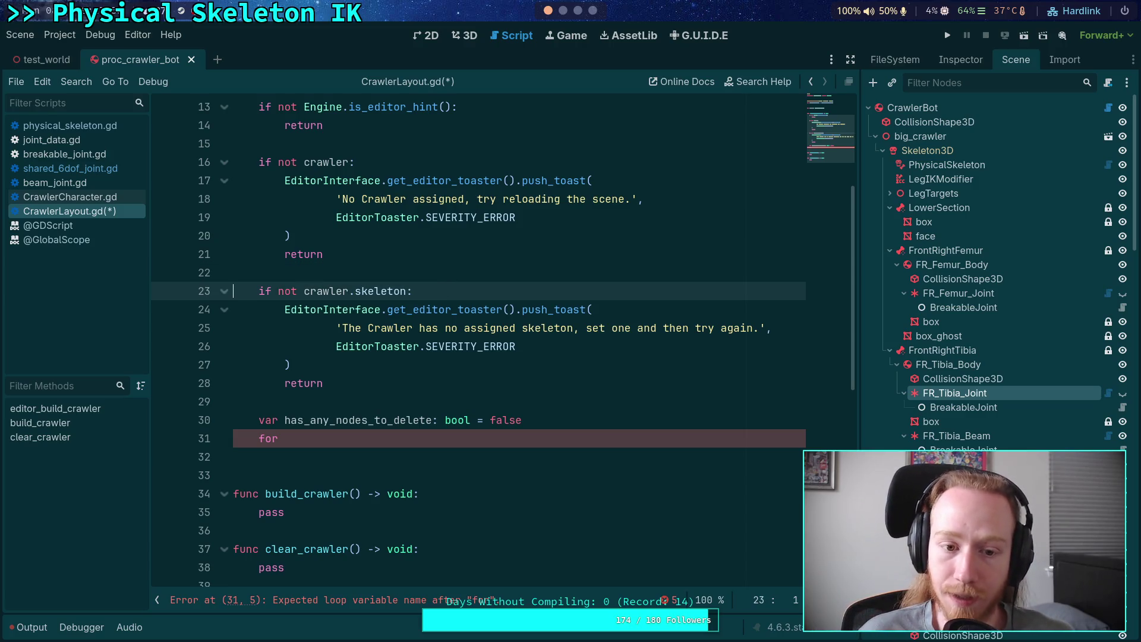
- Insert an 'if not crawler.leg_ik:' check above the has_any_nodes_to_delete flag
key(Up)
key(Up)
key(Return)
key(Return)
key(Up)
text(if not craw)
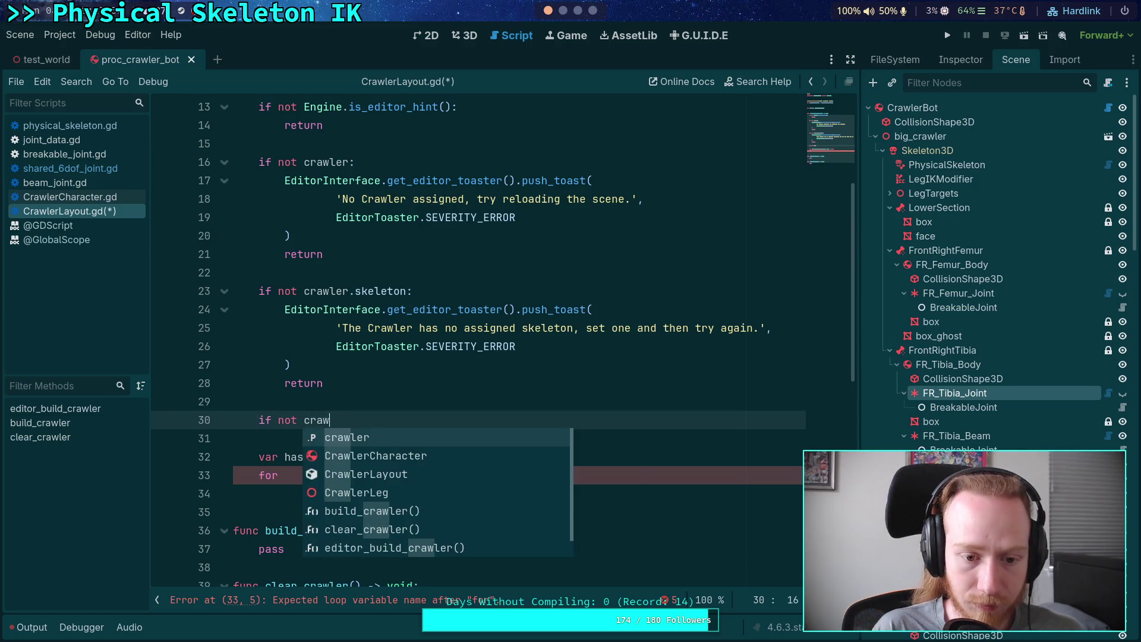
text(ler.leg_ik)
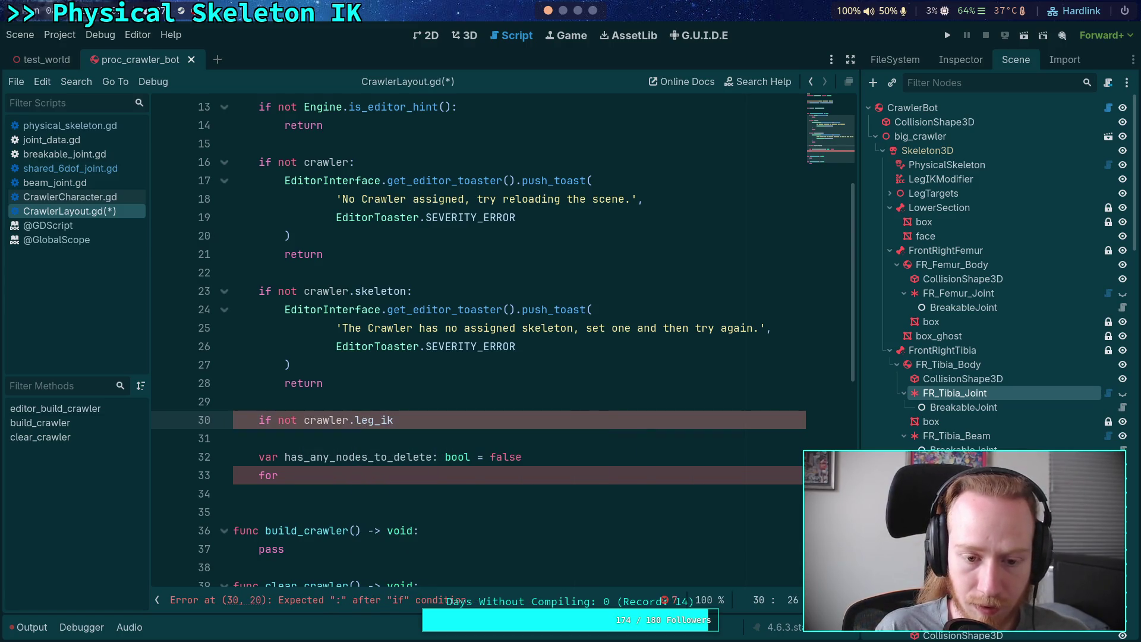
mouse_move(381, 416)
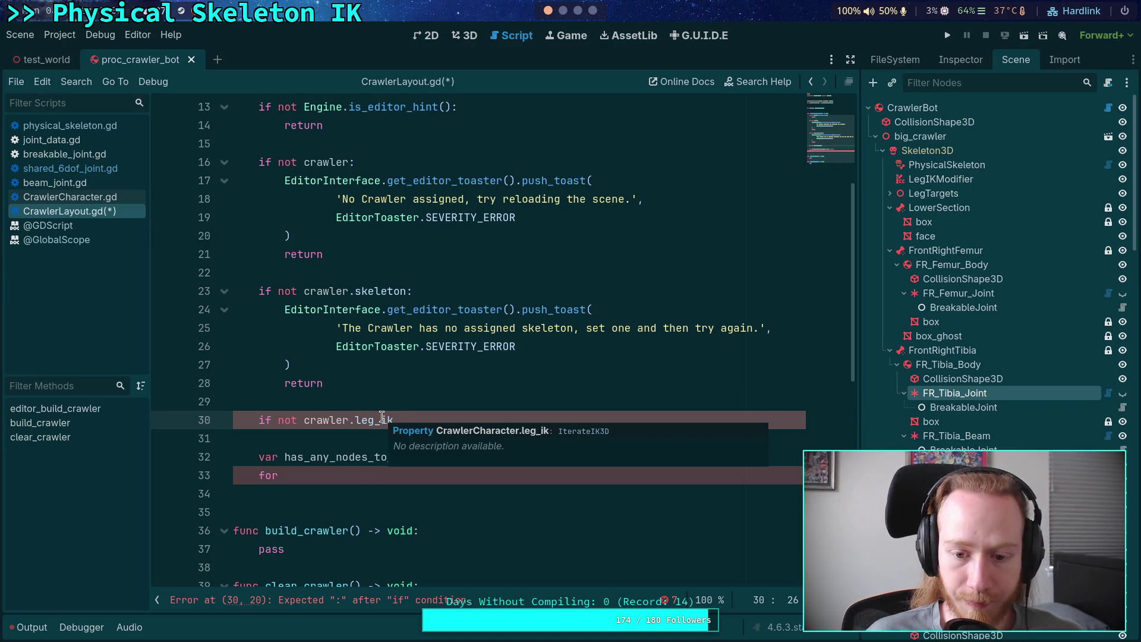
text(:)
key(Return)
- Copy the skeleton check's push_toast and return lines into the leg_ik check's body
text(EditorInt)
key(Return)
text(.g)
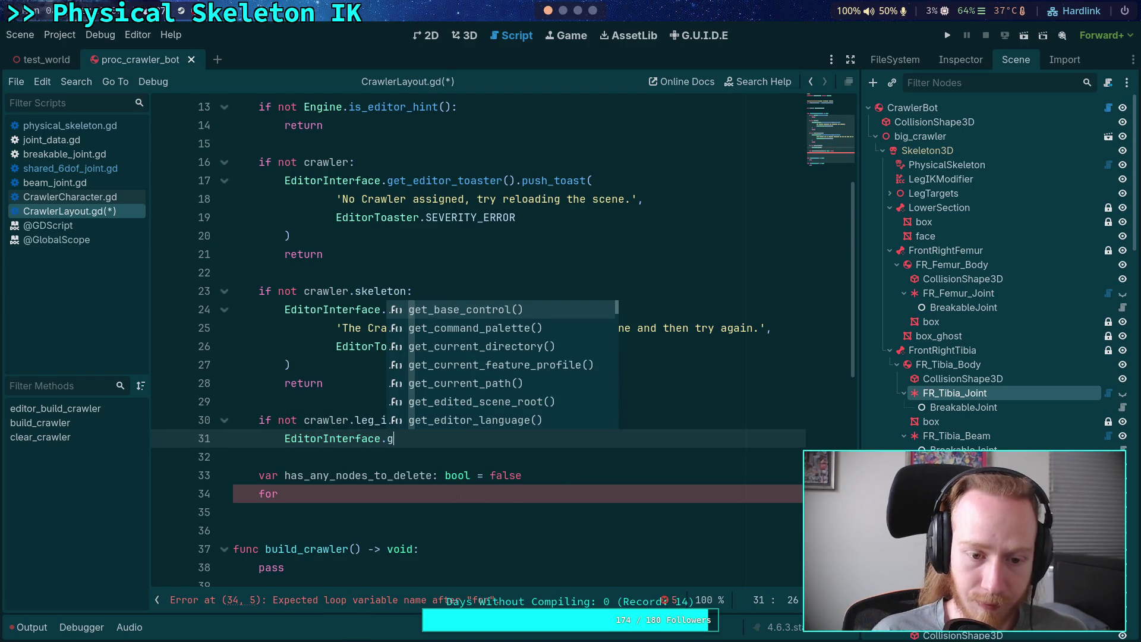
drag(343, 380, 284, 309)
right_click(292, 309)
click(344, 371)
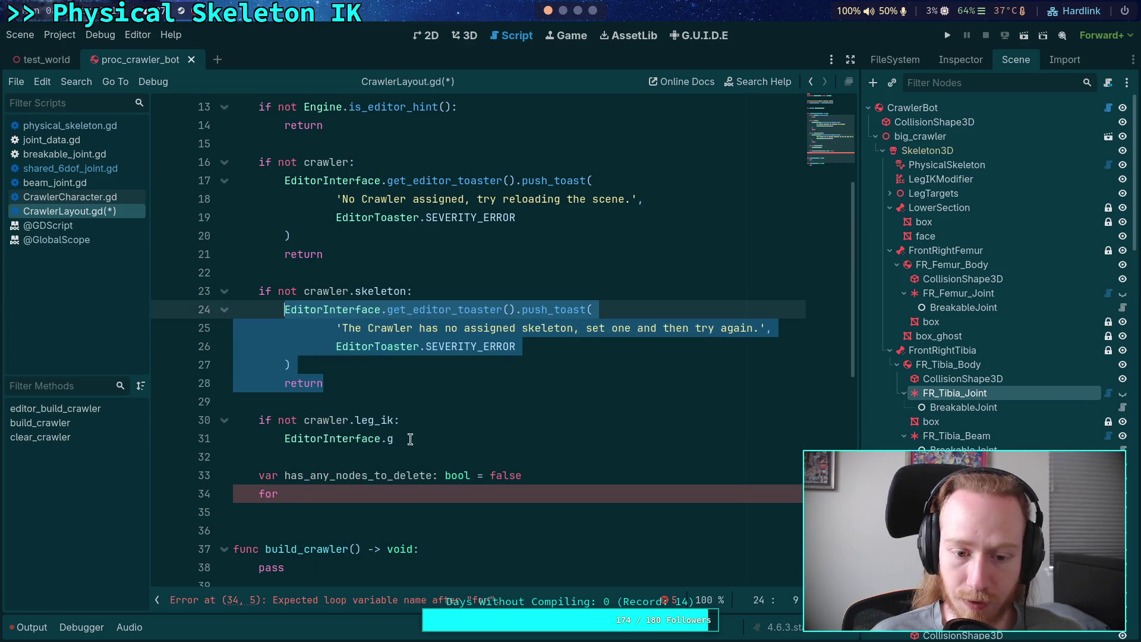
drag(410, 438, 284, 438)
key(ctrl+v)
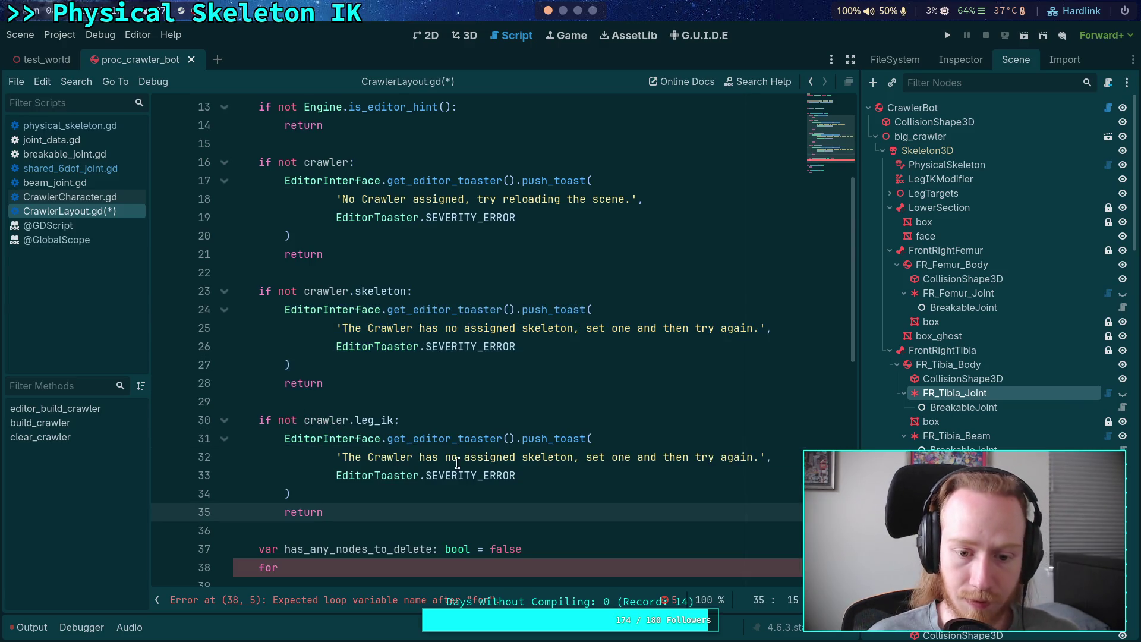
- Change 'skeleton' to 'leg IK' in the pasted error message
click(465, 458)
double_click(524, 458)
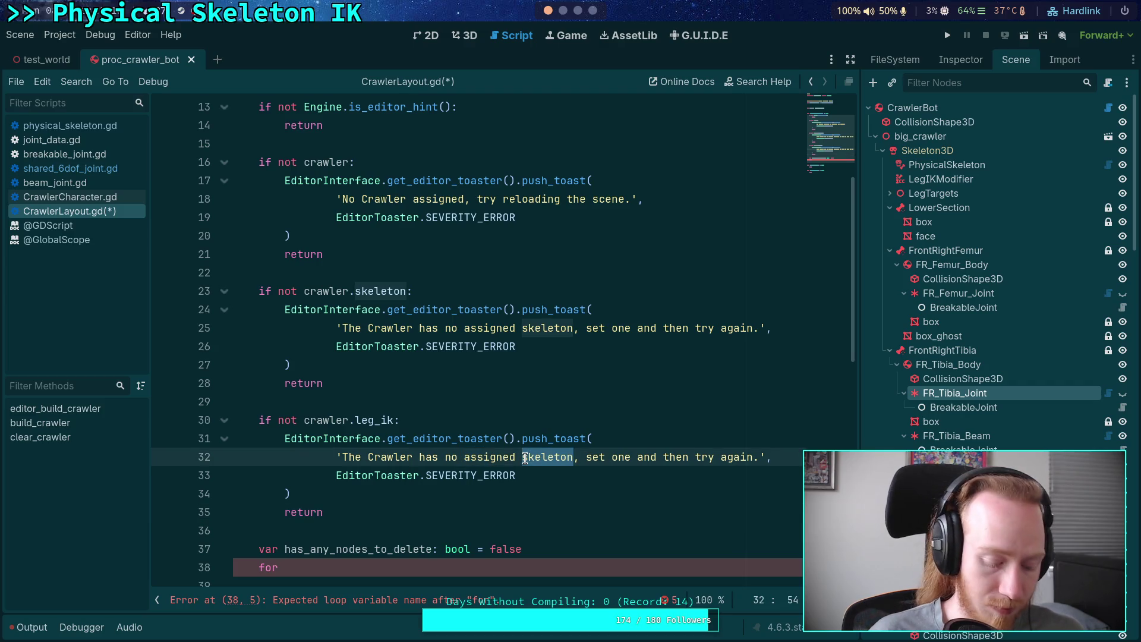
text(l)
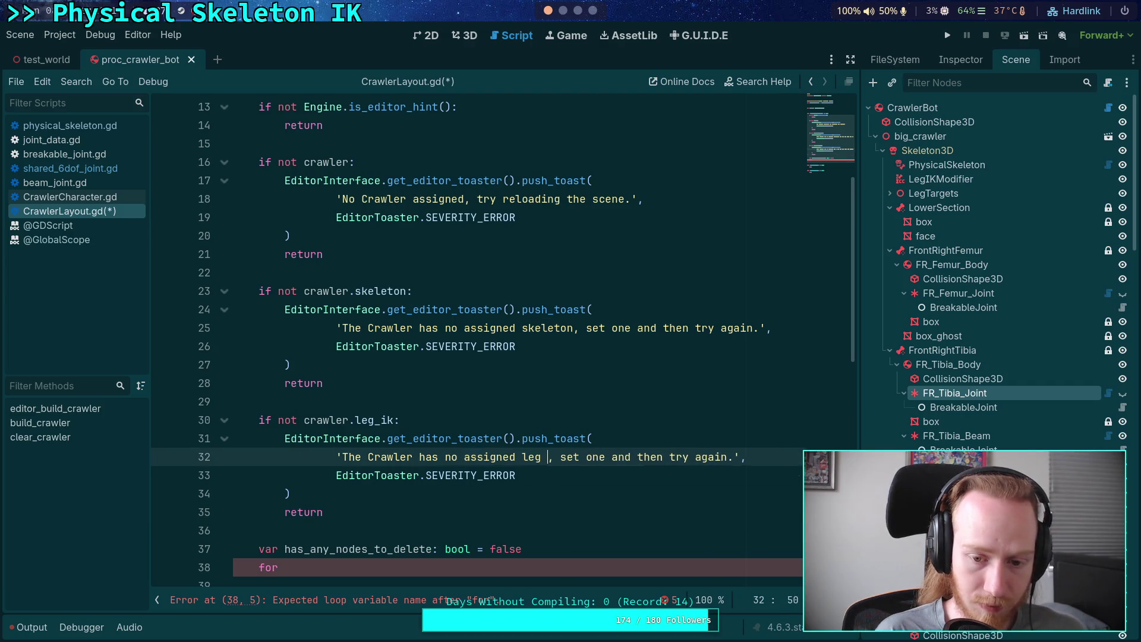
key(BackSpace)
text(leg IK)
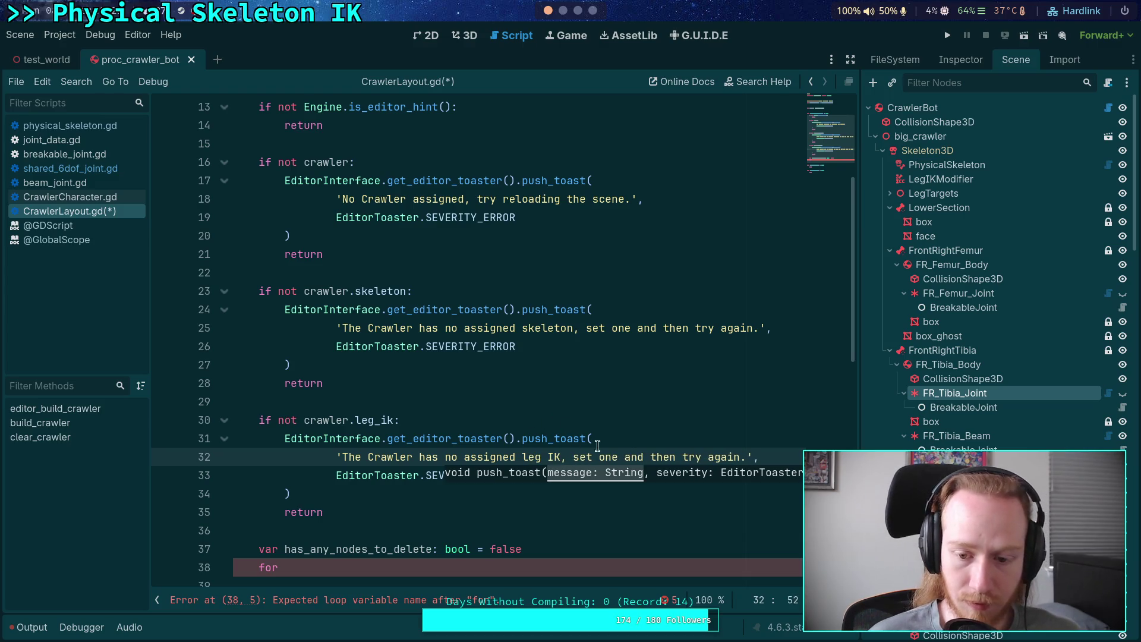
- Add a new line after the return statement and start another if check
click(621, 493)
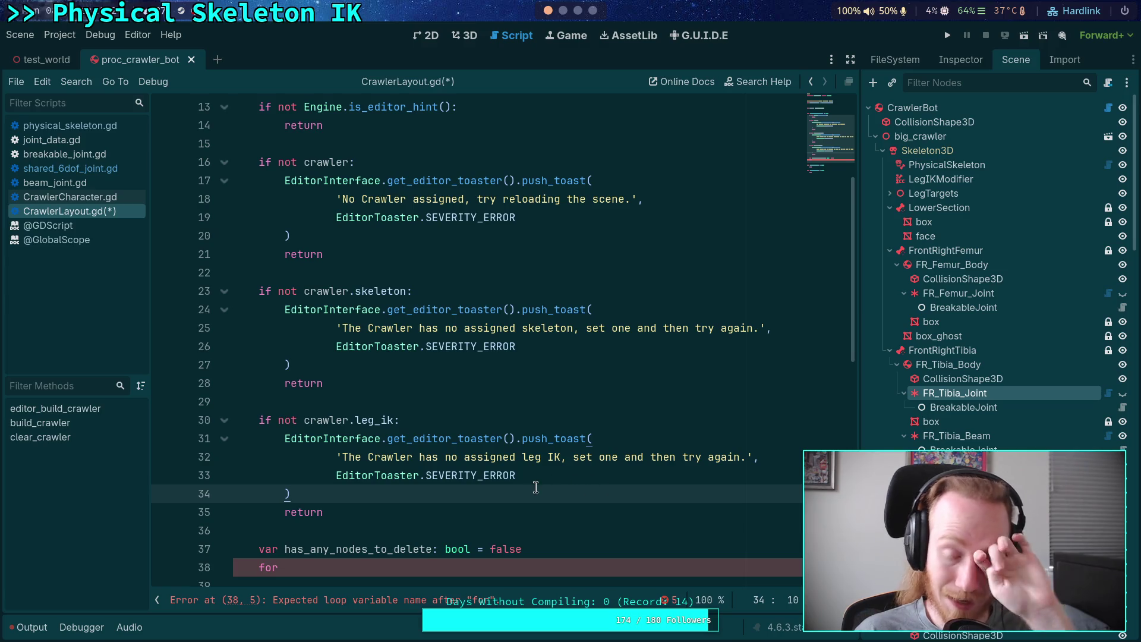
click(501, 511)
scroll(537, 475, down, 2)
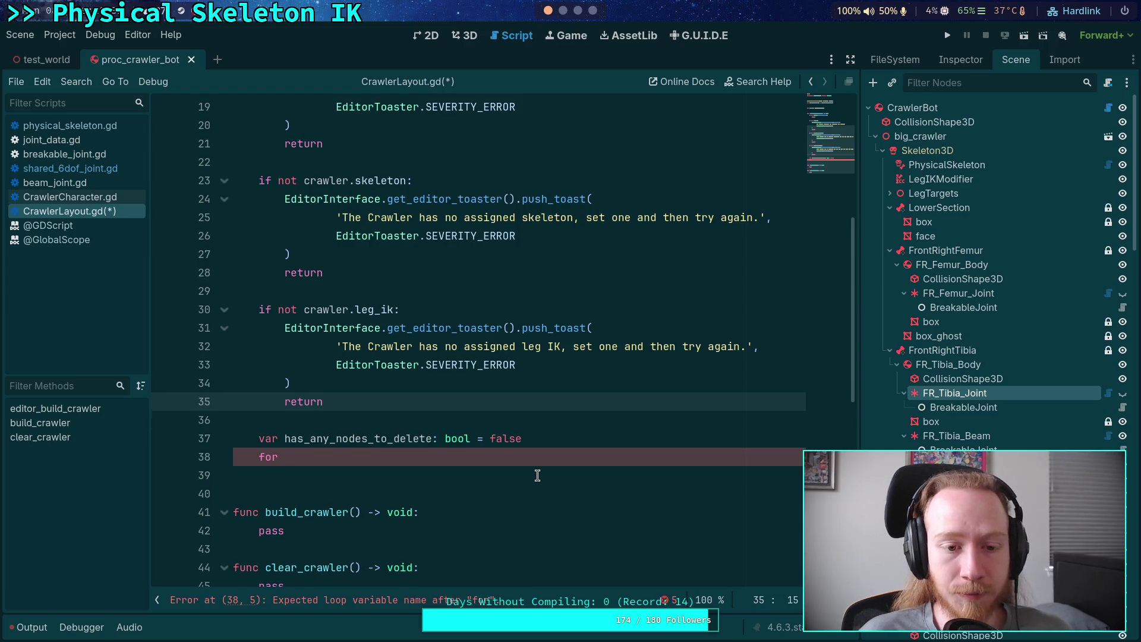
key(Return)
key(Return)
text(if )
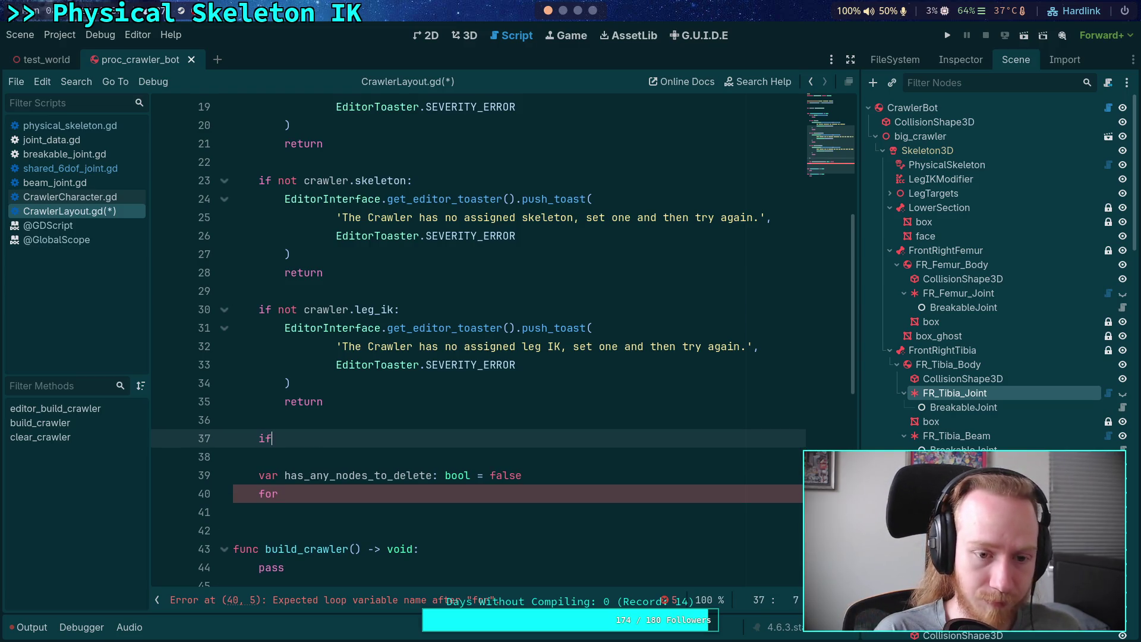
text(n)
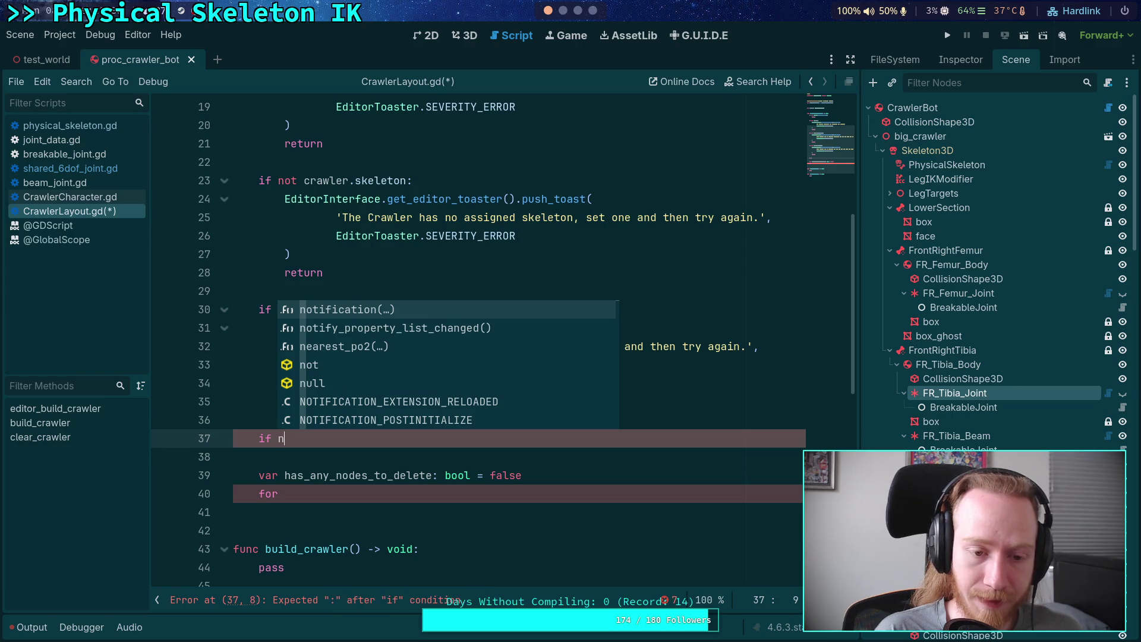
- Write the condition 'if crawler.leg_ik.setting_count < 1:'
key(BackSpace)
text(crawler.leg)
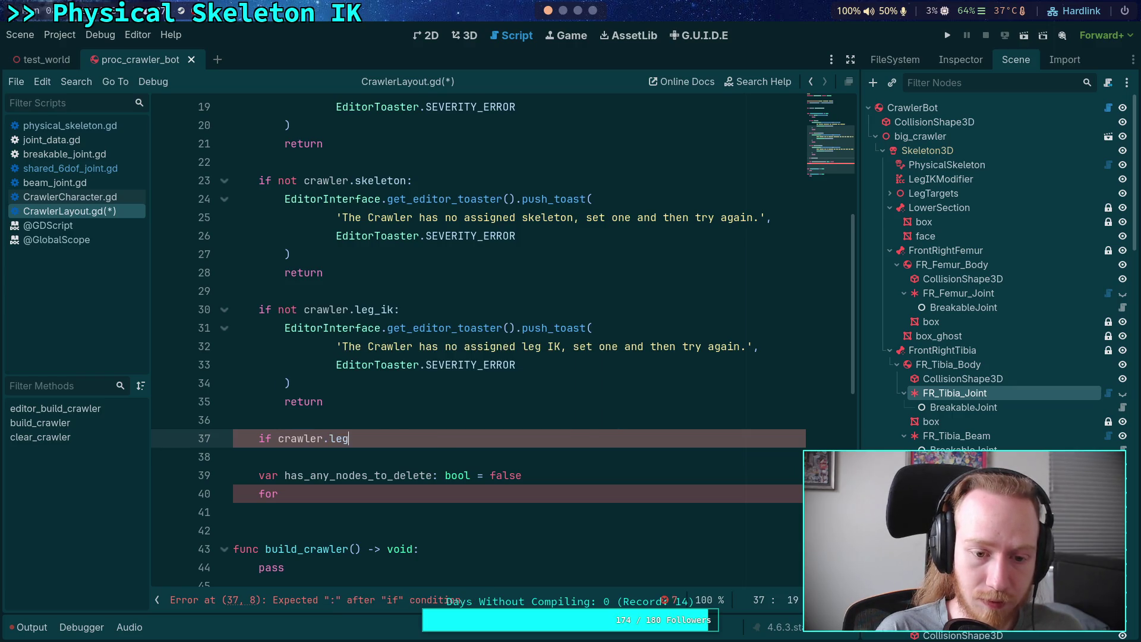
key(Down)
key(Return)
text(.sett)
key(Return)
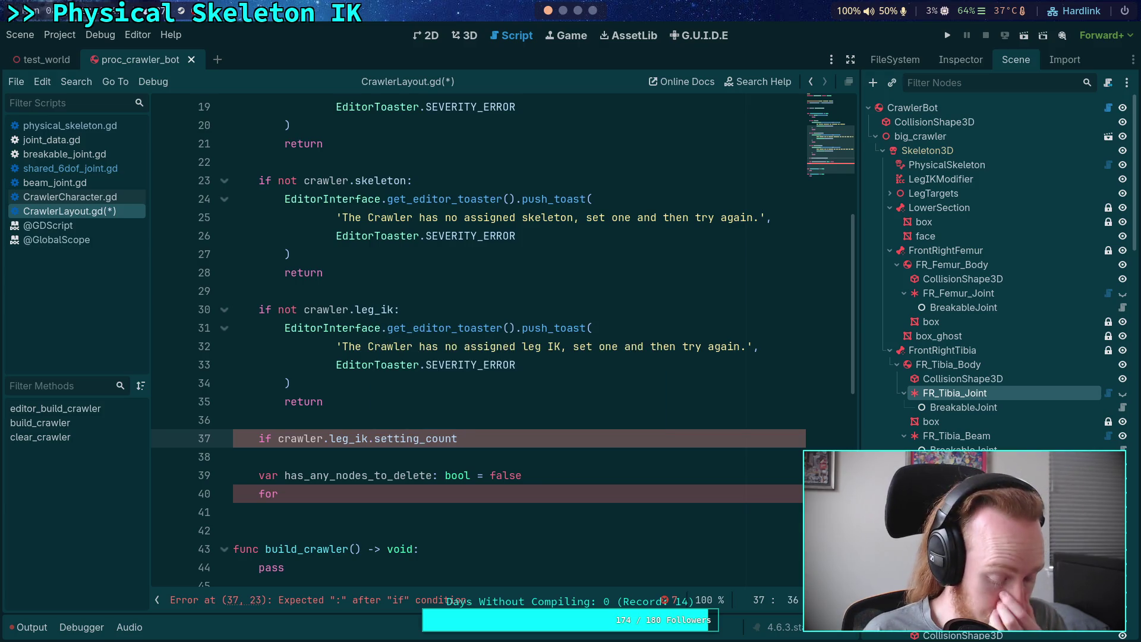
text(< )
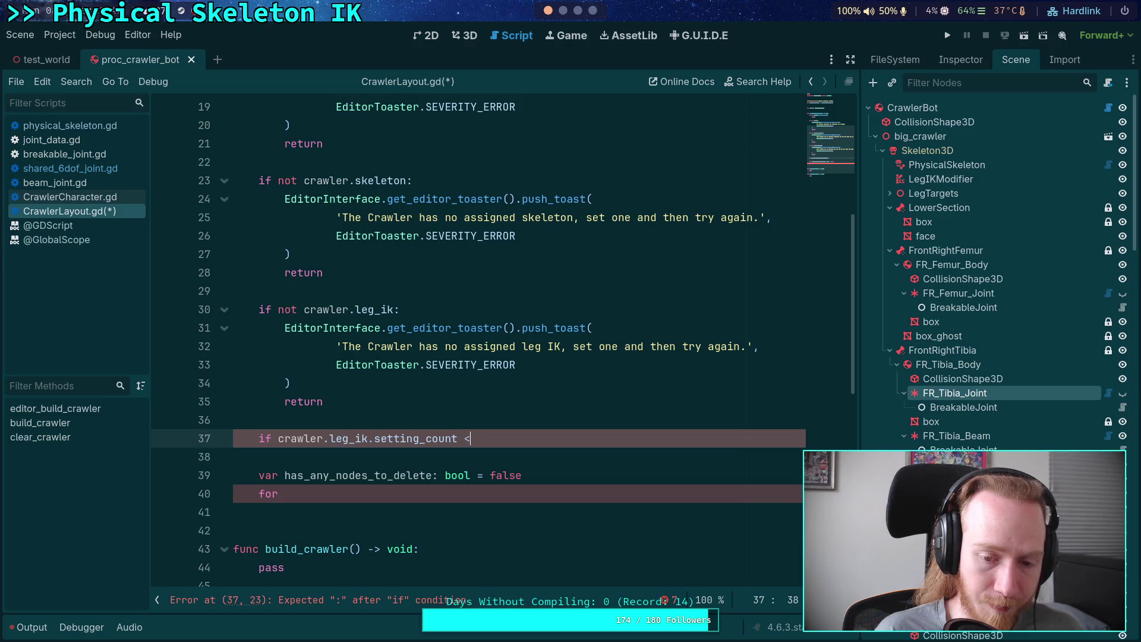
text(1:)
key(Return)
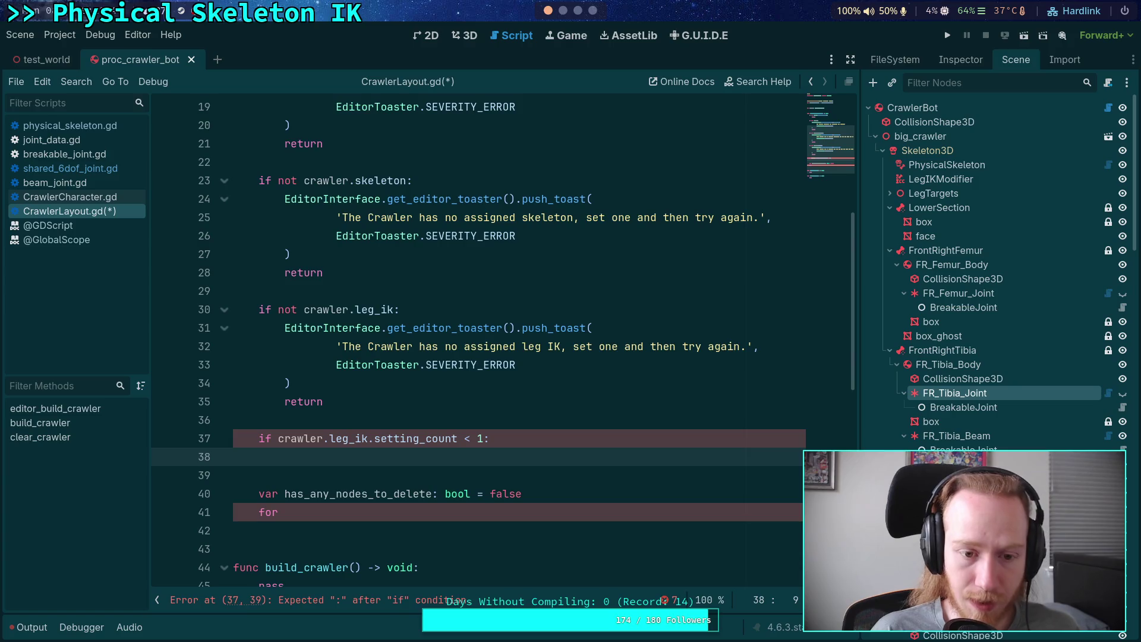
- Copy the leg IK toast and return lines and paste them under the new check
mouse_move(389, 400)
mouse_down()
mouse_move(285, 361)
mouse_move(287, 326)
mouse_up()
right_click(288, 326)
click(372, 402)
click(342, 458)
key(ctrl+v)
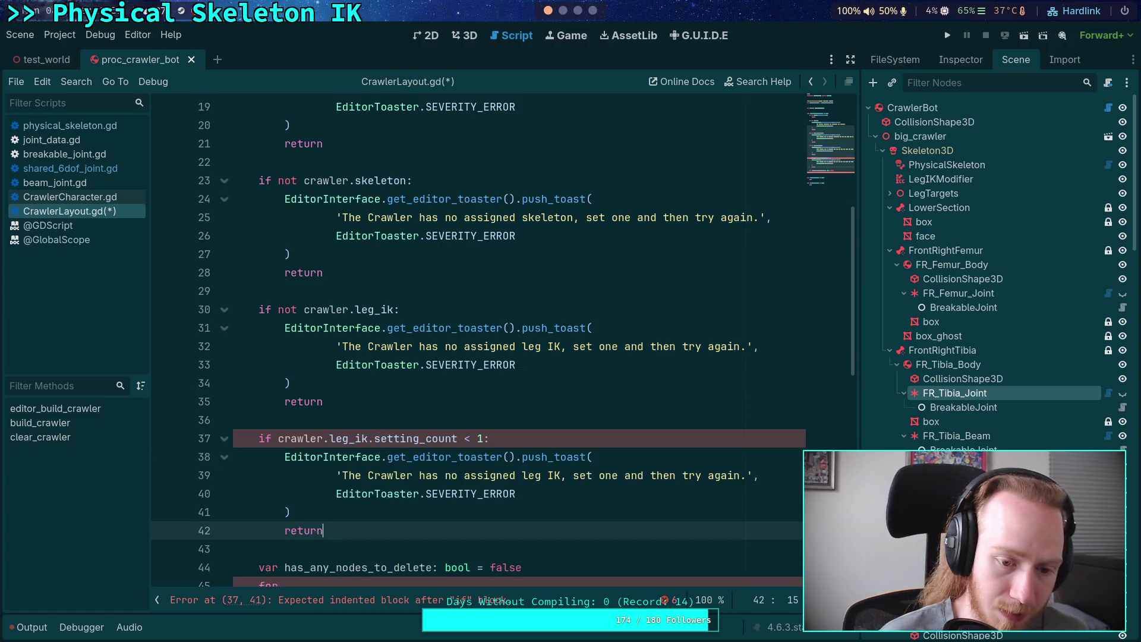
scroll(374, 481, down, 1)
- Edit the pasted message to read 'The Crawler's leg IK has no settings.'
drag(419, 420, 545, 421)
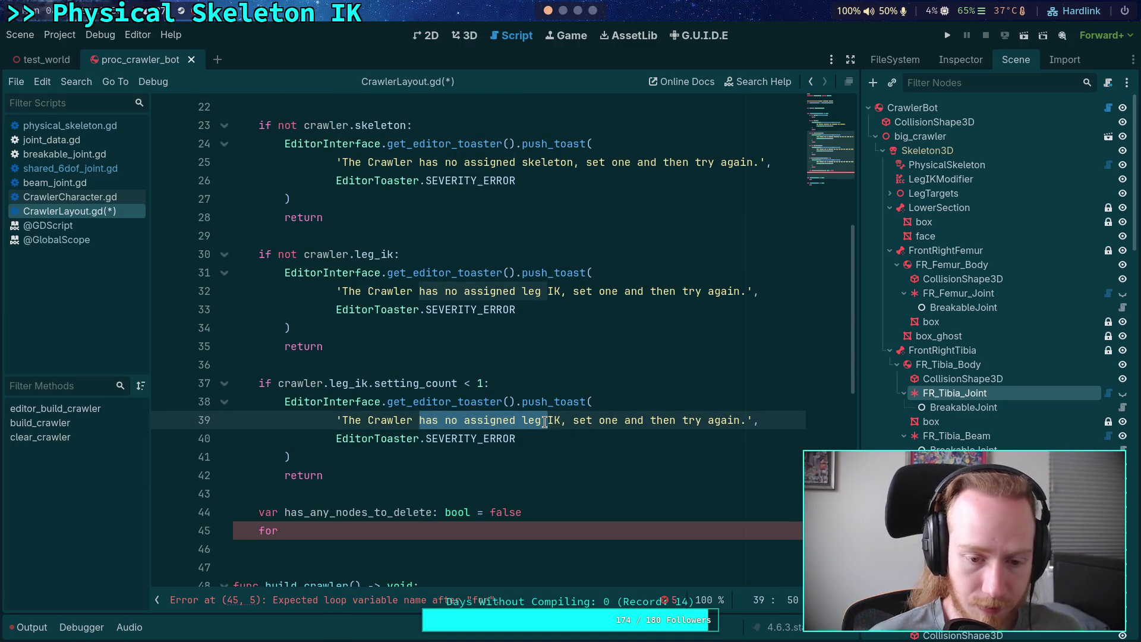
key(BackSpace)
key(BackSpace)
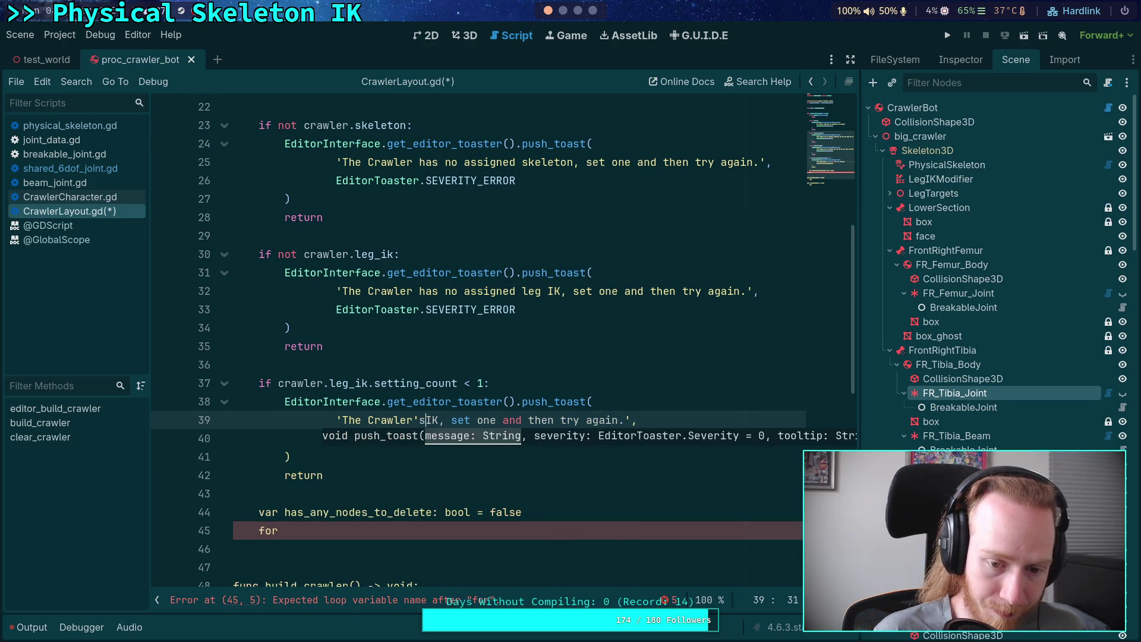
key(Delete)
text('s)
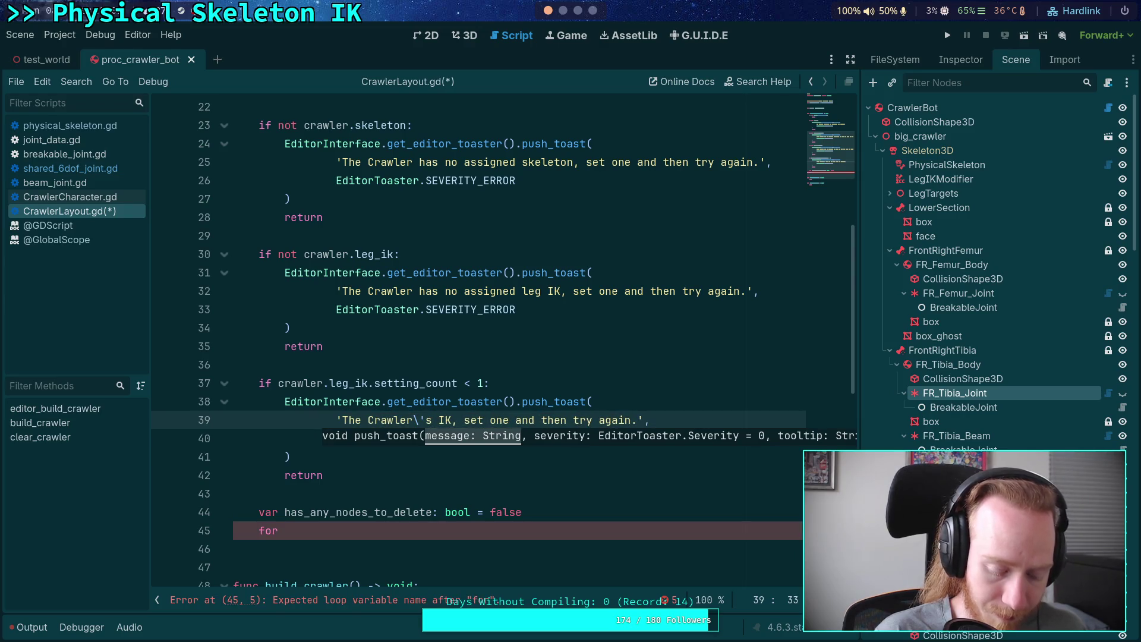
text( leg)
drag(478, 423, 659, 424)
text(has no)
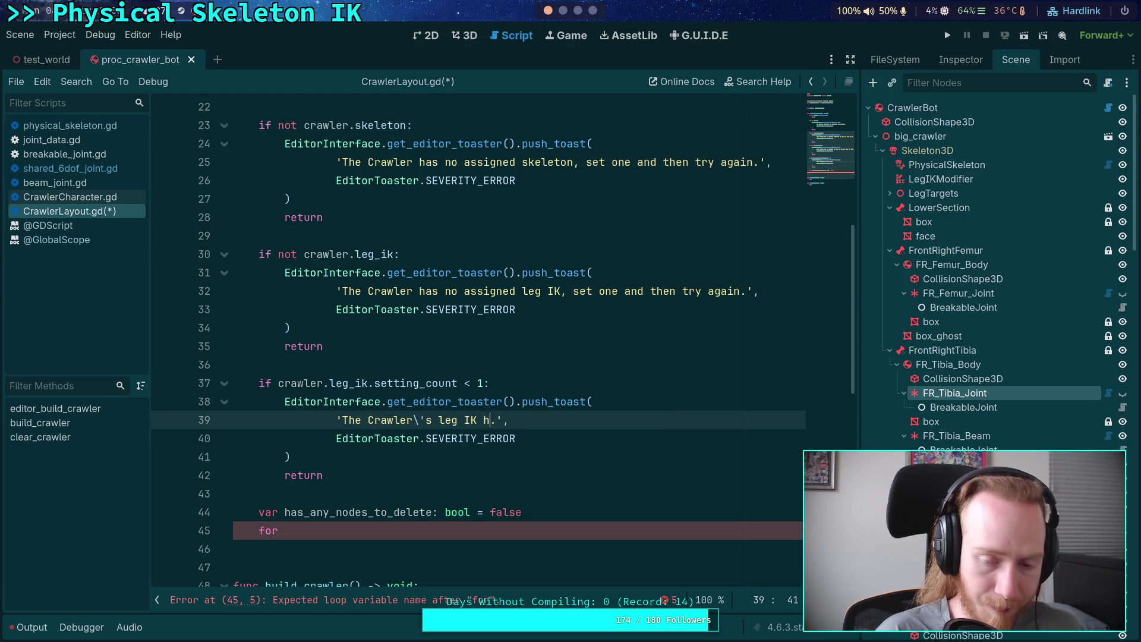
text( ske)
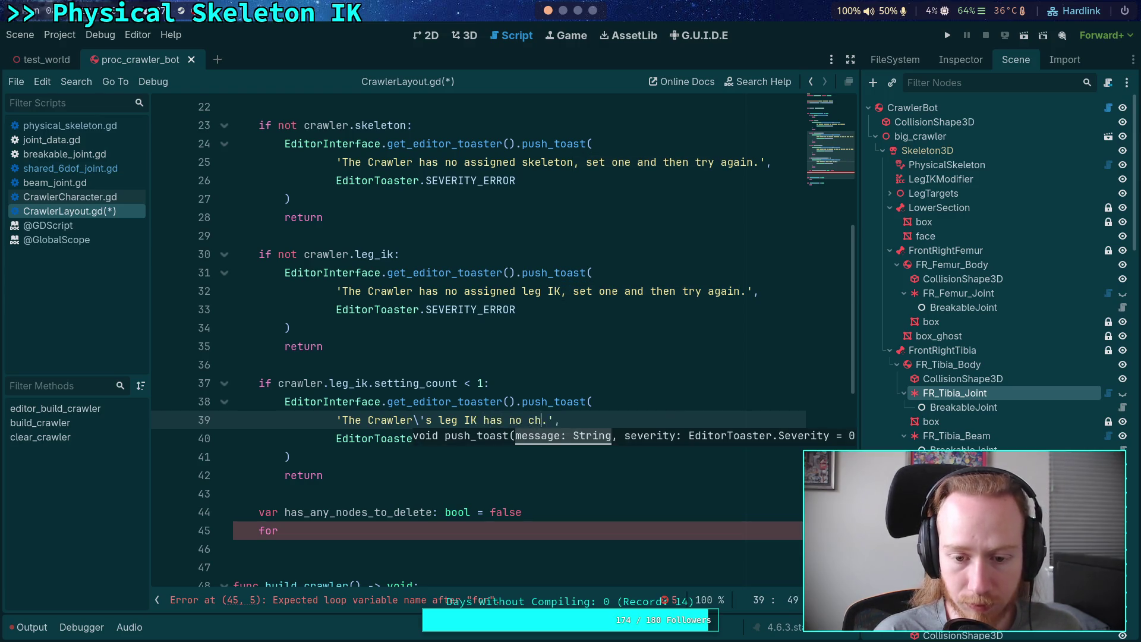
key(BackSpace)
key(BackSpace)
text(ettings)
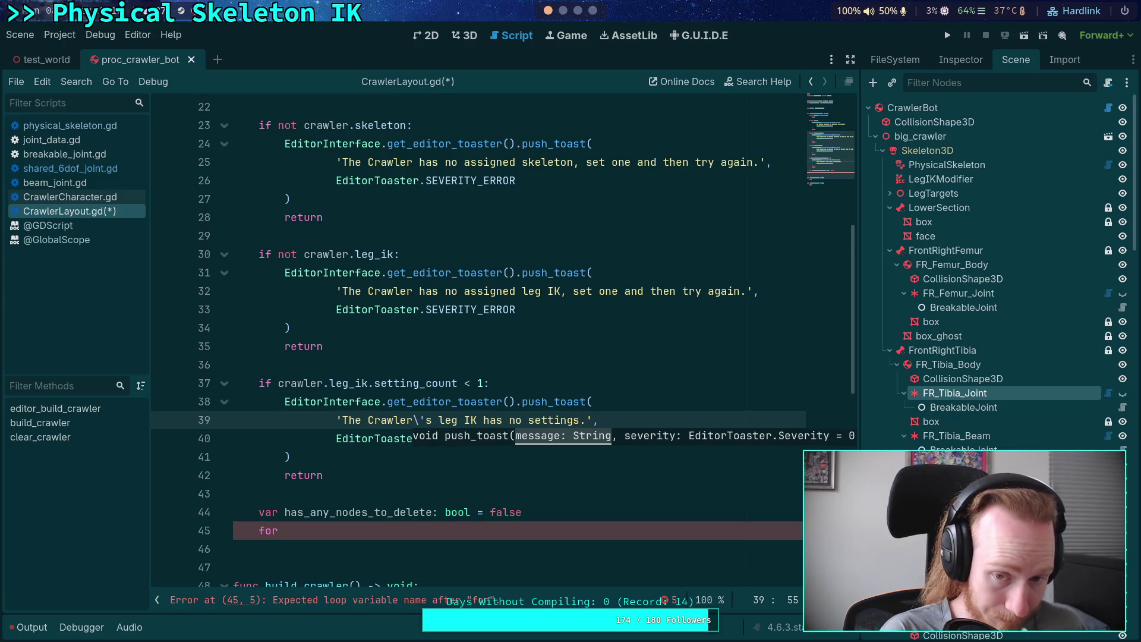
text(You m)
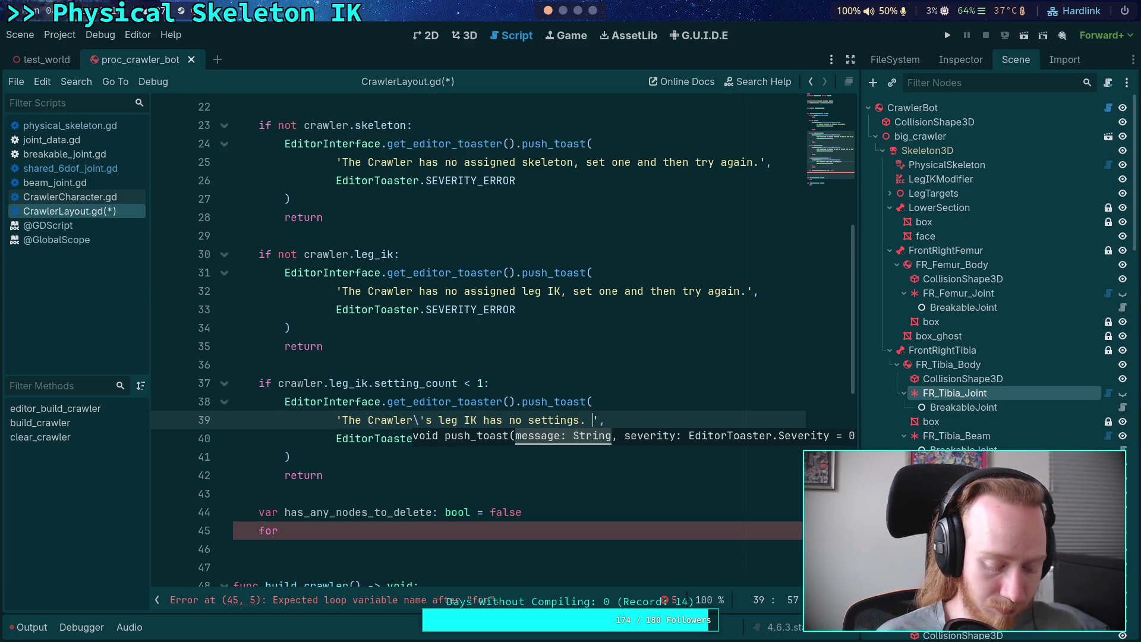